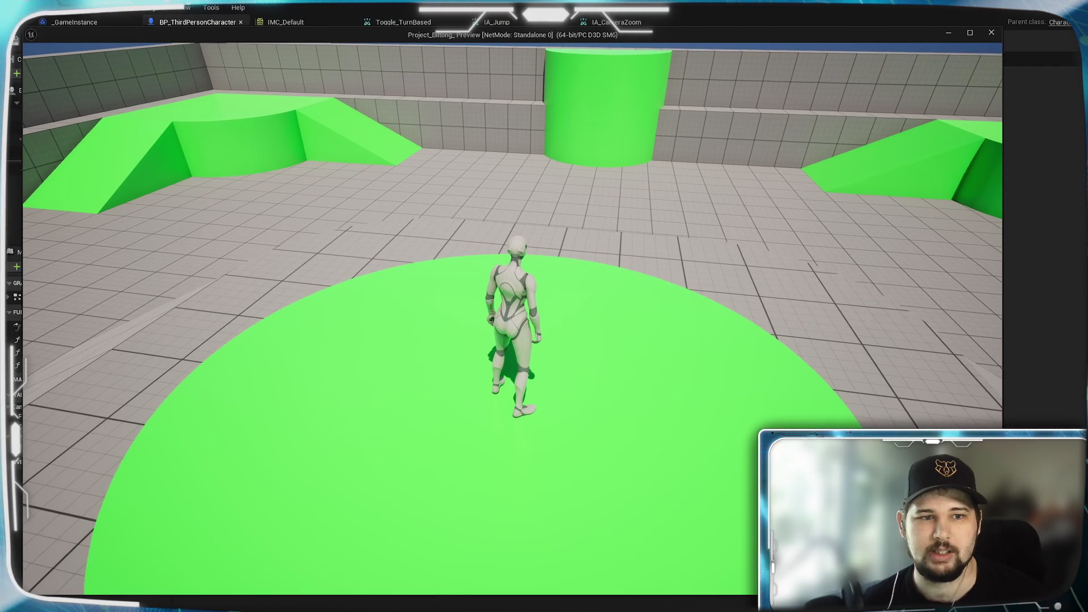
pyautogui.scroll(-2, 513, 317)
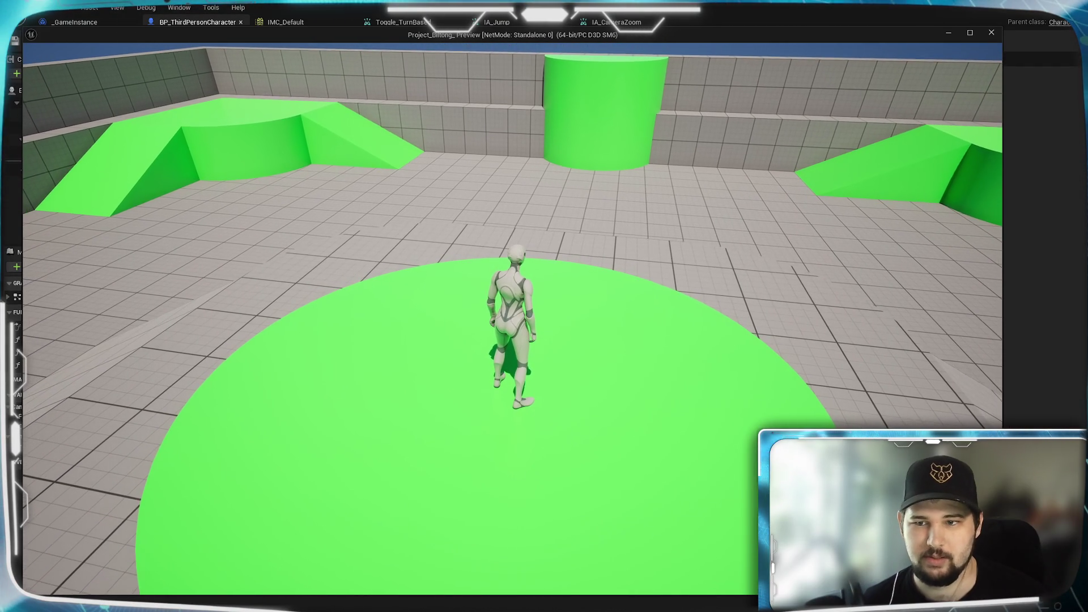
# Scroll the camera in and out in the standalone game, then exit back to the EventGraph
pyautogui.scroll(1, 513, 317)
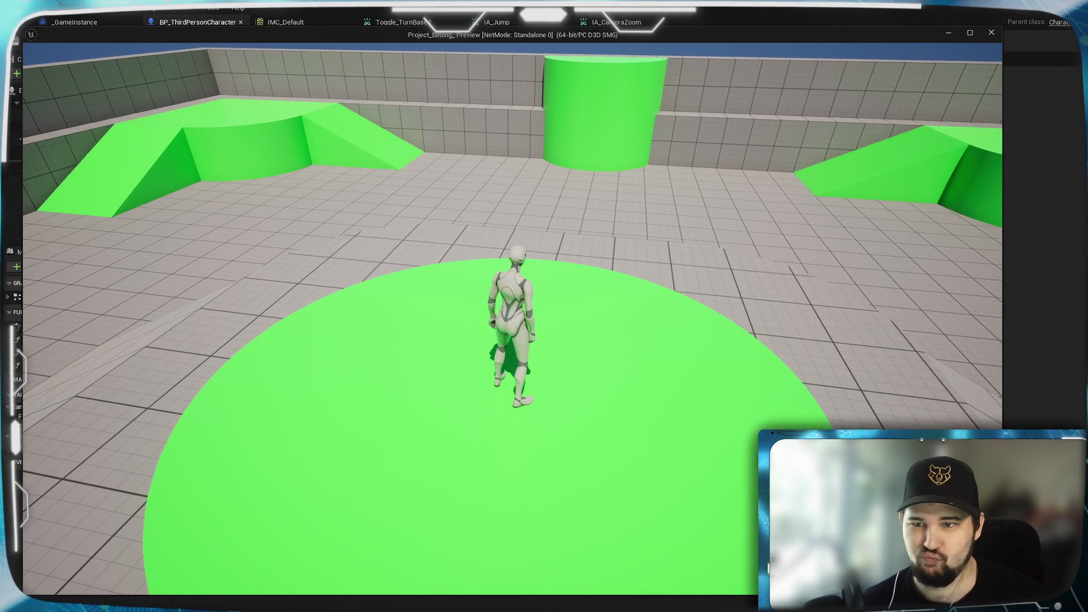
pyautogui.scroll(-1, 512, 317)
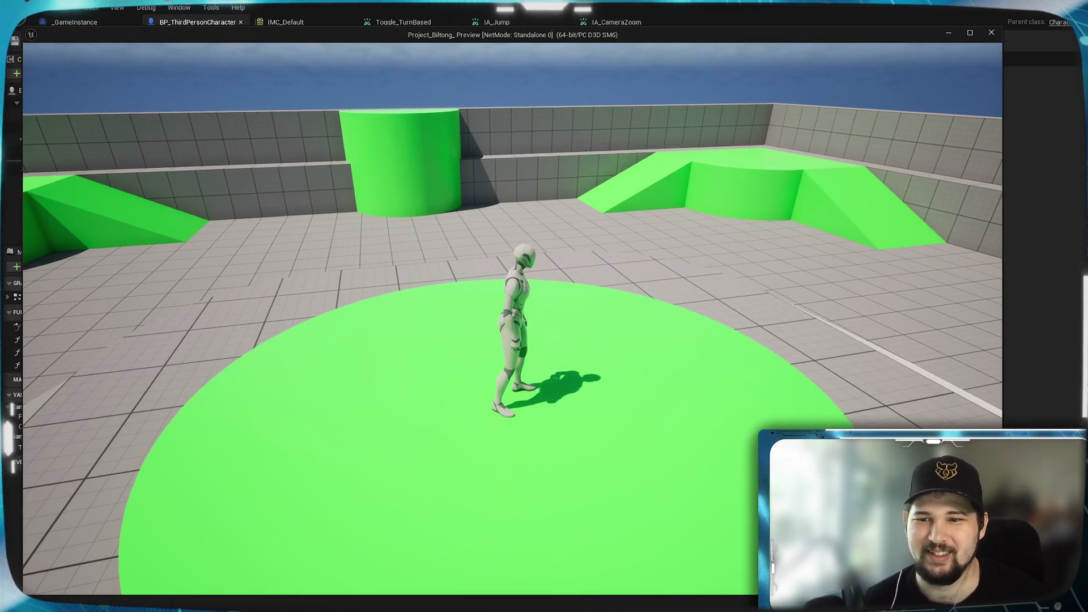
pyautogui.scroll(-1, 513, 318)
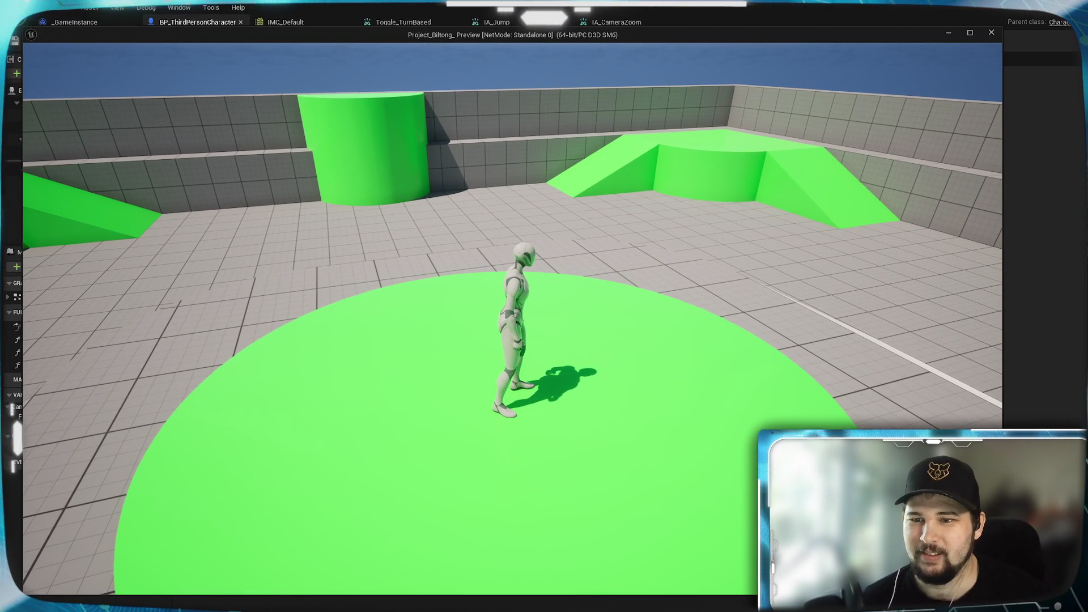
pyautogui.press('Escape')
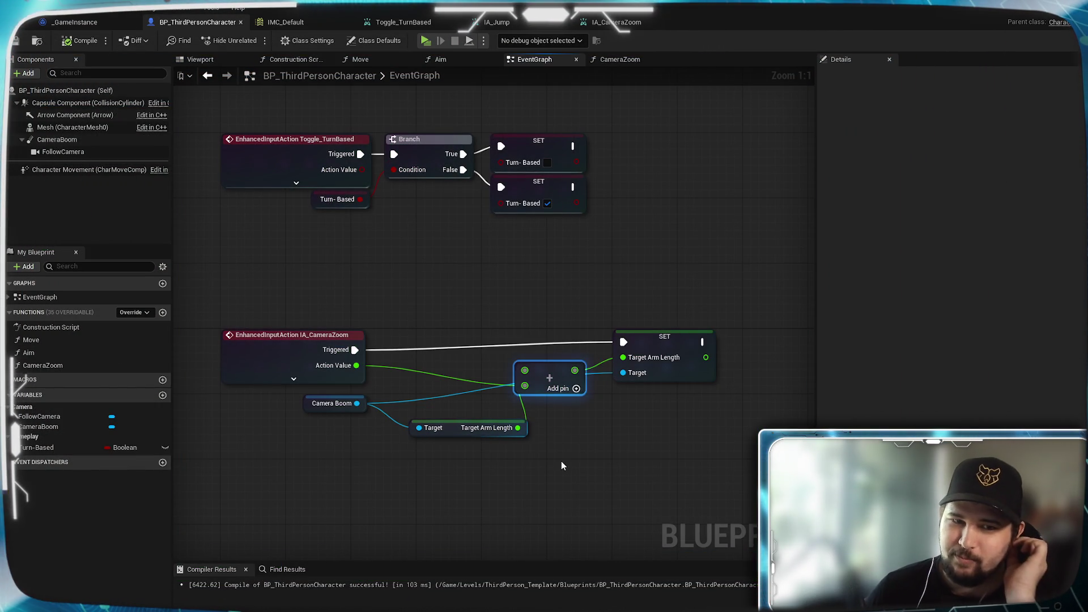
# Rearrange the Target Arm Length getter and delete the Add node feeding SET
pyautogui.moveTo(555, 469); pyautogui.dragTo(606, 433)
pyautogui.moveTo(572, 400)
pyautogui.mouseDown()
pyautogui.moveTo(497, 408)
pyautogui.moveTo(377, 388)
pyautogui.moveTo(407, 392)
pyautogui.mouseUp()
pyautogui.keyDown('ctrl'); pyautogui.click(390, 367); pyautogui.keyUp('ctrl')
pyautogui.click(592, 343)
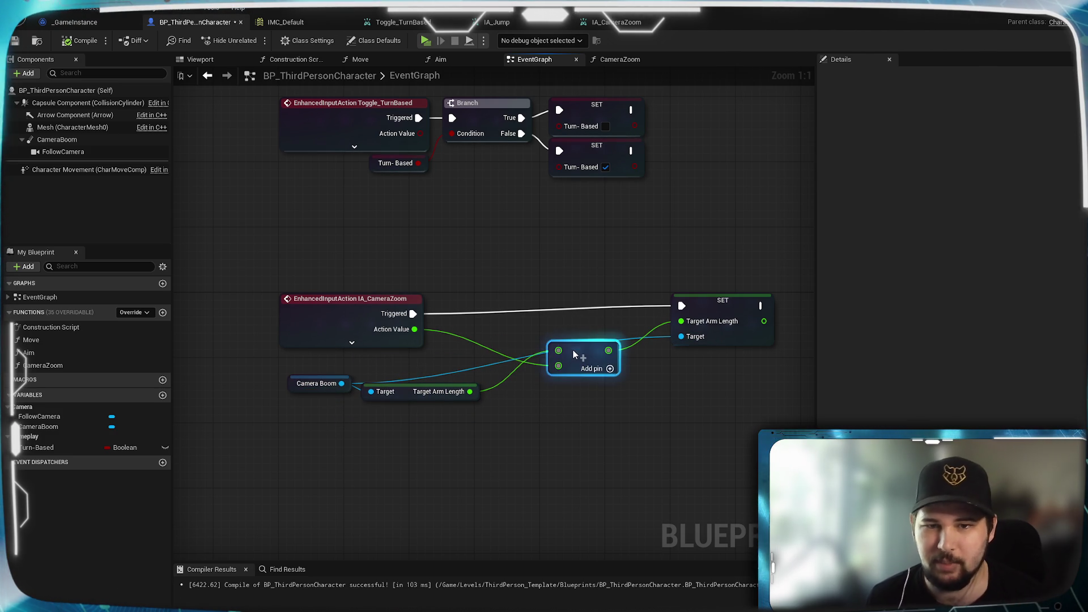
pyautogui.rightClick(574, 352)
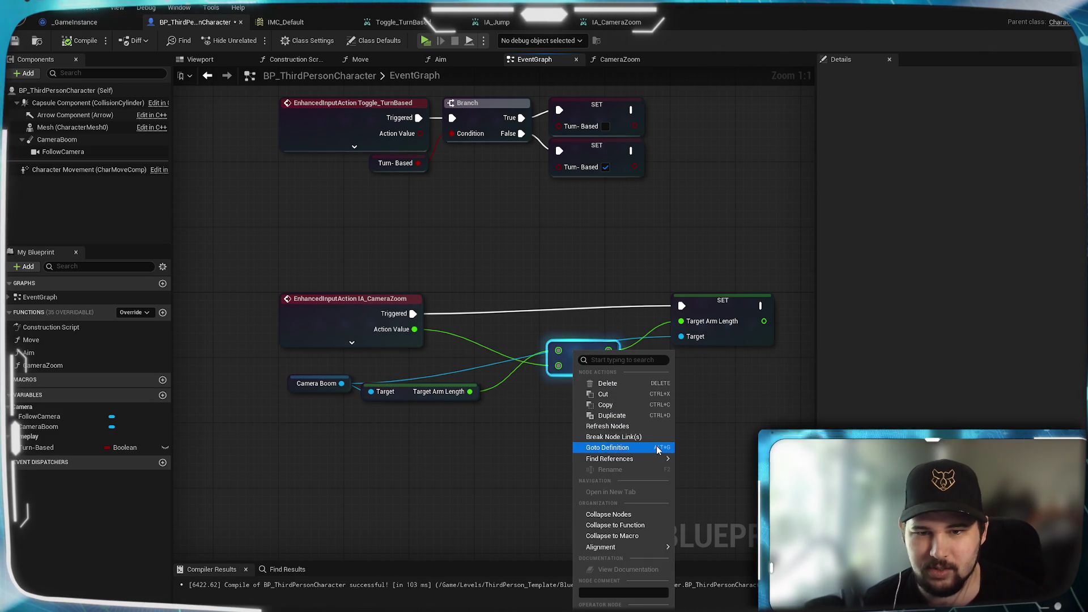
pyautogui.moveTo(653, 464)
pyautogui.click(514, 520)
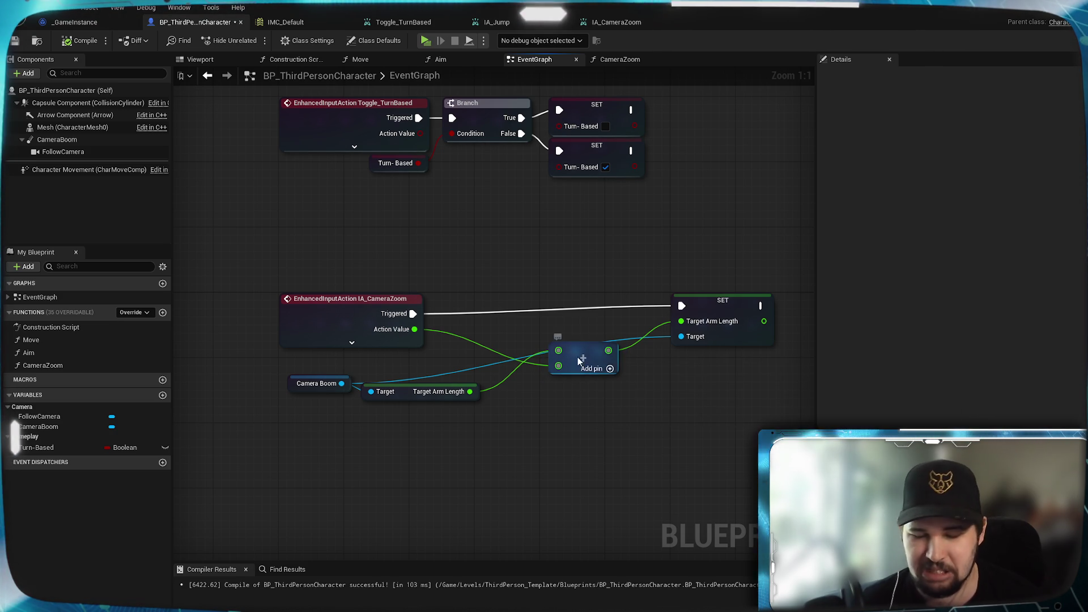
pyautogui.click(577, 357)
pyautogui.press('Delete')
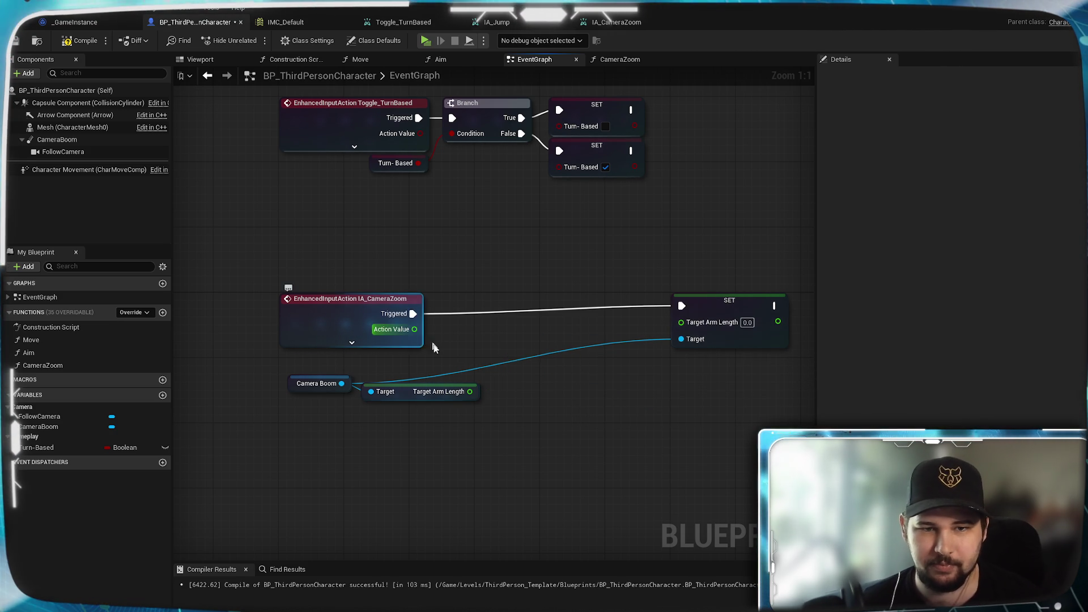
# Wire a Subtract node computing Target Arm Length minus Action Value into SET
pyautogui.moveTo(469, 391)
pyautogui.mouseDown()
pyautogui.moveTo(590, 374)
pyautogui.moveTo(608, 409)
pyautogui.mouseUp()
pyautogui.write('-')
pyautogui.press('Return')
pyautogui.moveTo(657, 385)
pyautogui.mouseDown()
pyautogui.moveTo(680, 322)
pyautogui.moveTo(622, 345)
pyautogui.mouseUp()
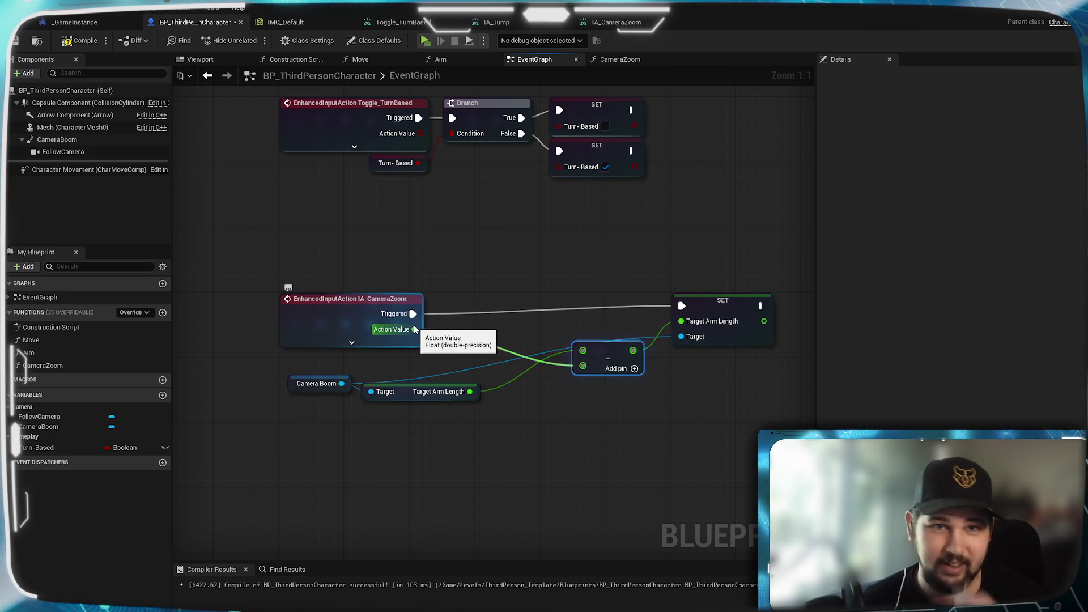
pyautogui.click(426, 25)
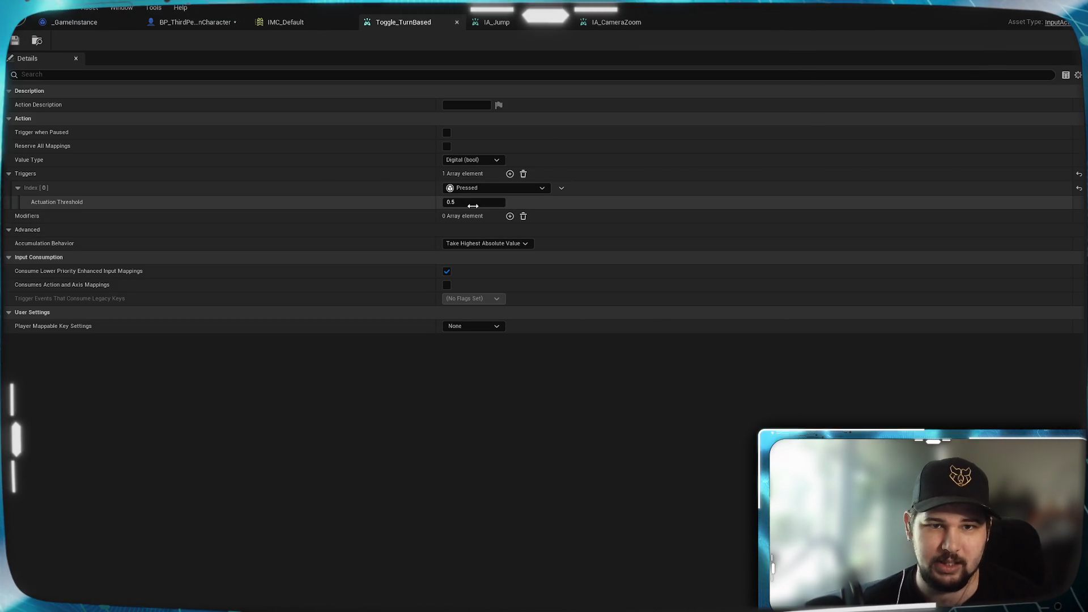
# In IA_CameraZoom's Triggers, change the Pulse Interval to 0.01 and save the input action
pyautogui.click(613, 23)
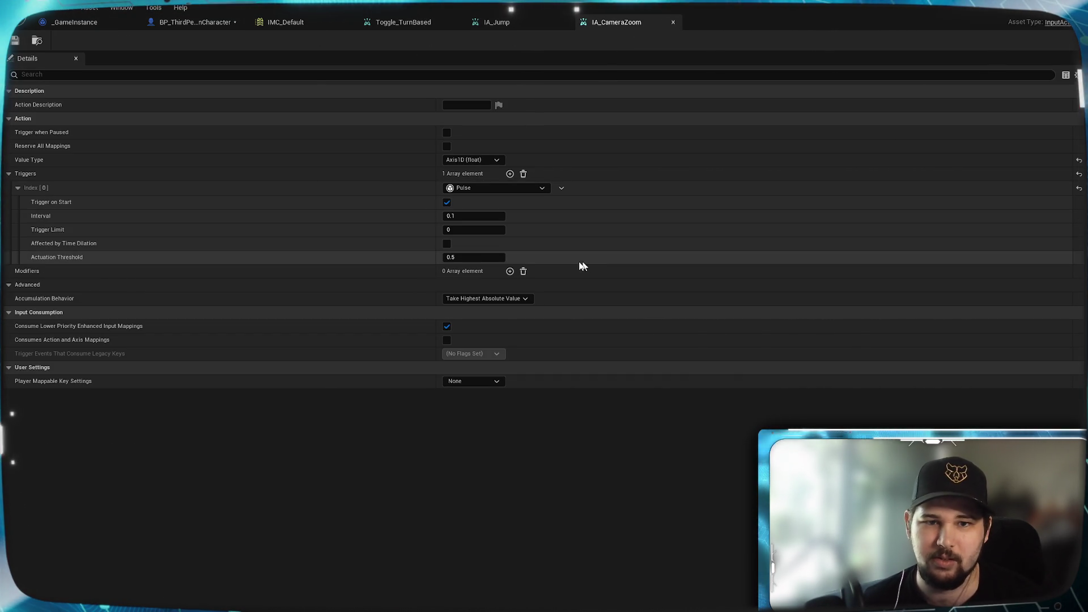
pyautogui.click(459, 217)
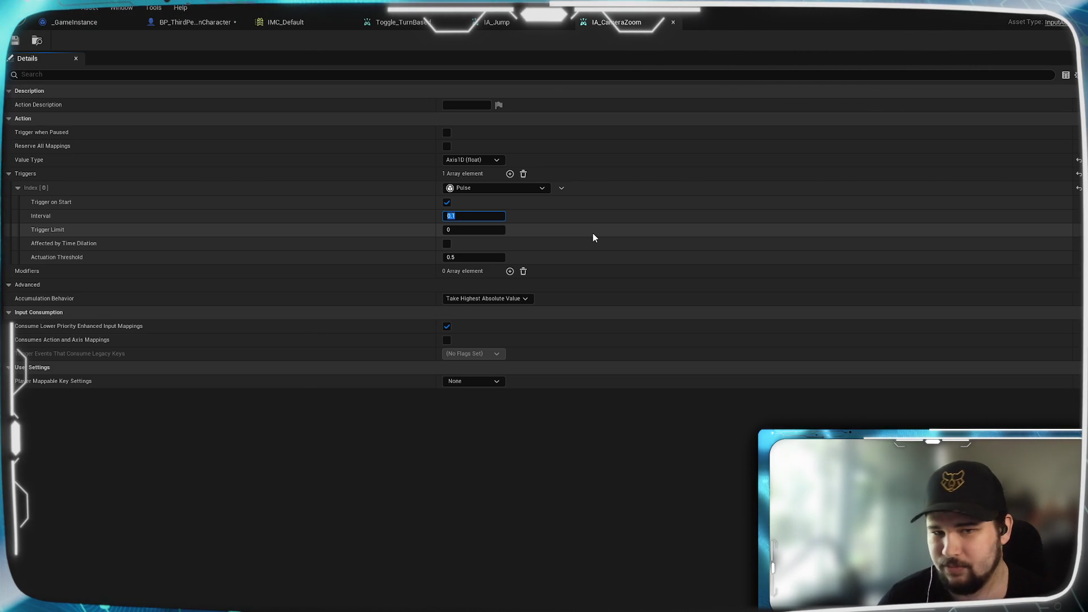
pyautogui.write('0.01')
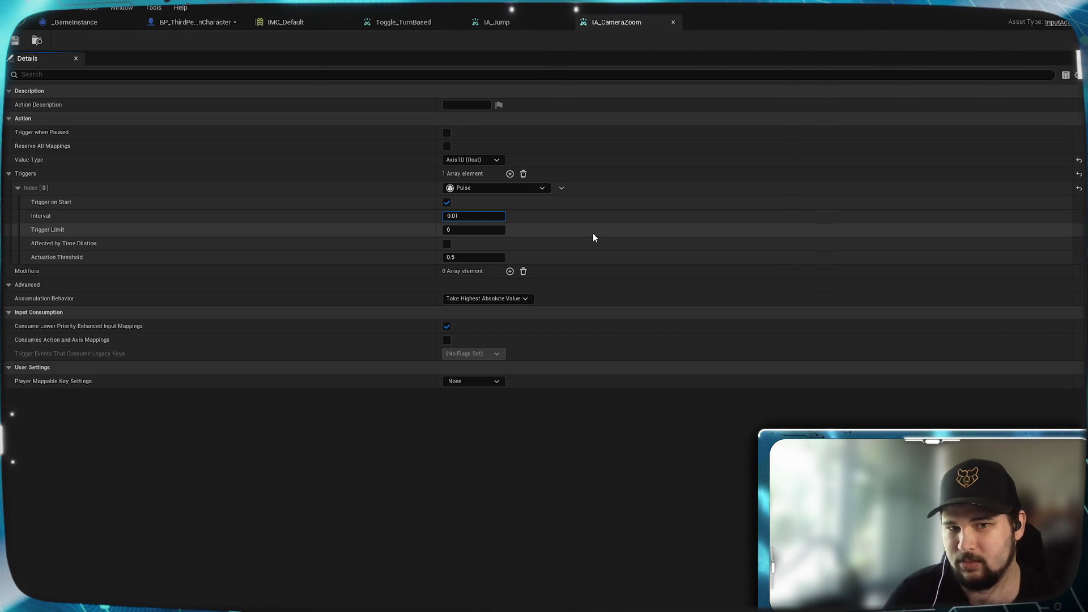
pyautogui.press('Return')
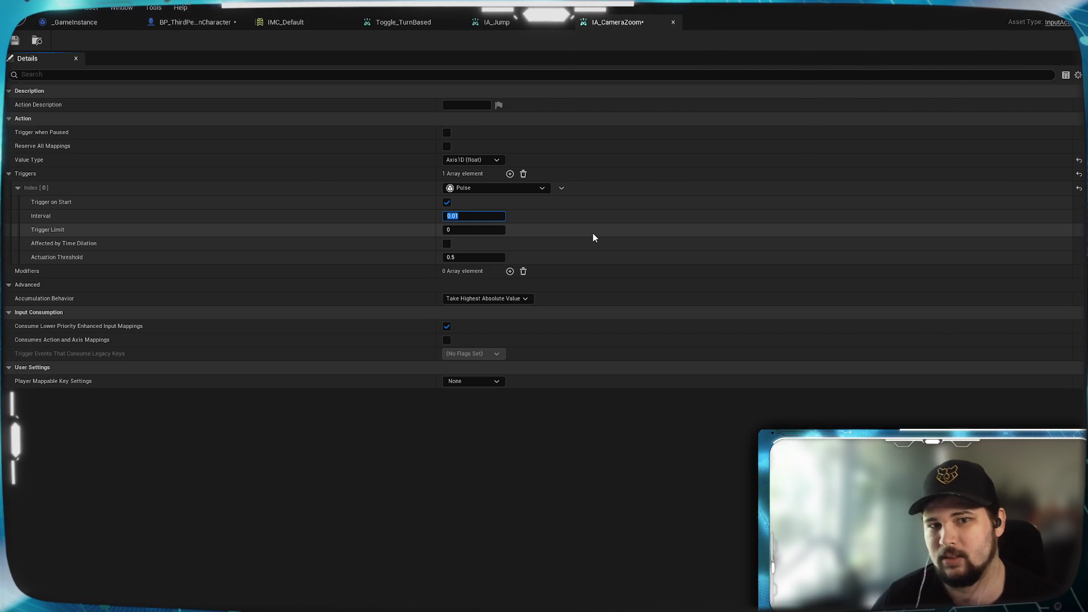
pyautogui.click(401, 321)
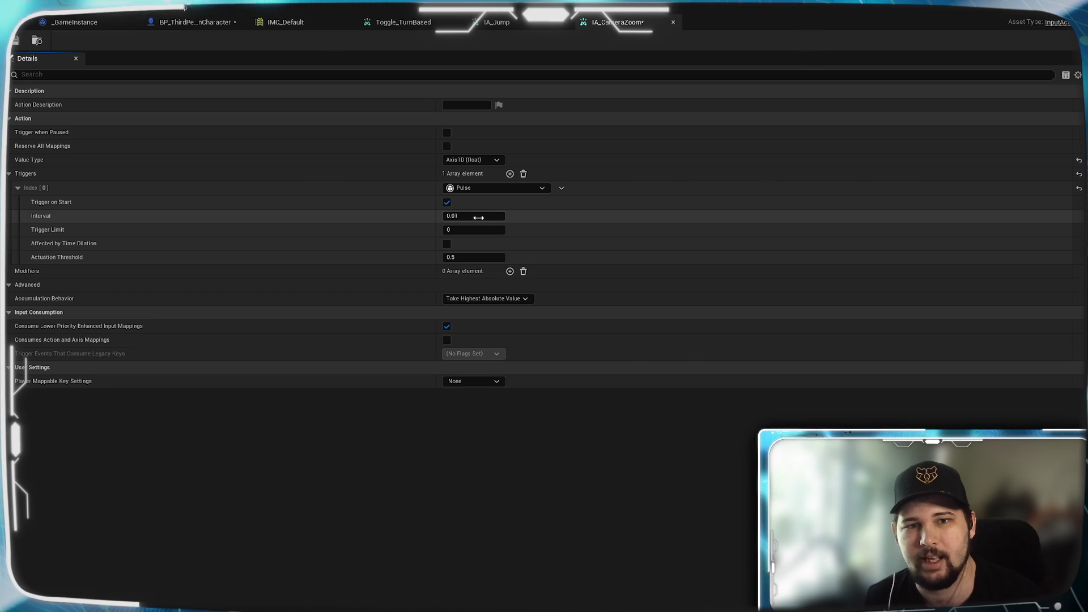
pyautogui.click(15, 40)
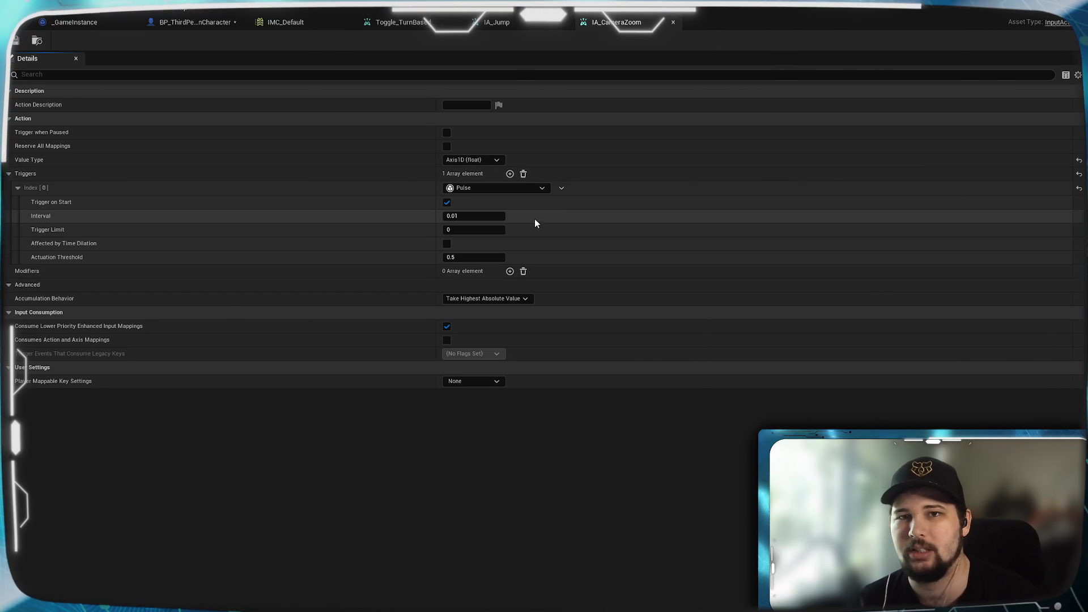
pyautogui.rightClick(436, 213)
pyautogui.click(545, 482)
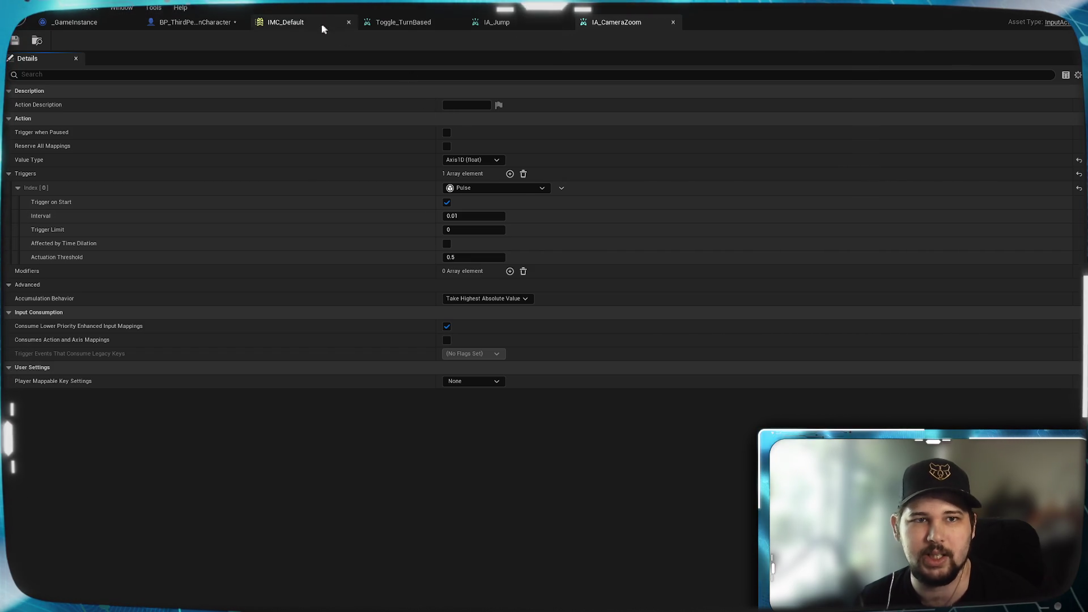
# Save the BP_ThirdPersonCharacter blueprint with Ctrl+S
pyautogui.click(195, 22)
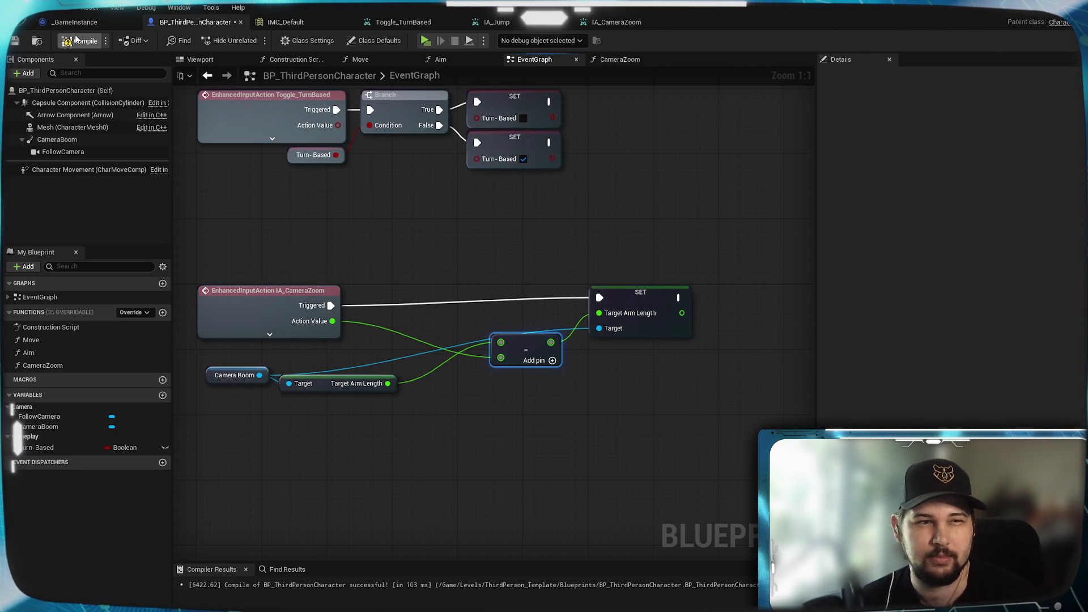
pyautogui.hotkey('ctrl', 's')
pyautogui.moveTo(369, 223)
pyautogui.mouseDown()
pyautogui.moveTo(413, 214)
pyautogui.moveTo(440, 225)
pyautogui.mouseUp()
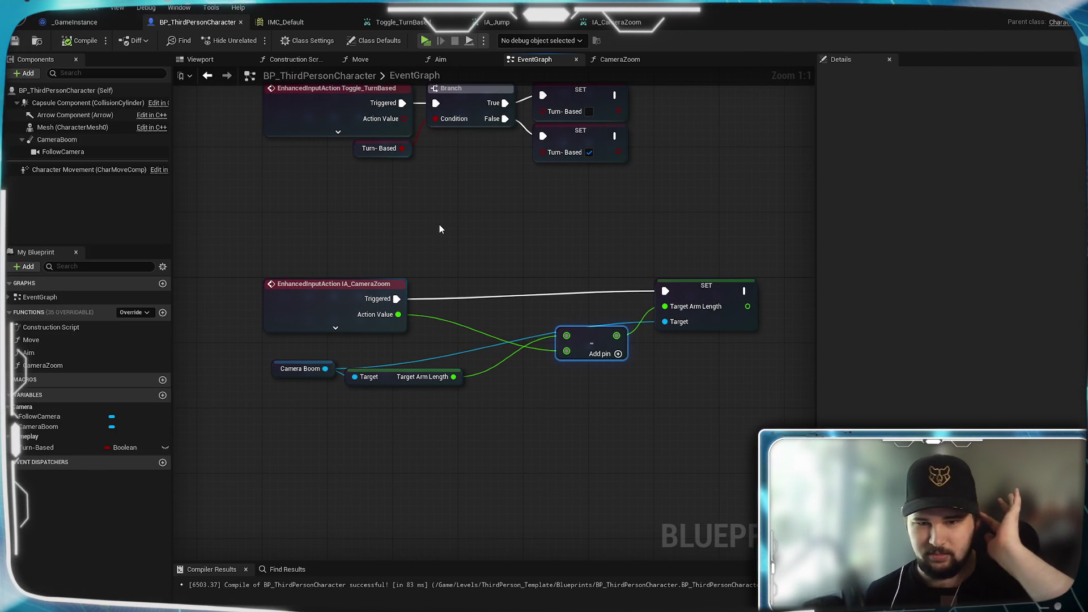
pyautogui.moveTo(468, 234)
pyautogui.mouseDown()
pyautogui.moveTo(488, 284)
pyautogui.moveTo(450, 240)
pyautogui.moveTo(475, 259)
pyautogui.moveTo(494, 251)
pyautogui.mouseUp()
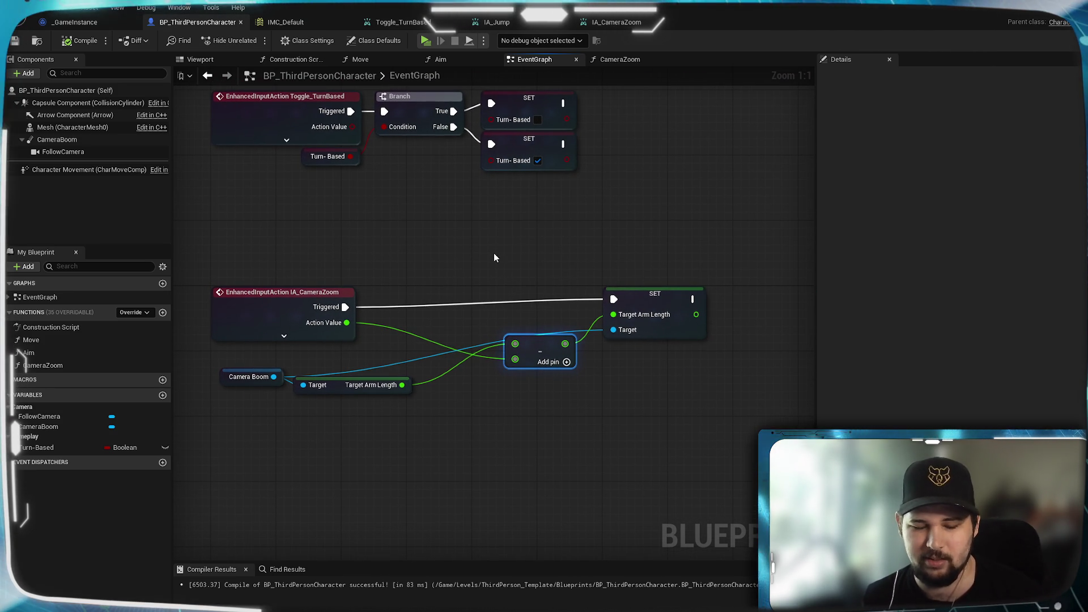
# Play a New Game in standalone, scroll to test zoom, then exit with Esc
pyautogui.click(424, 40)
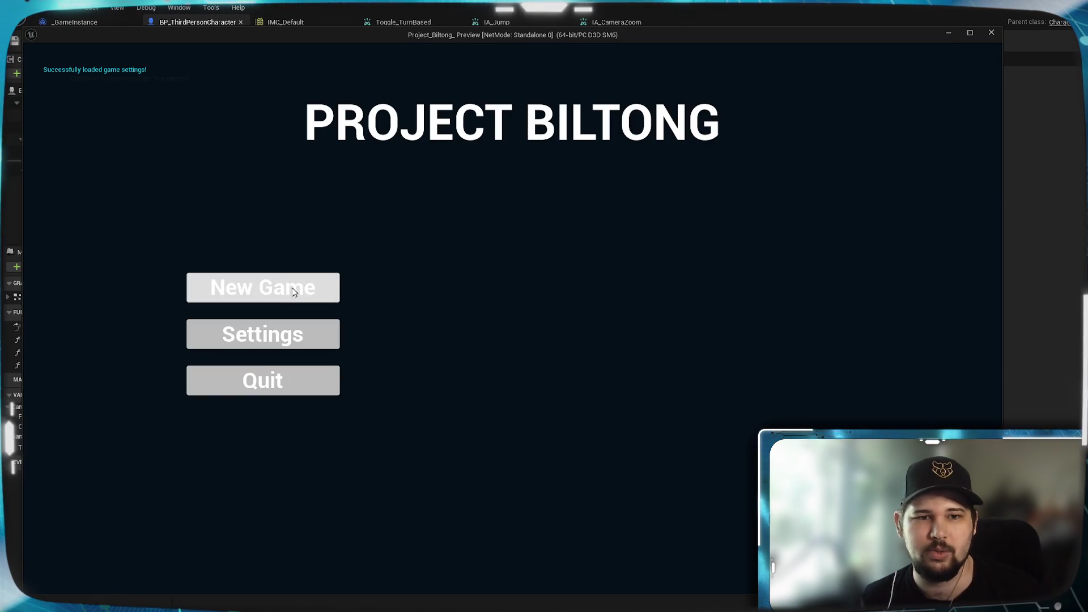
pyautogui.click(292, 288)
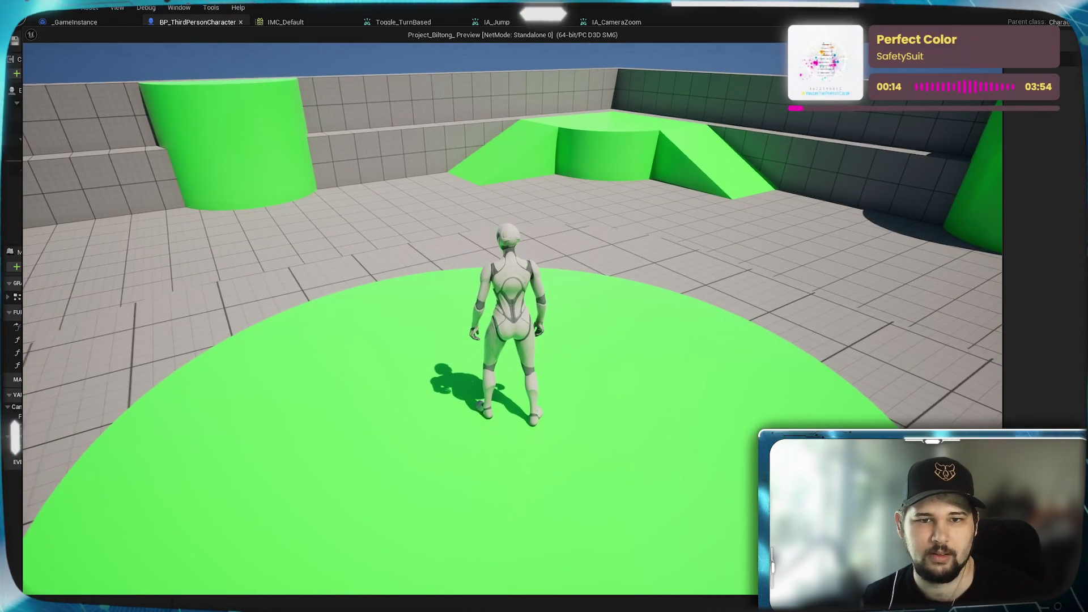
pyautogui.scroll(3, 510, 306)
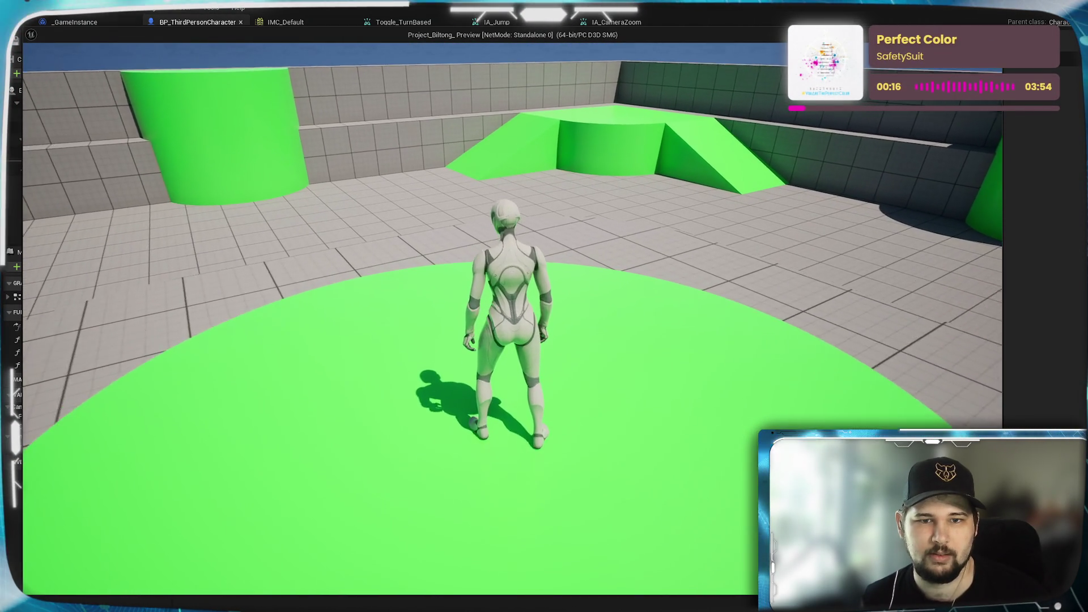
pyautogui.scroll(-5, 510, 306)
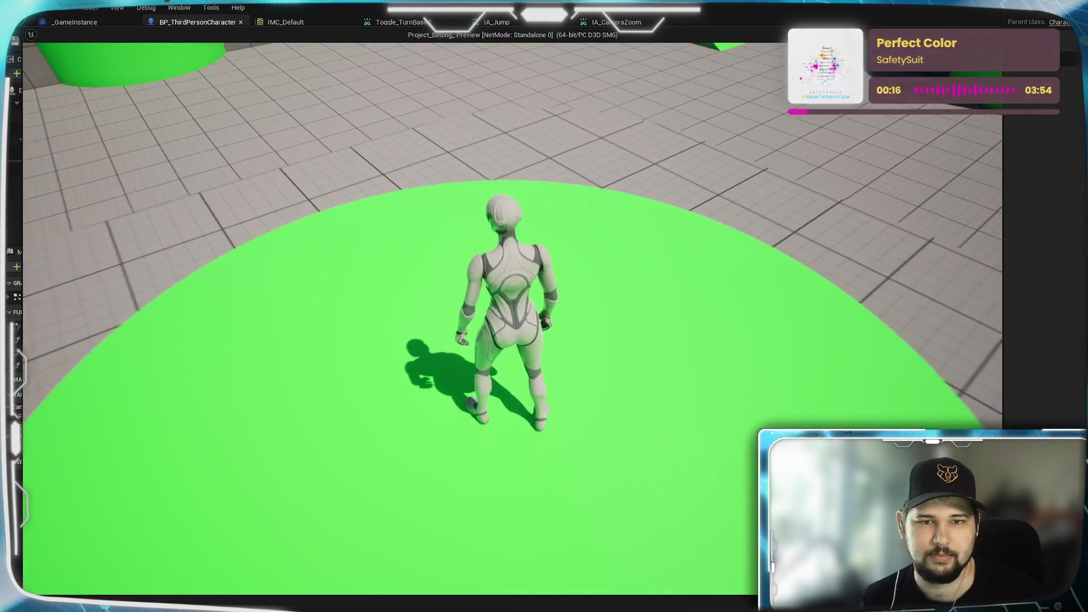
pyautogui.scroll(3, 510, 306)
pyautogui.press('Escape')
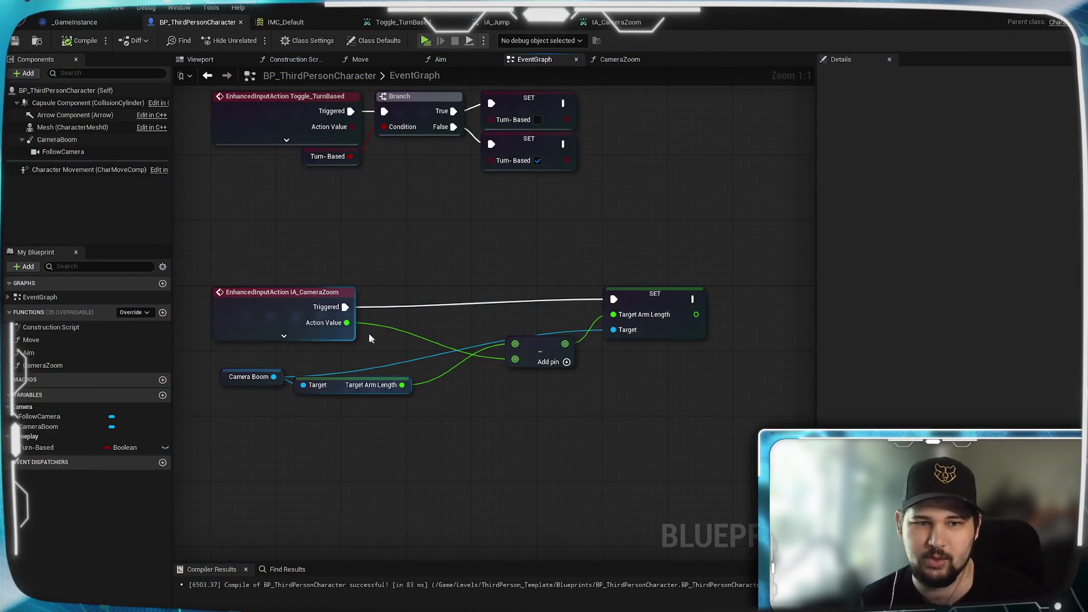
# Multiply Action Value by 10 before it feeds the subtract node
pyautogui.moveTo(347, 322); pyautogui.dragTo(384, 336)
pyautogui.write('*')
pyautogui.click(414, 359)
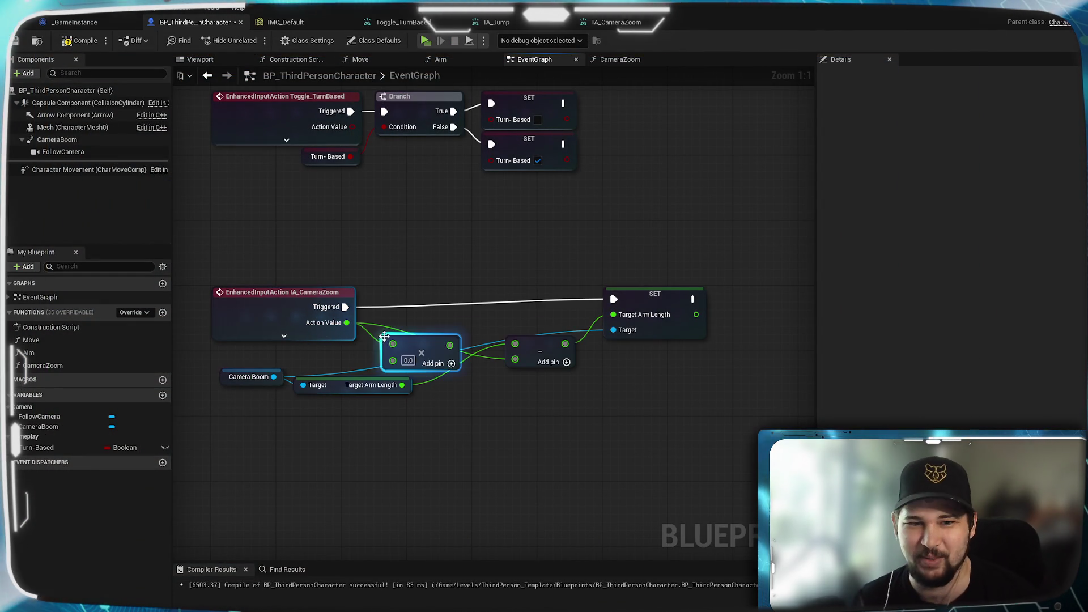
pyautogui.write('10')
pyautogui.press('Return')
pyautogui.moveTo(453, 345)
pyautogui.mouseDown()
pyautogui.moveTo(515, 347)
pyautogui.moveTo(515, 363)
pyautogui.mouseUp()
pyautogui.moveTo(447, 346); pyautogui.dragTo(447, 321)
# Compile the blueprint and start a New Game in the standalone preview
pyautogui.click(85, 41)
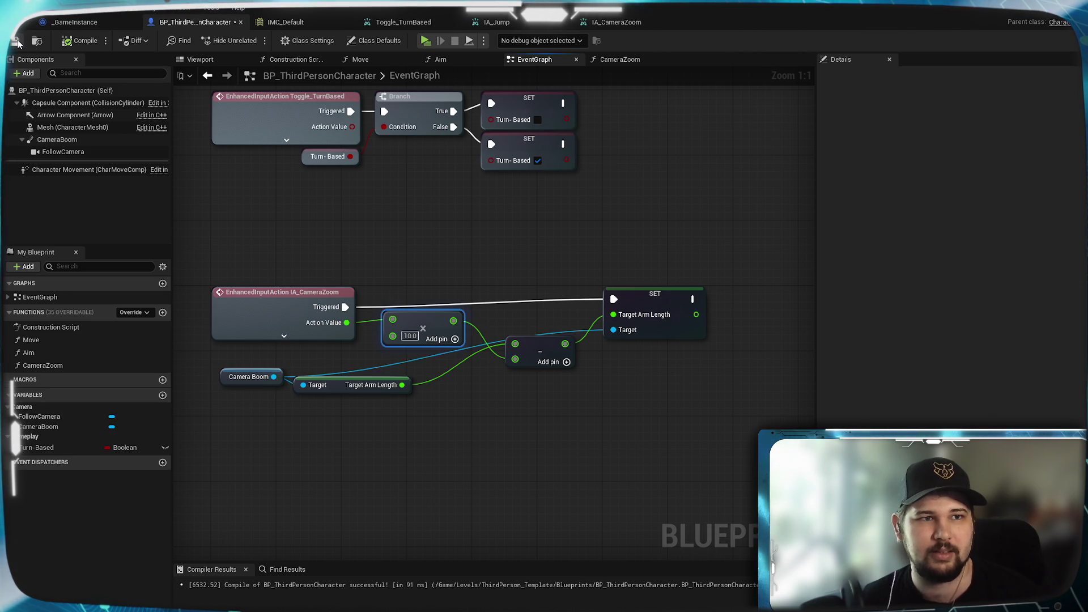
pyautogui.click(425, 40)
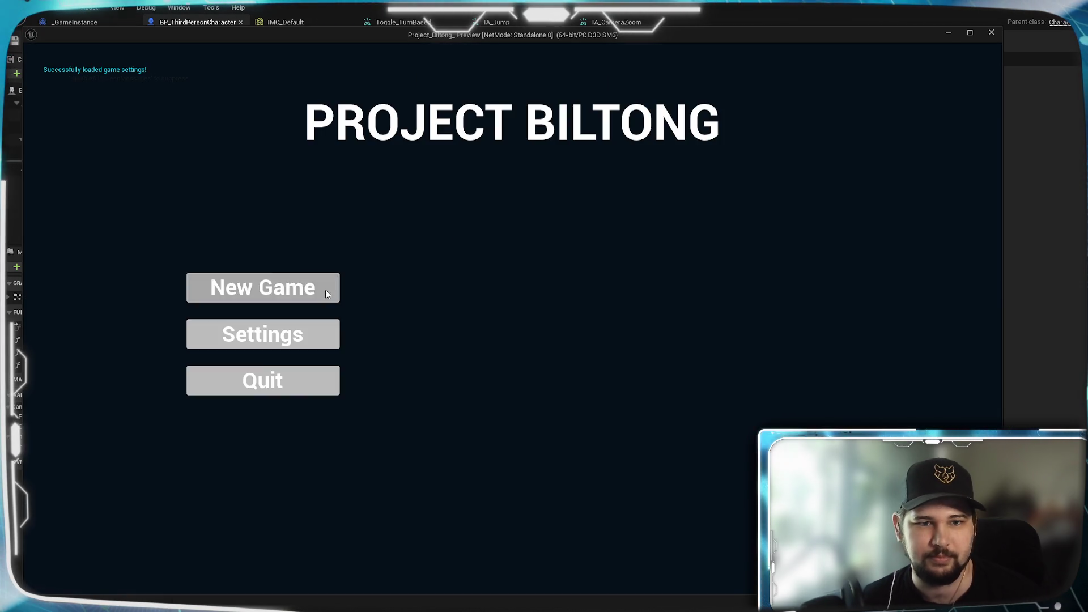
pyautogui.click(326, 290)
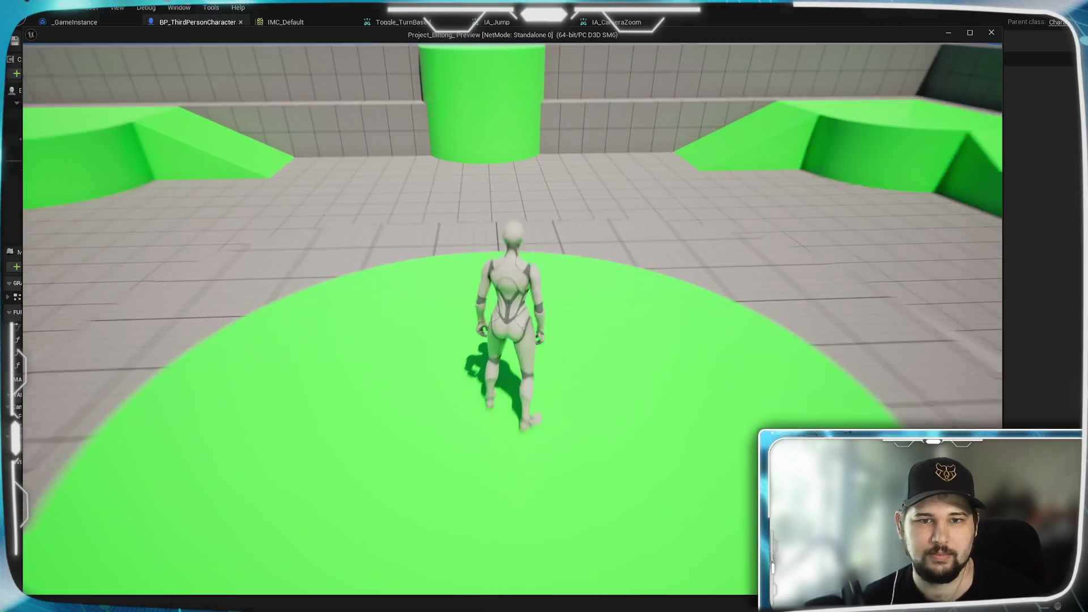
# Scroll in and out repeatedly in game to test the ×10 zoom speed
pyautogui.scroll(3, 512, 317)
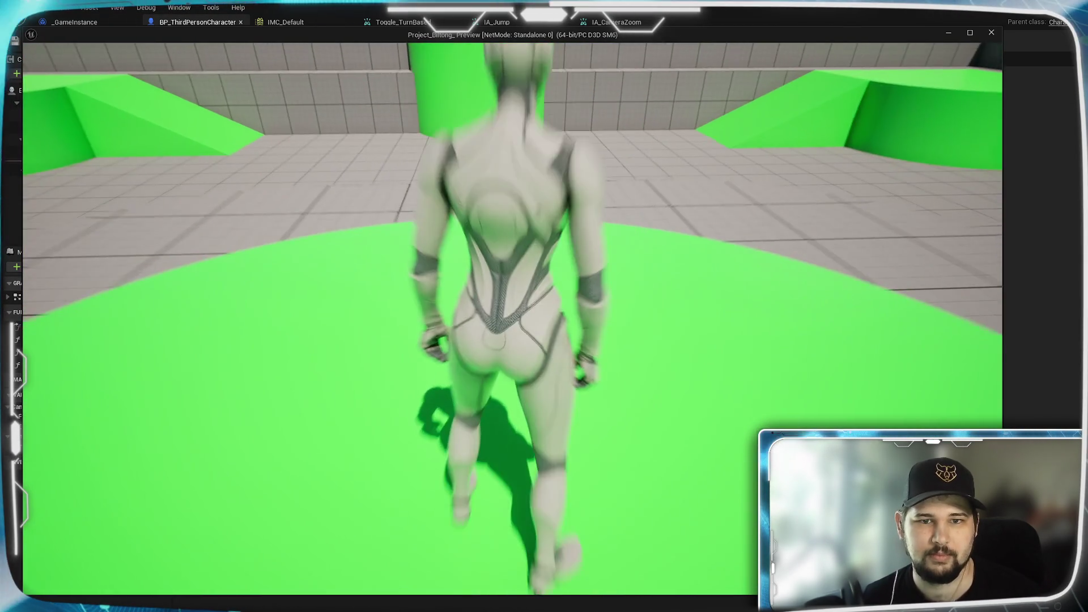
pyautogui.scroll(-3, 513, 317)
pyautogui.scroll(-5, 513, 317)
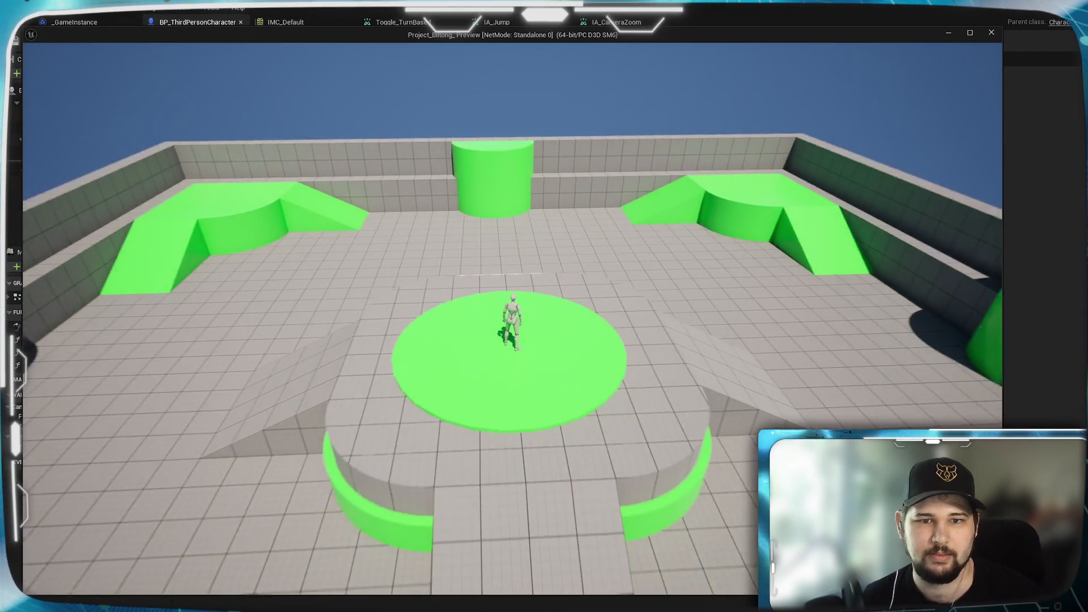
pyautogui.scroll(3, 513, 317)
pyautogui.scroll(-3, 513, 318)
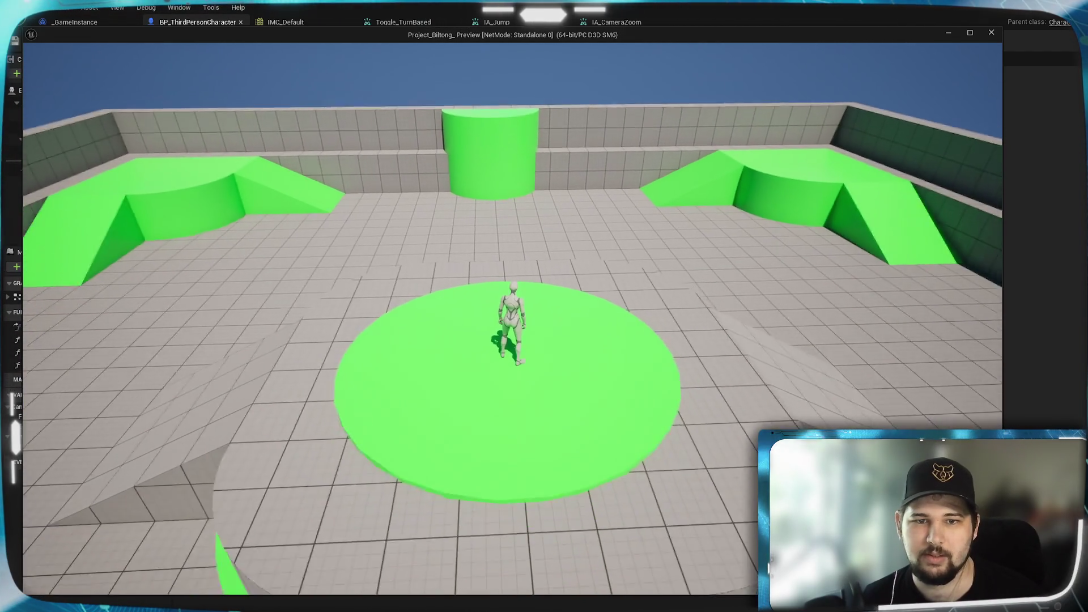
pyautogui.scroll(-3, 513, 317)
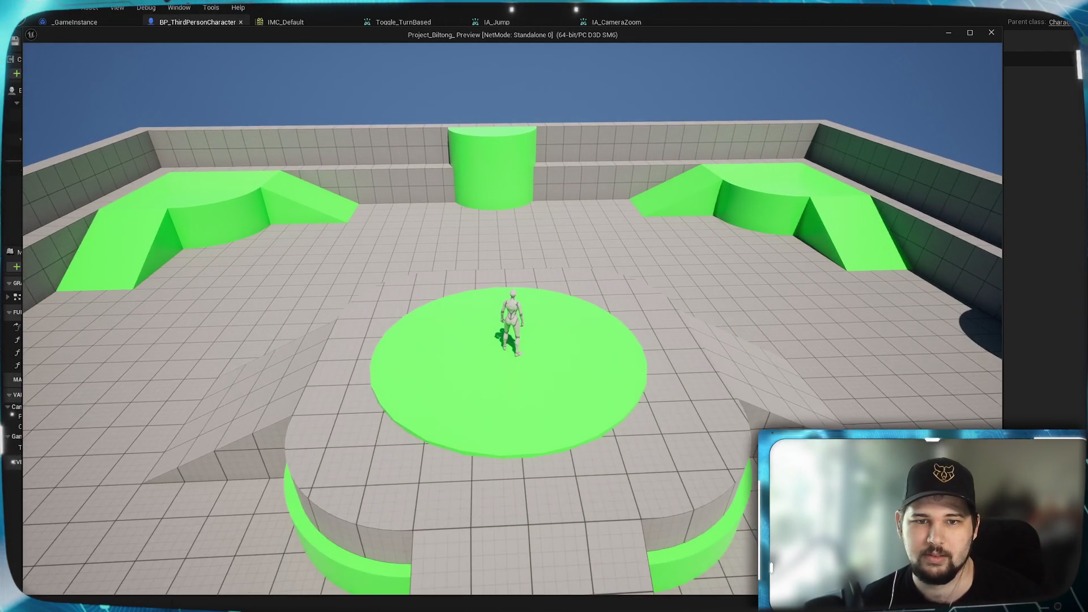
pyautogui.scroll(5, 512, 317)
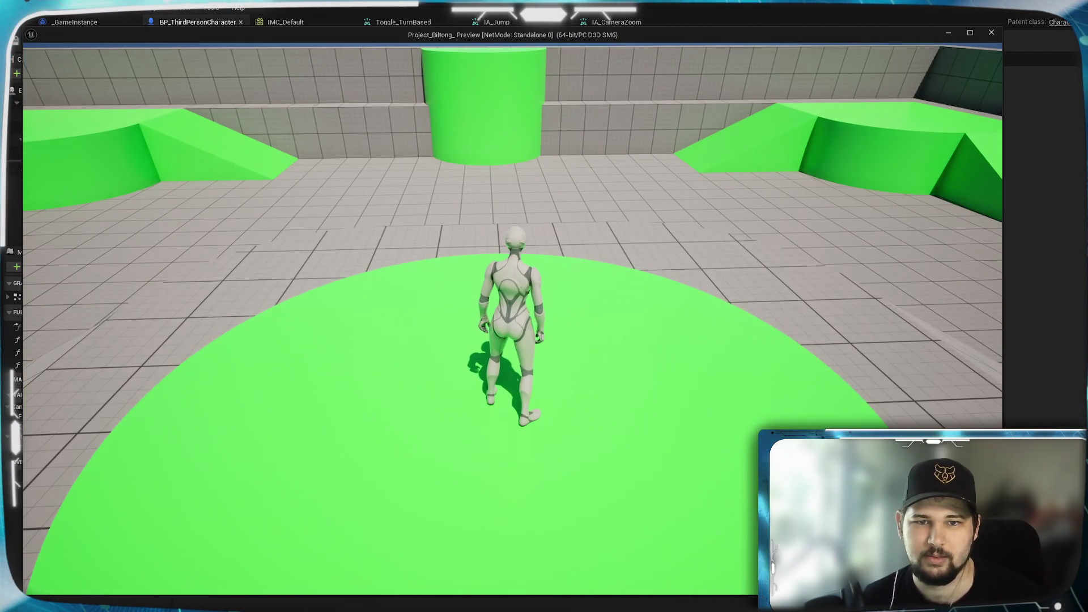
pyautogui.scroll(-4, 512, 318)
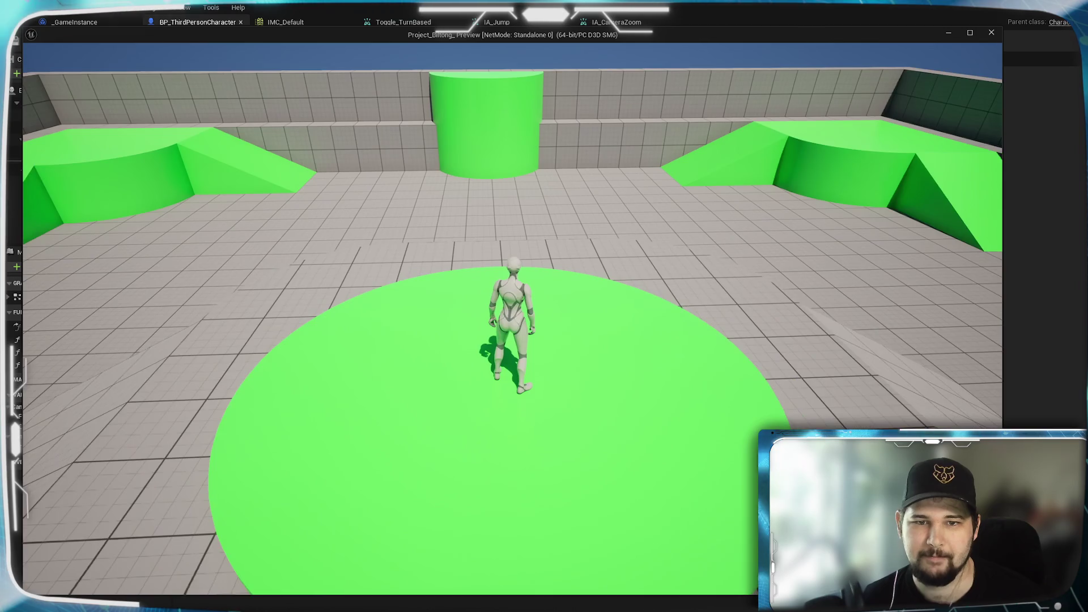
pyautogui.scroll(4, 513, 318)
pyautogui.scroll(2, 513, 317)
# Stop the game, nudge the multiply node into place, and bring up IA_CameraZoom
pyautogui.press('Escape')
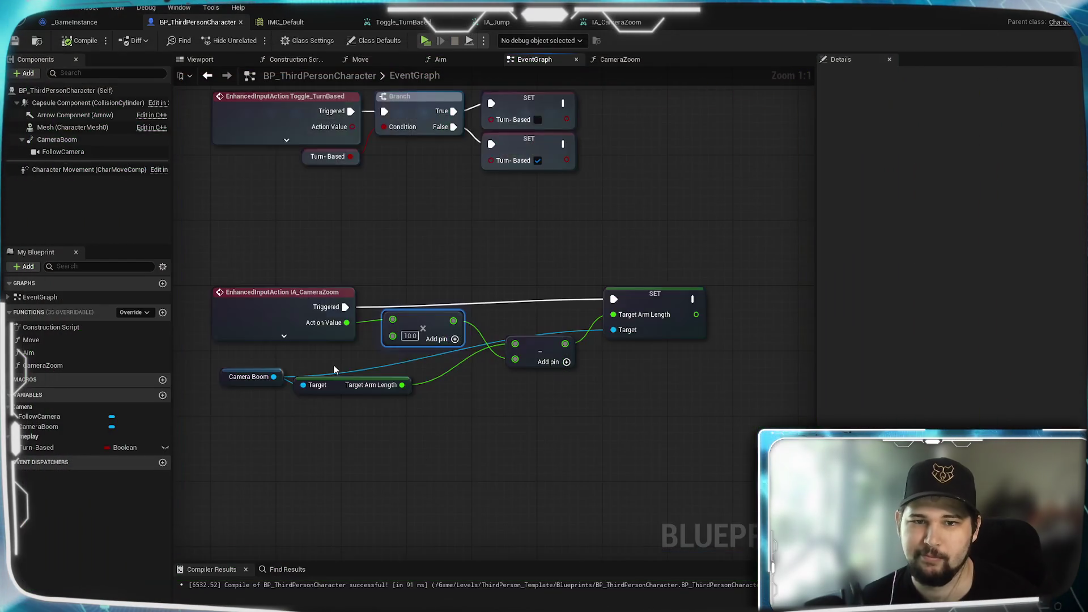
pyautogui.moveTo(406, 334); pyautogui.dragTo(395, 328)
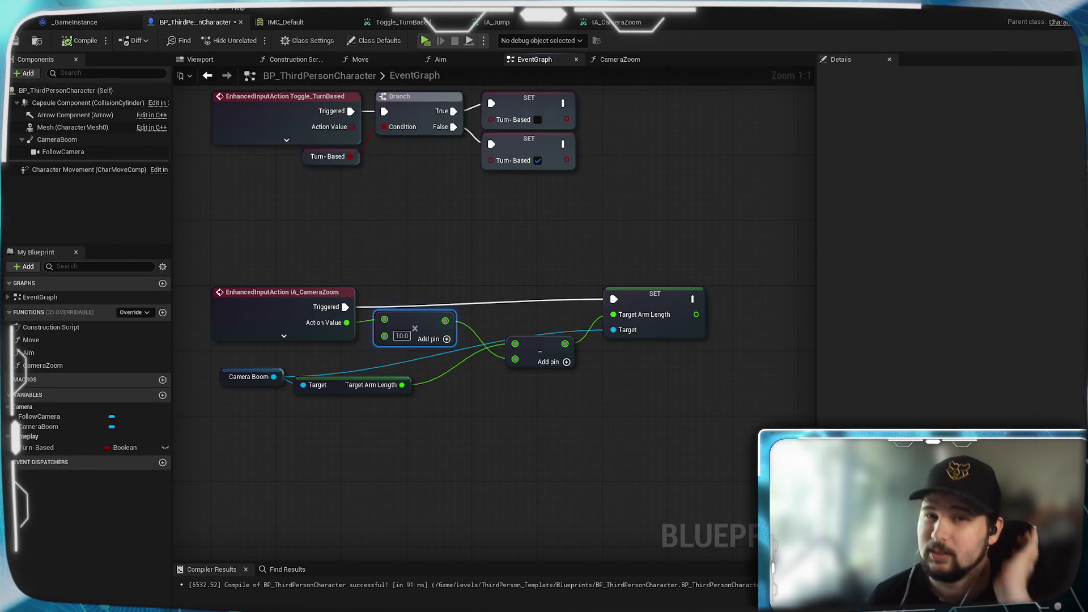
pyautogui.click(625, 21)
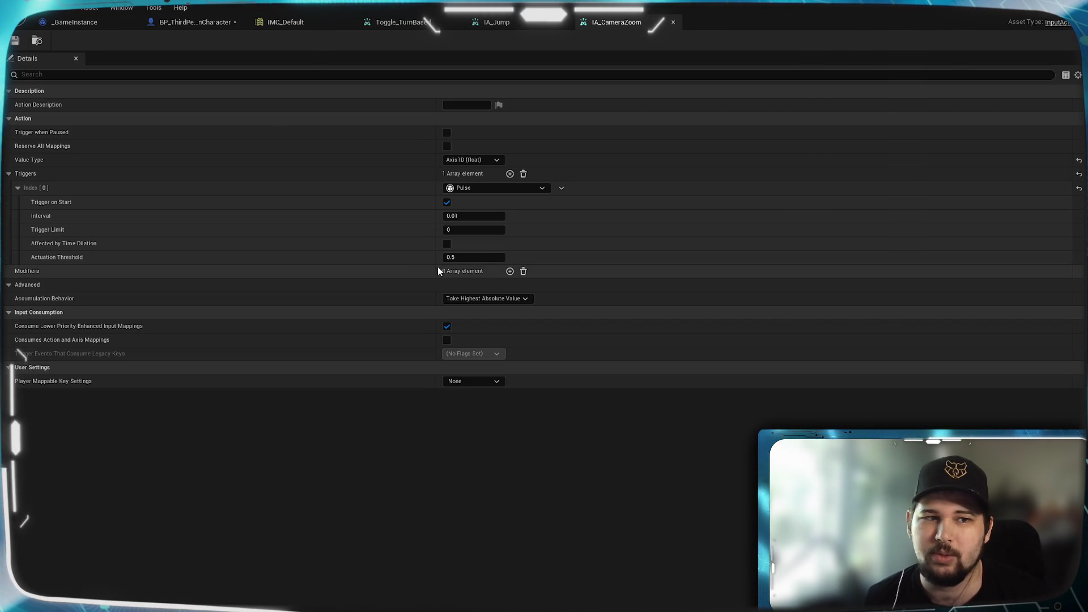
# Set Actuation Threshold to 0.1 and Pulse Interval to 1/120 (0.008333), then save IA_CameraZoom
pyautogui.click(475, 261)
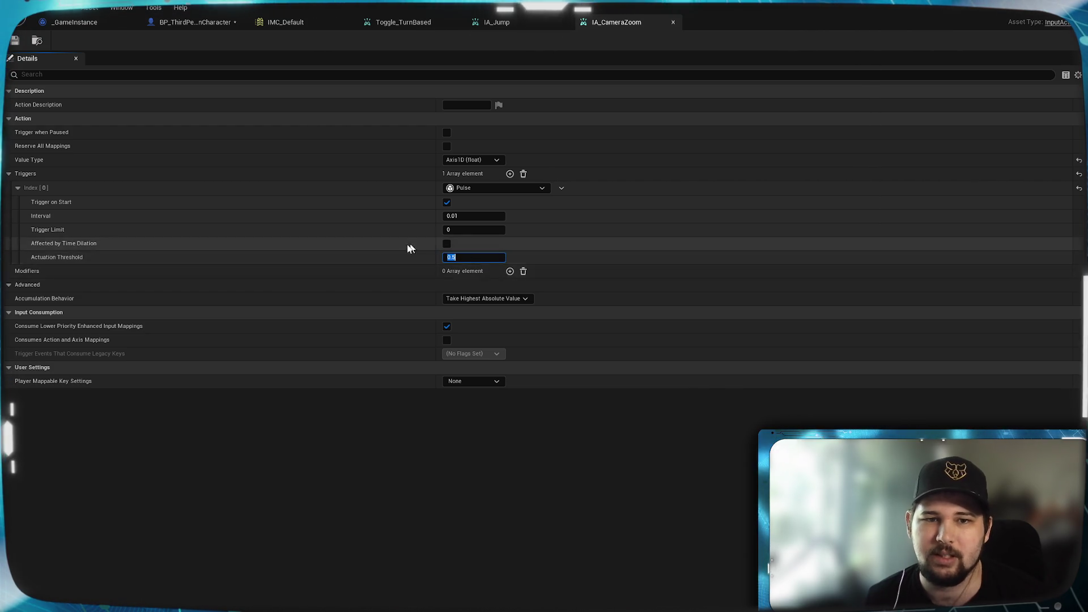
pyautogui.write('0.41')
pyautogui.press('BackSpace')
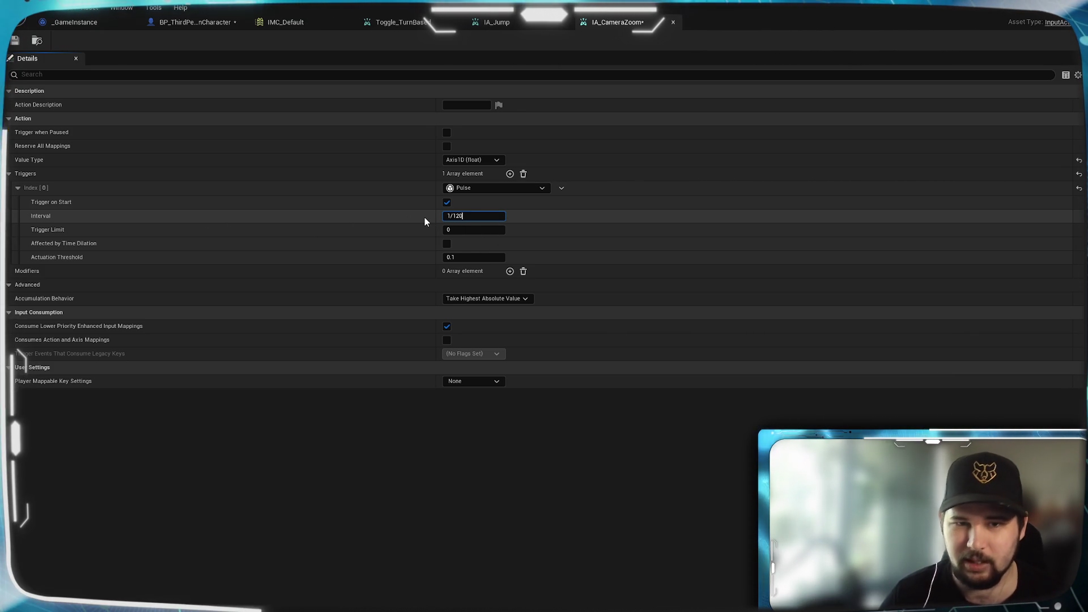
pyautogui.press('Return')
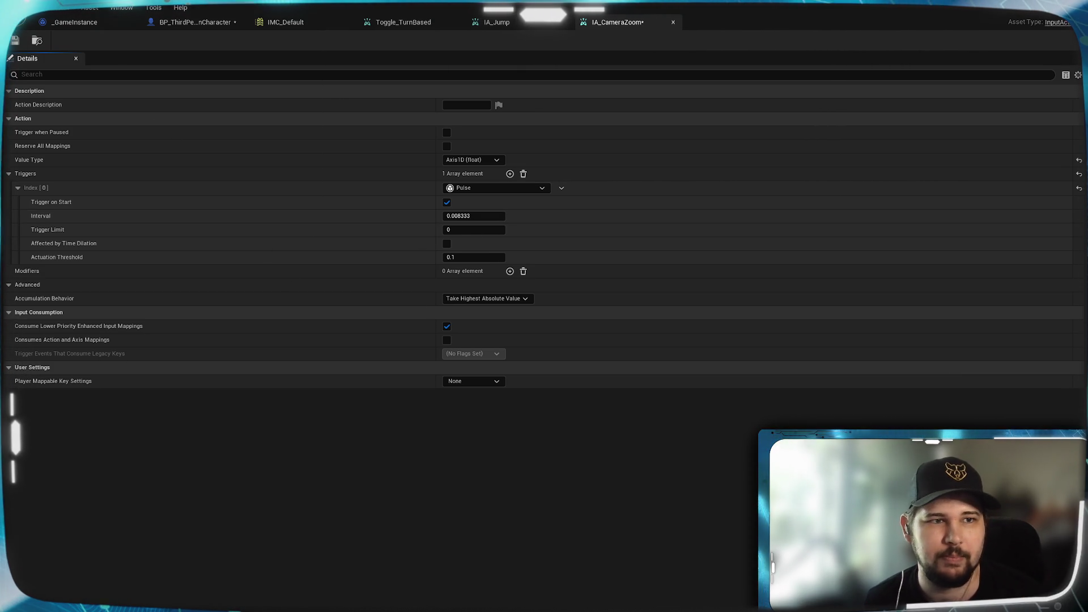
pyautogui.hotkey('ctrl', 's')
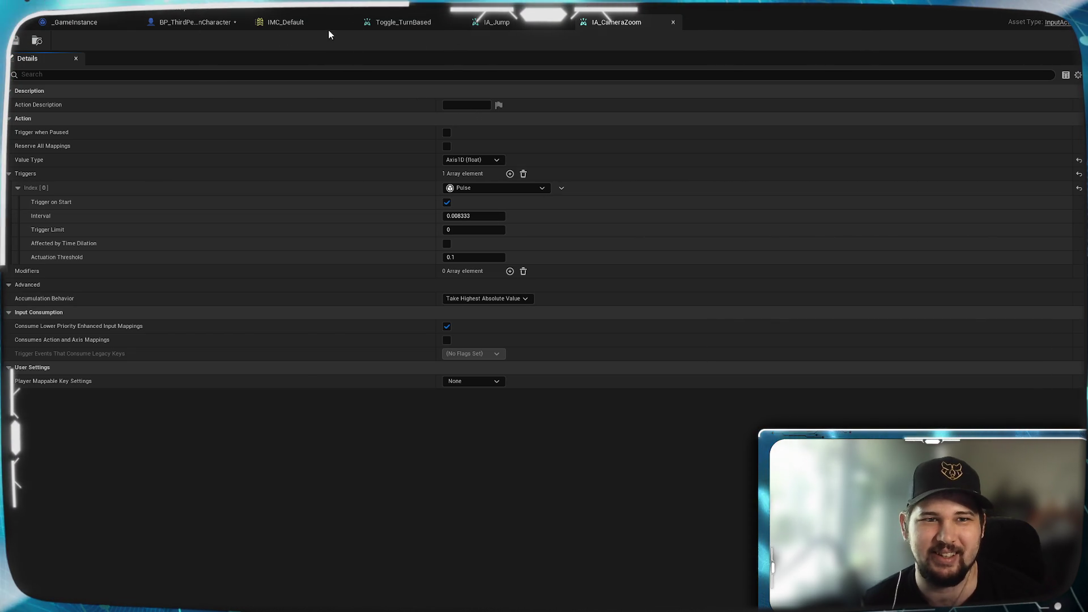
pyautogui.click(311, 26)
pyautogui.click(193, 22)
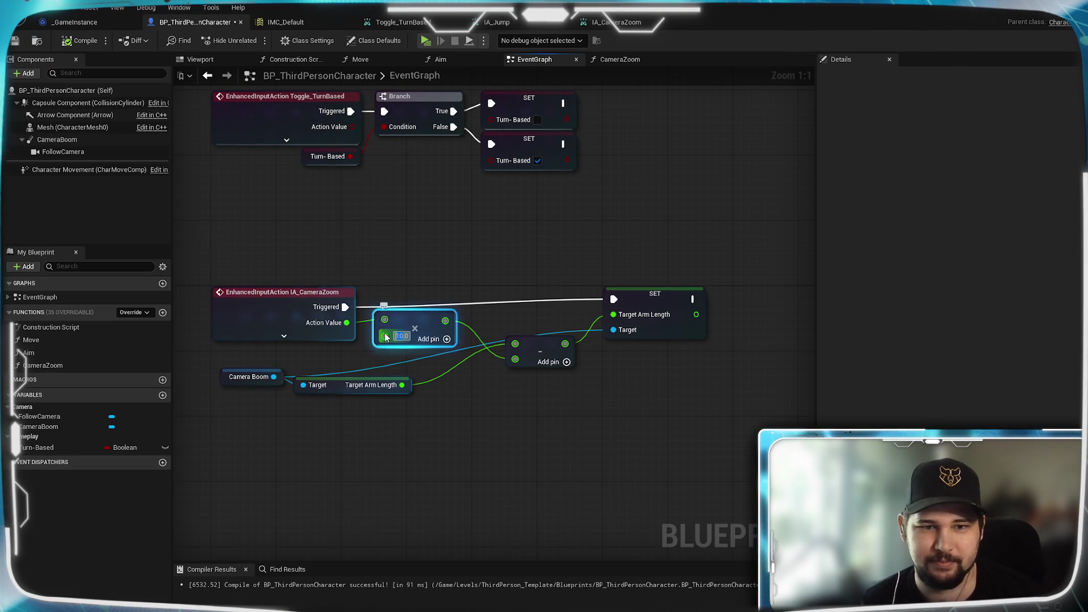
# Change the multiply node's value from 10.0 to 15 and compile
pyautogui.write('15')
pyautogui.click(614, 478)
pyautogui.click(85, 40)
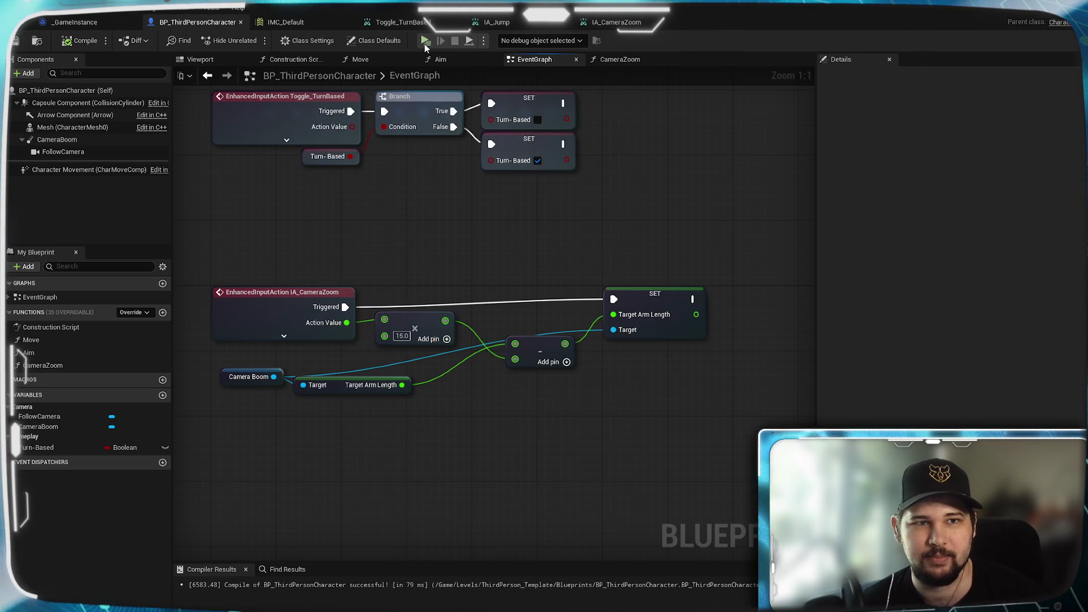
# Play a New Game in standalone and scroll to test the faster zoom
pyautogui.click(425, 41)
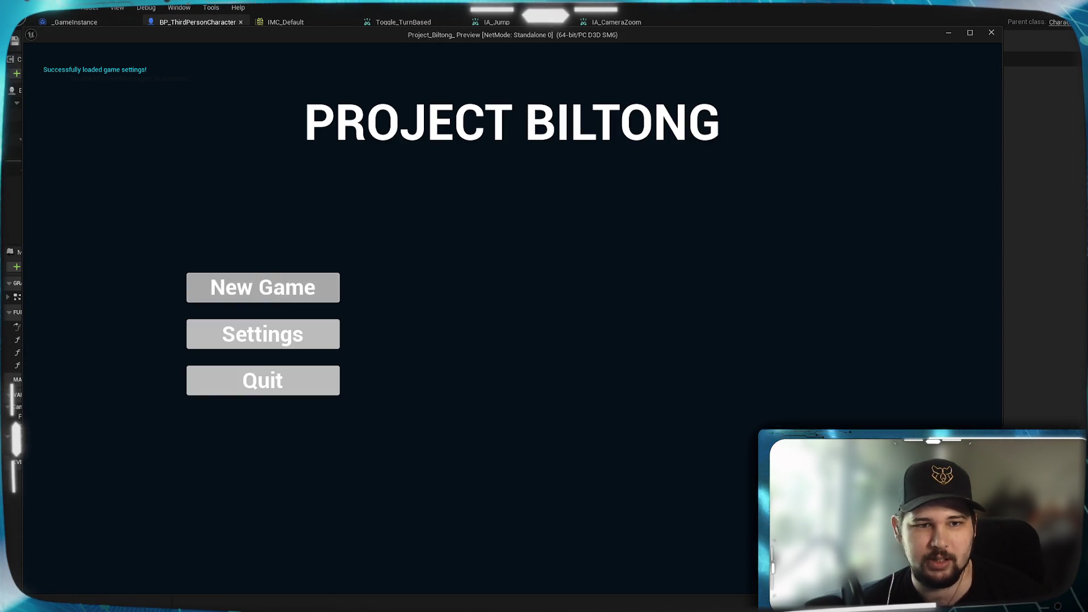
pyautogui.click(284, 297)
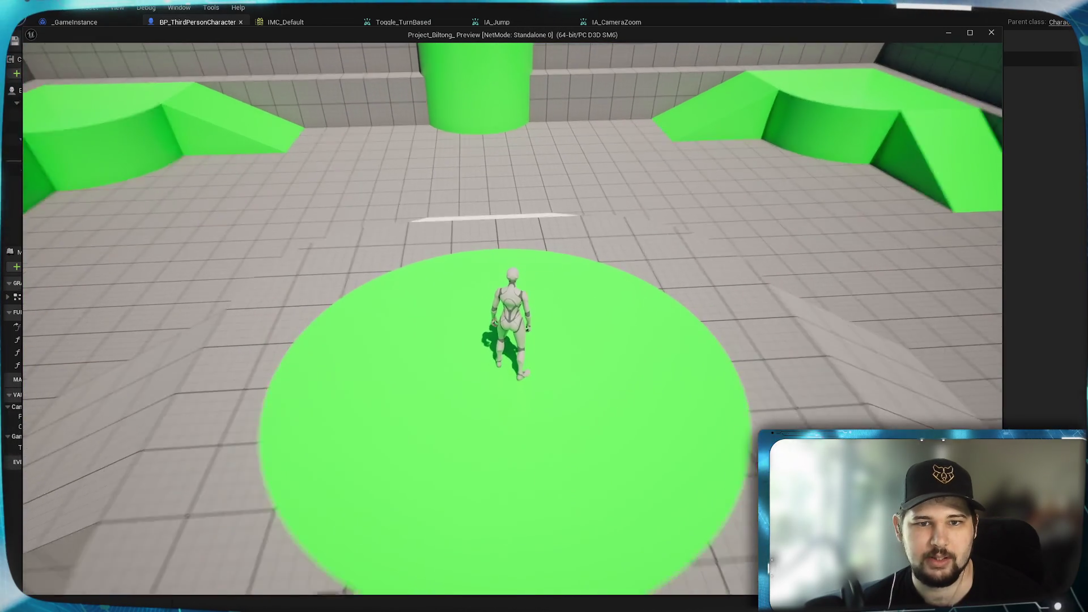
pyautogui.scroll(3, 513, 317)
pyautogui.scroll(-5, 512, 317)
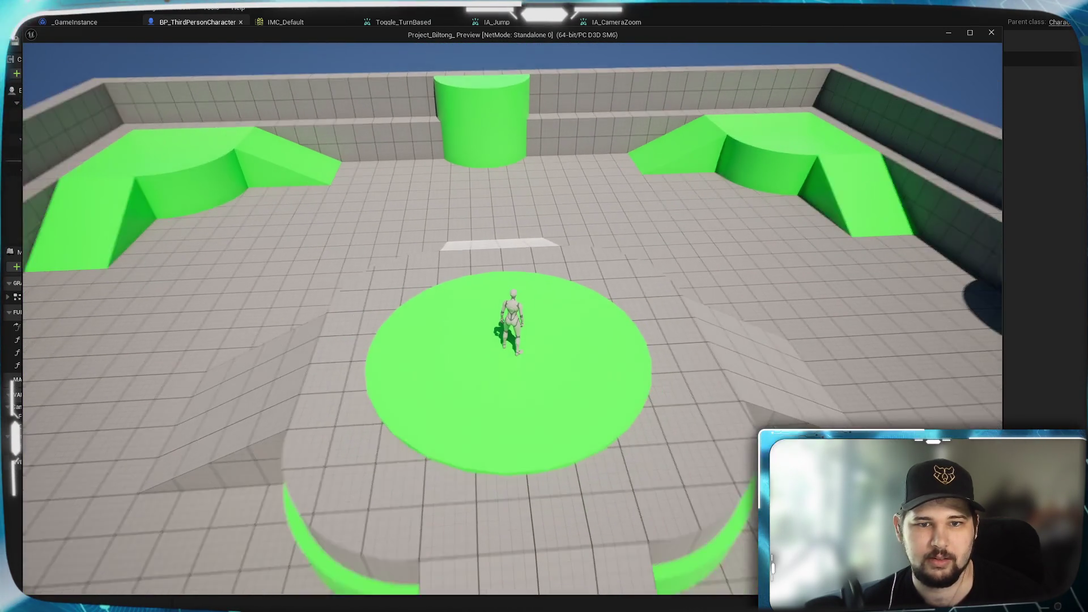
pyautogui.scroll(5, 512, 317)
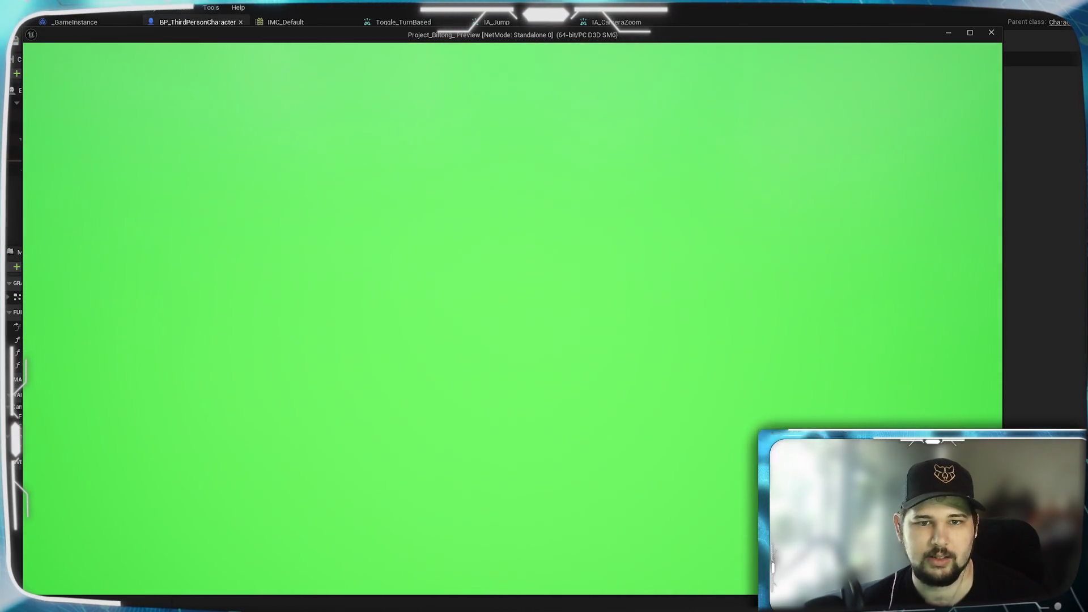
pyautogui.scroll(-5, 512, 317)
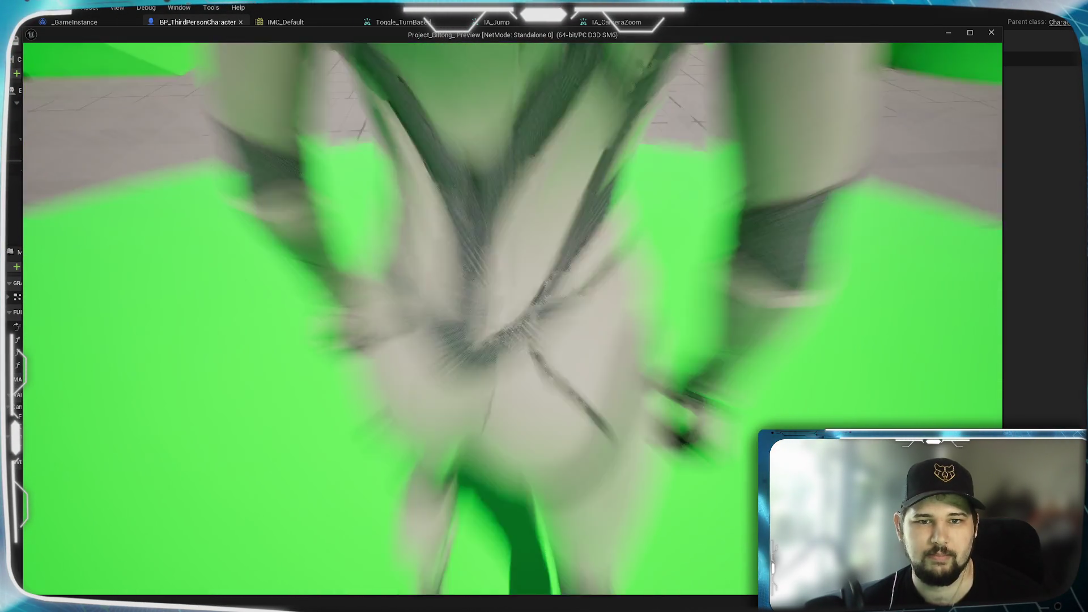
pyautogui.scroll(-5, 513, 317)
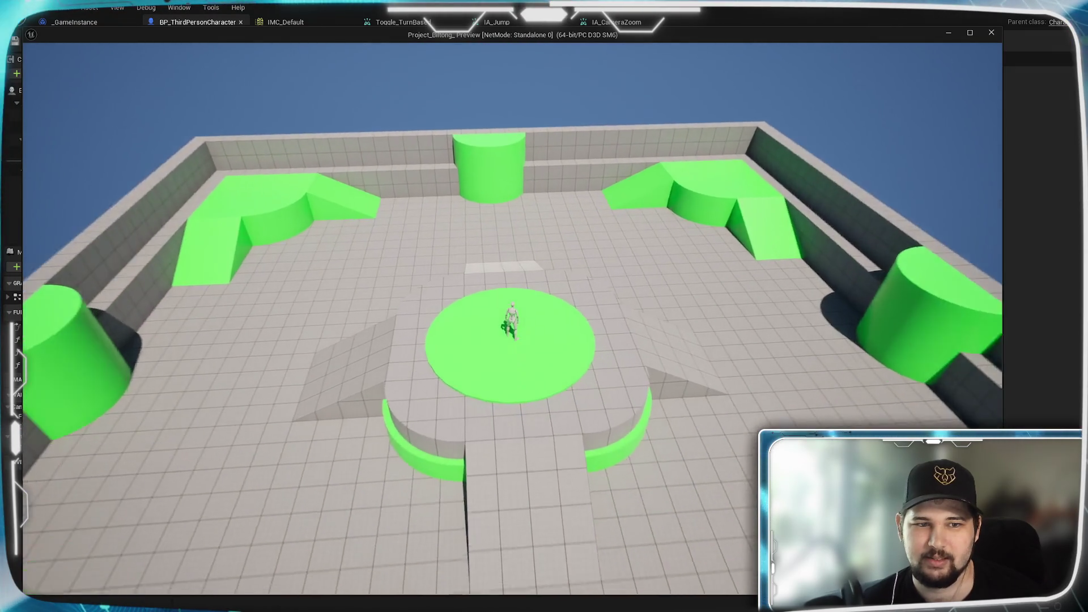
pyautogui.scroll(5, 512, 317)
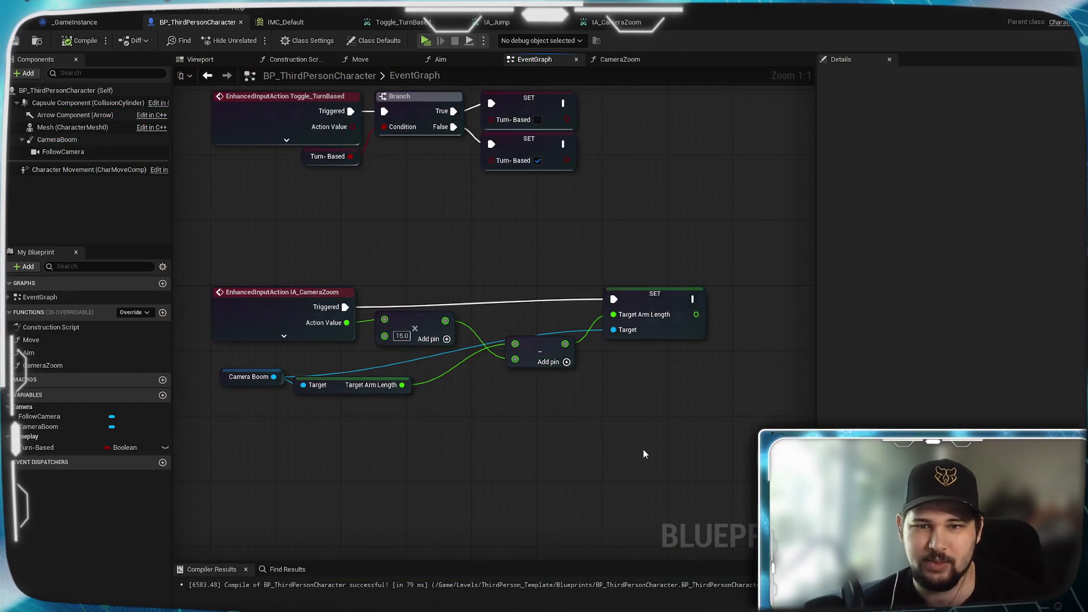
# Insert a Clamp (Float) node between the subtraction result and Target Arm Length
pyautogui.moveTo(570, 312); pyautogui.dragTo(692, 308)
pyautogui.click(541, 441)
pyautogui.moveTo(541, 441)
pyautogui.mouseDown()
pyautogui.moveTo(574, 373)
pyautogui.moveTo(593, 376)
pyautogui.mouseUp()
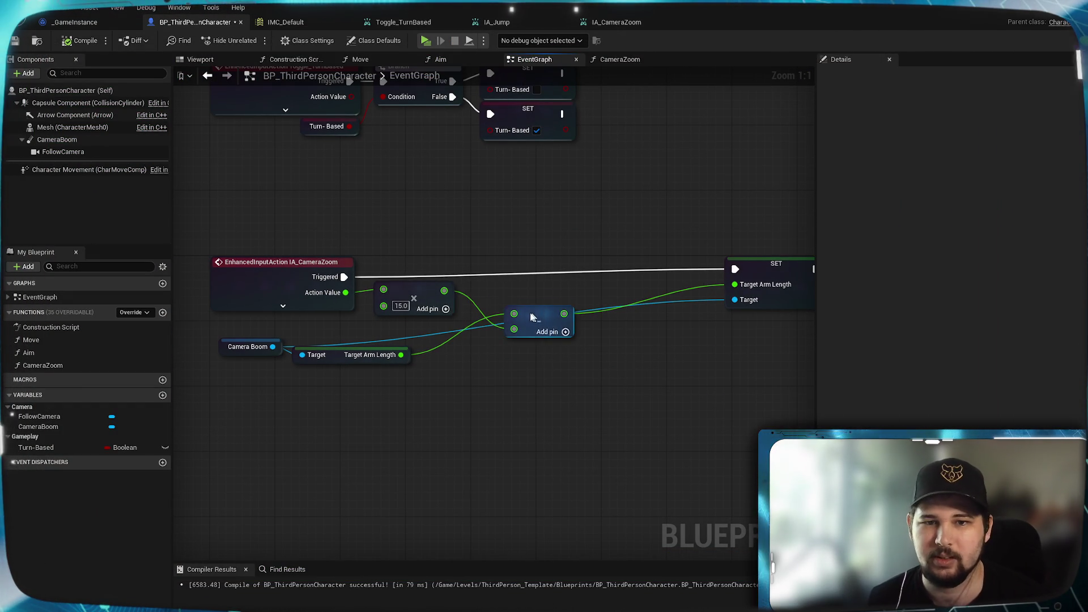
pyautogui.moveTo(548, 314); pyautogui.dragTo(603, 370)
pyautogui.write('clamp')
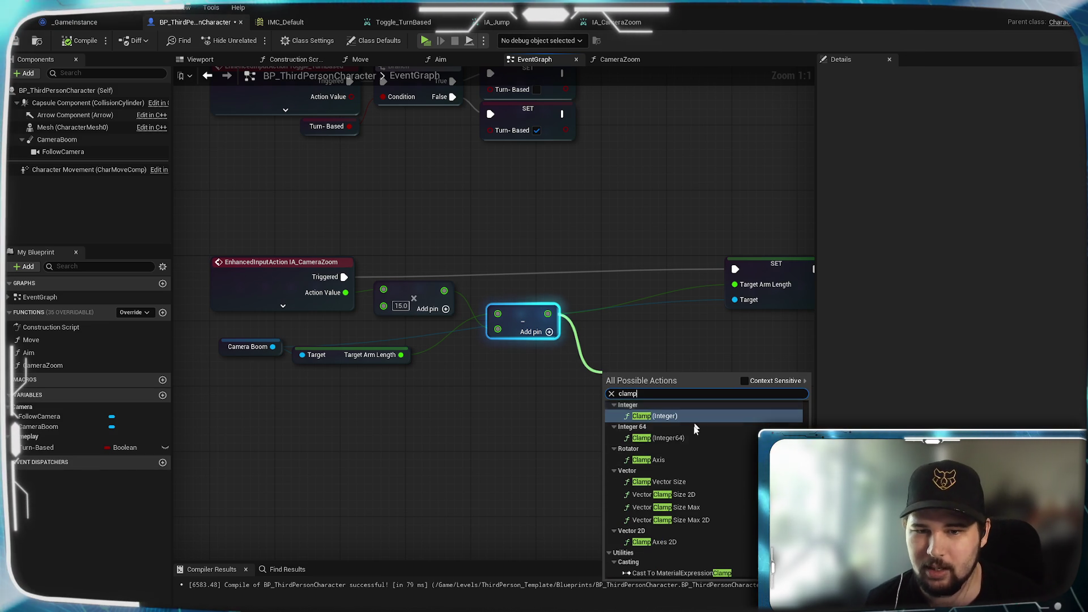
pyautogui.scroll(3, 691, 438)
pyautogui.click(684, 443)
pyautogui.moveTo(657, 379)
pyautogui.mouseDown()
pyautogui.moveTo(640, 327)
pyautogui.moveTo(731, 300)
pyautogui.moveTo(735, 284)
pyautogui.mouseUp()
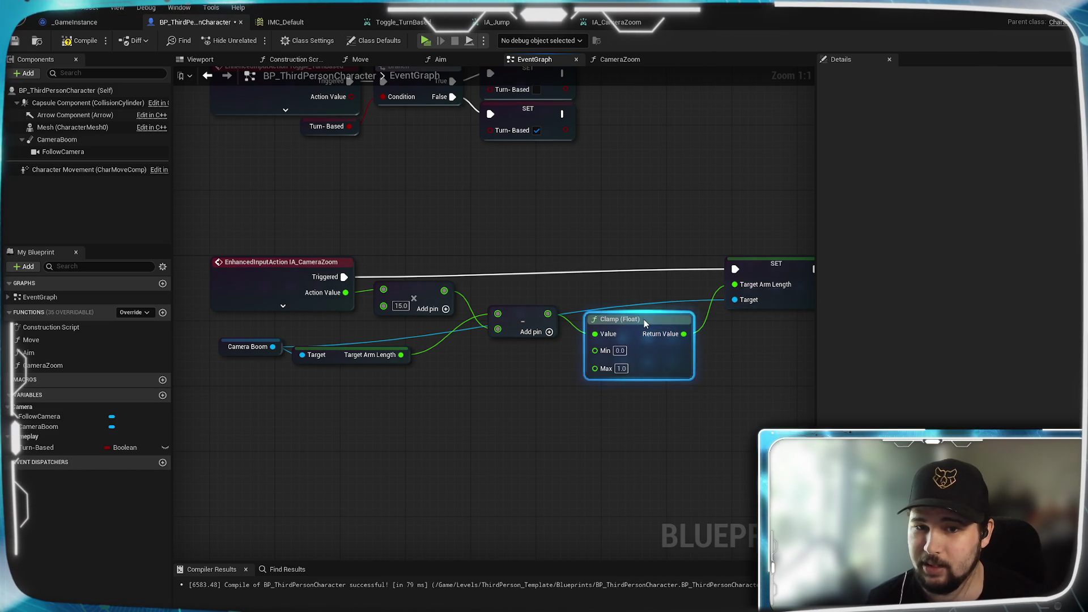
pyautogui.moveTo(641, 325); pyautogui.dragTo(642, 301)
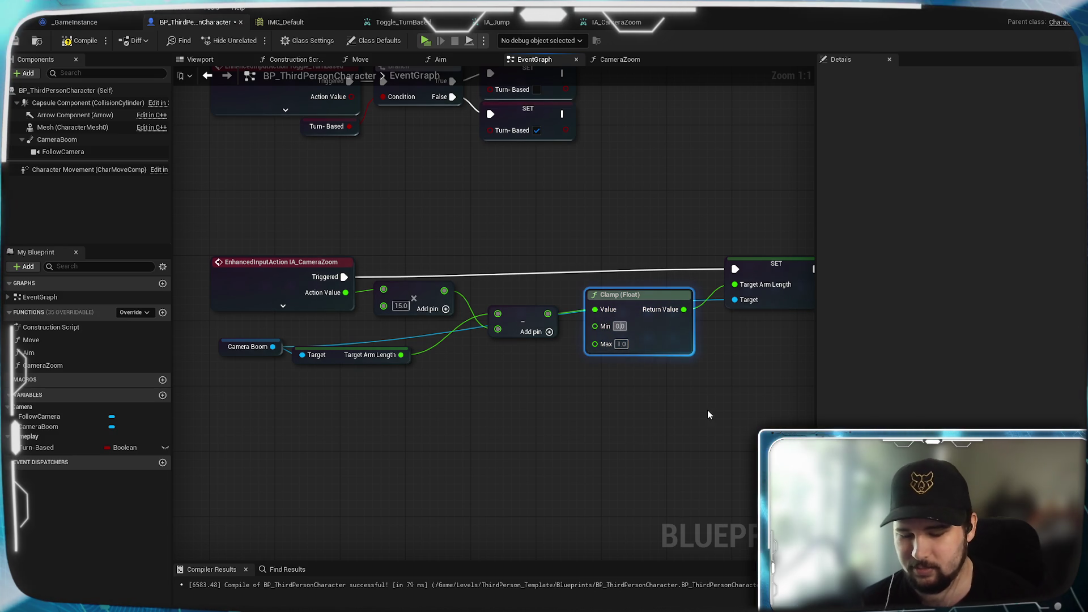
# Set the Clamp Min to 400 and Max to 2000, then compile
pyautogui.click(619, 326)
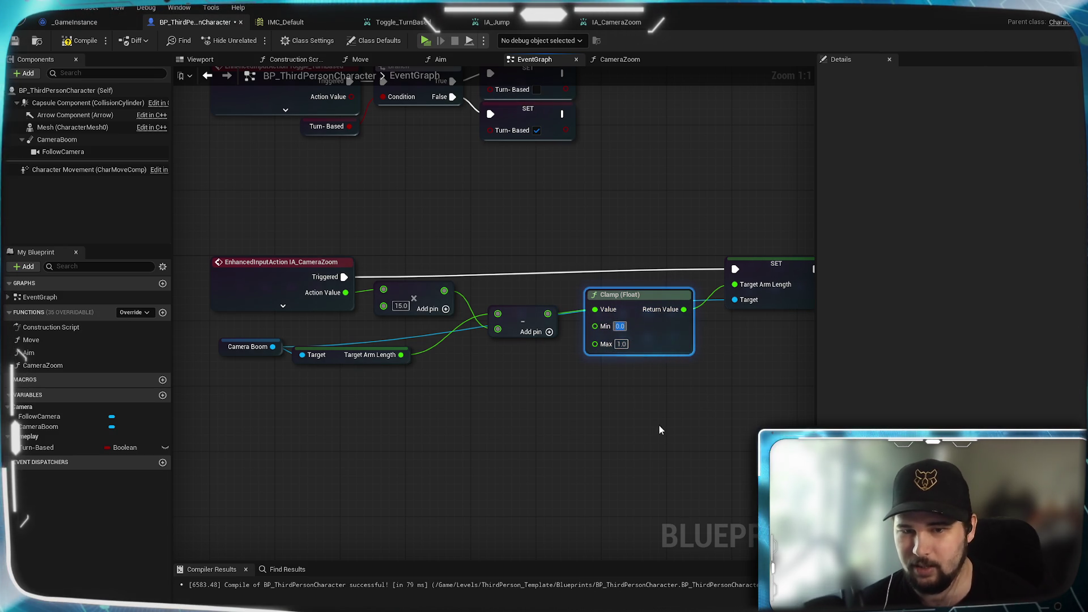
pyautogui.write('400')
pyautogui.press('Tab')
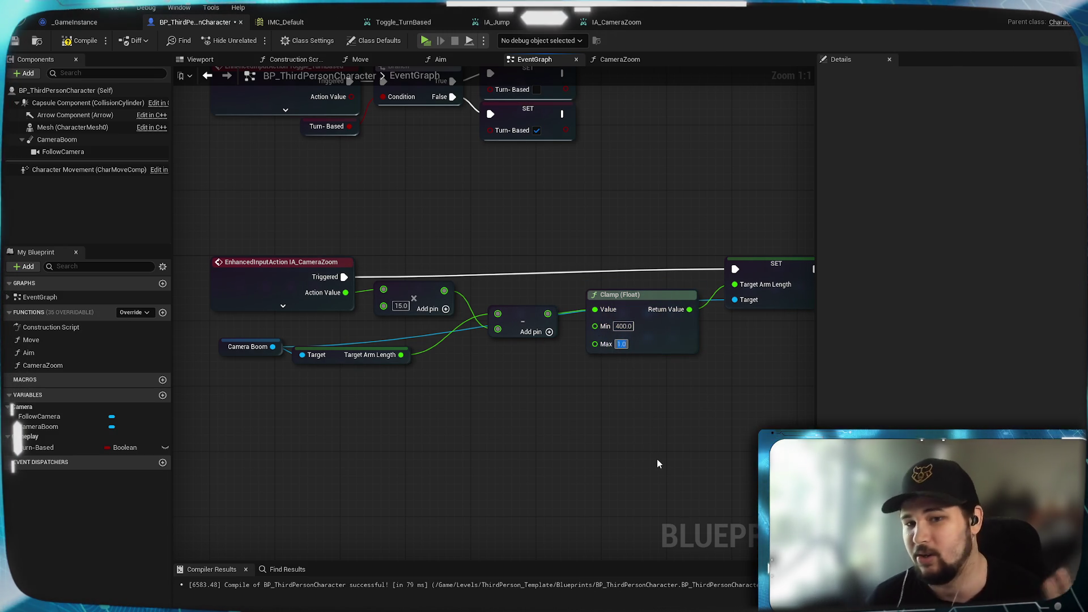
pyautogui.write('2000')
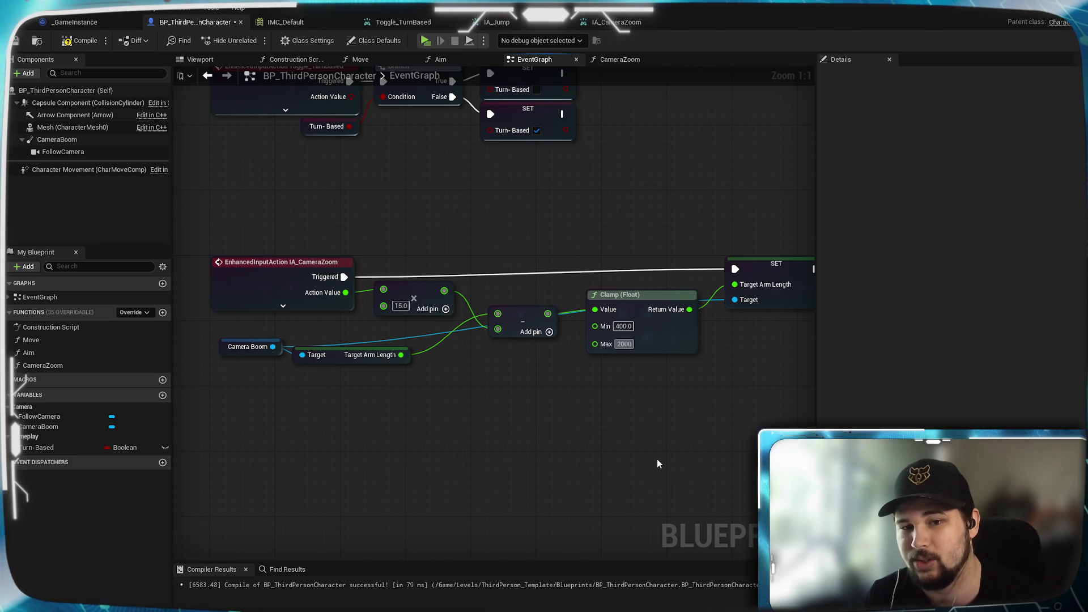
pyautogui.click(79, 41)
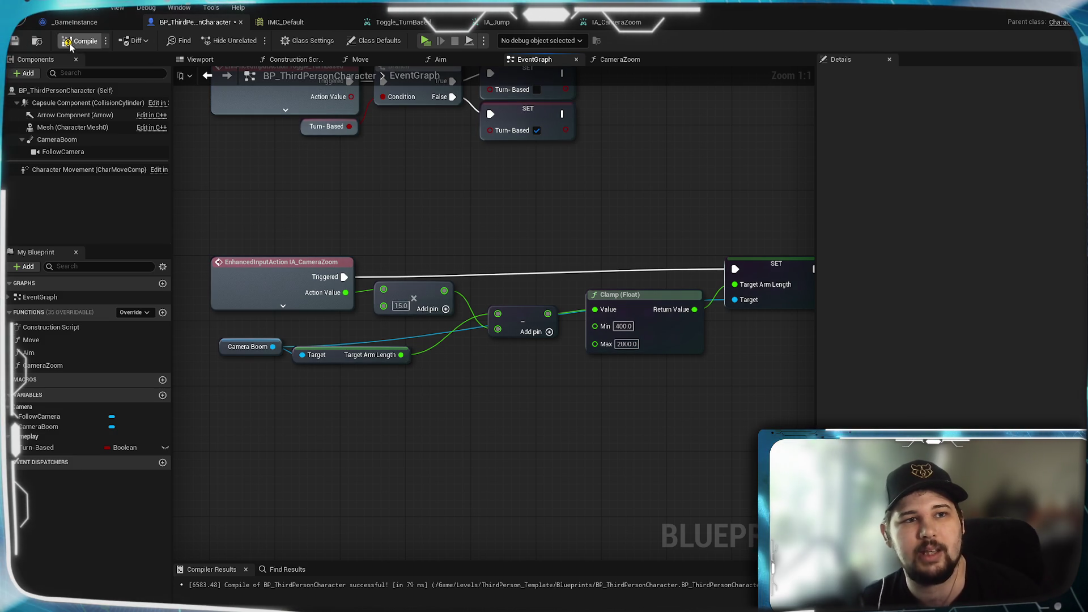
# Save the blueprint, play a New Game, scroll to test the clamped zoom, then exit
pyautogui.click(17, 41)
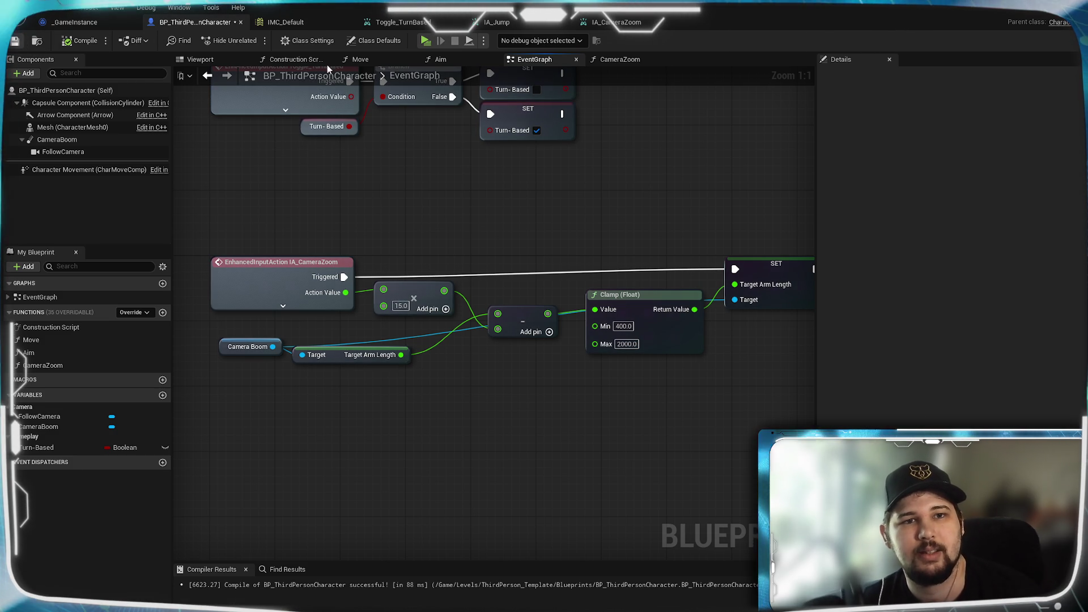
pyautogui.click(427, 40)
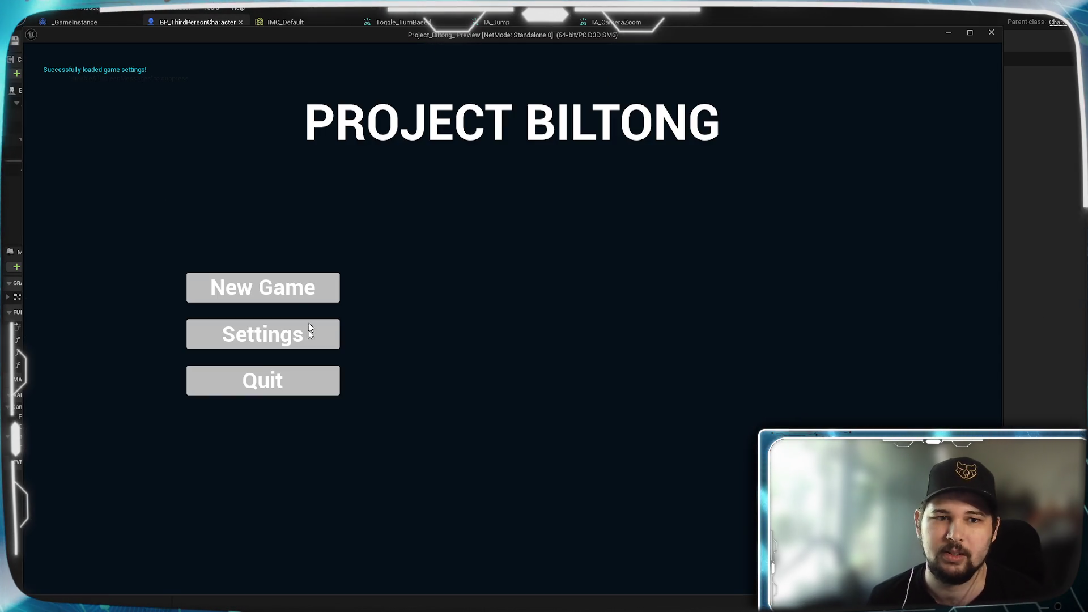
pyautogui.click(281, 286)
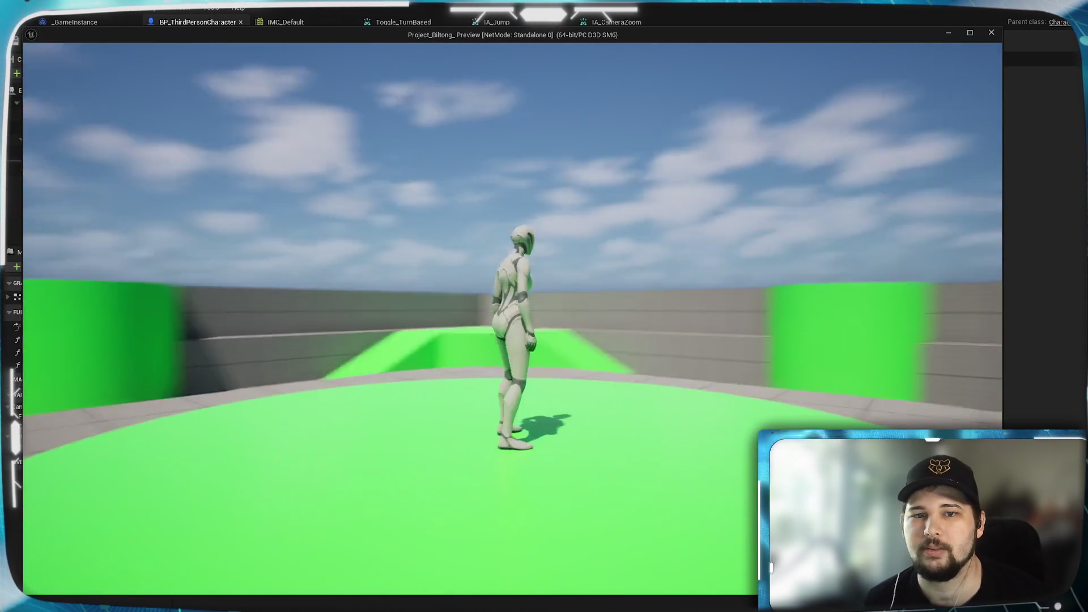
pyautogui.scroll(-5, 512, 317)
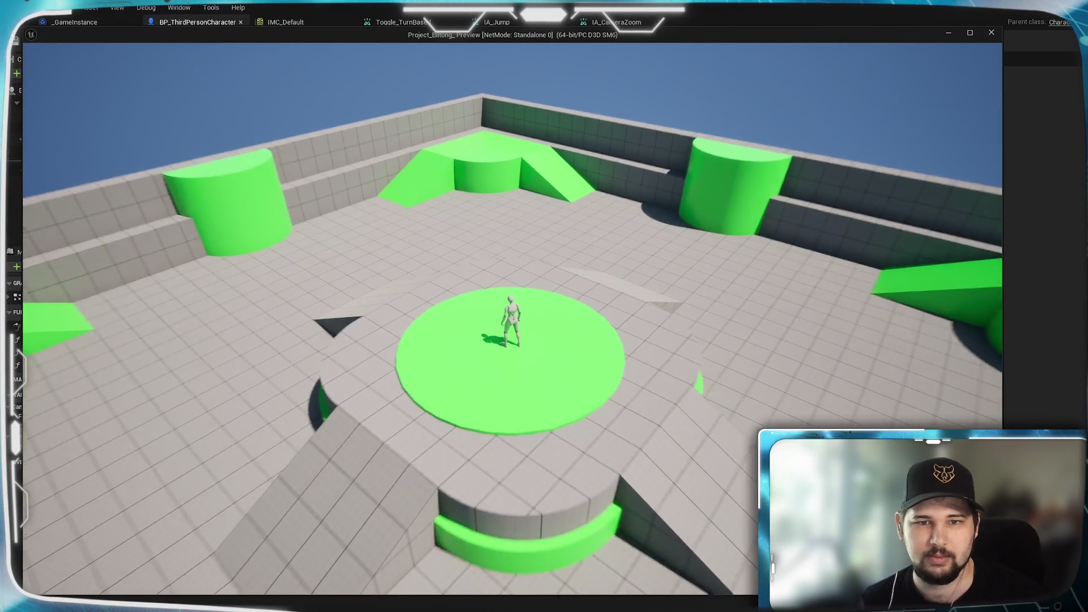
pyautogui.scroll(-5, 512, 317)
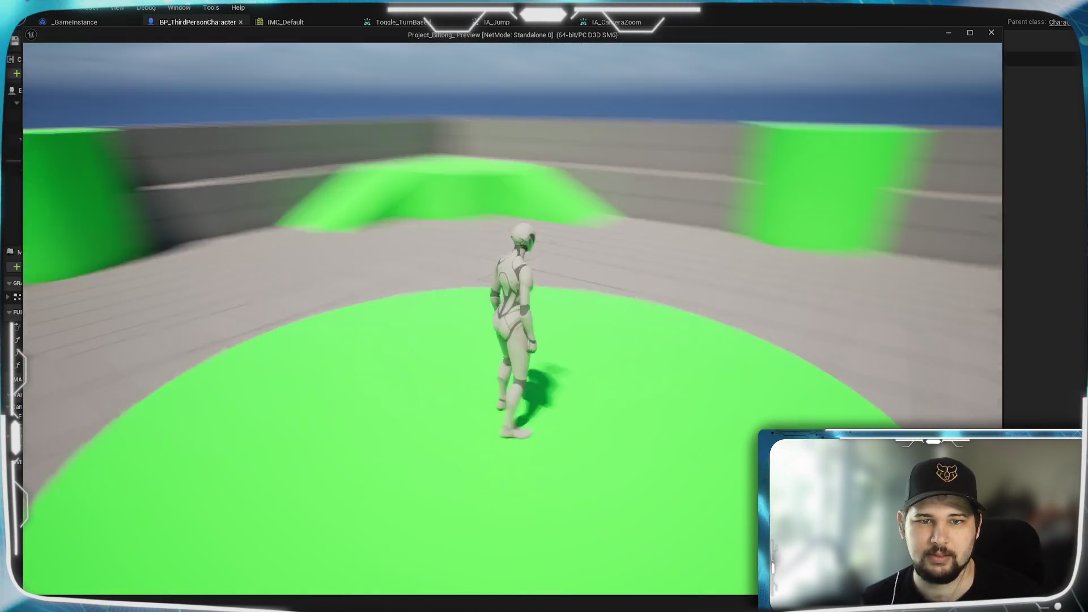
pyautogui.scroll(4, 513, 317)
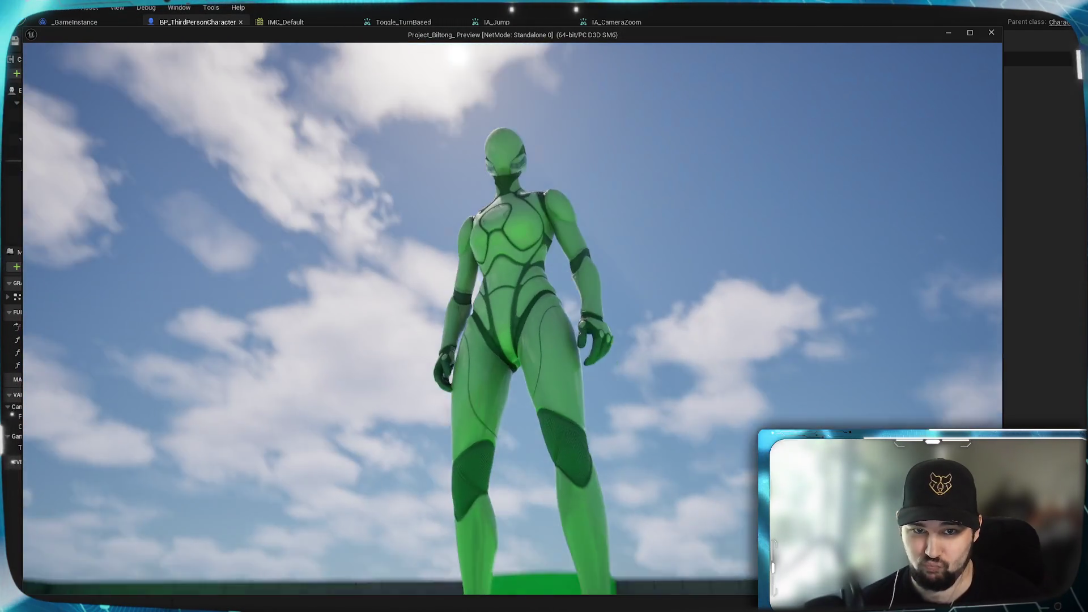
pyautogui.scroll(-3, 512, 317)
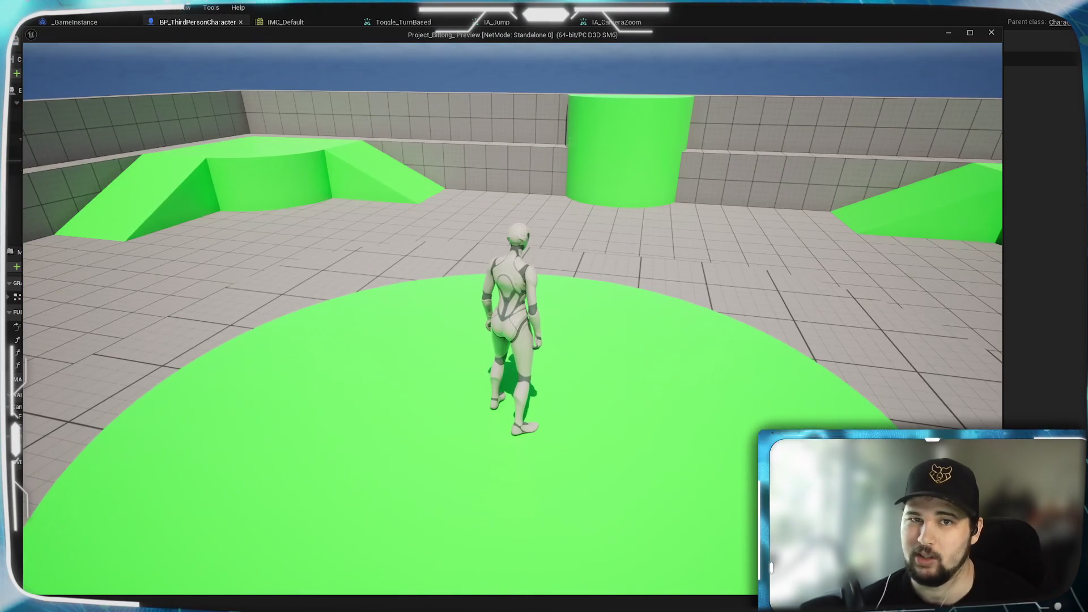
pyautogui.press('Escape')
# Change the Clamp node's Min value from 400 to 250
pyautogui.click(620, 328)
pyautogui.write('05')
pyautogui.press('BackSpace')
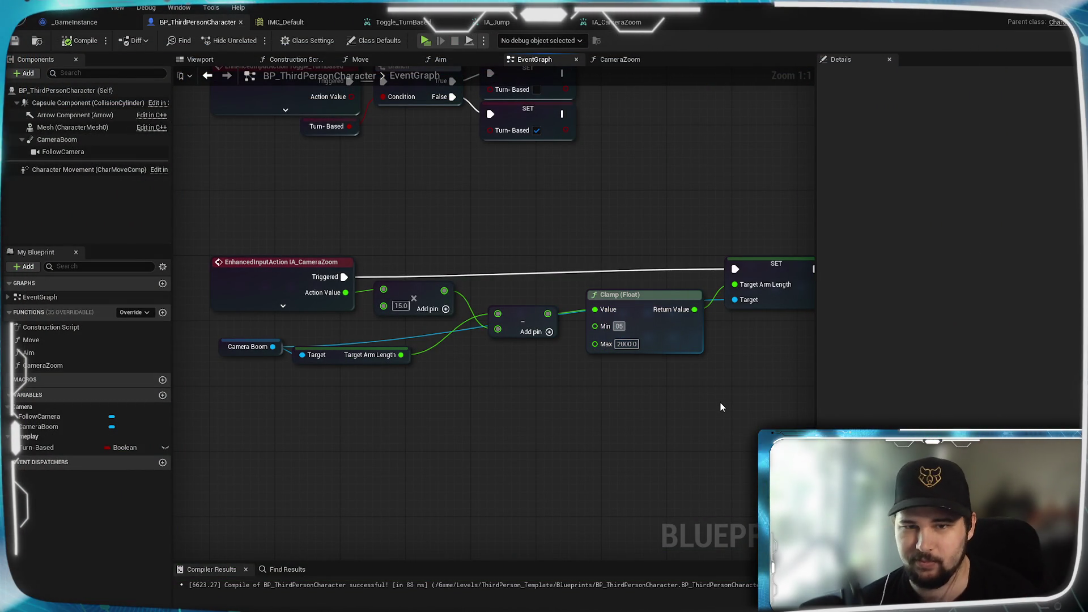
pyautogui.write('250')
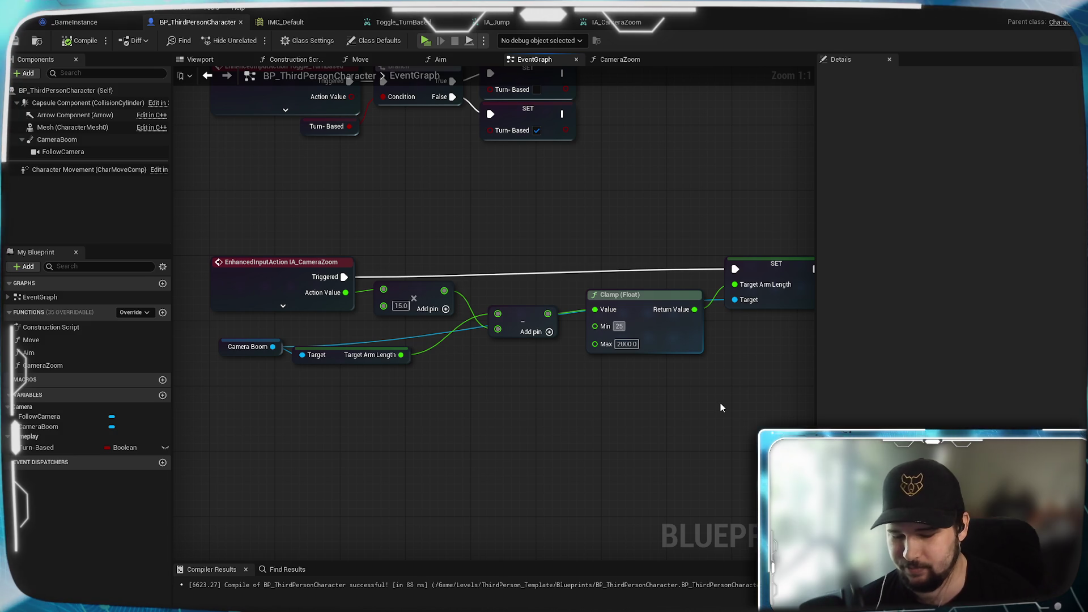
pyautogui.press('Return')
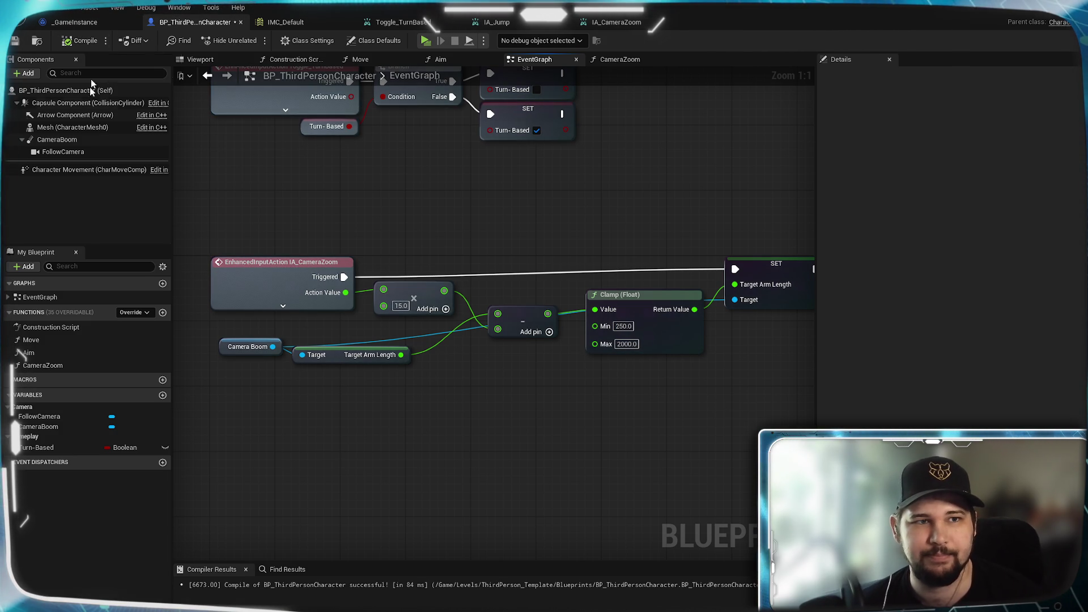
# Play a New Game, scroll to test the closer 250 zoom limit, then exit play mode
pyautogui.click(425, 40)
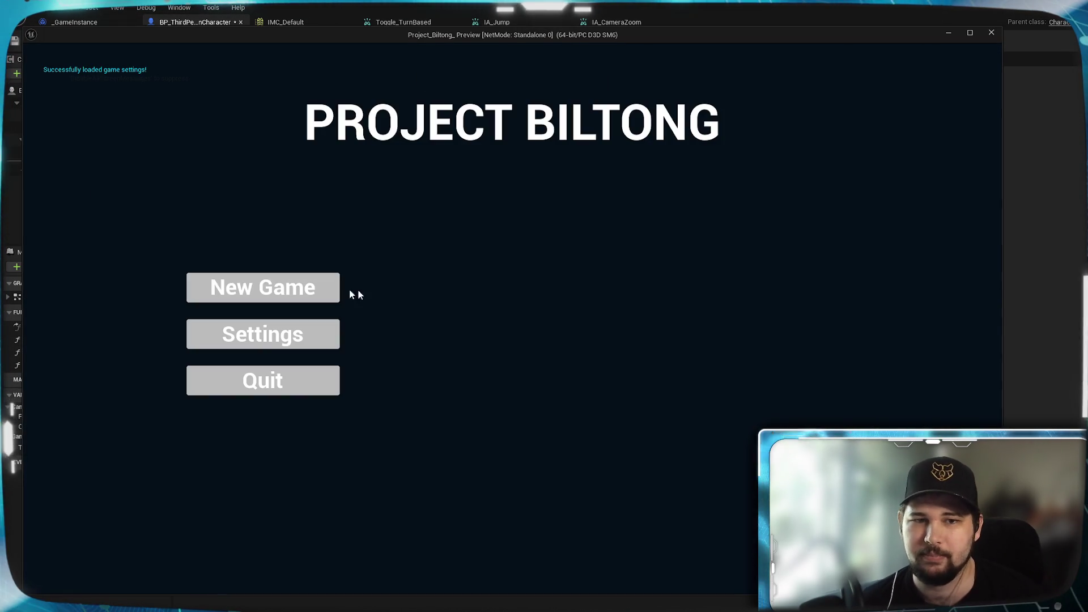
pyautogui.click(263, 288)
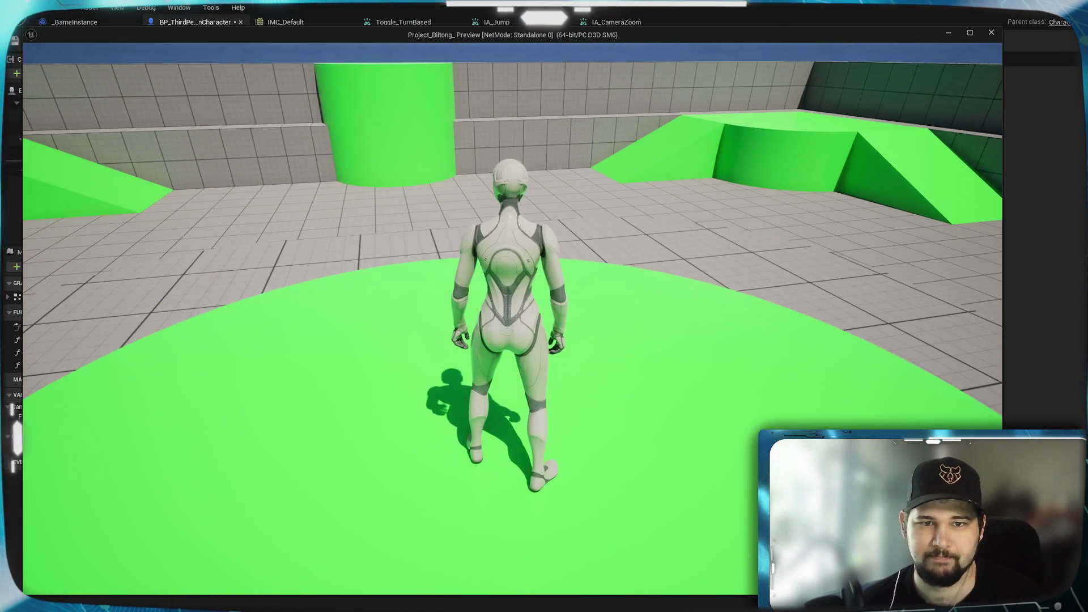
pyautogui.scroll(5, 512, 318)
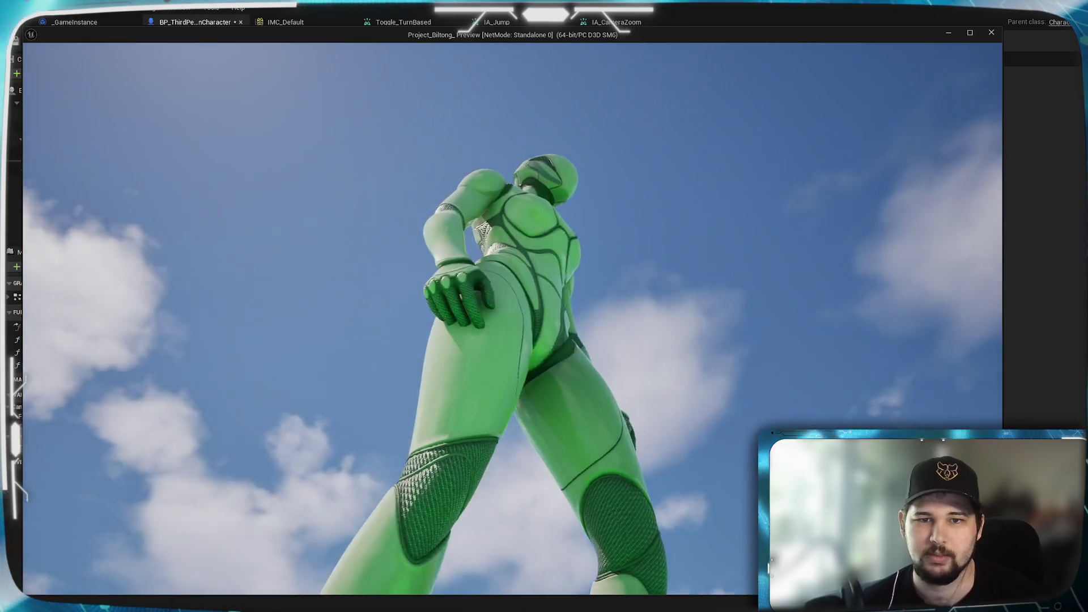
pyautogui.scroll(-5, 513, 317)
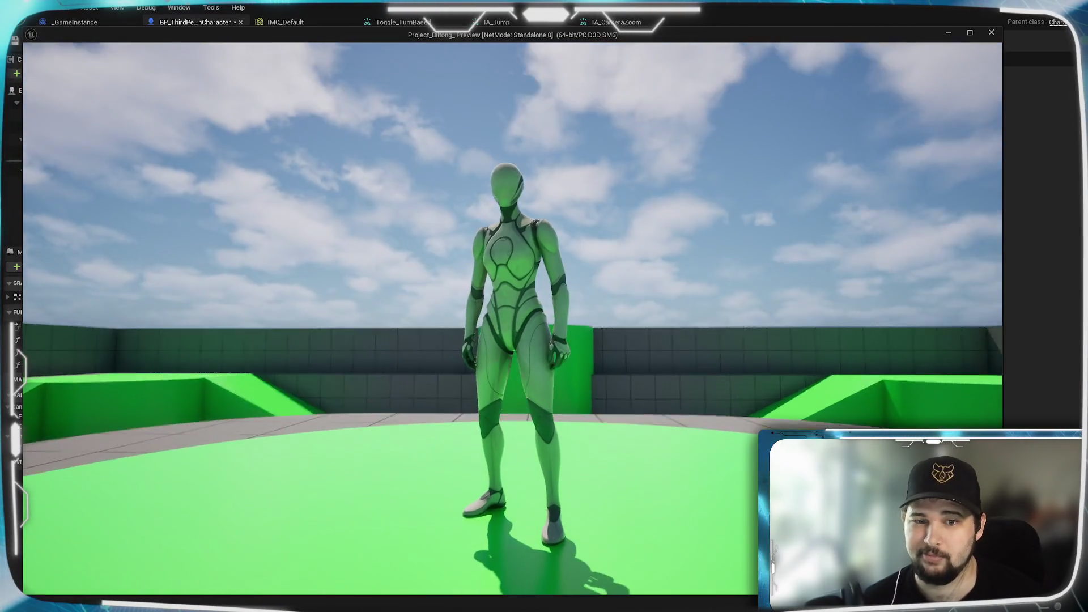
pyautogui.press('Escape')
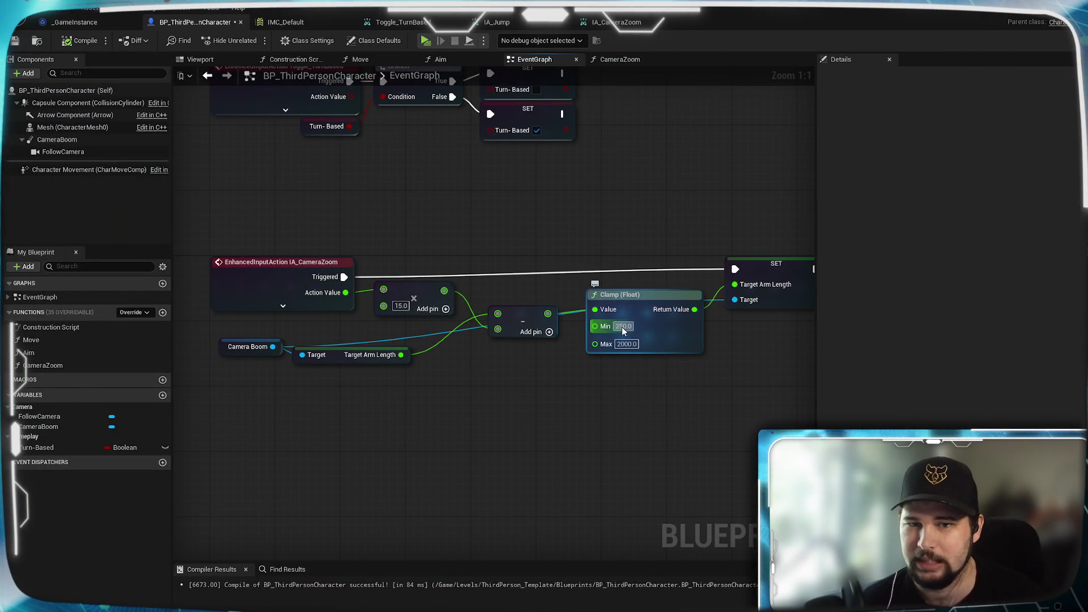
# Set the Clamp node's Min to 200, then compile and save the blueprint
pyautogui.write('2000')
pyautogui.press('BackSpace')
pyautogui.press('Return')
pyautogui.click(82, 41)
pyautogui.hotkey('ctrl', 's')
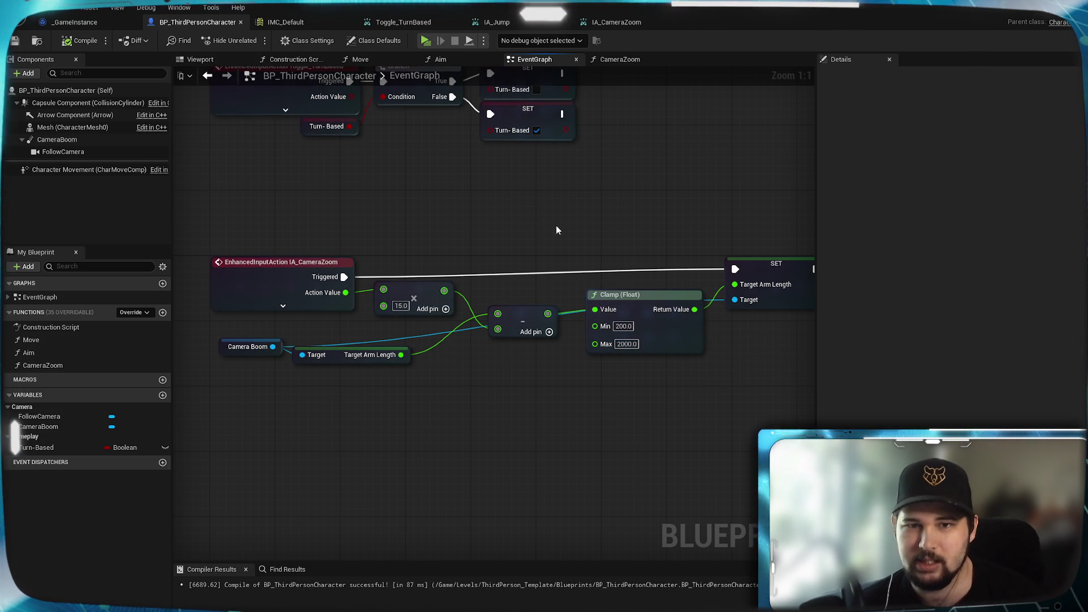
# Play a New Game and scroll in and out to test the 200 zoom range, then exit
pyautogui.click(425, 41)
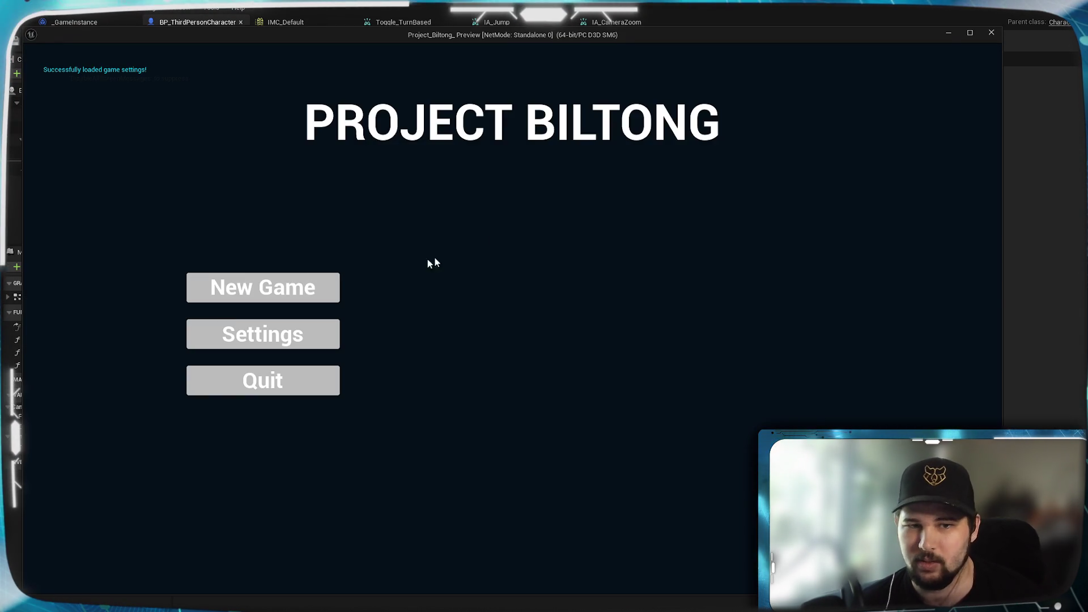
pyautogui.click(261, 288)
pyautogui.scroll(5, 513, 317)
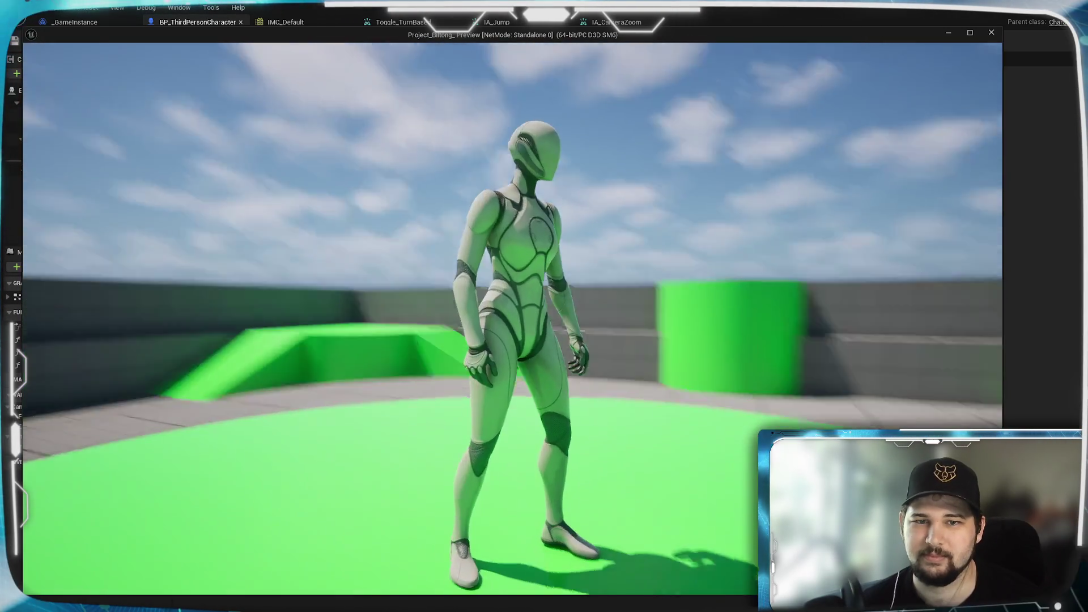
pyautogui.scroll(-5, 513, 317)
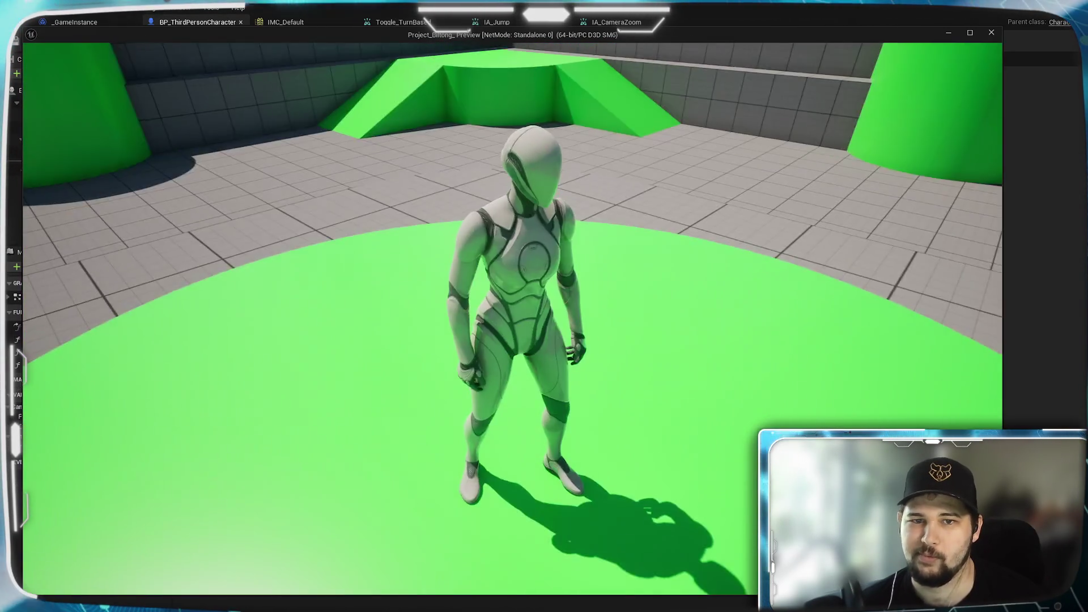
pyautogui.scroll(-5, 512, 318)
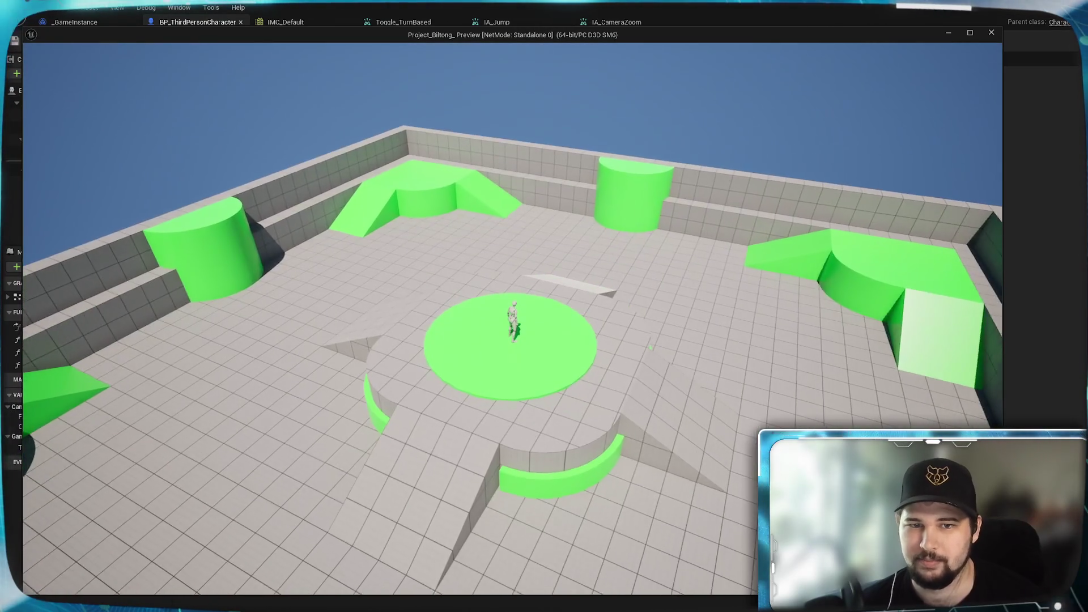
pyautogui.scroll(4, 513, 318)
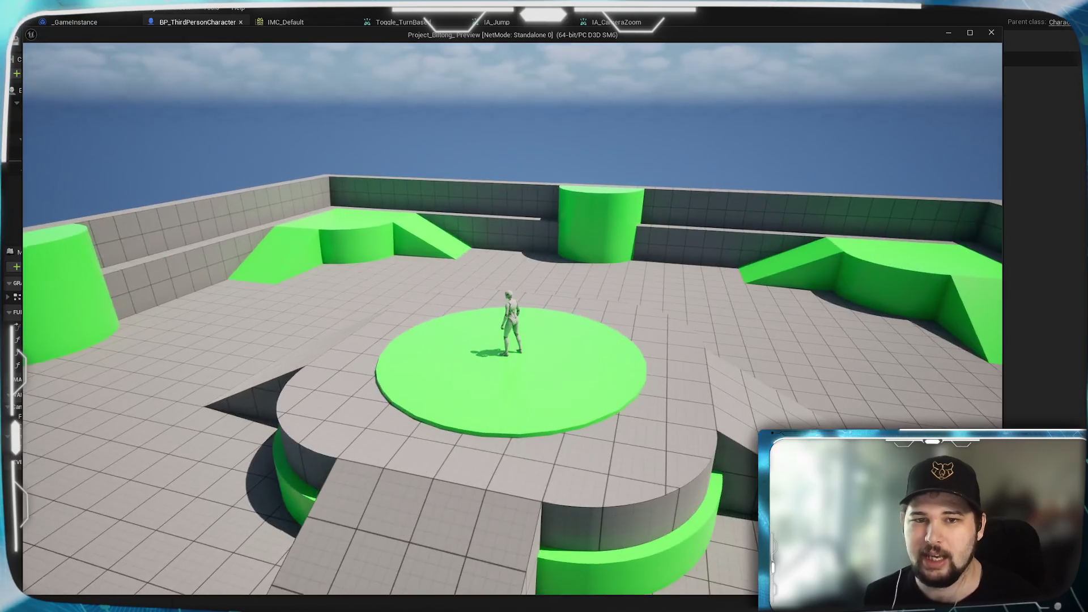
pyautogui.scroll(5, 513, 318)
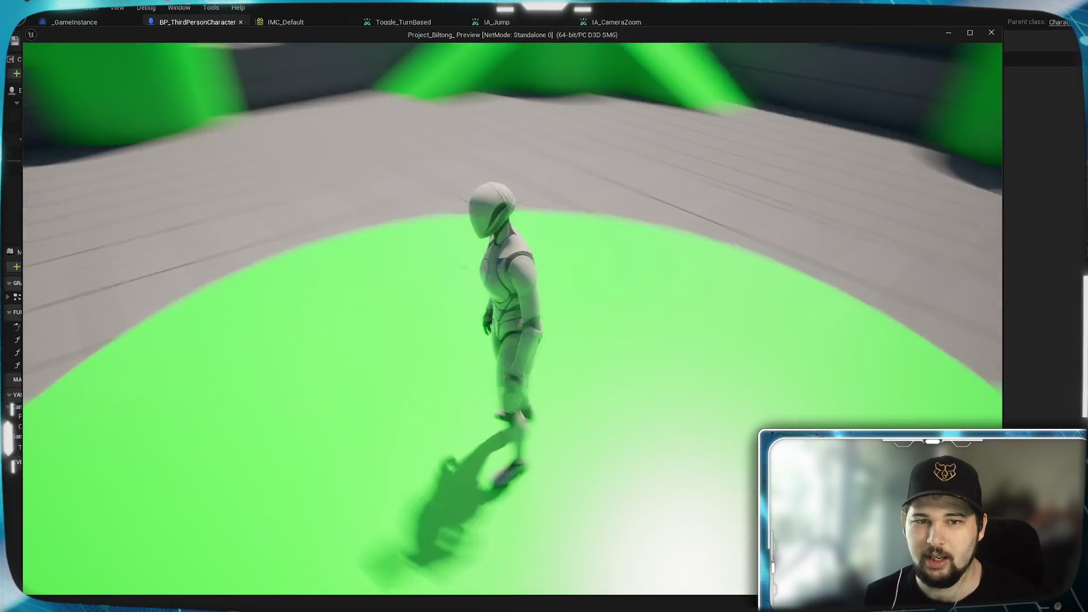
pyautogui.scroll(-5, 513, 318)
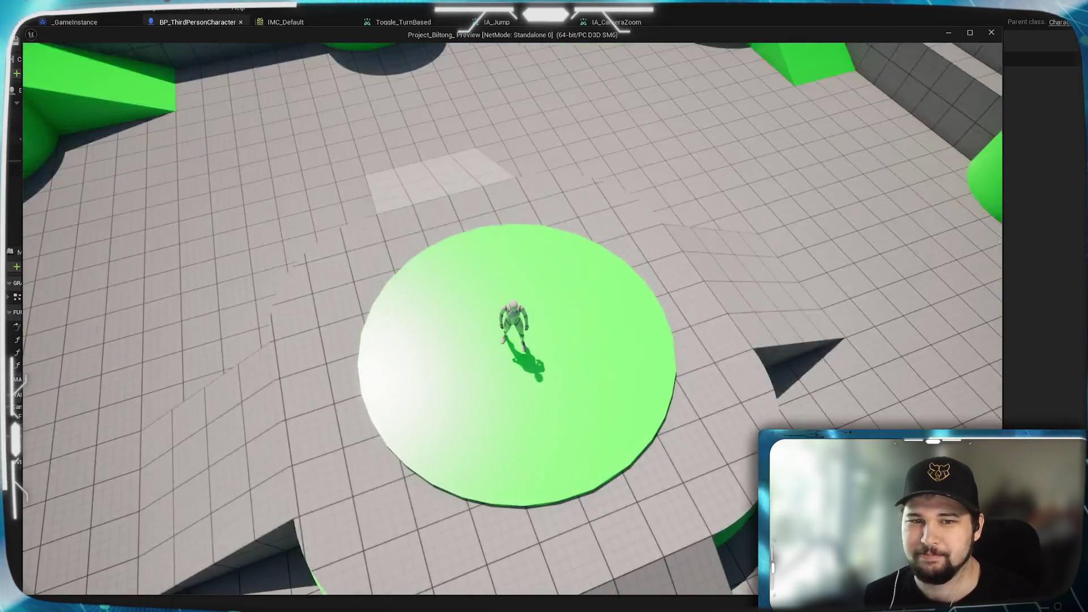
pyautogui.scroll(5, 513, 318)
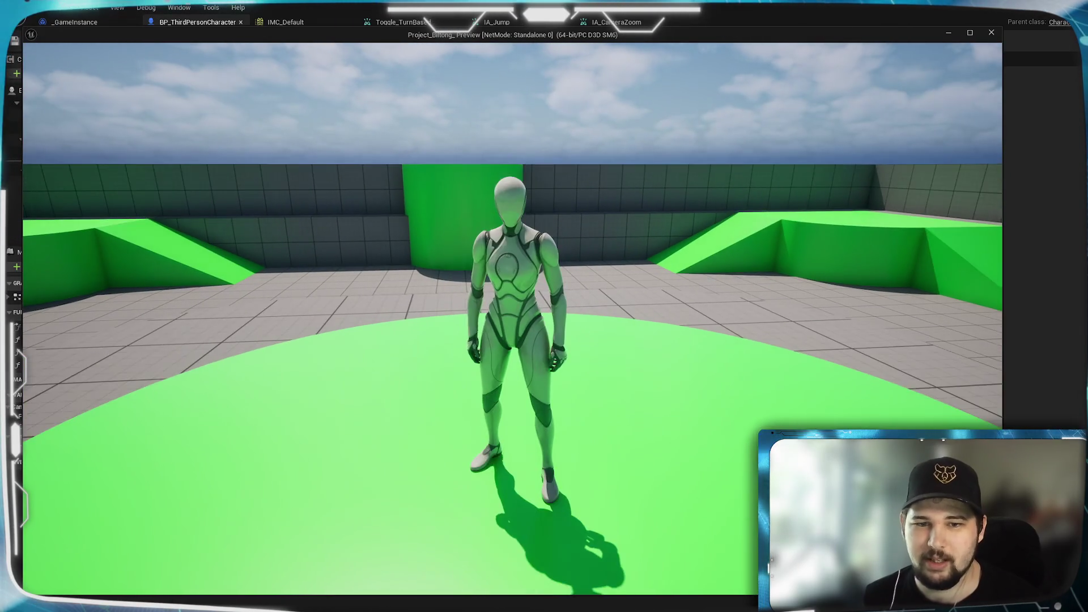
pyautogui.press('Escape')
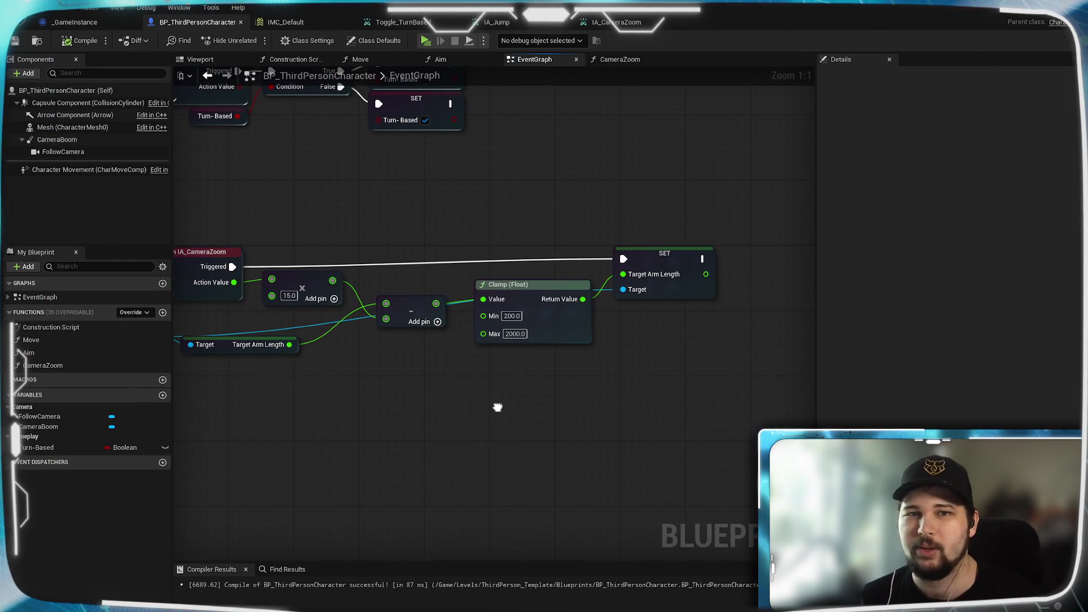
pyautogui.moveTo(498, 412)
pyautogui.mouseDown()
pyautogui.moveTo(498, 382)
pyautogui.moveTo(608, 382)
pyautogui.moveTo(453, 394)
pyautogui.moveTo(514, 360)
pyautogui.mouseUp()
# Line up Target Arm Length beside Camera Boom and move the Subtract node up
pyautogui.moveTo(303, 319); pyautogui.dragTo(293, 301)
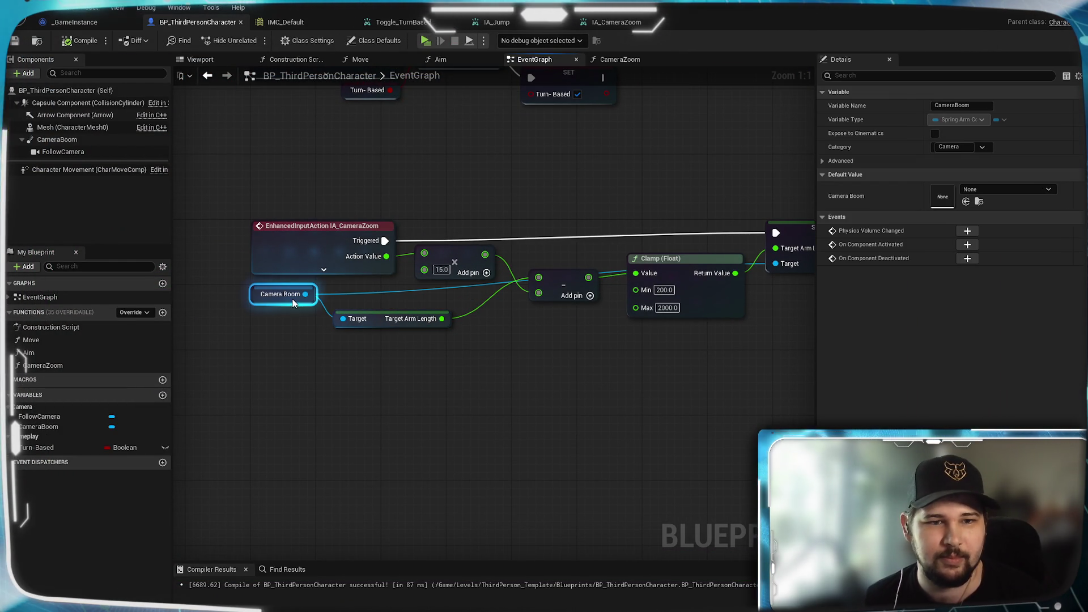
pyautogui.click(395, 372)
pyautogui.moveTo(395, 371); pyautogui.dragTo(438, 439)
pyautogui.moveTo(445, 390); pyautogui.dragTo(436, 366)
pyautogui.moveTo(408, 440); pyautogui.dragTo(373, 500)
pyautogui.moveTo(499, 450); pyautogui.dragTo(562, 356)
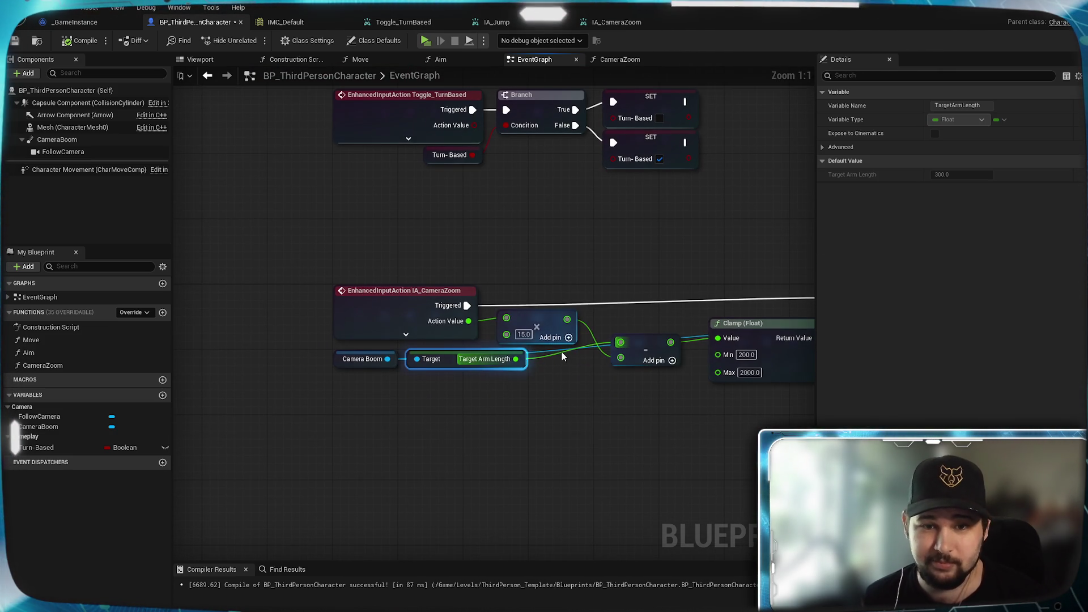
pyautogui.click(534, 318)
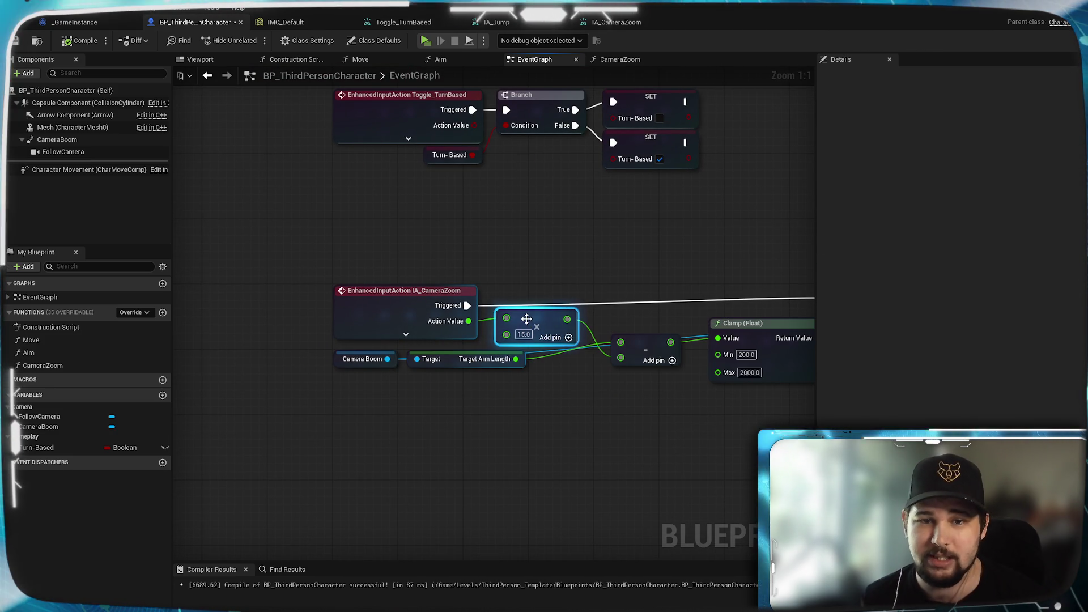
pyautogui.click(635, 343)
pyautogui.moveTo(635, 343); pyautogui.dragTo(627, 327)
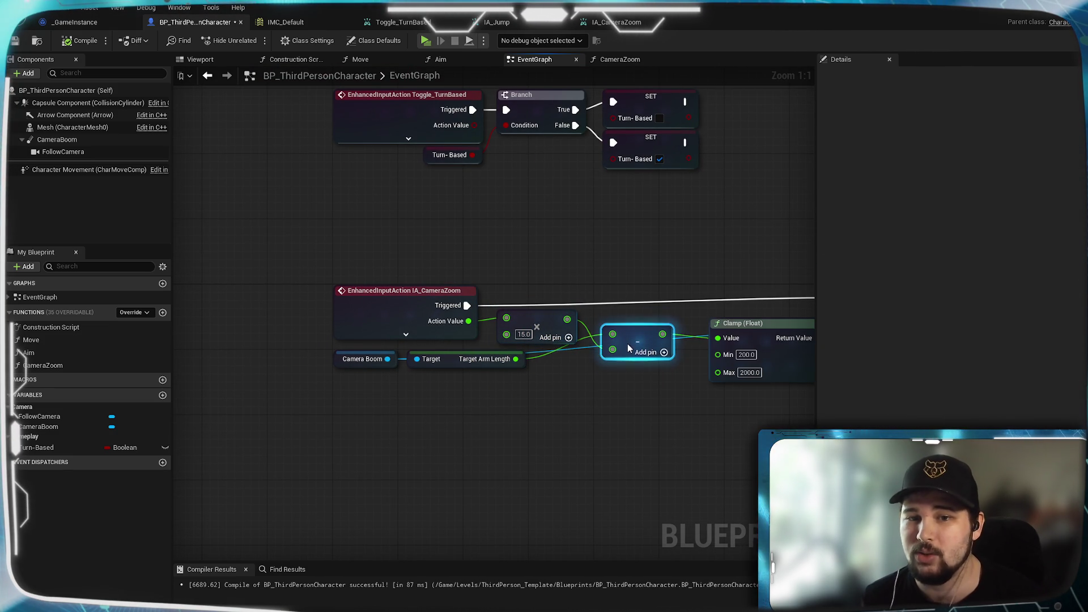
# Align the Clamp and SET Target Arm Length nodes in a row with Subtract
pyautogui.click(594, 502)
pyautogui.moveTo(594, 502); pyautogui.dragTo(489, 512)
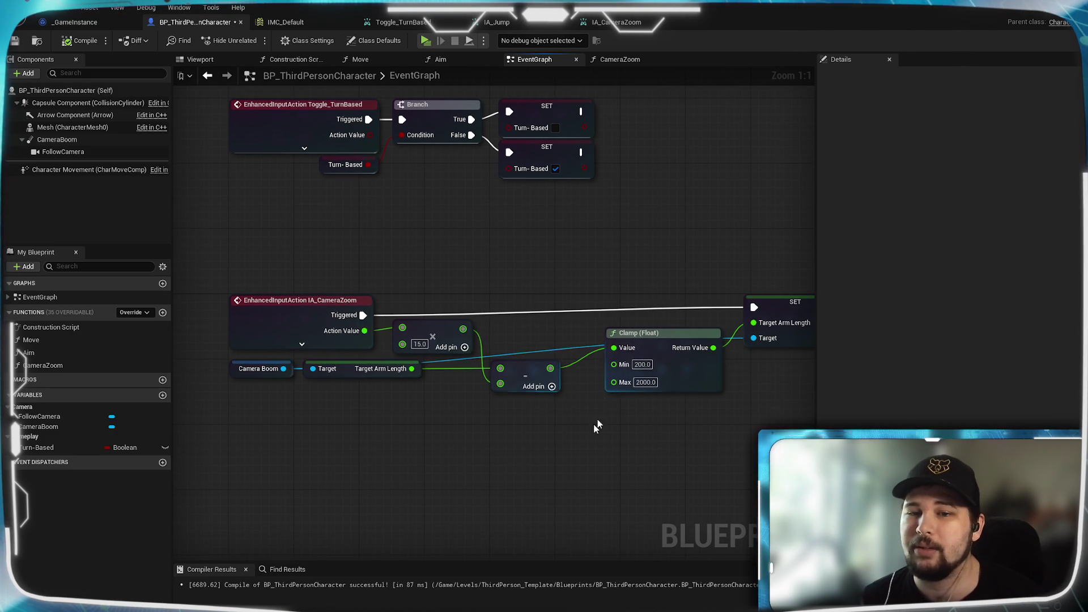
pyautogui.moveTo(671, 351)
pyautogui.mouseDown()
pyautogui.moveTo(640, 384)
pyautogui.moveTo(638, 369)
pyautogui.mouseUp()
pyautogui.click(631, 459)
pyautogui.moveTo(780, 321)
pyautogui.mouseDown()
pyautogui.moveTo(675, 334)
pyautogui.moveTo(716, 325)
pyautogui.mouseUp()
pyautogui.click(671, 381)
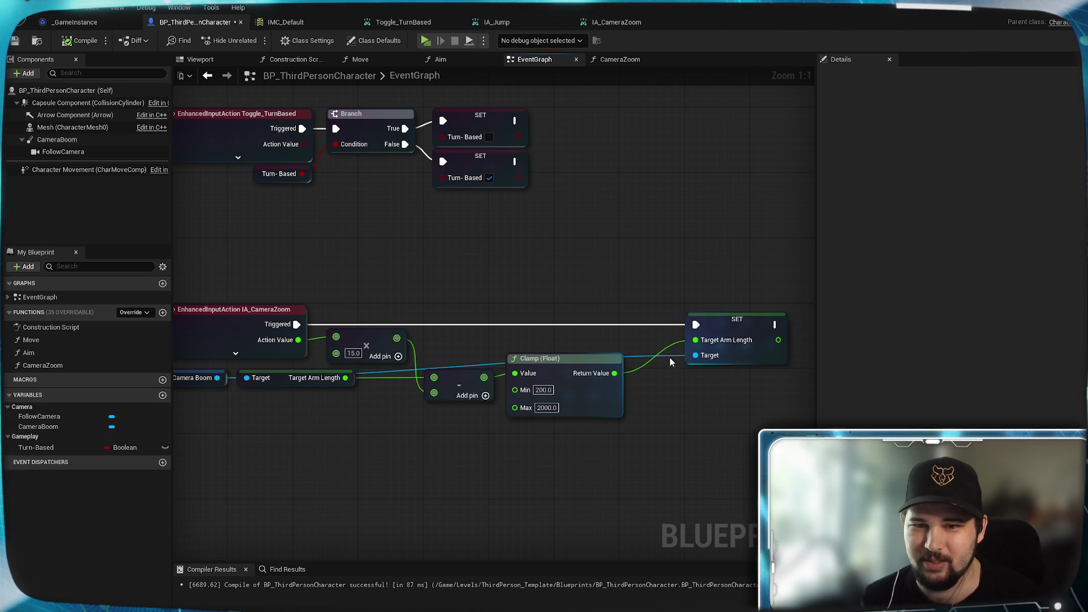
# Add two reroute points to the Camera Boom wire and route it beneath the chain
pyautogui.doubleClick(669, 357)
pyautogui.rightClick(666, 352)
pyautogui.click(618, 350)
pyautogui.moveTo(668, 352); pyautogui.dragTo(628, 440)
pyautogui.moveTo(433, 465); pyautogui.dragTo(635, 437)
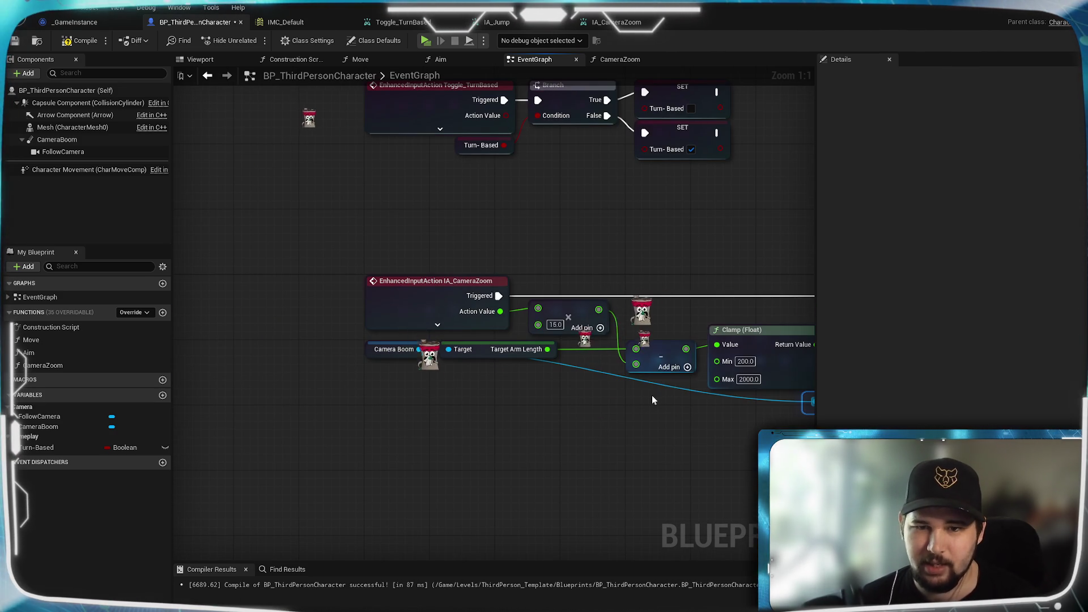
pyautogui.moveTo(667, 389)
pyautogui.mouseDown()
pyautogui.moveTo(579, 424)
pyautogui.moveTo(452, 411)
pyautogui.moveTo(463, 410)
pyautogui.mouseUp()
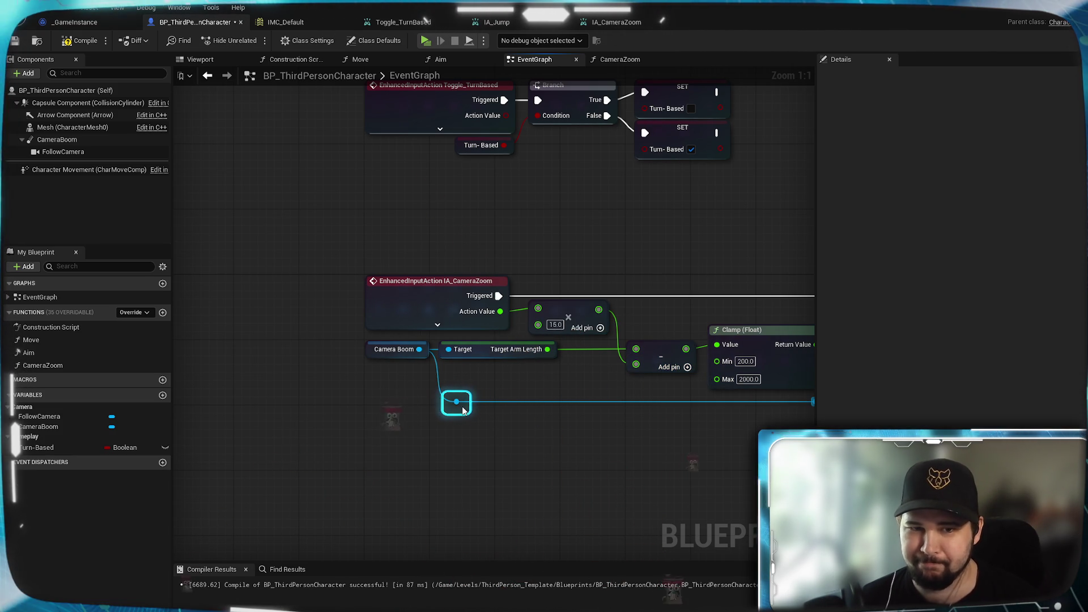
pyautogui.moveTo(668, 457); pyautogui.dragTo(406, 446)
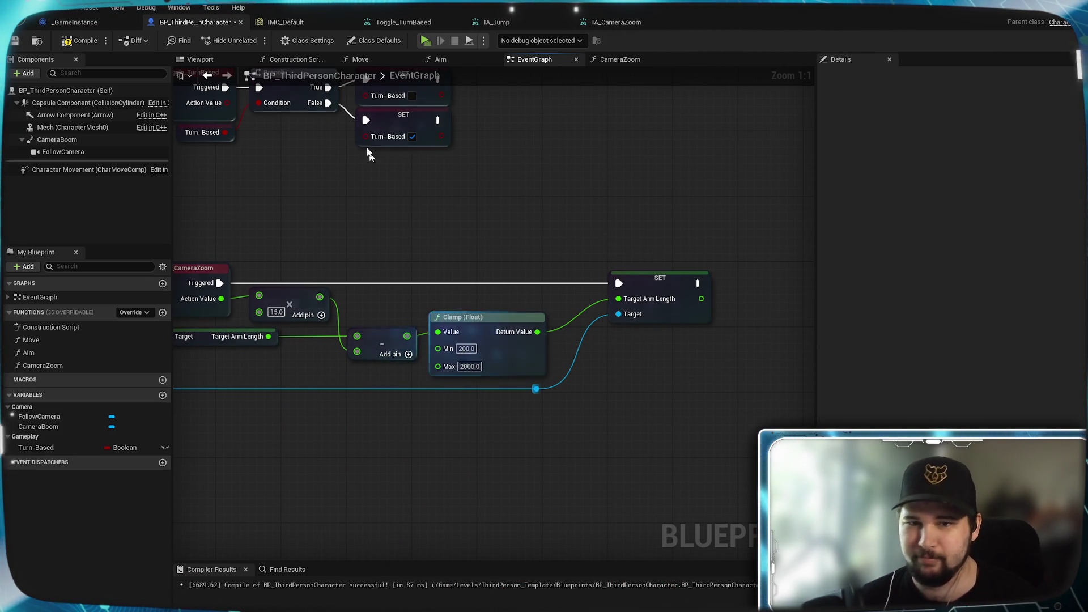
# Save the blueprint and view the whole Camera Zoom chain
pyautogui.click(15, 41)
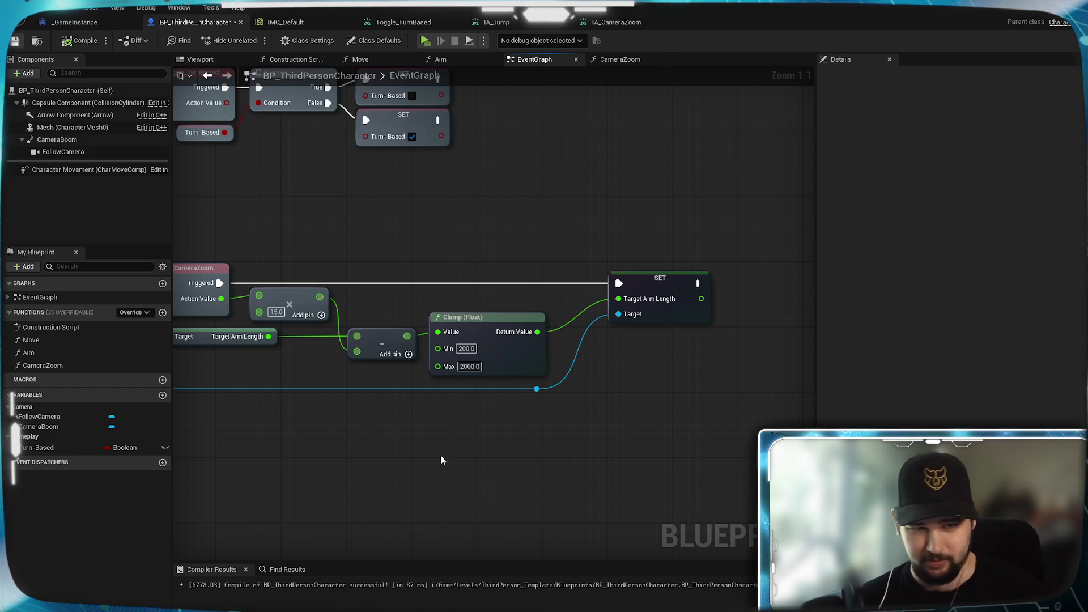
pyautogui.moveTo(343, 437)
pyautogui.mouseDown()
pyautogui.moveTo(412, 445)
pyautogui.moveTo(522, 431)
pyautogui.mouseUp()
pyautogui.scroll(-3, 522, 431)
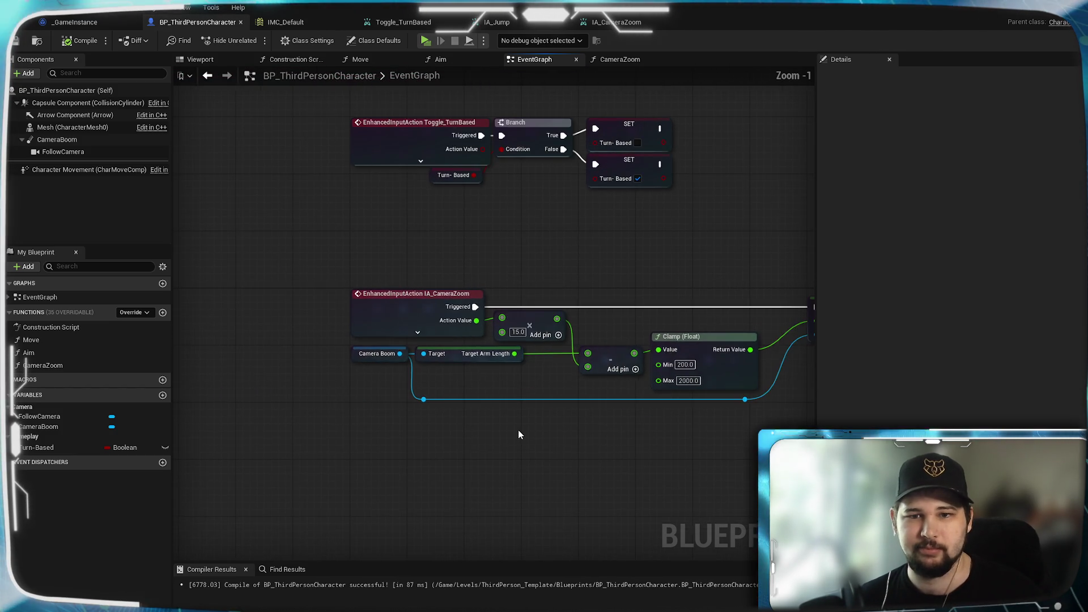
# Wrap the selected IA_CameraZoom nodes in a comment titled 'Camera Zoom'
pyautogui.moveTo(767, 413); pyautogui.dragTo(204, 243)
pyautogui.rightClick(301, 287)
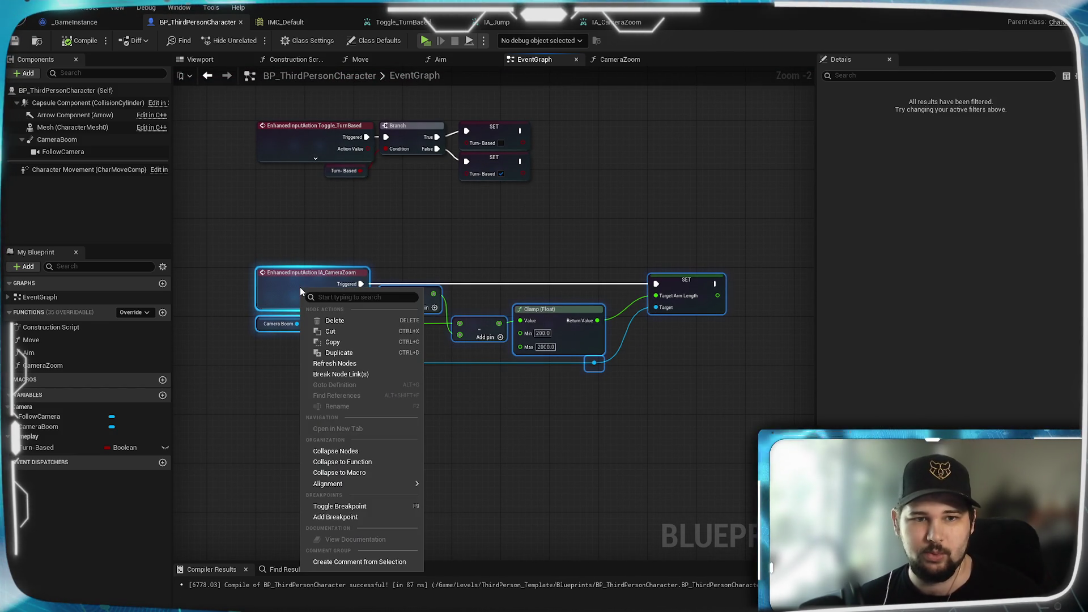
pyautogui.press('Escape')
pyautogui.write('c')
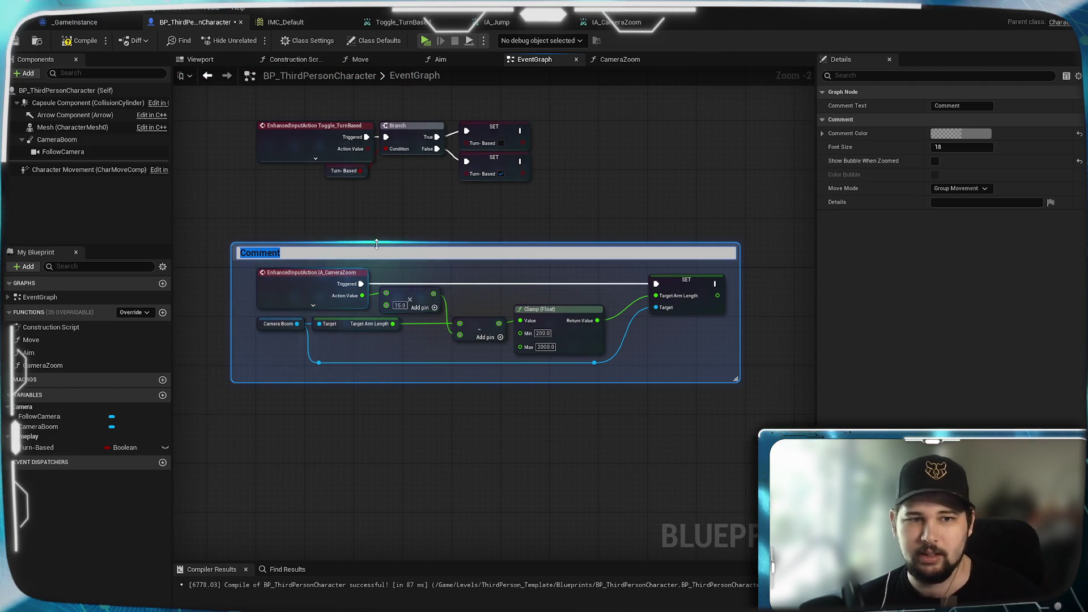
pyautogui.write('Came')
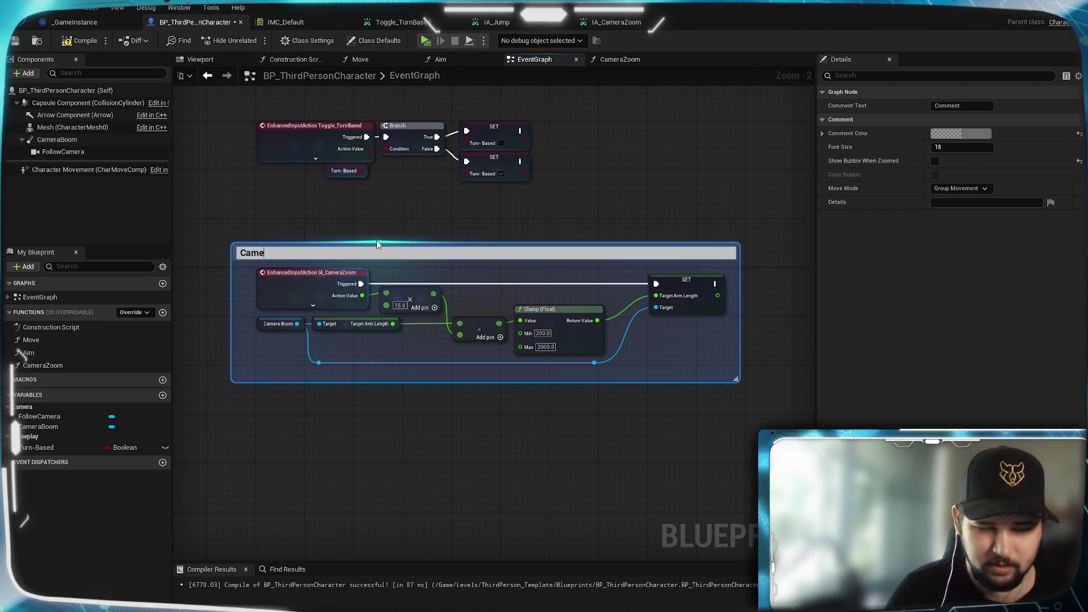
pyautogui.write('ra Zoom')
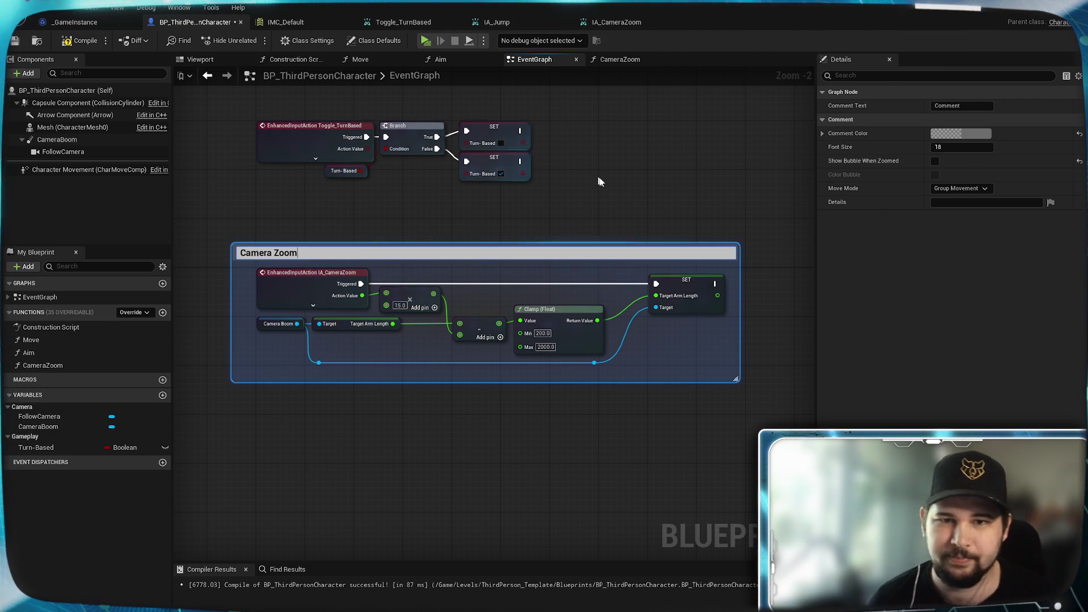
pyautogui.click(601, 182)
# Resize the Camera Zoom comment box from its left edge and reposition it
pyautogui.moveTo(636, 97); pyautogui.dragTo(634, 339)
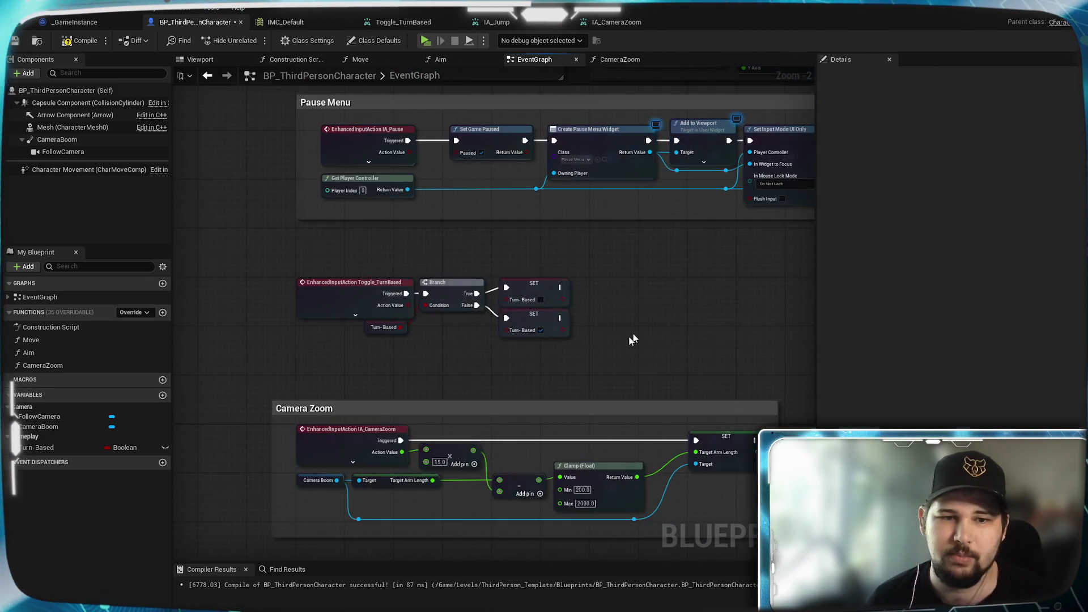
pyautogui.scroll(1, 533, 369)
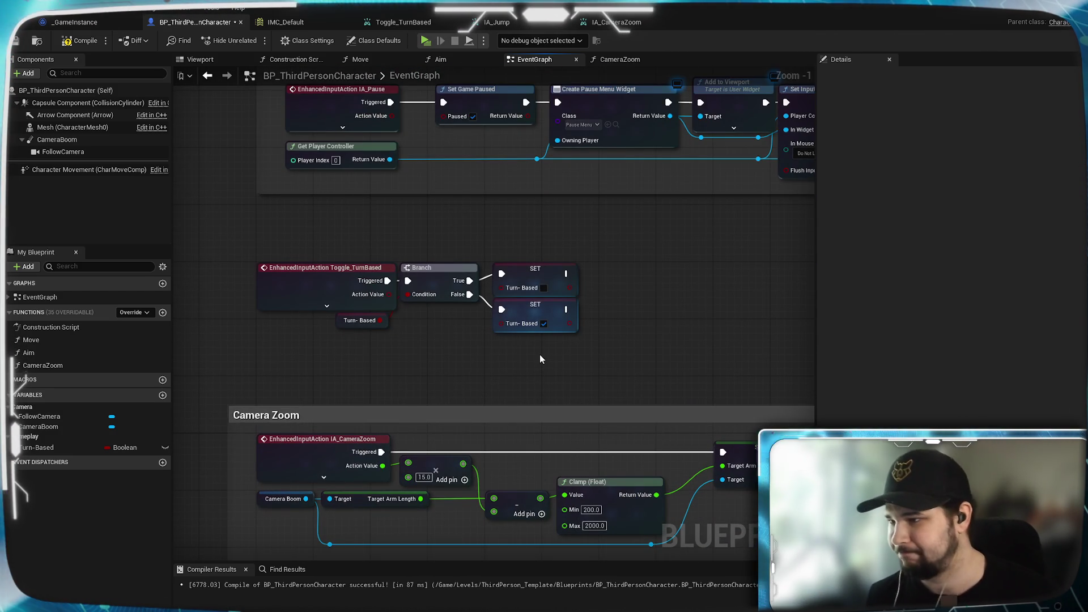
pyautogui.moveTo(539, 359)
pyautogui.mouseDown()
pyautogui.moveTo(484, 299)
pyautogui.moveTo(551, 235)
pyautogui.mouseUp()
pyautogui.scroll(1, 341, 295)
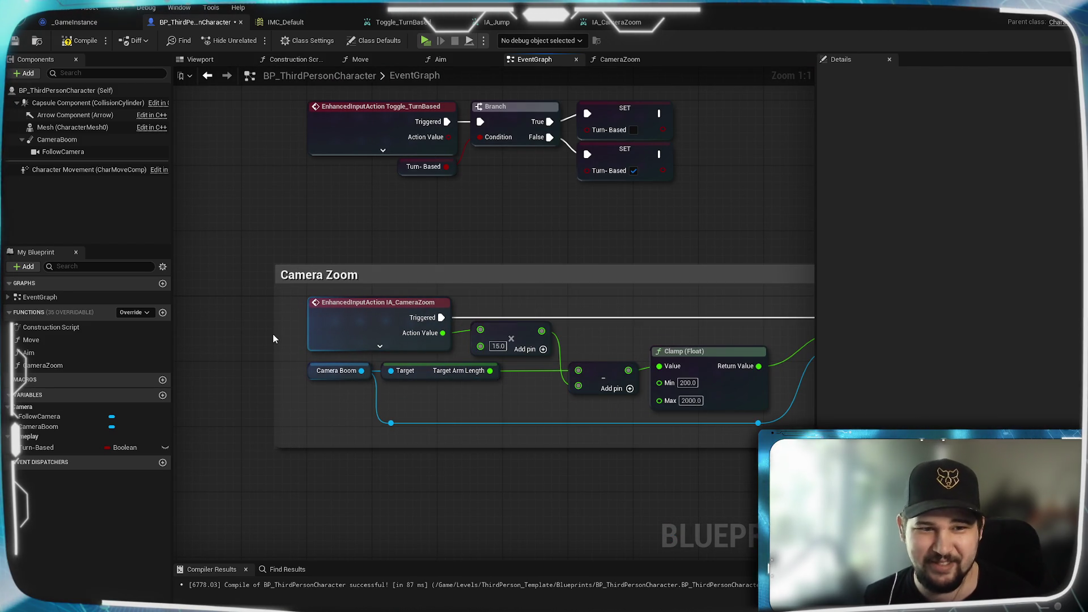
pyautogui.moveTo(275, 334); pyautogui.dragTo(291, 334)
pyautogui.moveTo(438, 275); pyautogui.dragTo(439, 277)
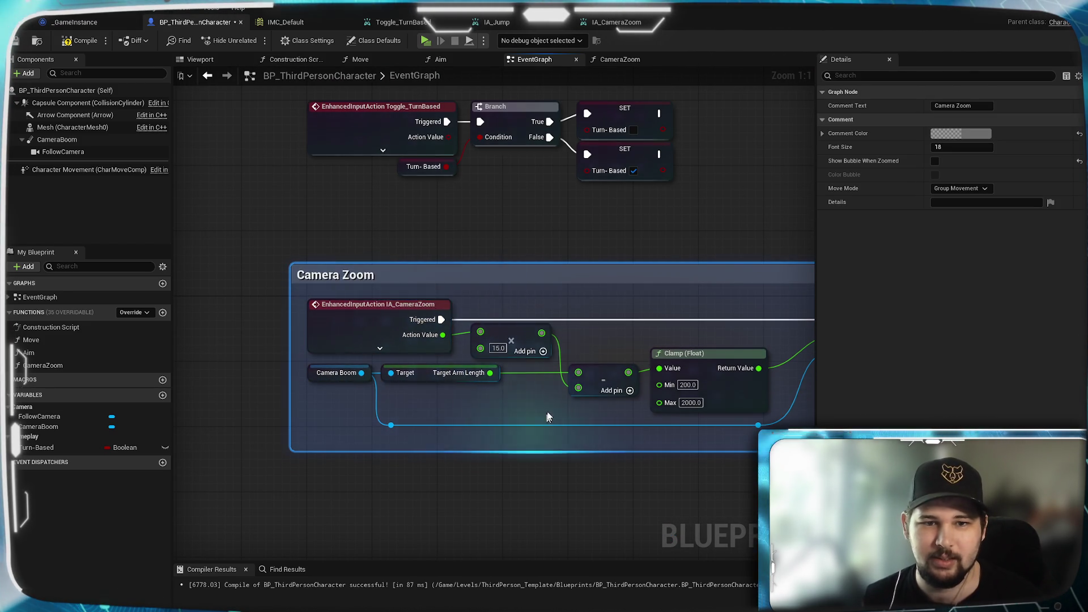
pyautogui.scroll(-2, 548, 417)
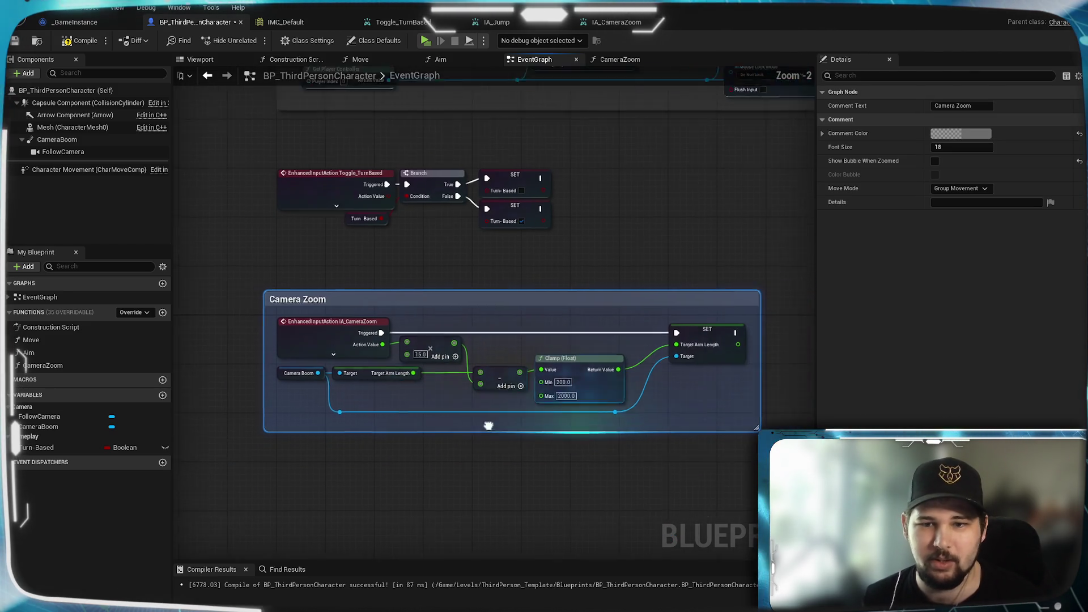
pyautogui.click(684, 442)
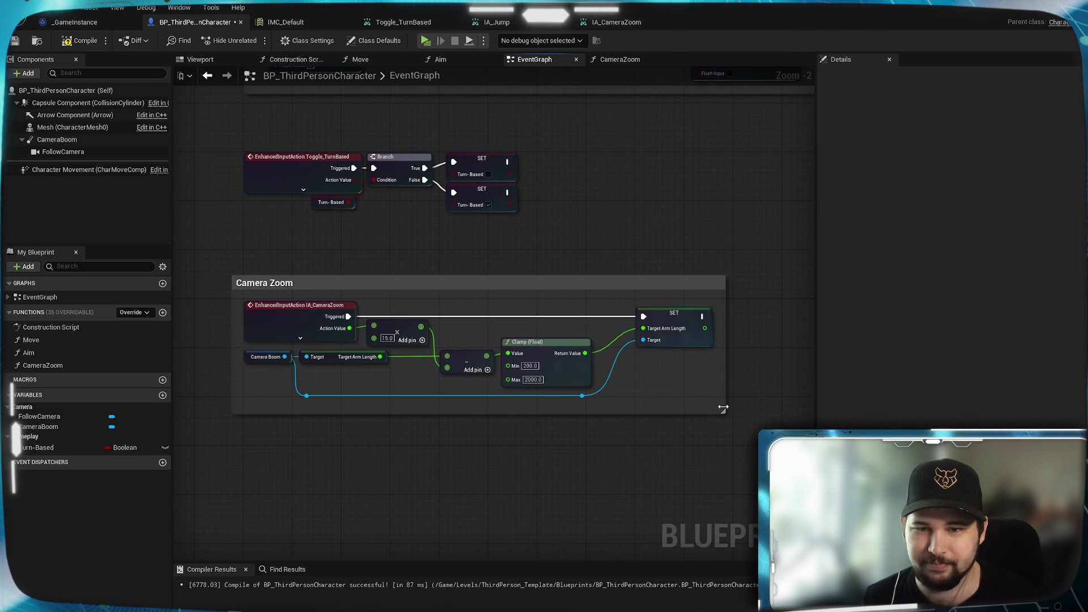
# Check the nodes inside the Camera Zoom comment and compile the blueprint
pyautogui.moveTo(715, 408); pyautogui.dragTo(277, 321)
pyautogui.scroll(2, 278, 322)
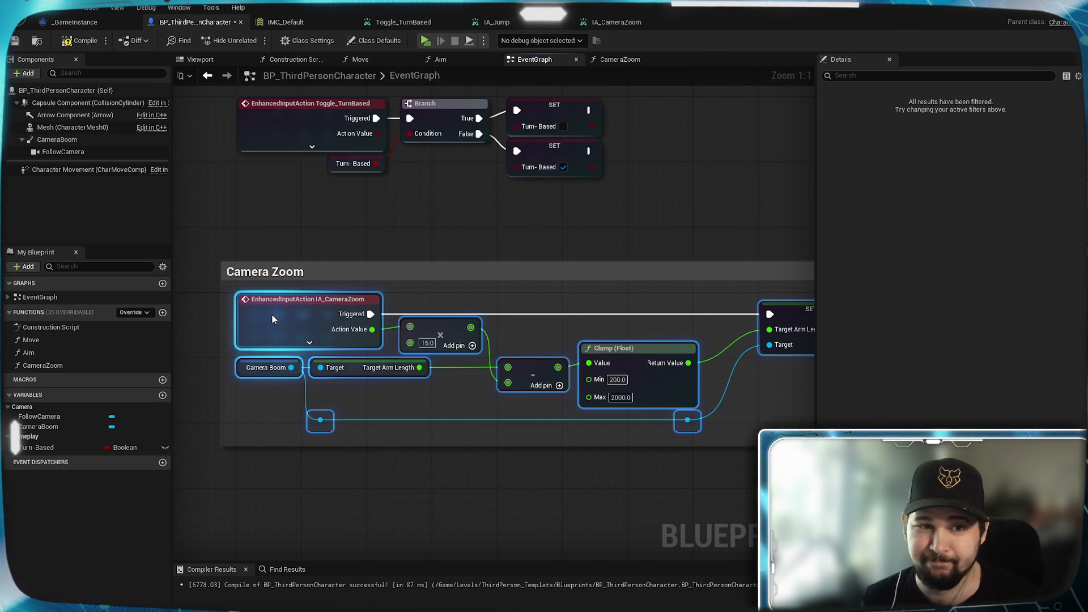
pyautogui.click(536, 454)
pyautogui.moveTo(536, 454)
pyautogui.mouseDown()
pyautogui.moveTo(499, 434)
pyautogui.moveTo(513, 413)
pyautogui.mouseUp()
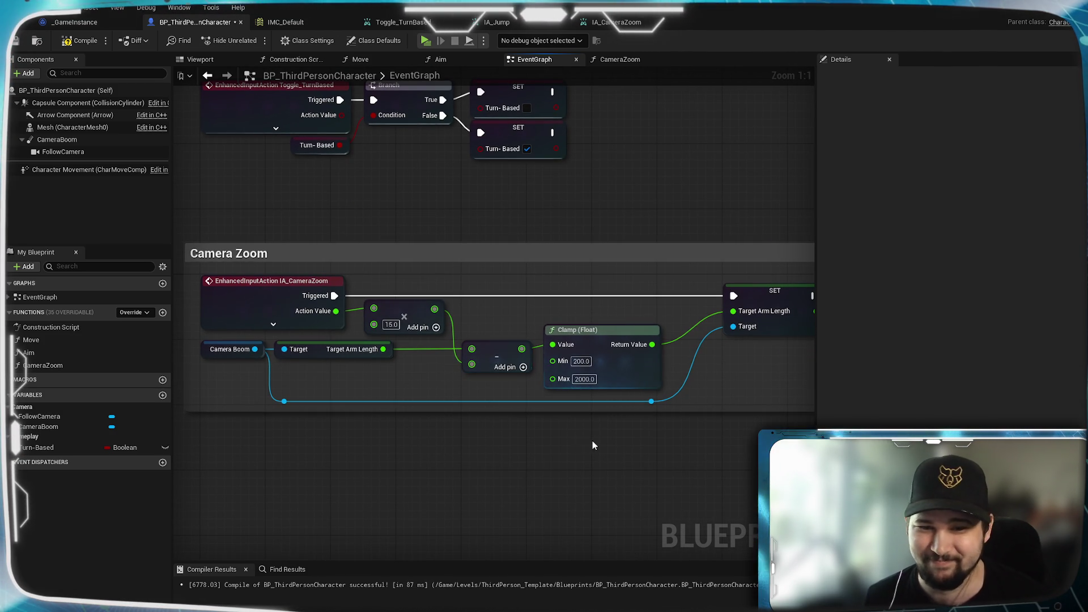
pyautogui.moveTo(593, 445); pyautogui.dragTo(435, 481)
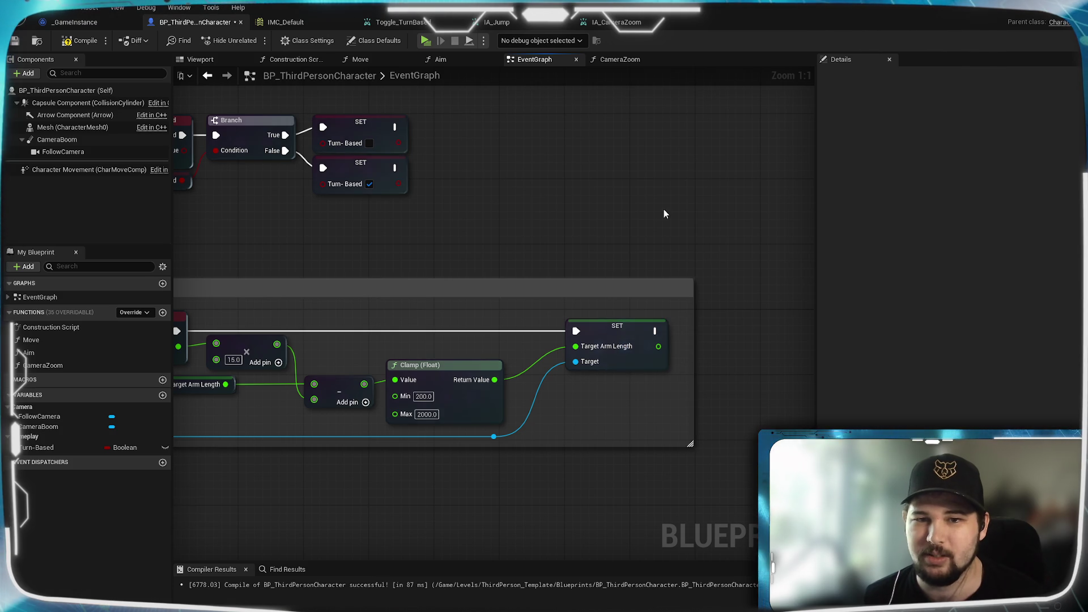
pyautogui.moveTo(463, 268); pyautogui.dragTo(706, 261)
pyautogui.moveTo(394, 227); pyautogui.dragTo(346, 357)
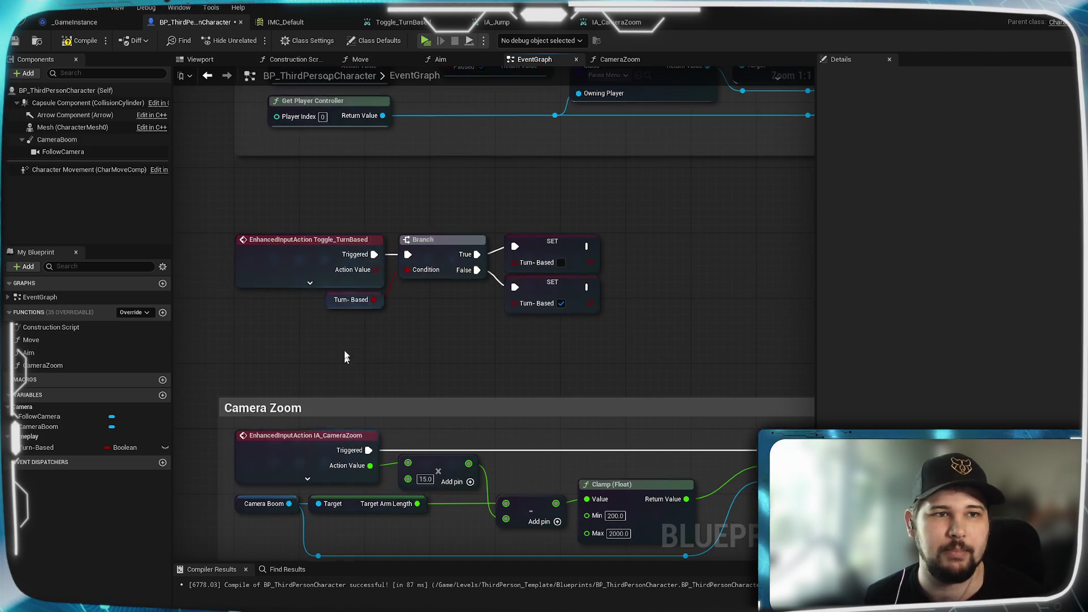
pyautogui.click(85, 41)
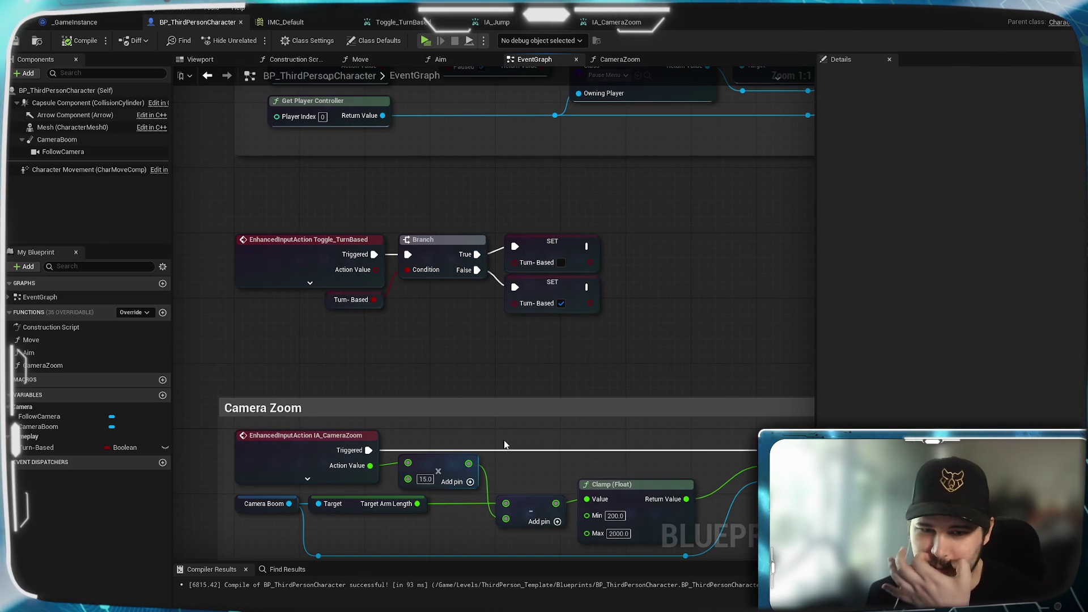
# Review the event graph's pause menu section and go to the CameraZoom function graph
pyautogui.moveTo(442, 353)
pyautogui.mouseDown()
pyautogui.moveTo(460, 230)
pyautogui.moveTo(495, 311)
pyautogui.moveTo(486, 431)
pyautogui.mouseUp()
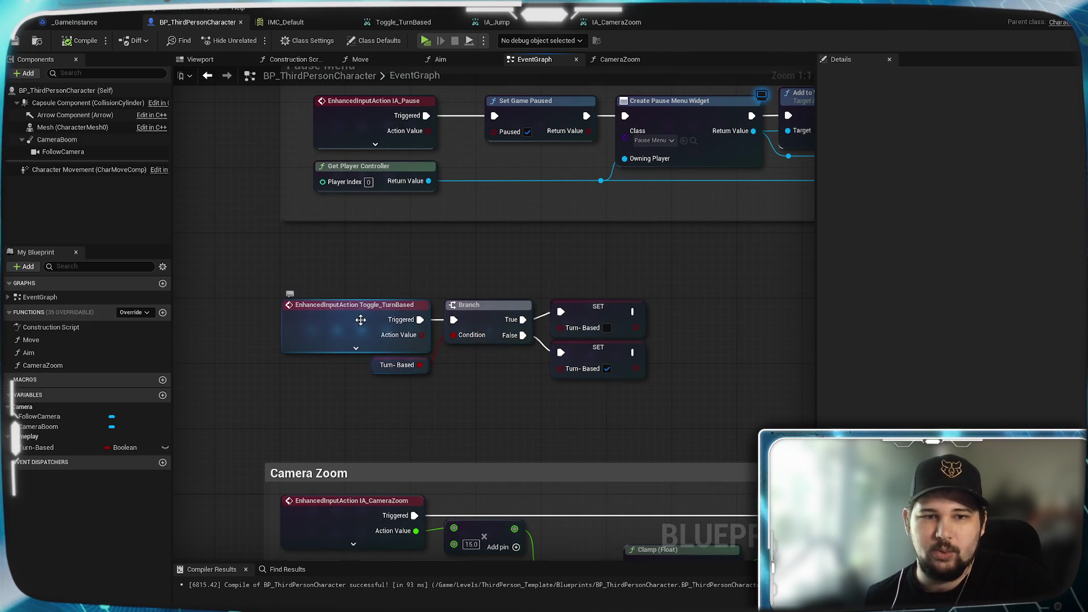
pyautogui.moveTo(497, 392)
pyautogui.mouseDown()
pyautogui.moveTo(321, 381)
pyautogui.moveTo(439, 364)
pyautogui.moveTo(412, 377)
pyautogui.mouseUp()
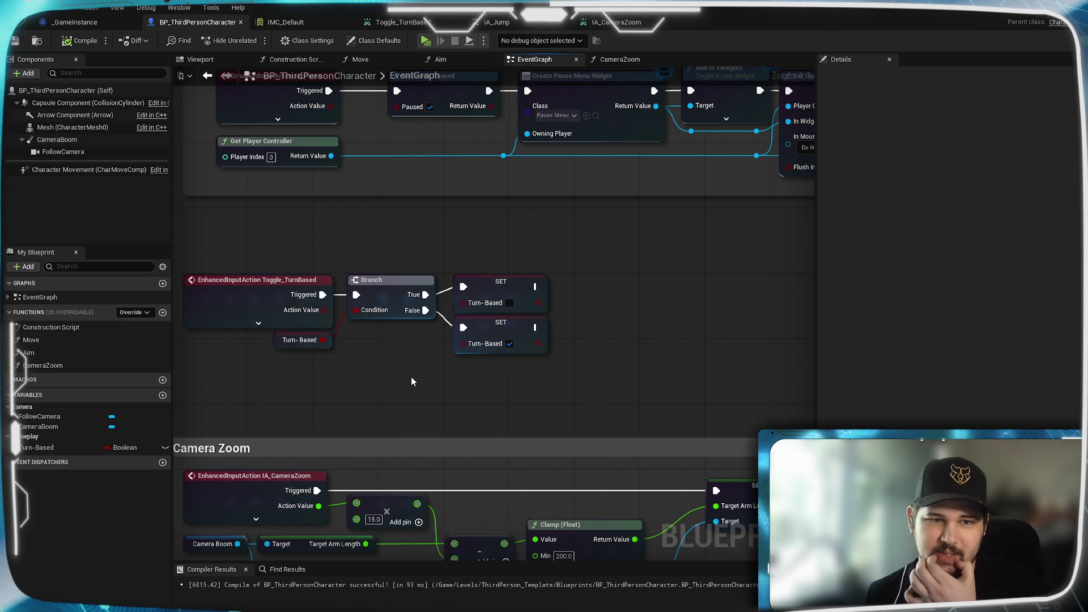
pyautogui.moveTo(412, 377)
pyautogui.mouseDown()
pyautogui.moveTo(527, 379)
pyautogui.moveTo(413, 408)
pyautogui.moveTo(374, 403)
pyautogui.mouseUp()
pyautogui.moveTo(479, 214); pyautogui.dragTo(450, 199)
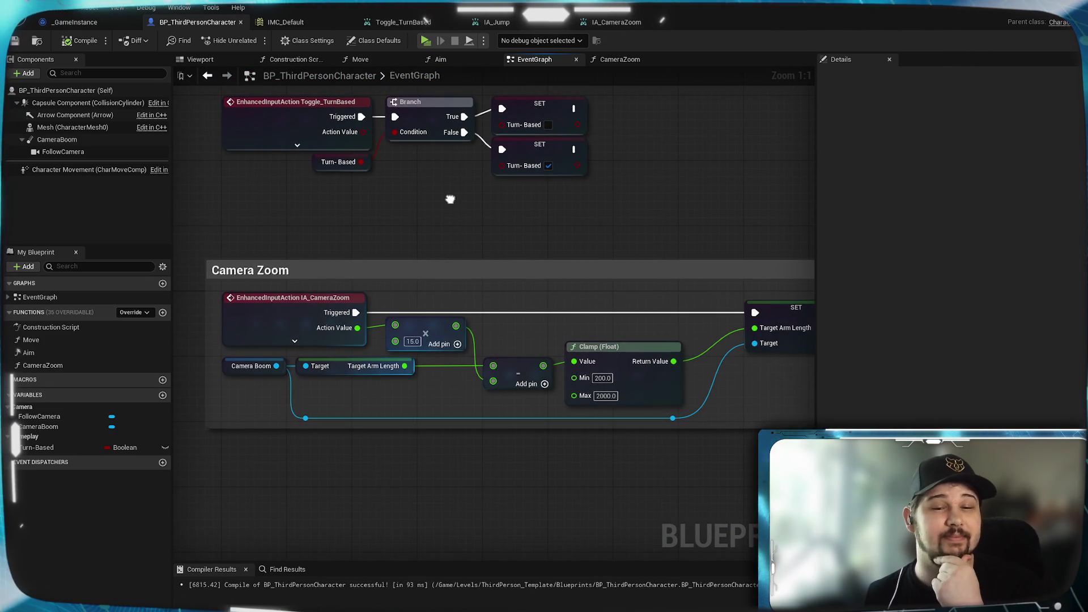
pyautogui.moveTo(492, 258)
pyautogui.mouseDown()
pyautogui.moveTo(510, 436)
pyautogui.moveTo(544, 337)
pyautogui.moveTo(526, 331)
pyautogui.mouseUp()
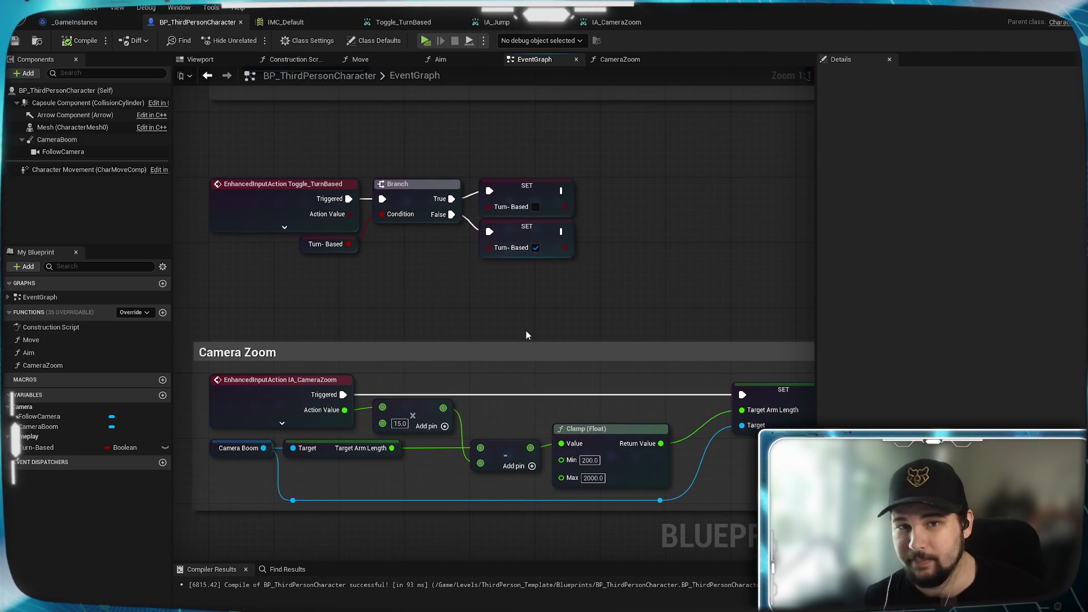
pyautogui.click(621, 62)
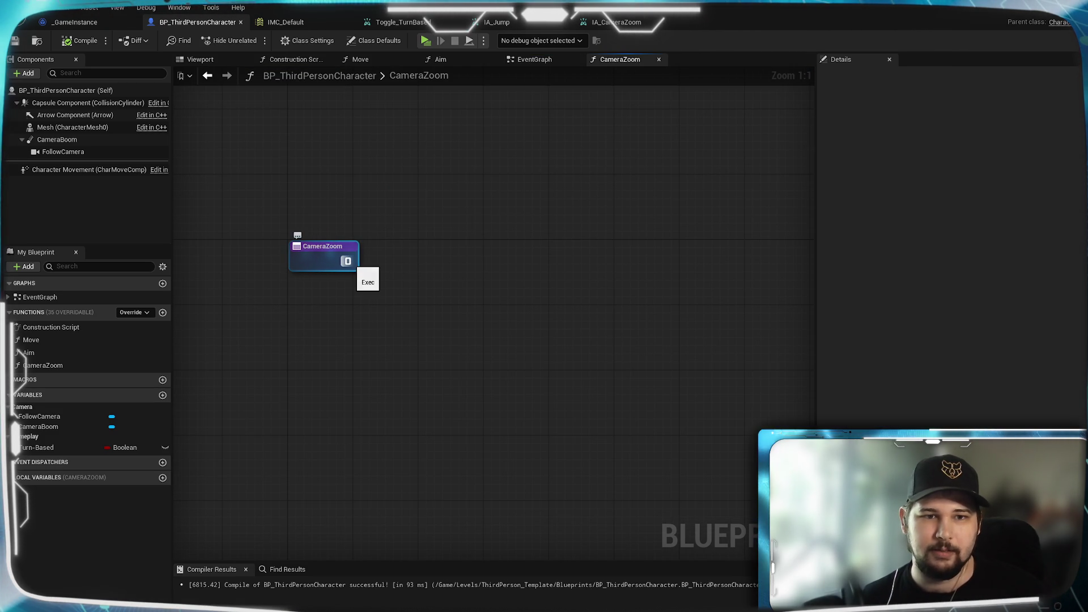
# Place a CameraBoom getter below the CameraZoom function's entry node, then return to EventGraph
pyautogui.moveTo(380, 267)
pyautogui.mouseDown()
pyautogui.moveTo(282, 287)
pyautogui.moveTo(330, 248)
pyautogui.mouseUp()
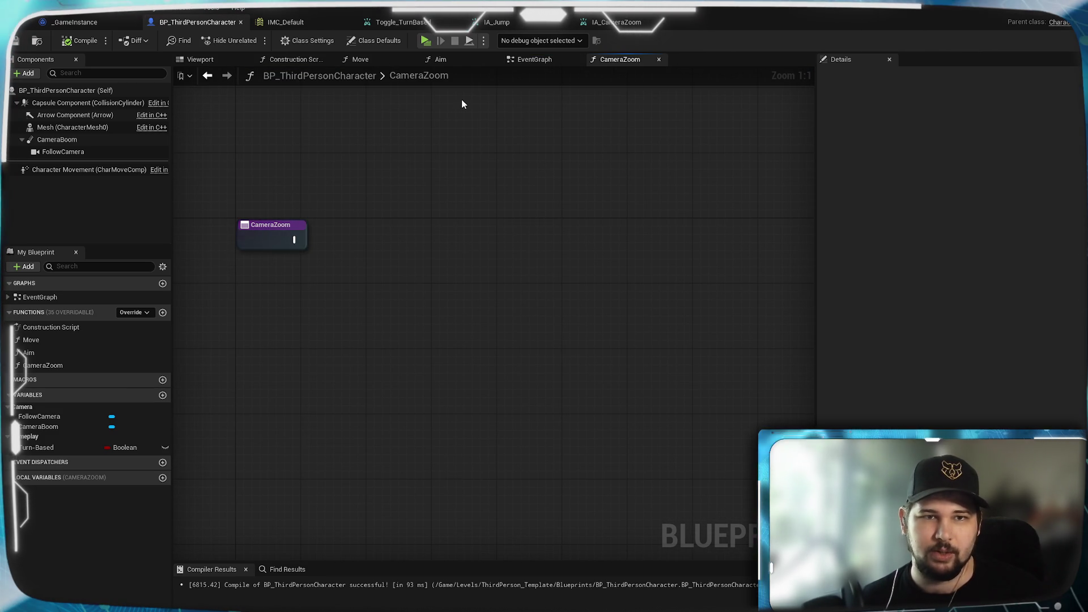
pyautogui.moveTo(38, 427)
pyautogui.mouseDown()
pyautogui.moveTo(247, 271)
pyautogui.moveTo(439, 257)
pyautogui.moveTo(318, 274)
pyautogui.moveTo(400, 296)
pyautogui.moveTo(430, 241)
pyautogui.moveTo(418, 296)
pyautogui.moveTo(469, 344)
pyautogui.moveTo(368, 279)
pyautogui.moveTo(340, 276)
pyautogui.moveTo(371, 278)
pyautogui.mouseUp()
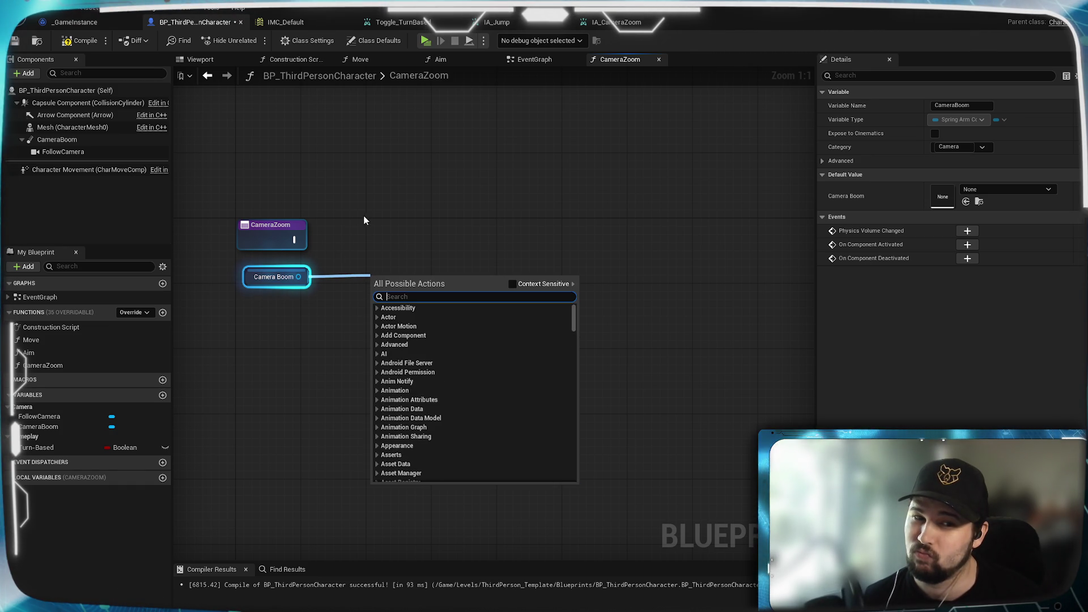
pyautogui.click(234, 274)
pyautogui.click(318, 284)
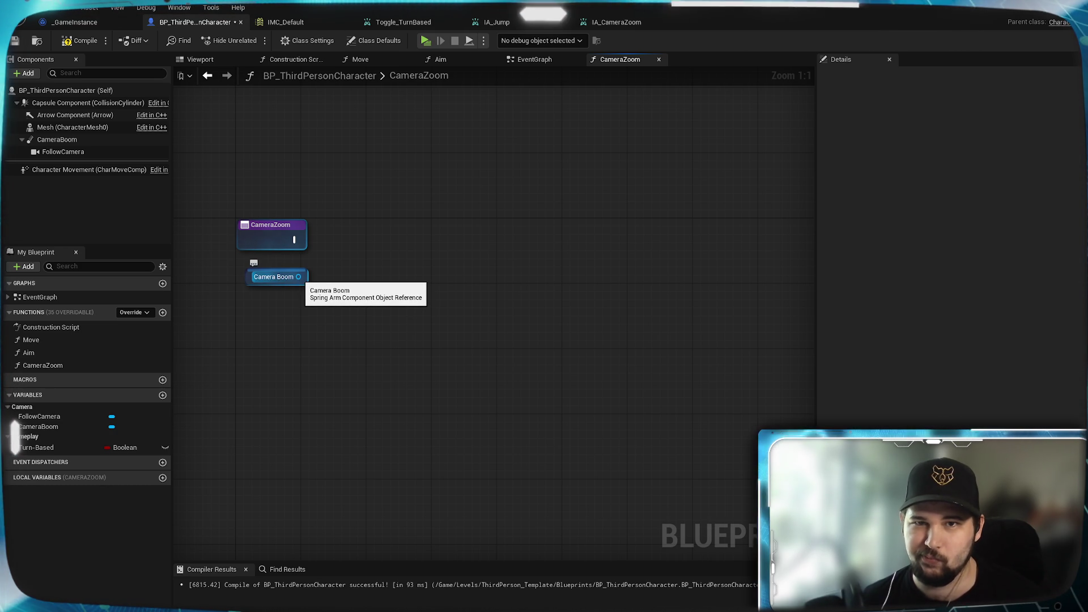
pyautogui.moveTo(306, 283)
pyautogui.mouseDown()
pyautogui.moveTo(325, 346)
pyautogui.moveTo(350, 286)
pyautogui.moveTo(355, 300)
pyautogui.mouseUp()
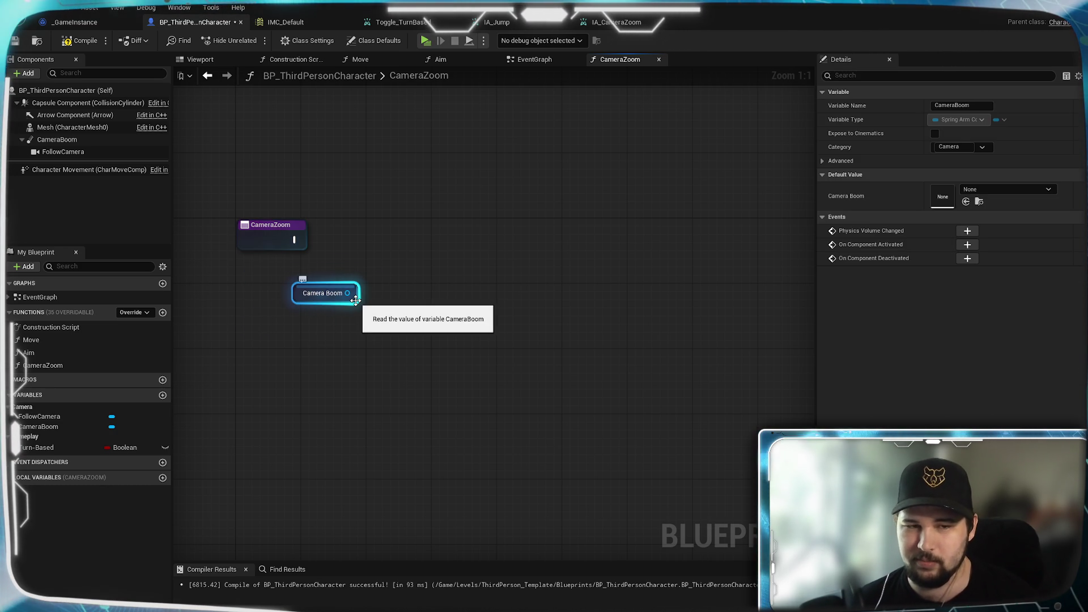
pyautogui.click(483, 203)
pyautogui.click(534, 59)
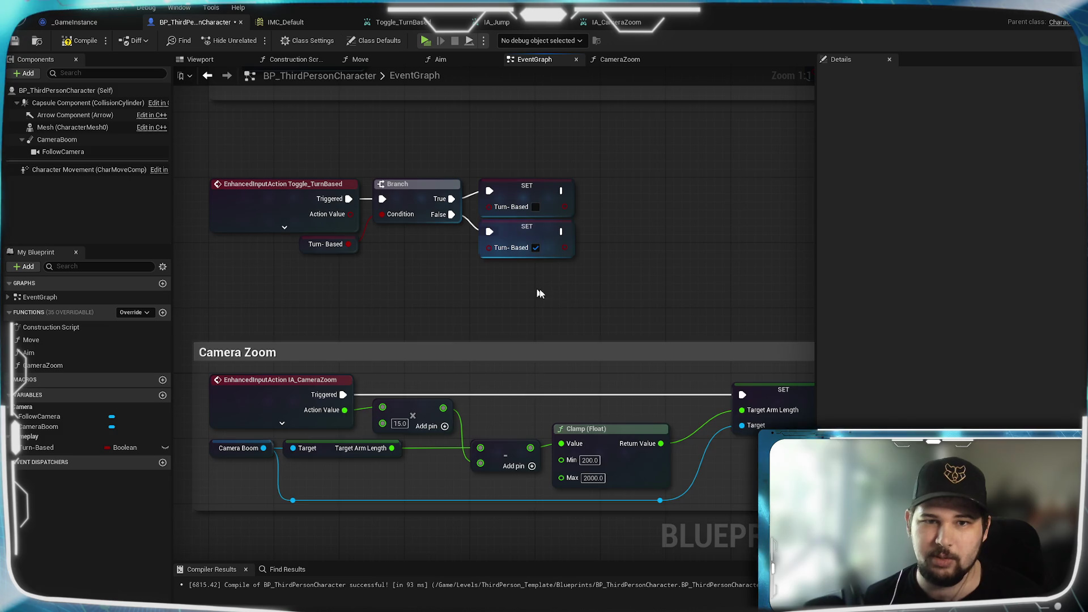
pyautogui.moveTo(539, 293); pyautogui.dragTo(506, 317)
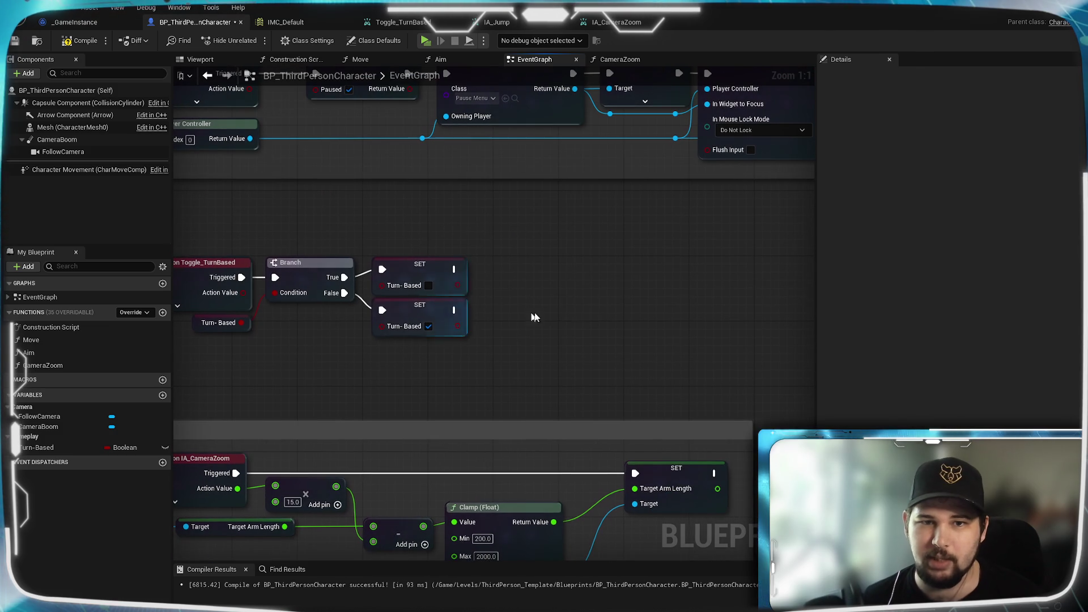
# Add a Set Timer by Function Name node with Function Name set to CameraZoom
pyautogui.moveTo(539, 359); pyautogui.dragTo(523, 315)
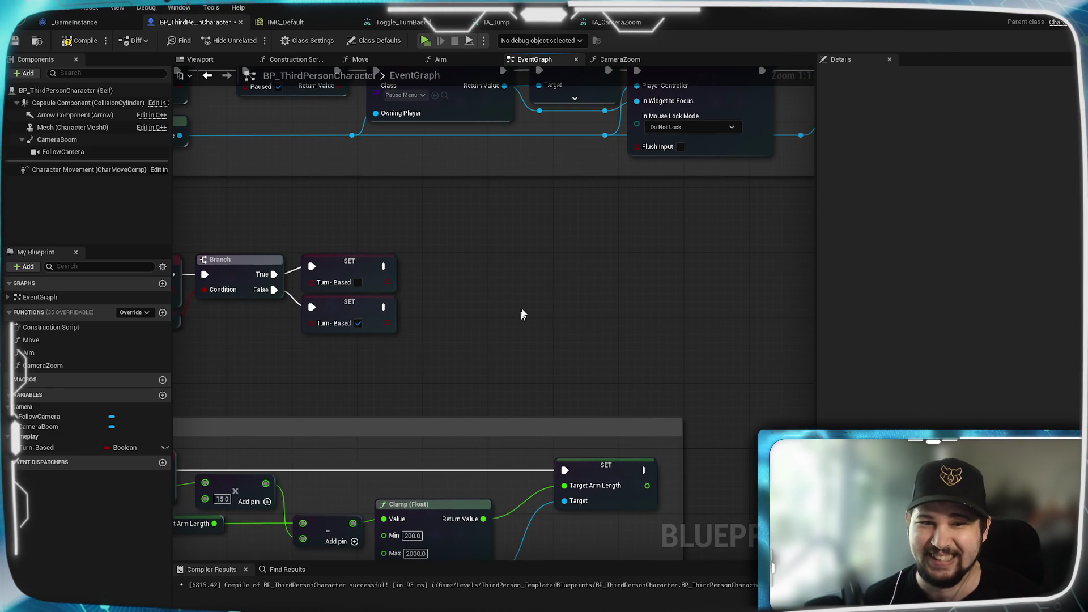
pyautogui.rightClick(539, 267)
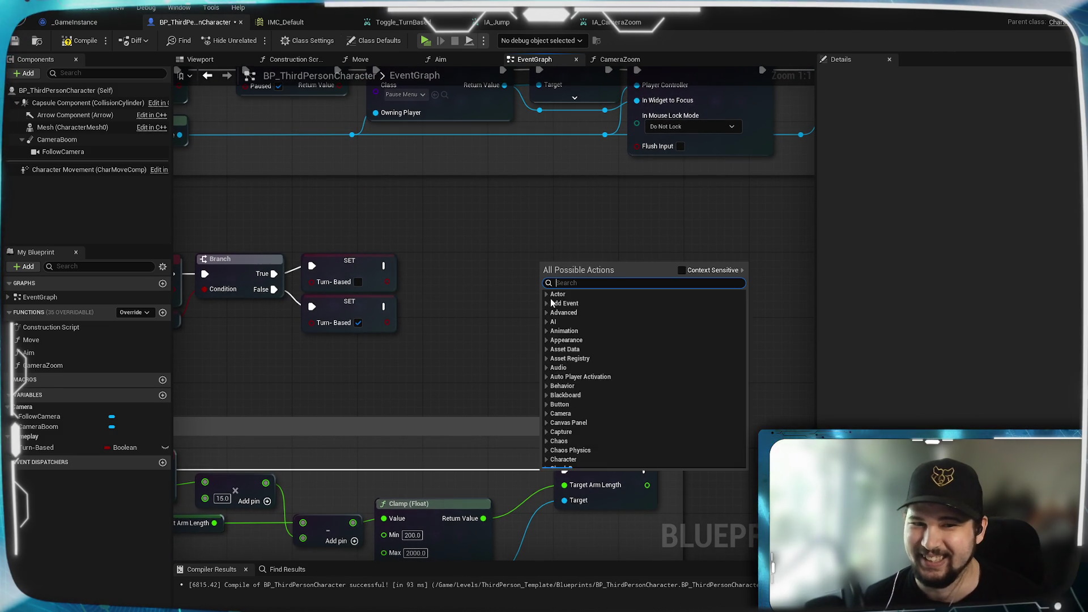
pyautogui.write('set timer by')
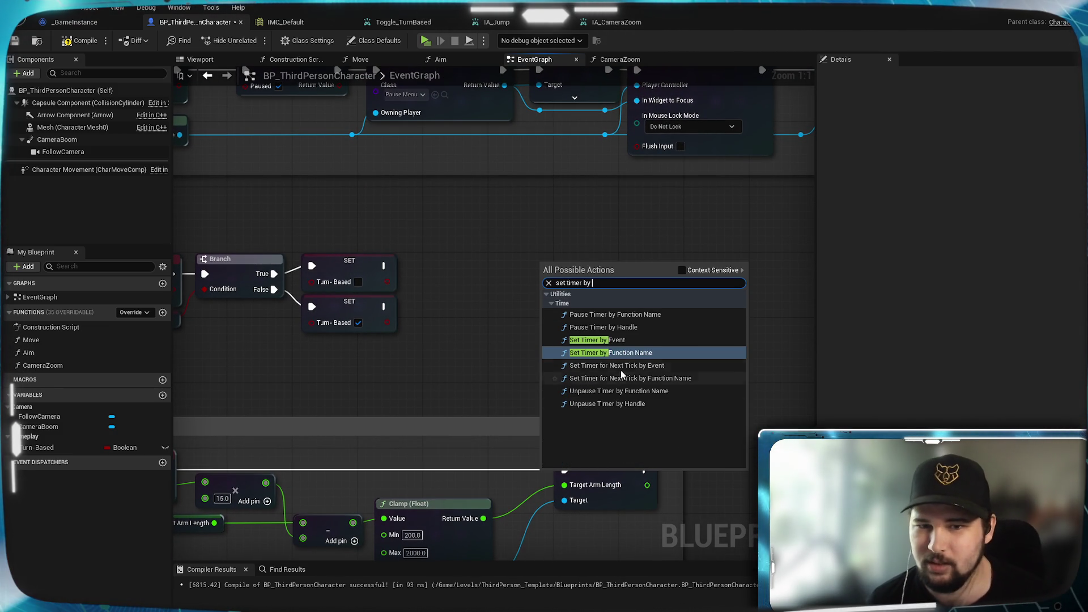
pyautogui.click(628, 354)
pyautogui.moveTo(615, 278)
pyautogui.mouseDown()
pyautogui.moveTo(620, 240)
pyautogui.moveTo(634, 237)
pyautogui.mouseUp()
pyautogui.click(763, 324)
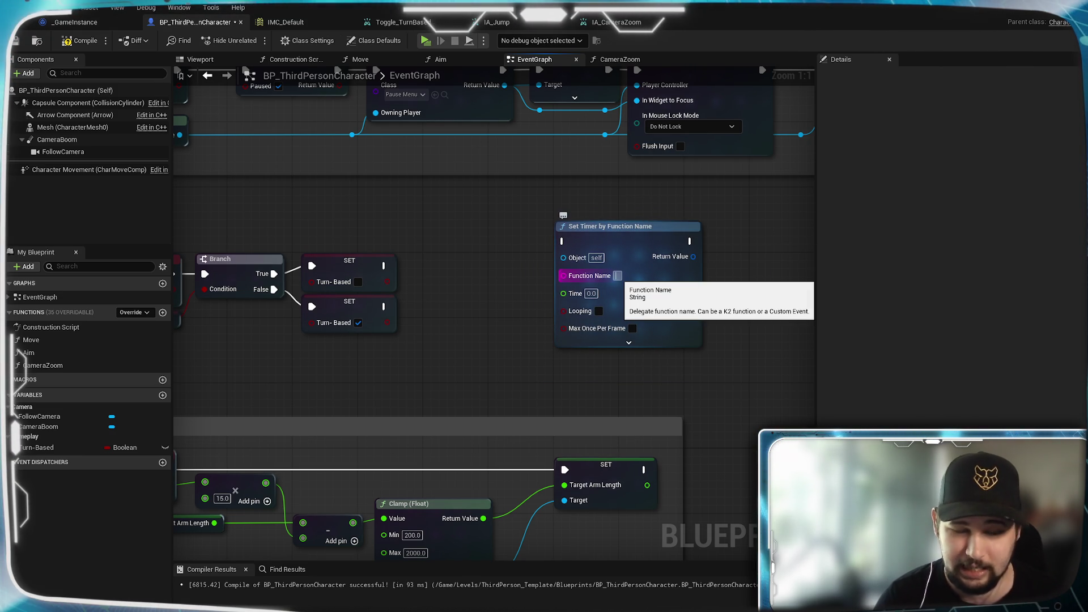
pyautogui.write('CameraZoom')
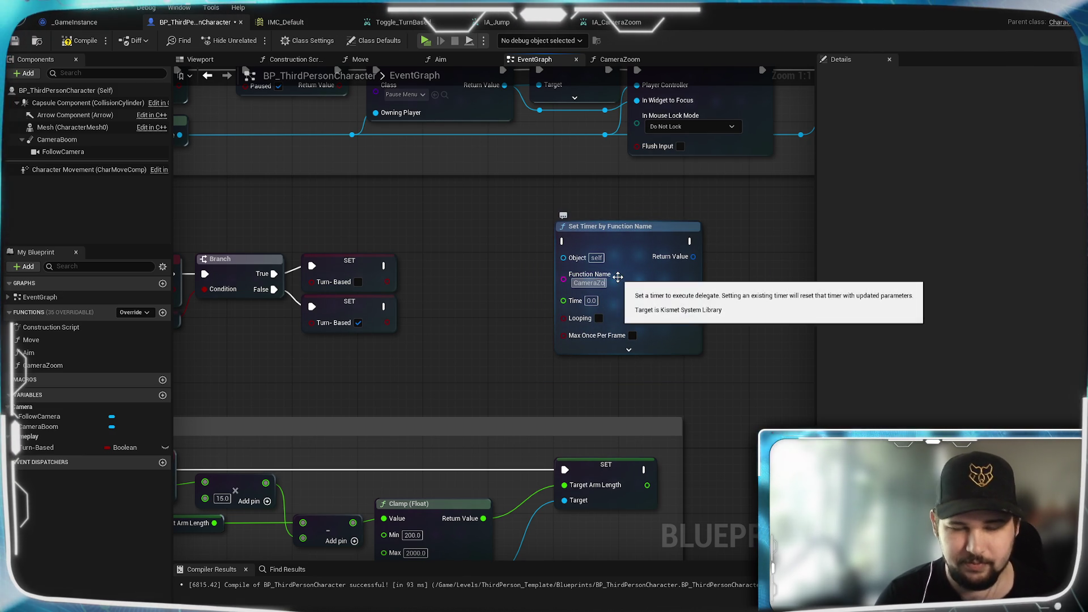
pyautogui.press('Return')
pyautogui.moveTo(744, 305); pyautogui.dragTo(656, 340)
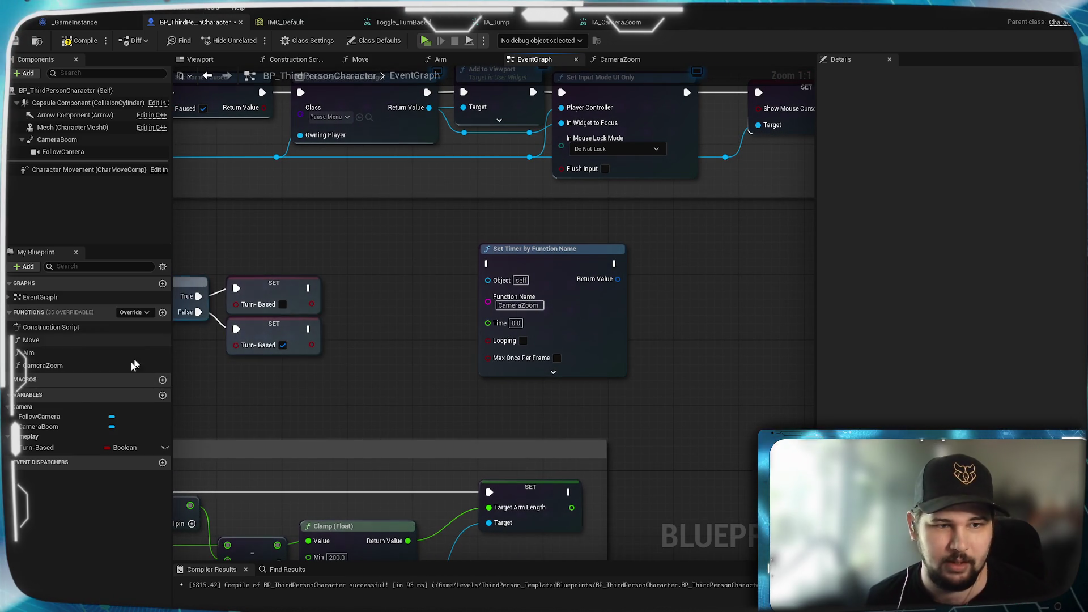
# Create a CameraZoom_ variable, then delete it as unneeded
pyautogui.click(163, 395)
pyautogui.write('Camera')
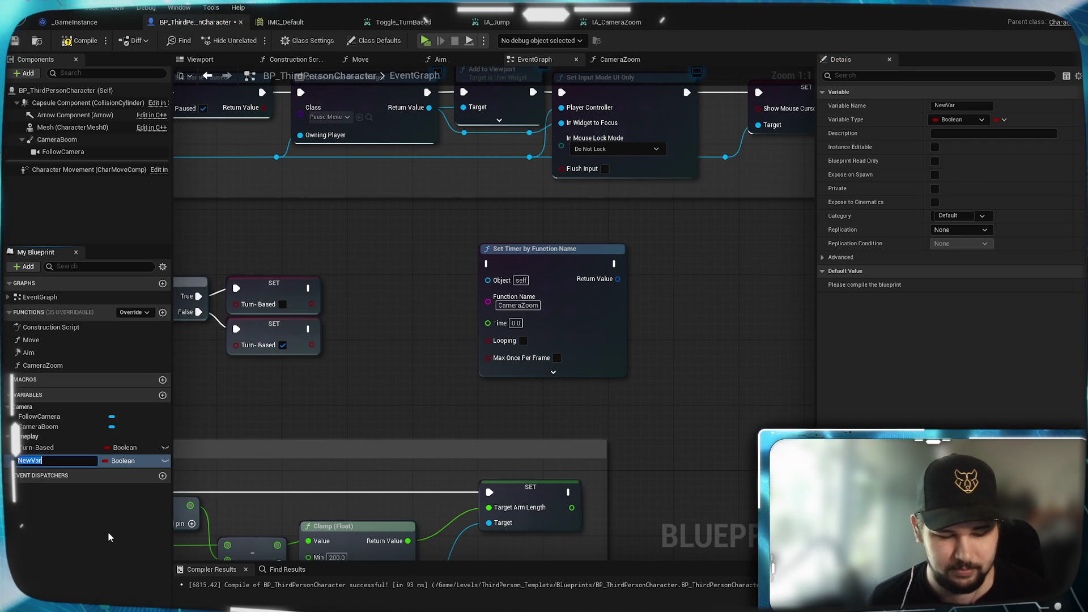
pyautogui.write('Zoom')
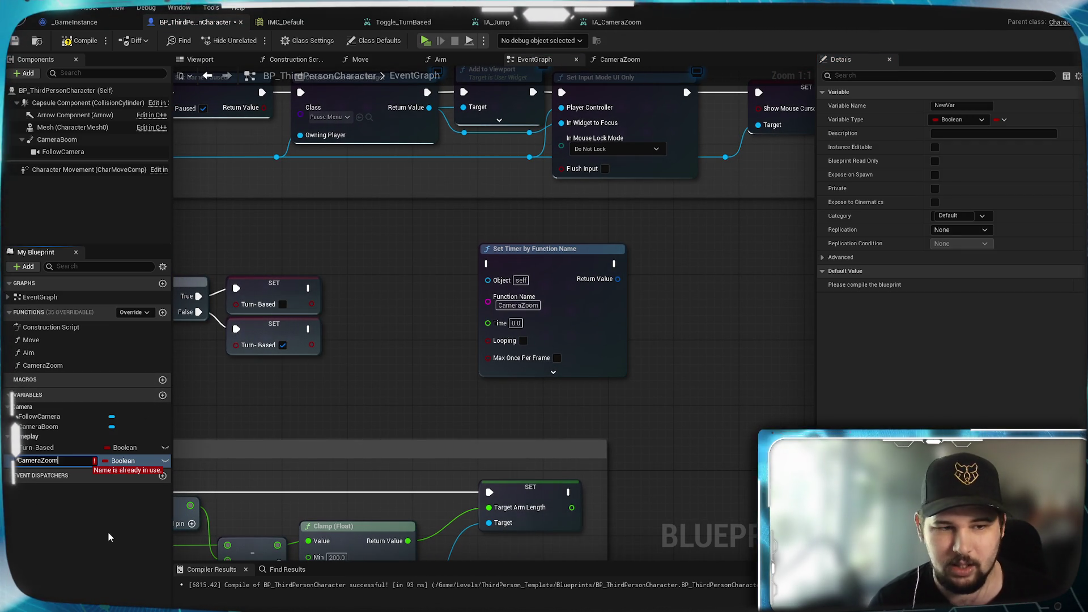
pyautogui.write('_')
pyautogui.press('Return')
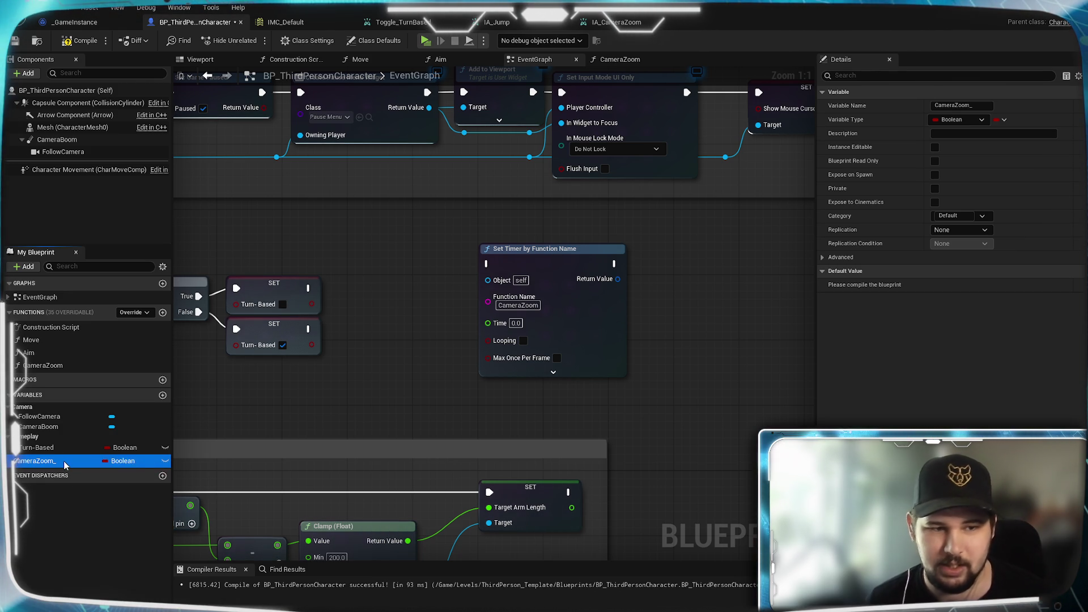
pyautogui.click(57, 555)
pyautogui.click(46, 462)
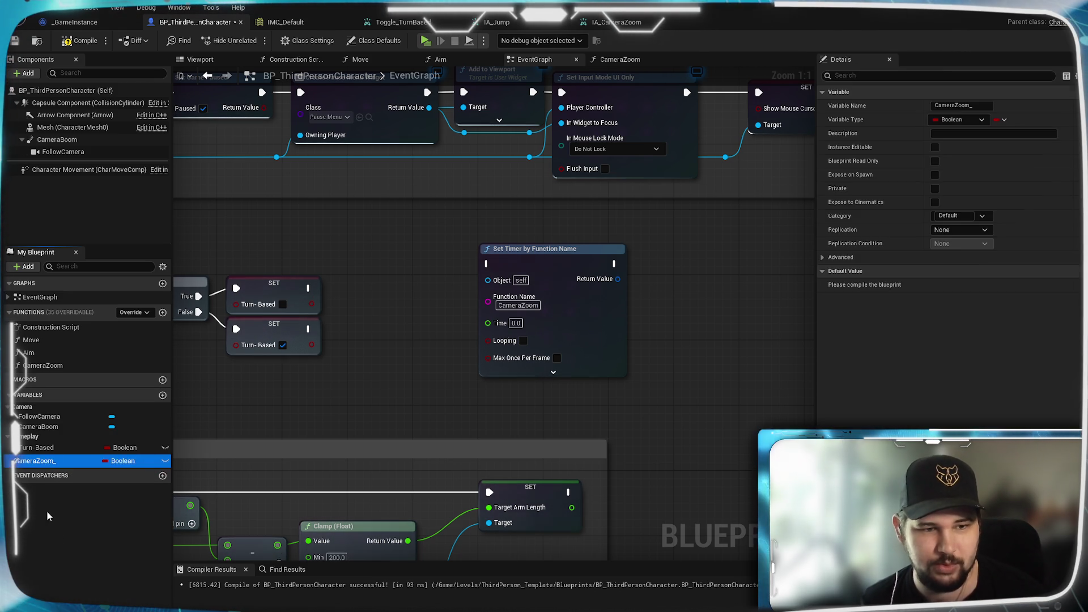
pyautogui.press('Delete')
# Promote the timer's Return Value to a new variable named CameraZoom_Timer
pyautogui.moveTo(672, 312); pyautogui.dragTo(548, 320)
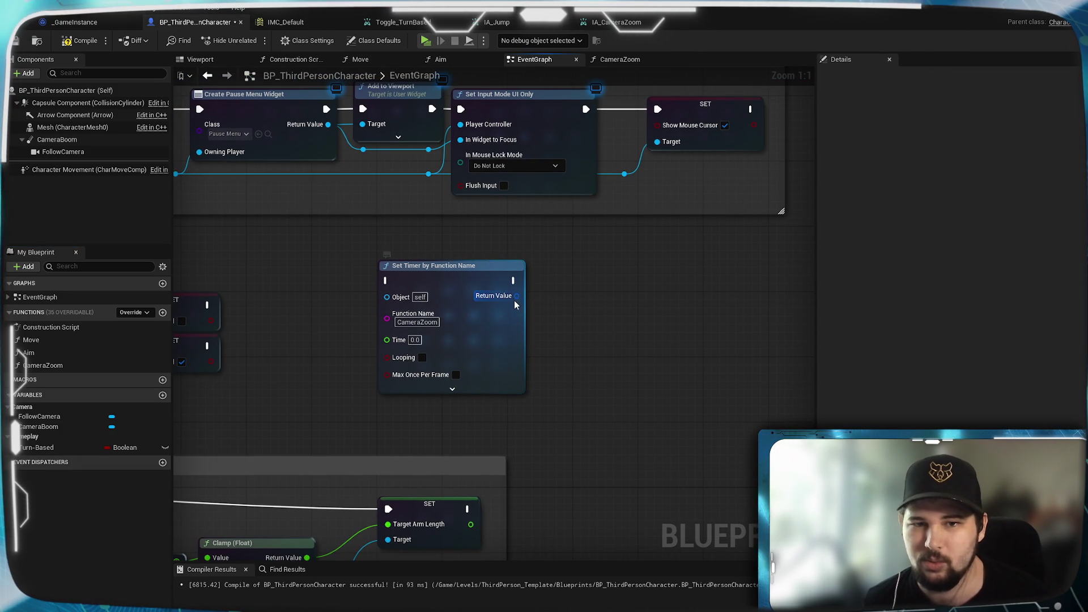
pyautogui.rightClick(516, 296)
pyautogui.click(545, 331)
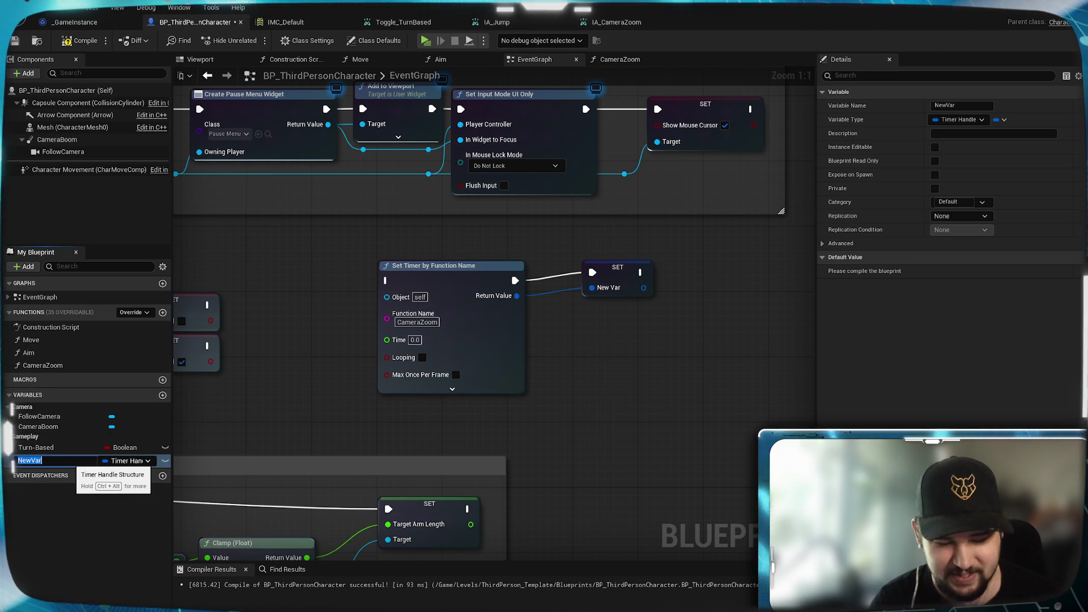
pyautogui.write('CameraZ')
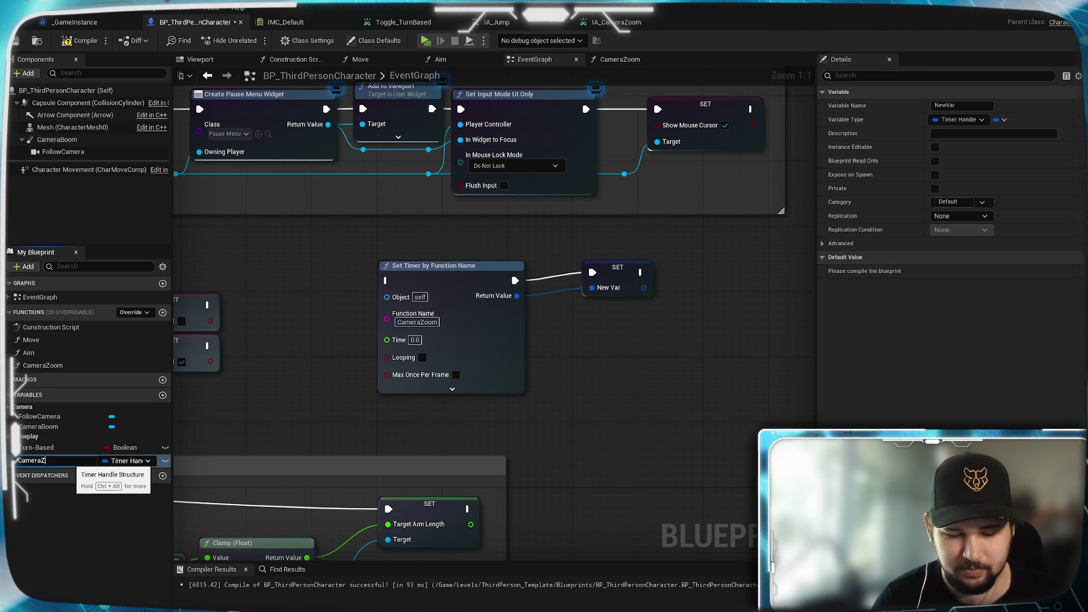
pyautogui.write('oom_T')
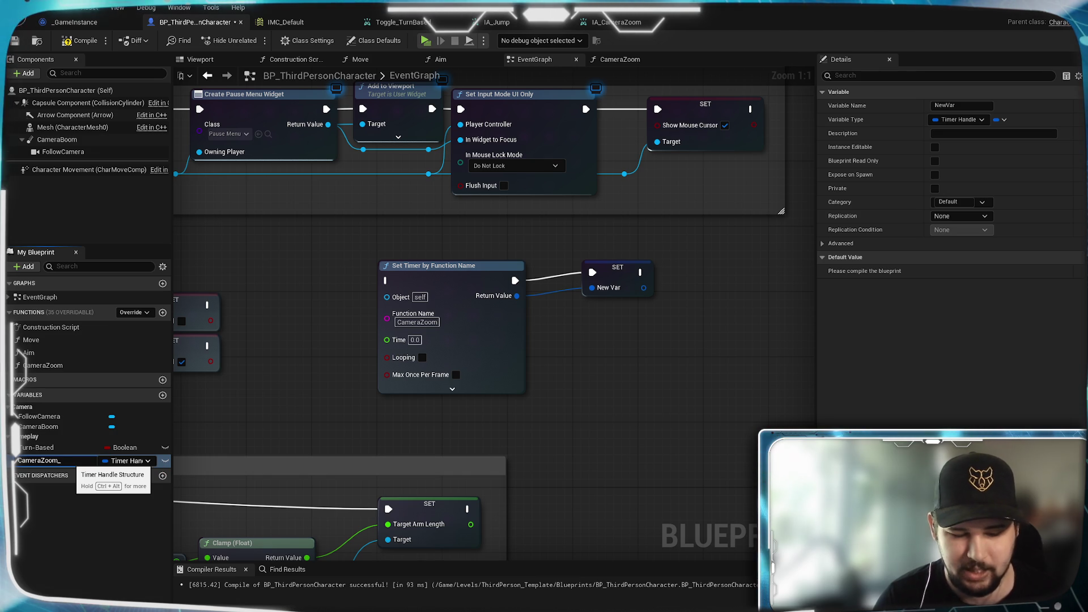
pyautogui.write('imer')
pyautogui.press('Return')
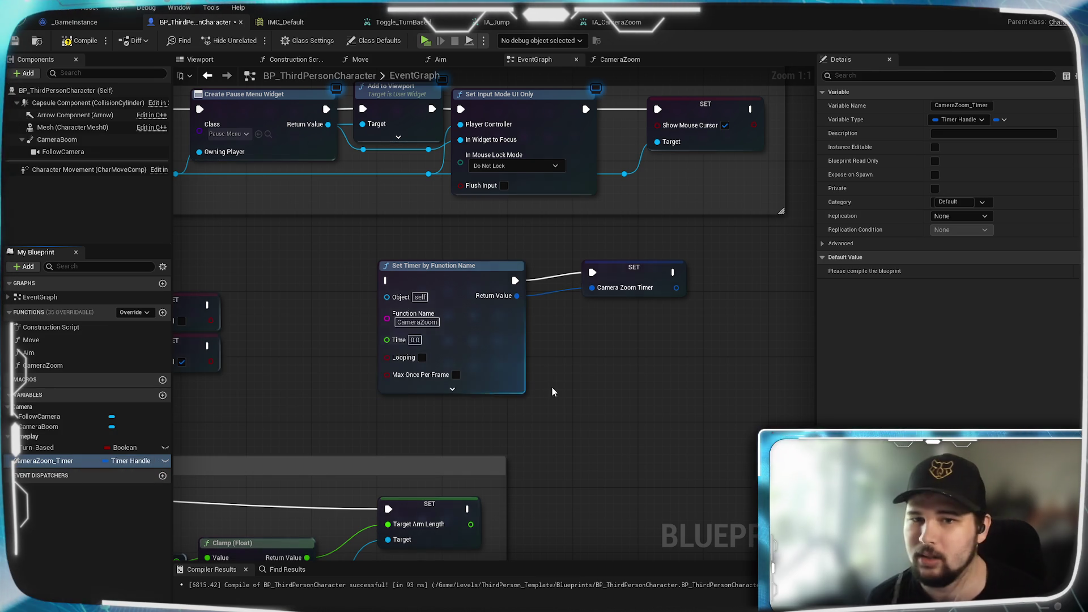
pyautogui.moveTo(638, 273); pyautogui.dragTo(607, 281)
pyautogui.click(590, 440)
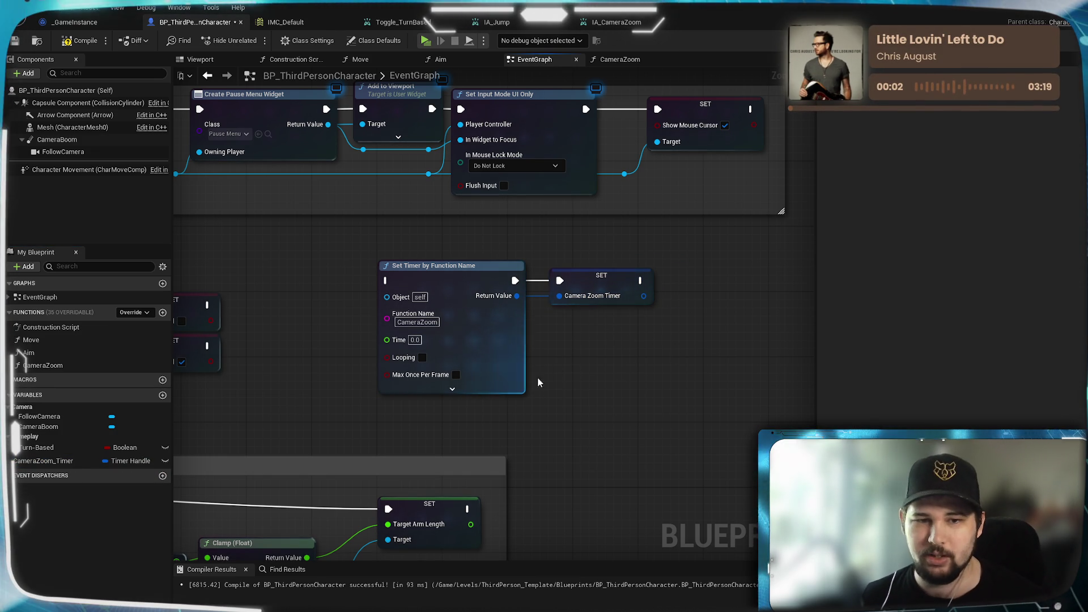
# Tick Looping on the Set Timer by Function Name node
pyautogui.moveTo(461, 397); pyautogui.dragTo(589, 438)
pyautogui.click(550, 399)
pyautogui.moveTo(472, 408); pyautogui.dragTo(456, 384)
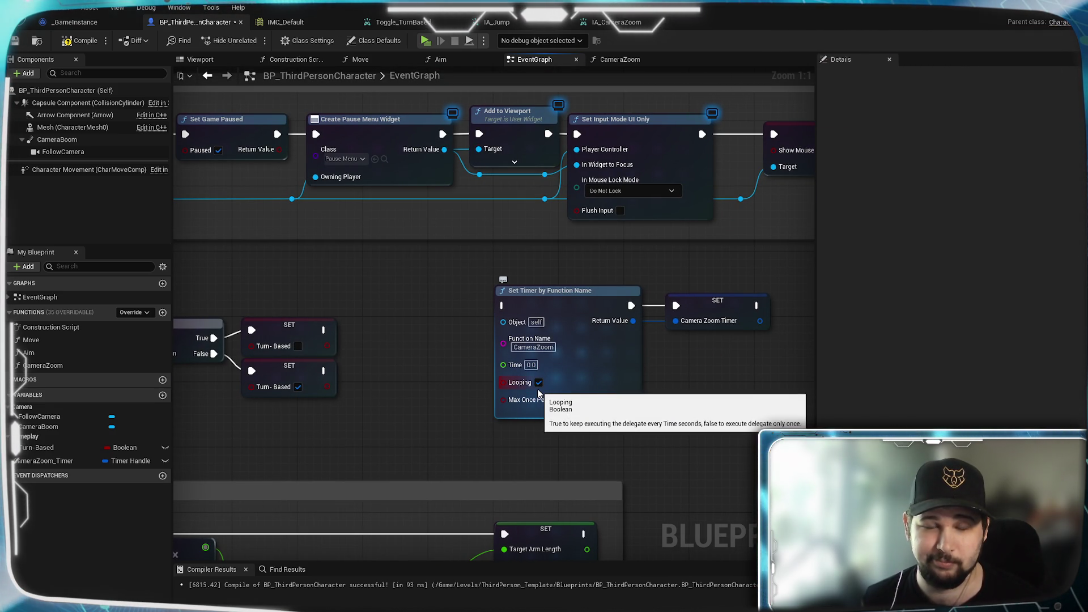
pyautogui.moveTo(459, 395)
pyautogui.mouseDown()
pyautogui.moveTo(580, 292)
pyautogui.moveTo(538, 322)
pyautogui.mouseUp()
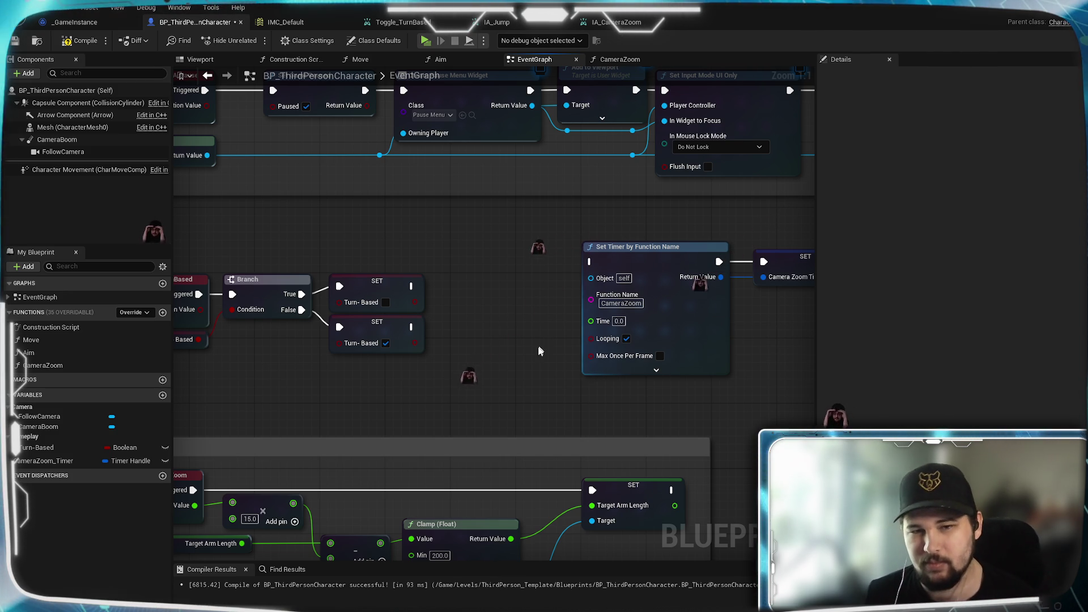
pyautogui.moveTo(514, 397)
pyautogui.mouseDown()
pyautogui.moveTo(429, 400)
pyautogui.moveTo(419, 365)
pyautogui.moveTo(407, 382)
pyautogui.mouseUp()
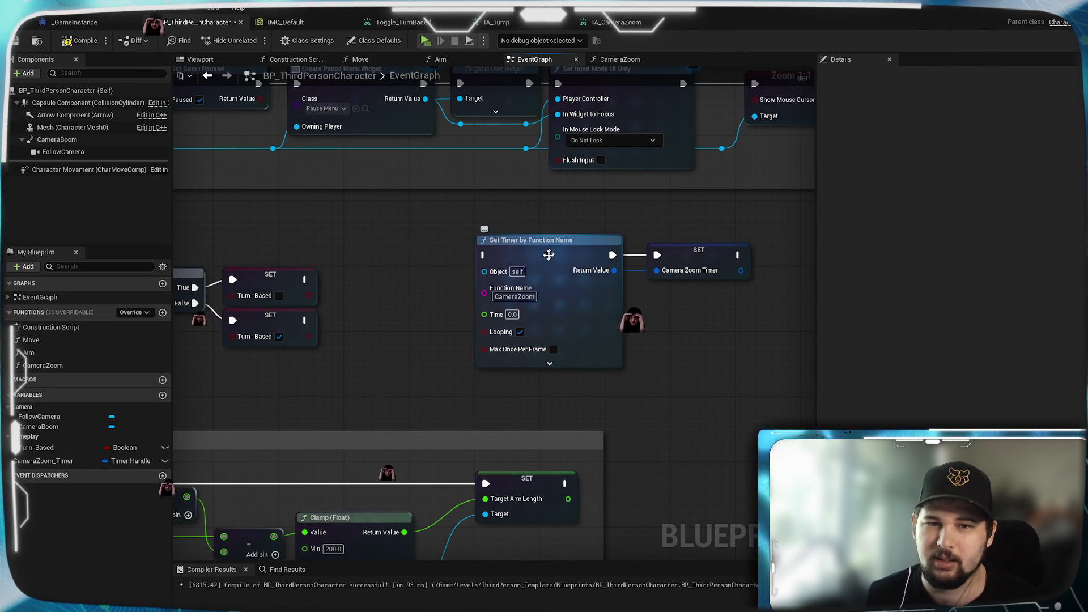
pyautogui.moveTo(664, 380); pyautogui.dragTo(690, 387)
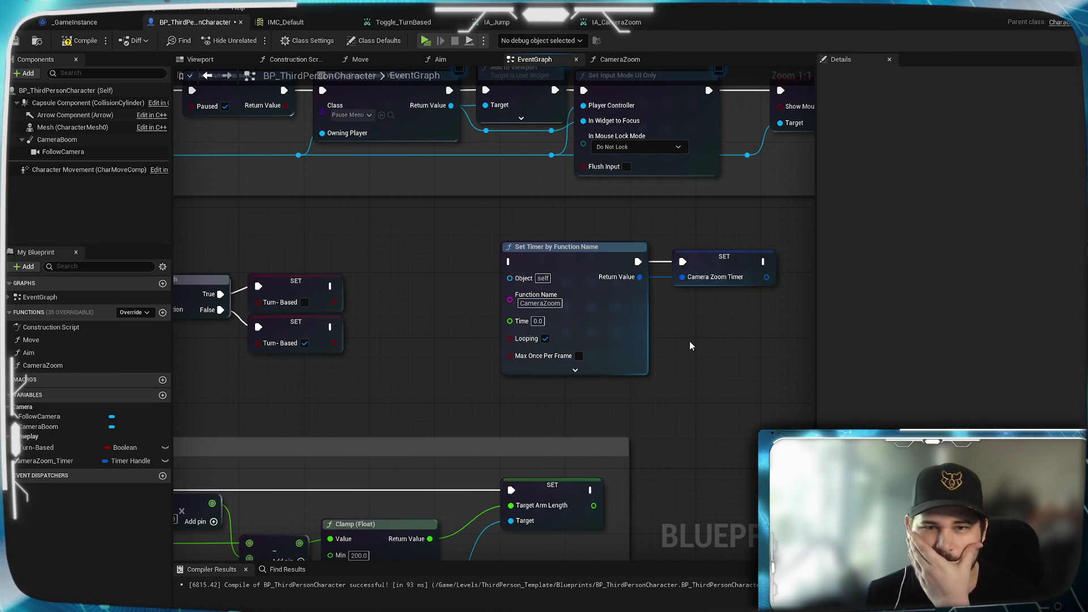
pyautogui.moveTo(689, 341); pyautogui.dragTo(675, 339)
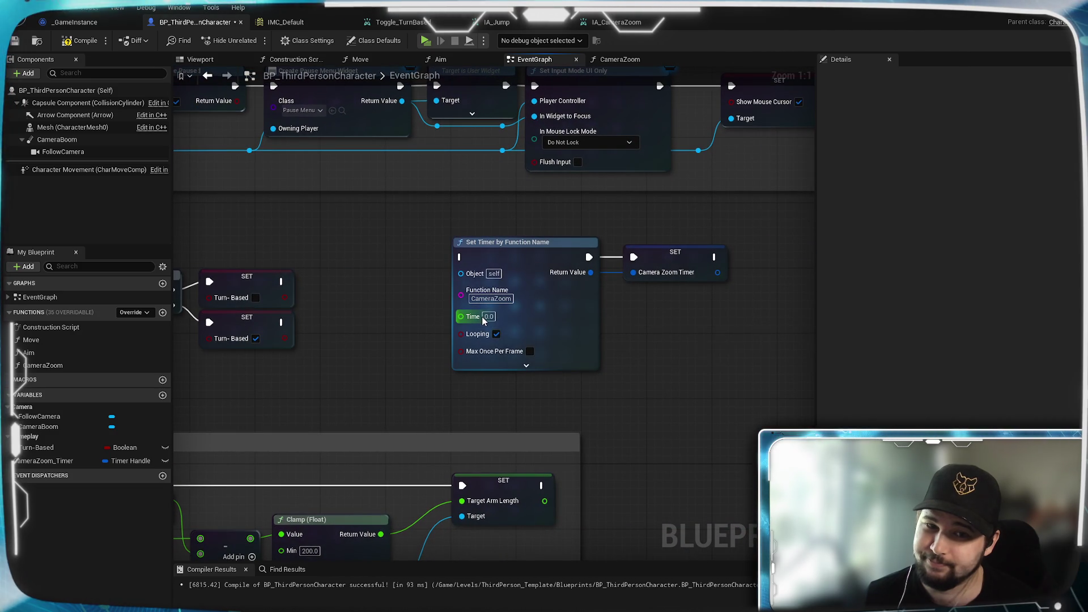
# Set the Set Timer node's Time to 0.01 seconds
pyautogui.click(489, 317)
pyautogui.press('Menu')
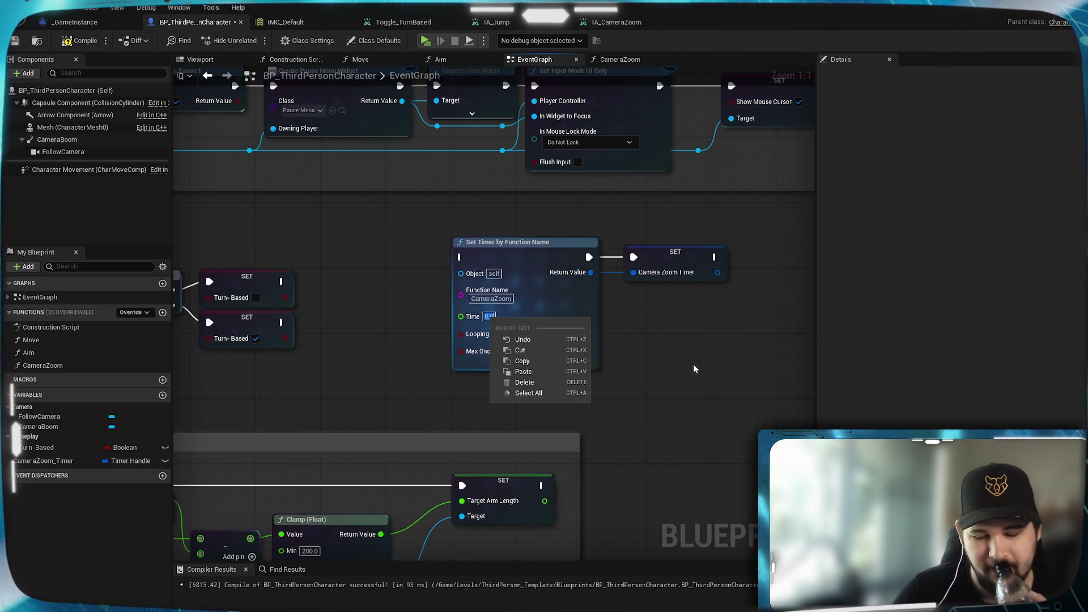
pyautogui.write('0.01')
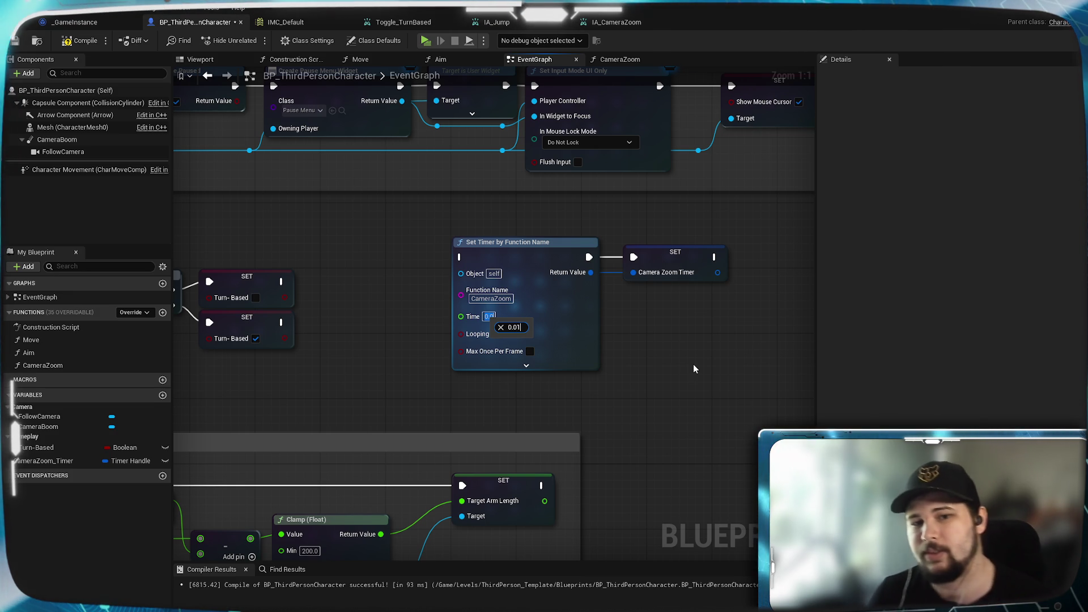
pyautogui.press('Return')
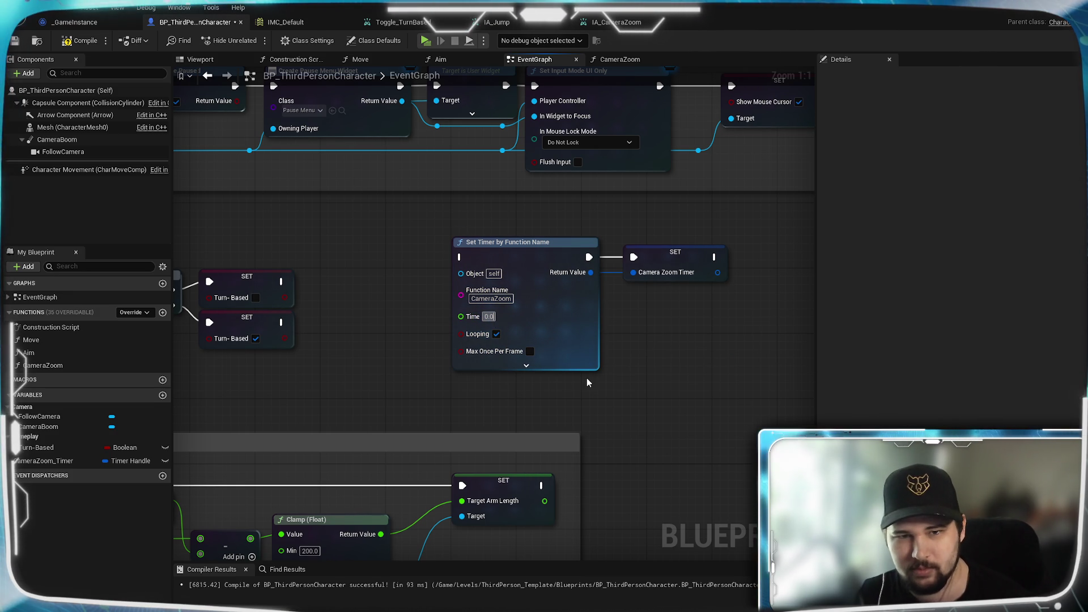
pyautogui.write('1')
pyautogui.click(702, 376)
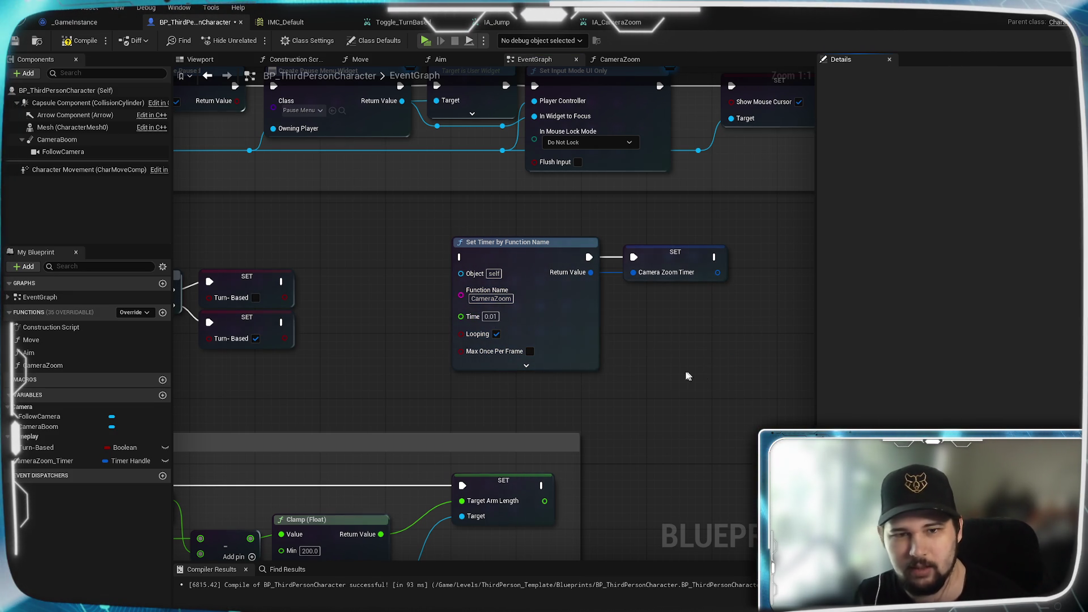
# Inspect the timer's start delay options and keep Looping enabled
pyautogui.moveTo(619, 396); pyautogui.dragTo(655, 416)
pyautogui.click(563, 386)
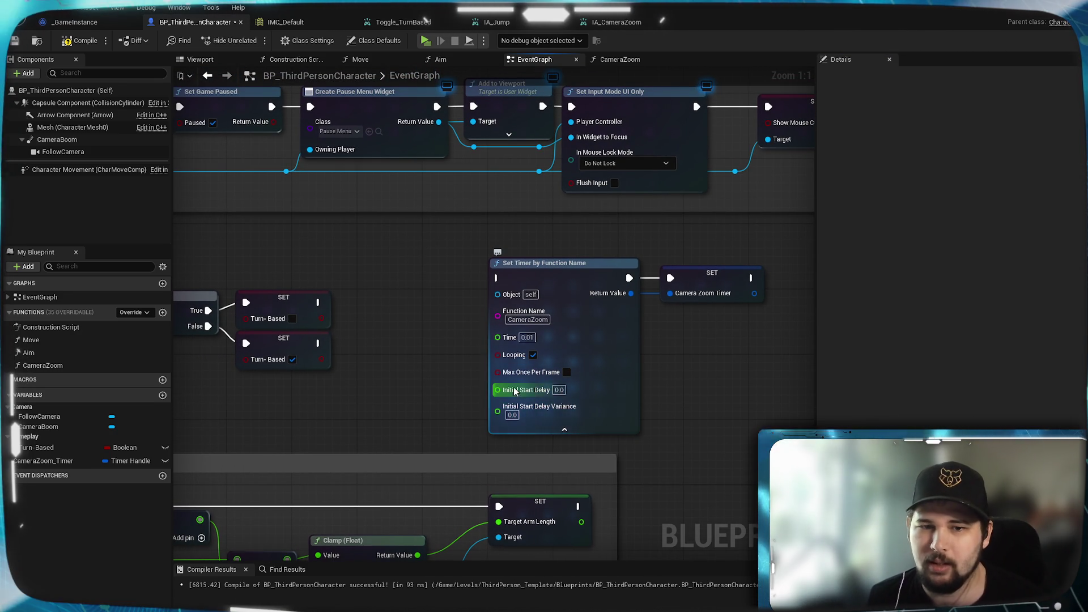
pyautogui.click(565, 429)
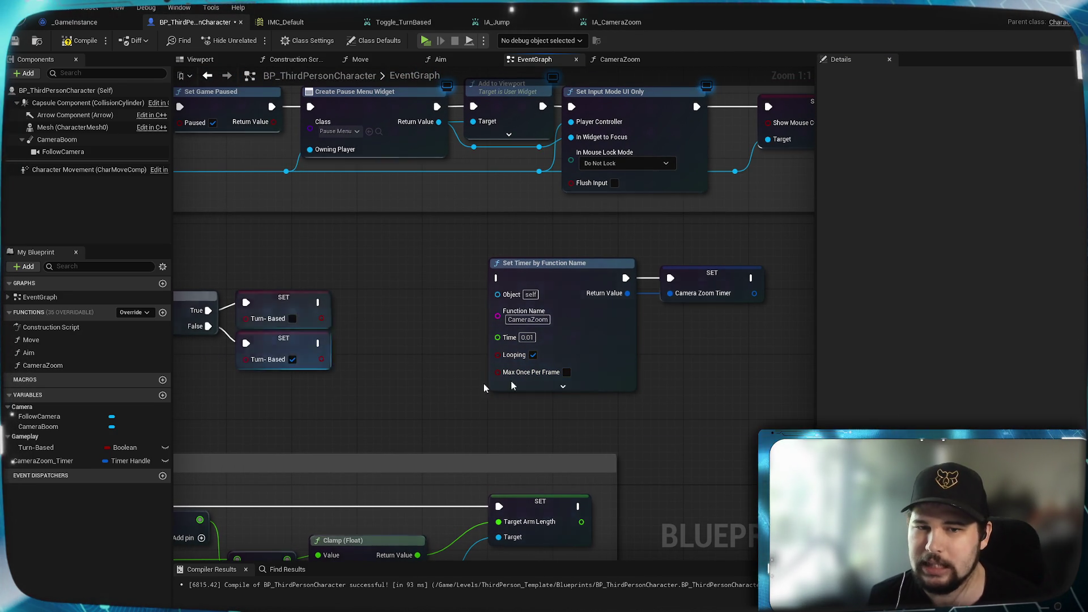
pyautogui.moveTo(460, 317); pyautogui.dragTo(483, 318)
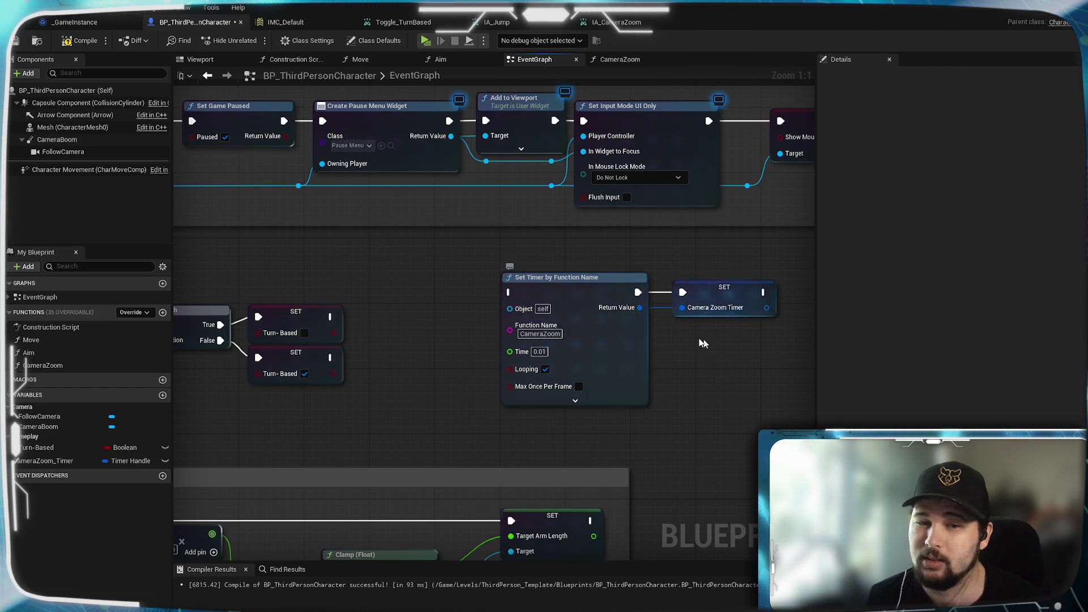
pyautogui.moveTo(689, 373); pyautogui.dragTo(671, 385)
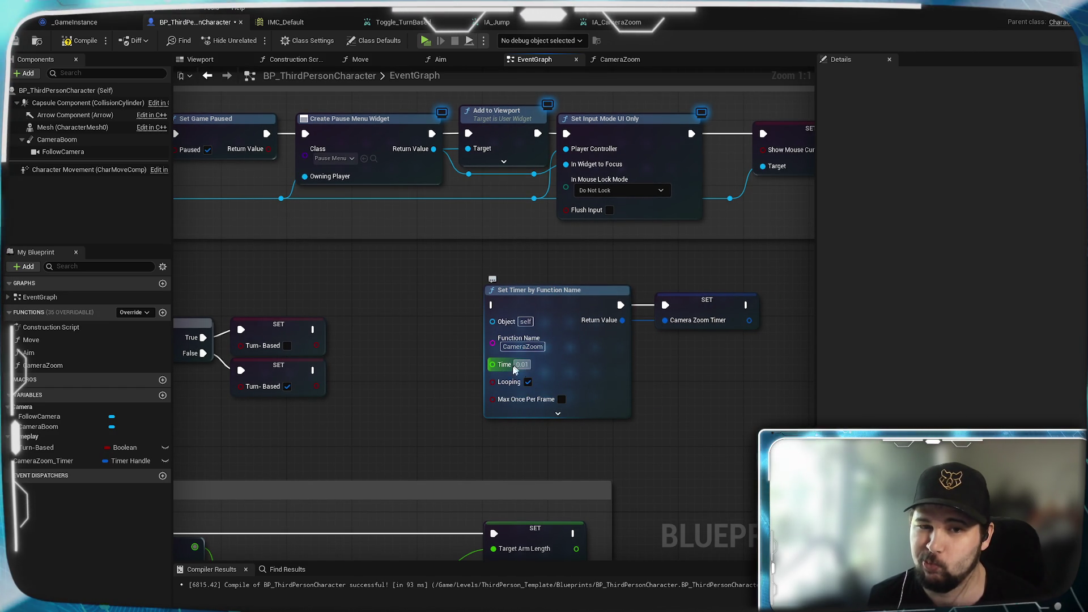
pyautogui.click(527, 382)
pyautogui.click(563, 310)
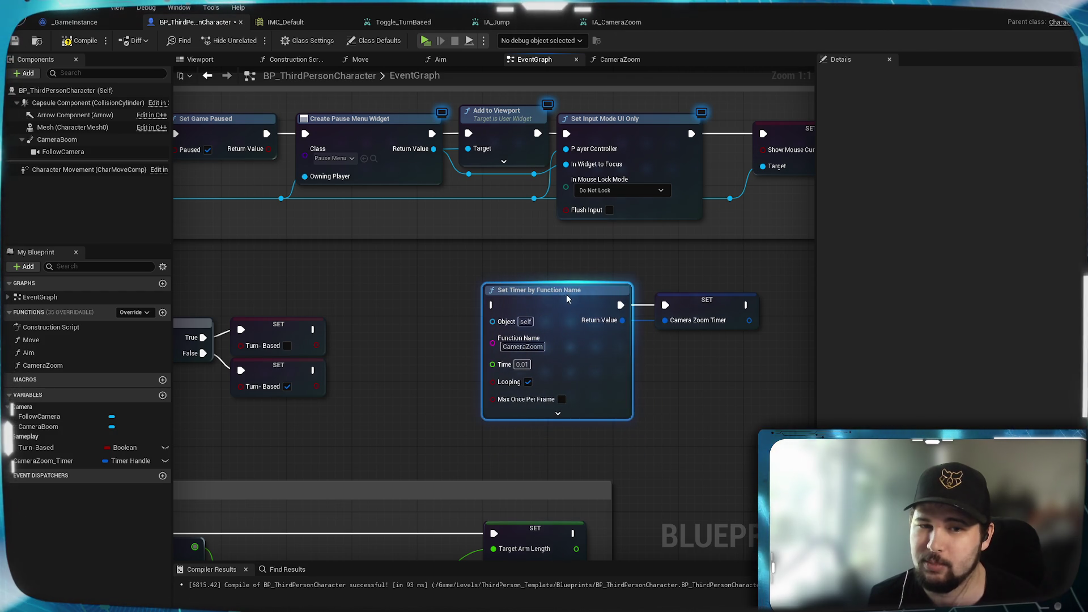
pyautogui.click(667, 391)
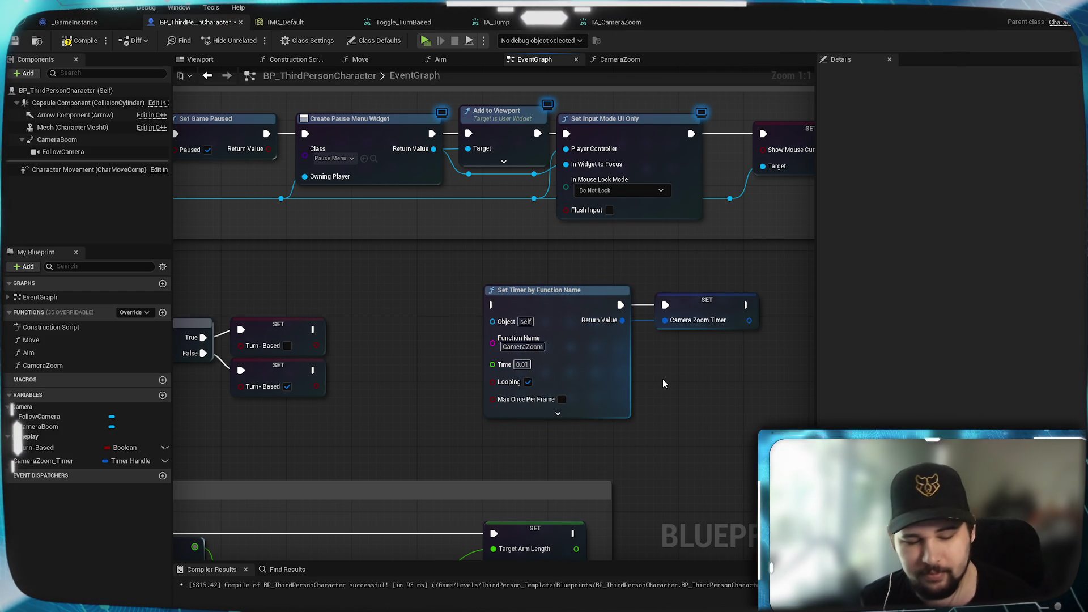
# Wire both Turn-Based SET exec outputs into Set Timer, move it closer, and compile
pyautogui.moveTo(698, 393)
pyautogui.mouseDown()
pyautogui.moveTo(692, 442)
pyautogui.moveTo(712, 404)
pyautogui.mouseUp()
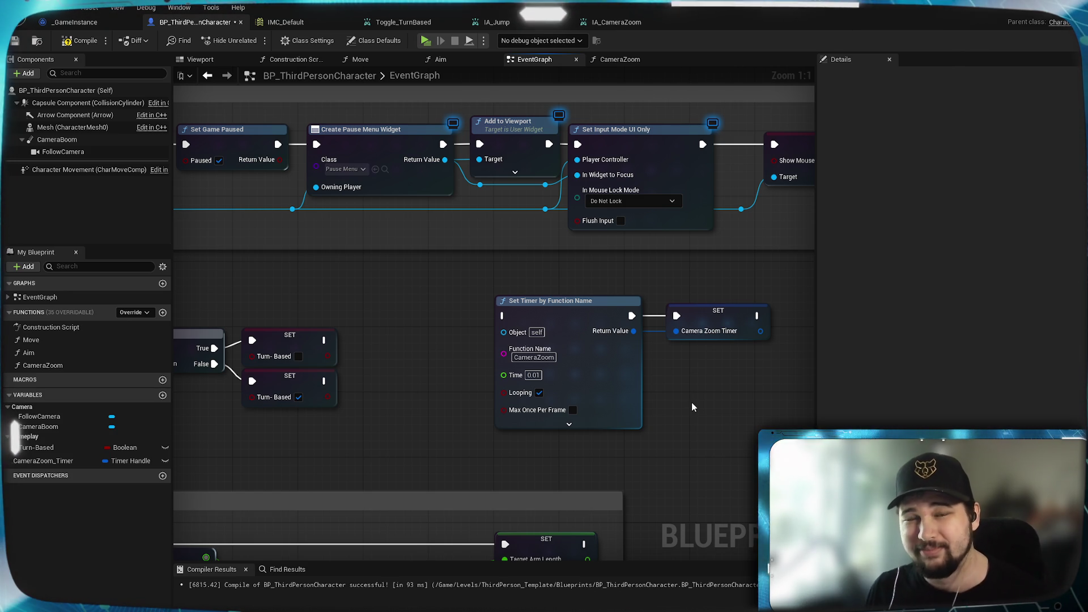
pyautogui.moveTo(440, 345)
pyautogui.mouseDown()
pyautogui.moveTo(584, 348)
pyautogui.moveTo(415, 372)
pyautogui.moveTo(490, 393)
pyautogui.moveTo(439, 403)
pyautogui.mouseUp()
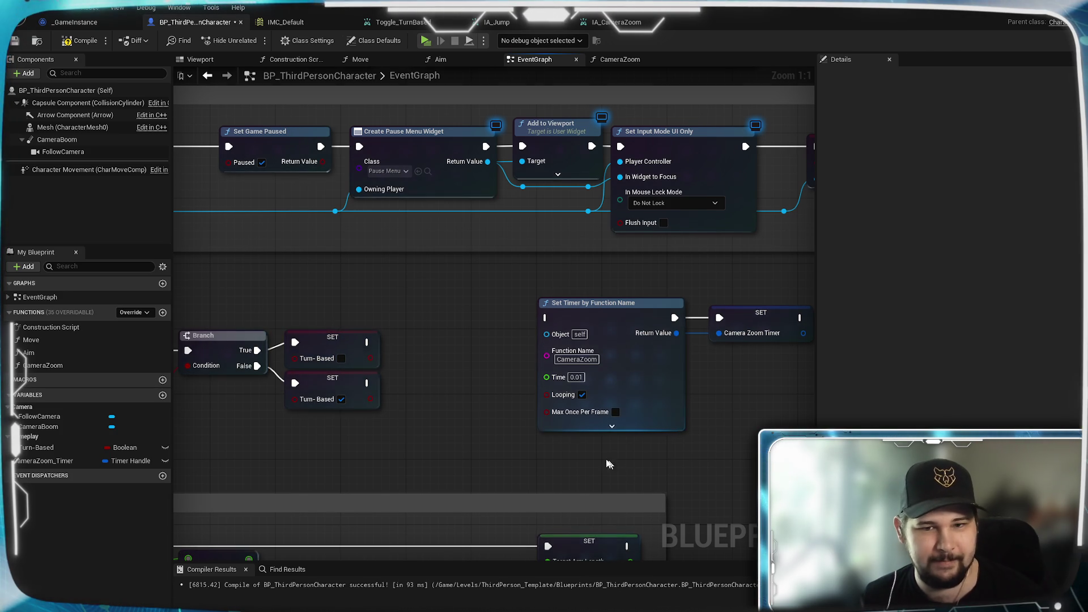
pyautogui.moveTo(557, 380); pyautogui.dragTo(535, 376)
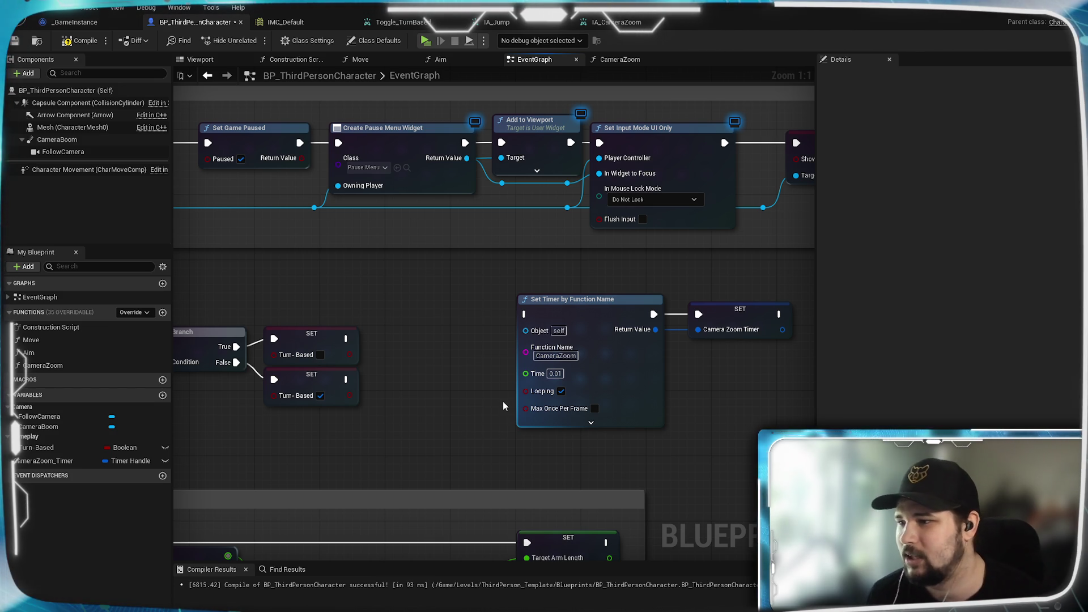
pyautogui.moveTo(442, 366); pyautogui.dragTo(567, 334)
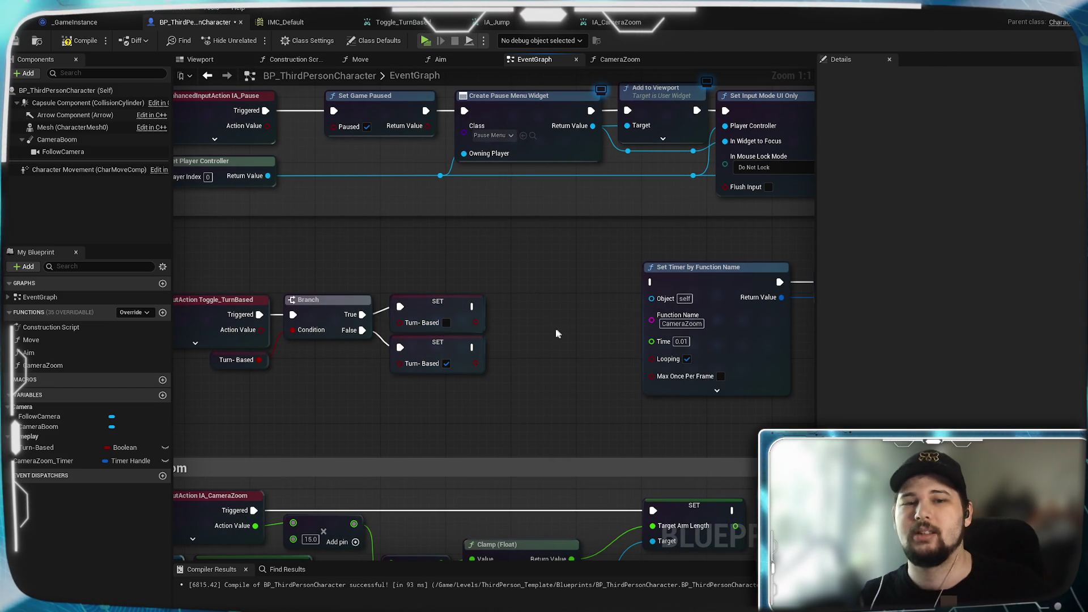
pyautogui.moveTo(474, 306); pyautogui.dragTo(652, 281)
pyautogui.moveTo(474, 347); pyautogui.dragTo(651, 282)
pyautogui.moveTo(589, 339); pyautogui.dragTo(505, 339)
pyautogui.moveTo(771, 362)
pyautogui.mouseDown()
pyautogui.moveTo(646, 281)
pyautogui.moveTo(515, 305)
pyautogui.mouseUp()
pyautogui.click(584, 403)
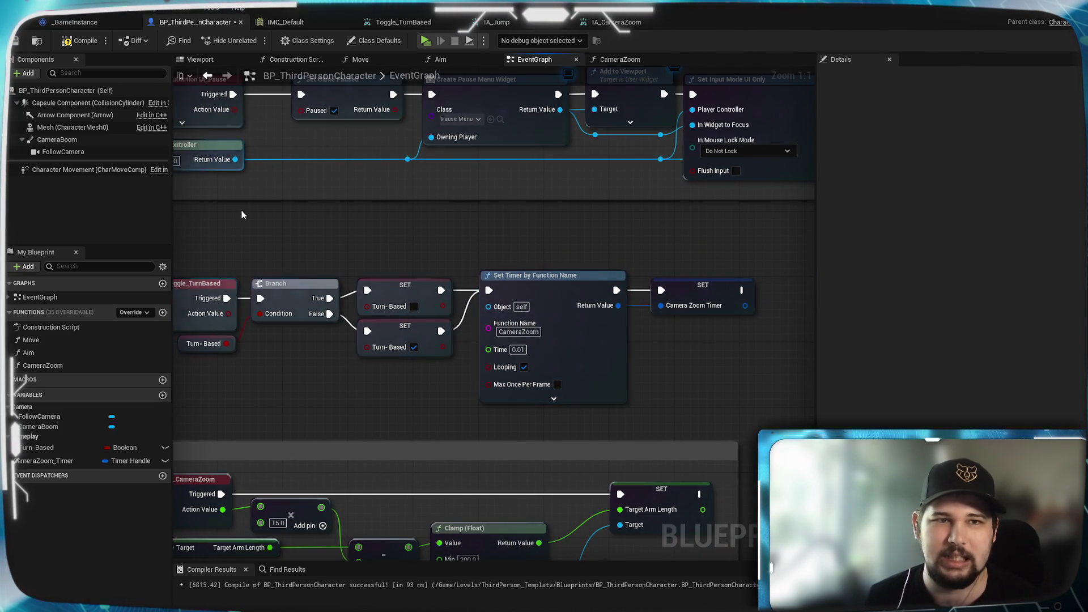
pyautogui.click(82, 40)
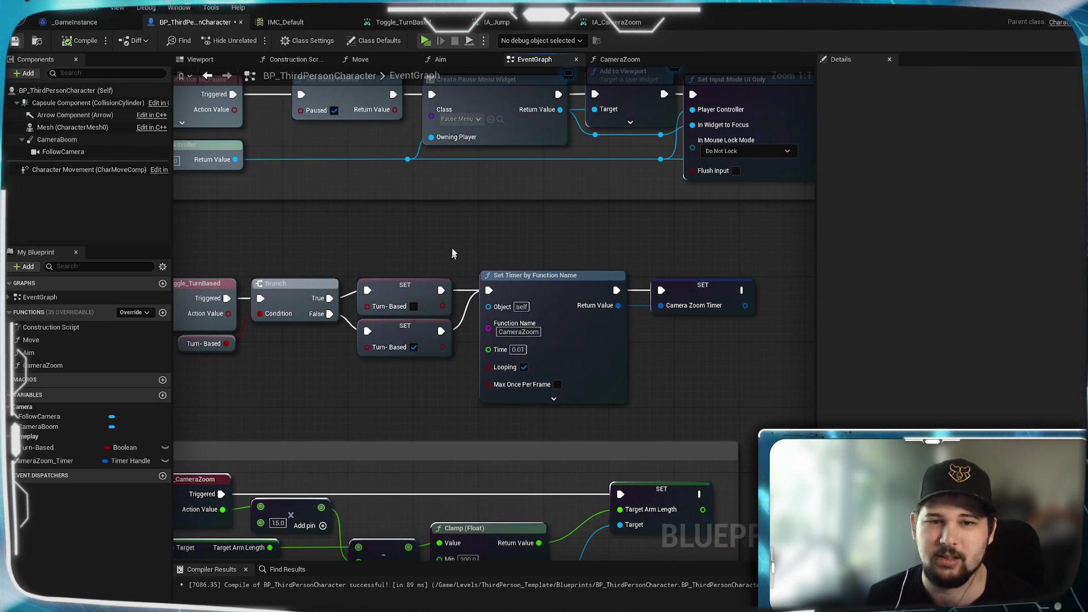
# Place the Turn-Based variable in the CameraZoom function graph beside the existing nodes
pyautogui.click(646, 63)
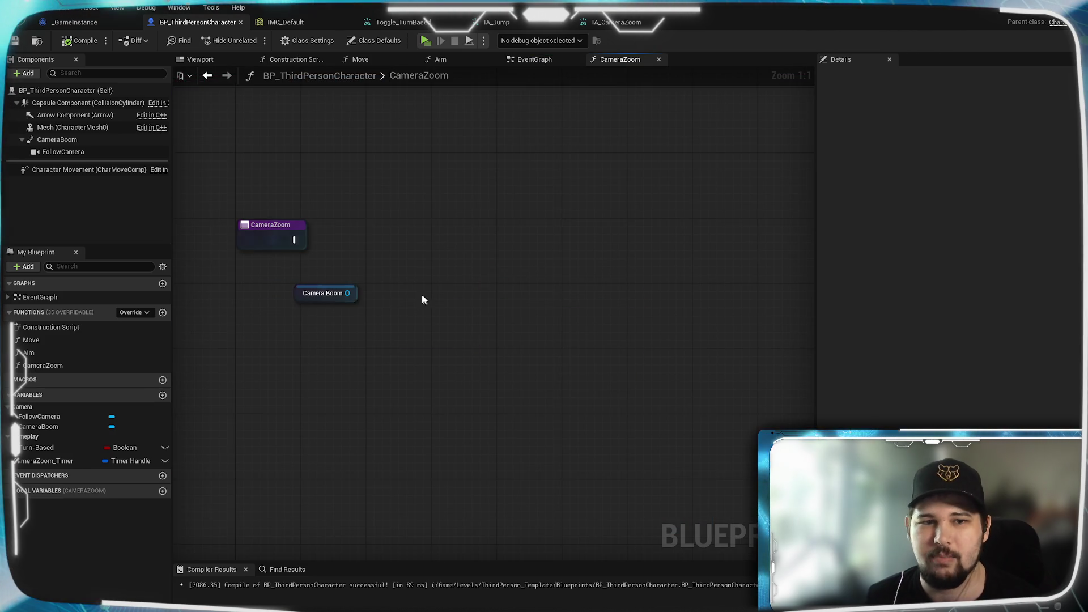
pyautogui.moveTo(423, 295); pyautogui.dragTo(587, 281)
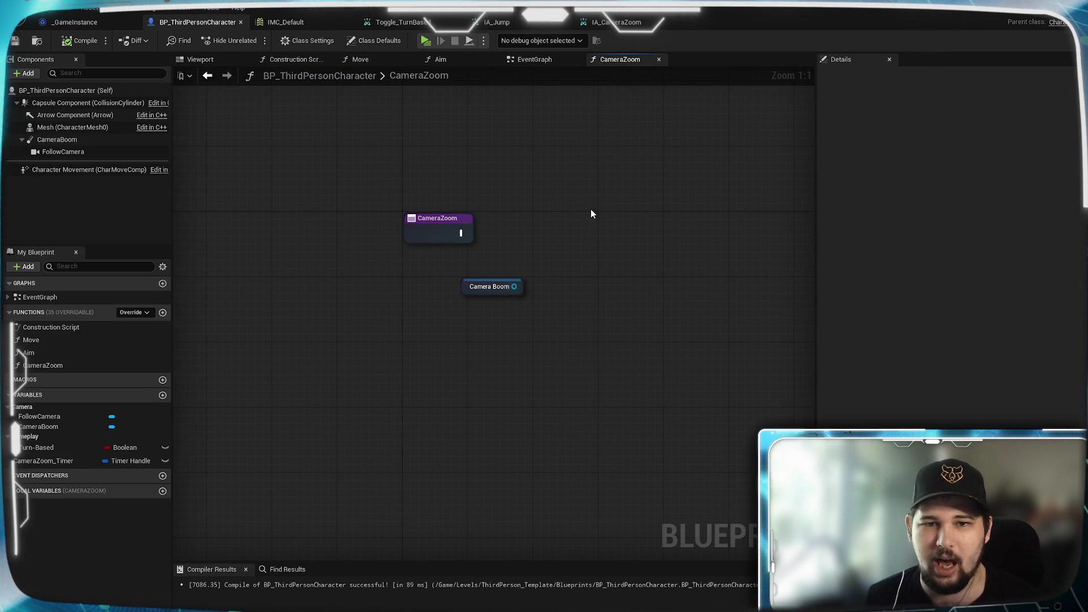
pyautogui.moveTo(517, 290); pyautogui.dragTo(474, 279)
pyautogui.click(563, 245)
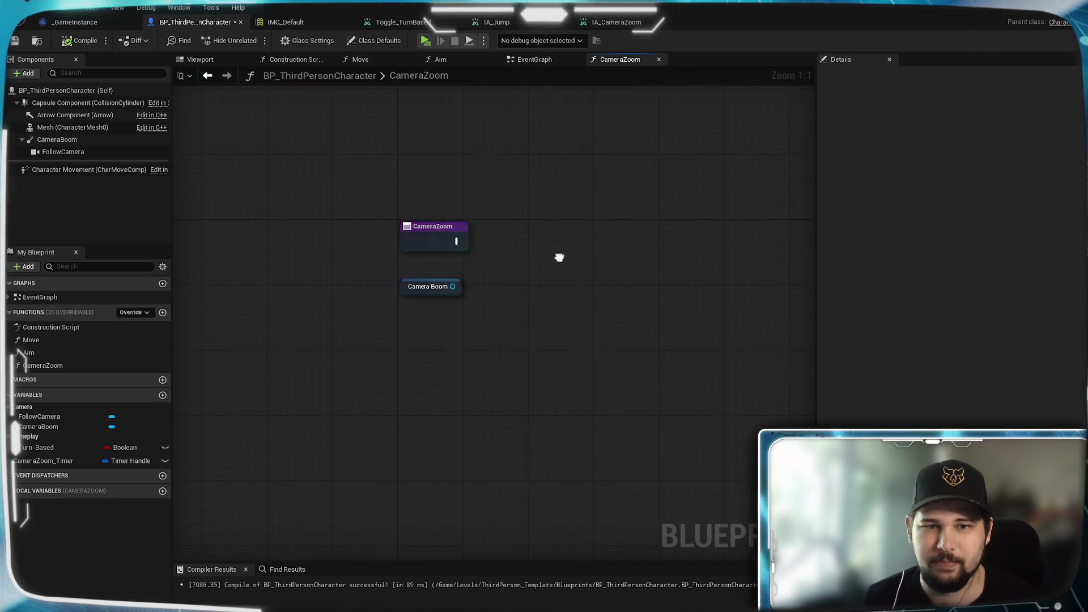
pyautogui.moveTo(563, 245); pyautogui.dragTo(478, 313)
pyautogui.moveTo(378, 302)
pyautogui.mouseDown()
pyautogui.moveTo(480, 306)
pyautogui.moveTo(406, 306)
pyautogui.moveTo(423, 305)
pyautogui.mouseUp()
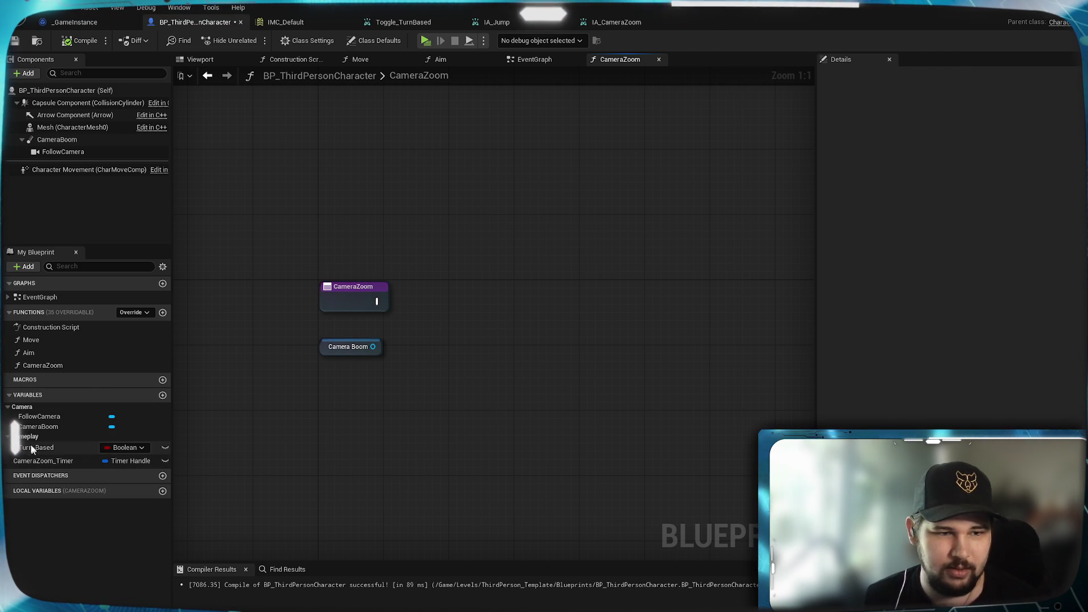
pyautogui.moveTo(40, 448)
pyautogui.mouseDown()
pyautogui.moveTo(273, 426)
pyautogui.moveTo(381, 388)
pyautogui.moveTo(369, 379)
pyautogui.moveTo(397, 386)
pyautogui.moveTo(461, 314)
pyautogui.mouseUp()
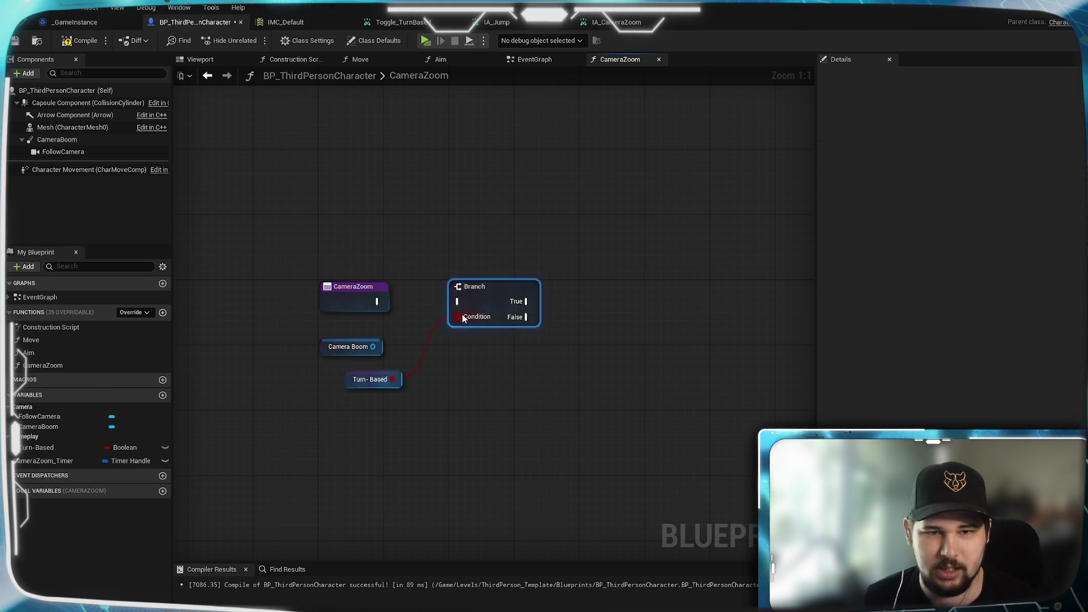
# Add a Branch on Turn-Based wired from the function entry, with Camera Boom moved above it
pyautogui.click(386, 303)
pyautogui.moveTo(386, 302); pyautogui.dragTo(457, 302)
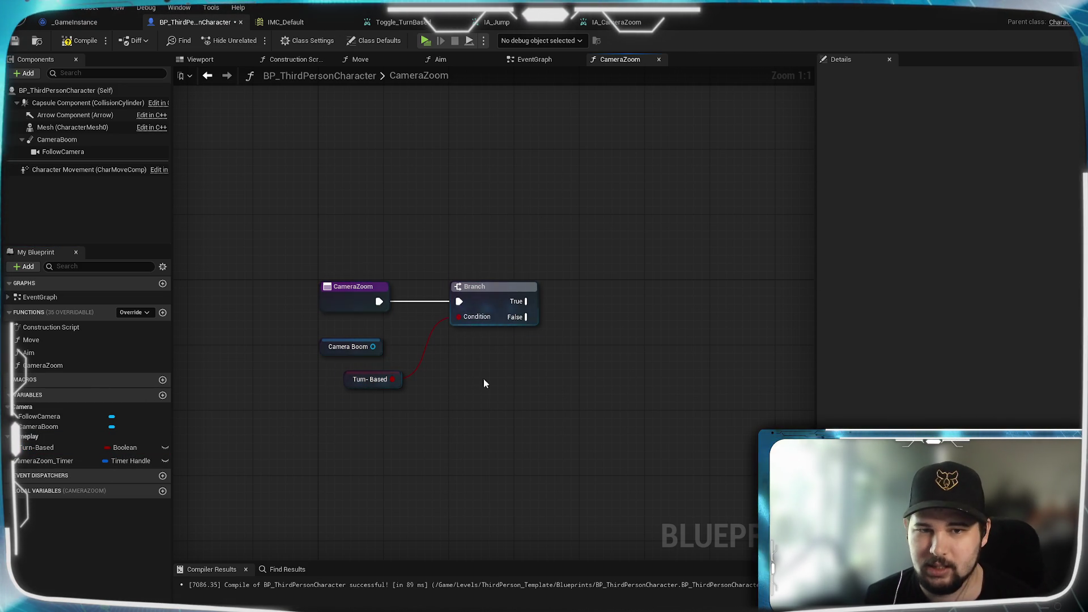
pyautogui.click(491, 294)
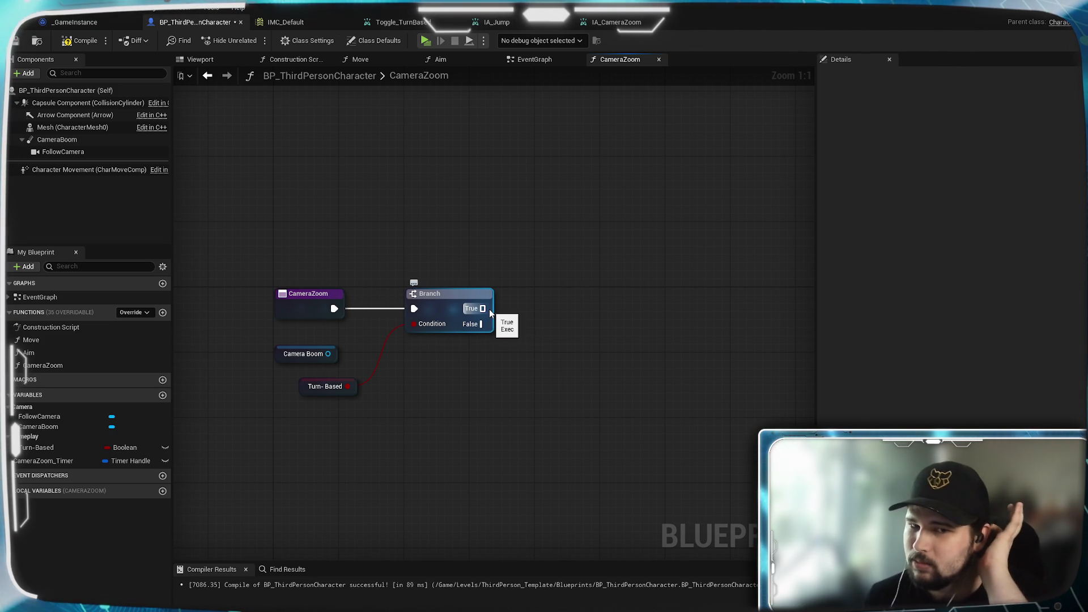
pyautogui.click(548, 360)
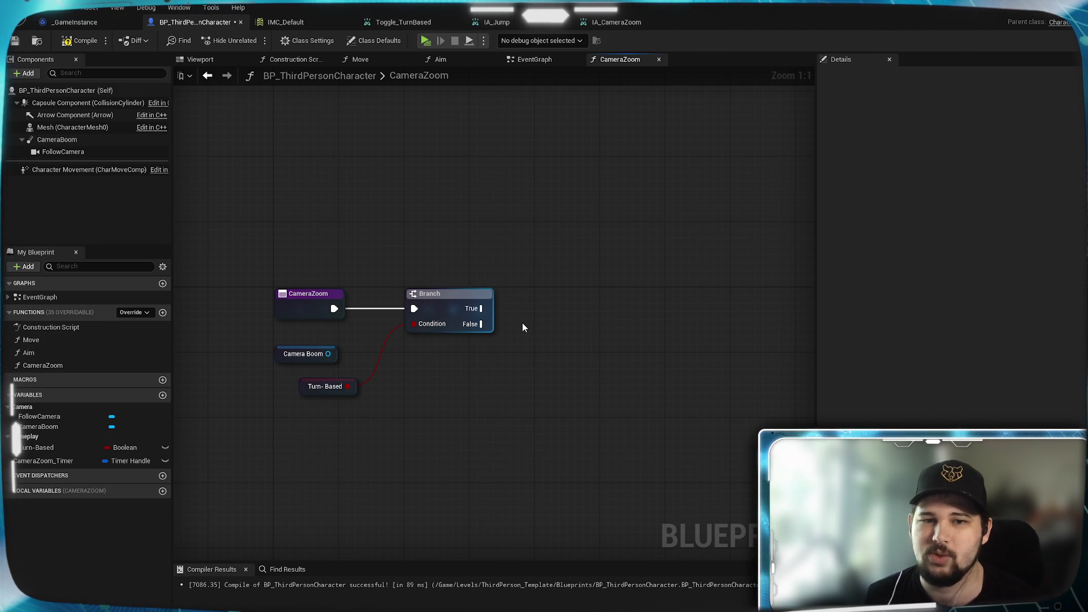
pyautogui.moveTo(547, 354)
pyautogui.mouseDown()
pyautogui.moveTo(626, 345)
pyautogui.moveTo(464, 371)
pyautogui.moveTo(559, 319)
pyautogui.mouseUp()
pyautogui.moveTo(320, 326)
pyautogui.mouseDown()
pyautogui.moveTo(457, 216)
pyautogui.moveTo(447, 230)
pyautogui.moveTo(455, 208)
pyautogui.mouseUp()
pyautogui.click(561, 260)
pyautogui.moveTo(562, 260); pyautogui.dragTo(502, 327)
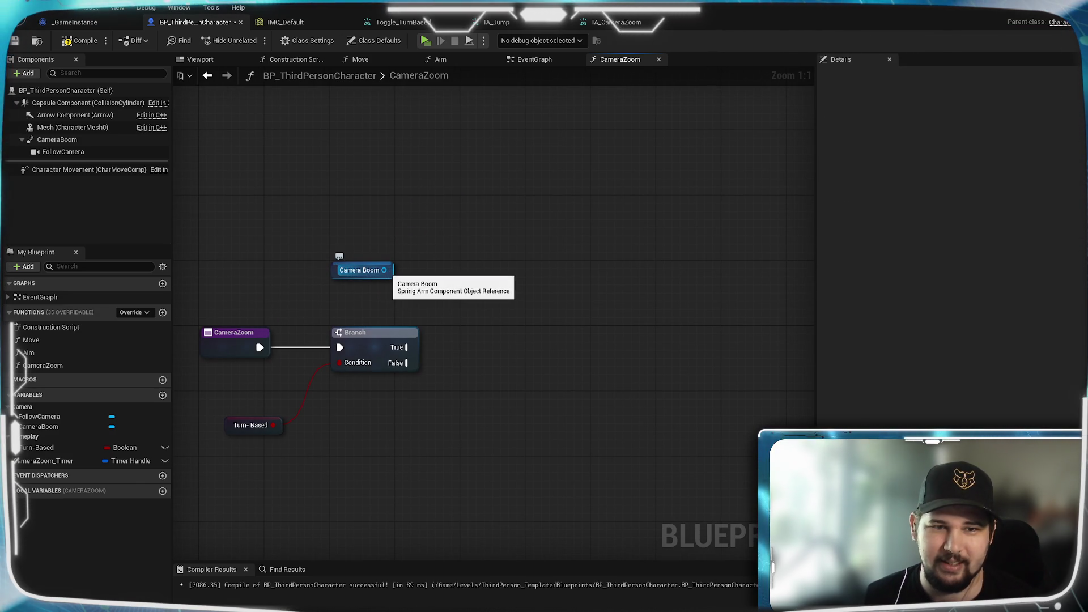
pyautogui.moveTo(385, 269)
pyautogui.mouseDown()
pyautogui.moveTo(425, 287)
pyautogui.moveTo(499, 289)
pyautogui.moveTo(585, 256)
pyautogui.mouseUp()
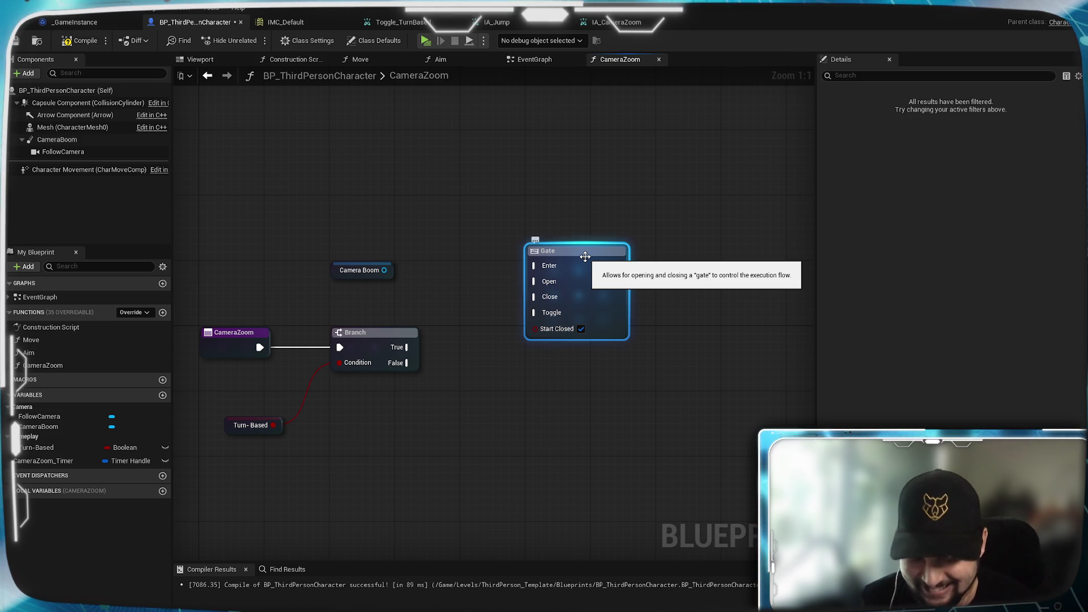
# Delete the stray Gate node and add a Get Target Arm Length node from Camera Boom
pyautogui.press('Delete')
pyautogui.moveTo(384, 270); pyautogui.dragTo(505, 328)
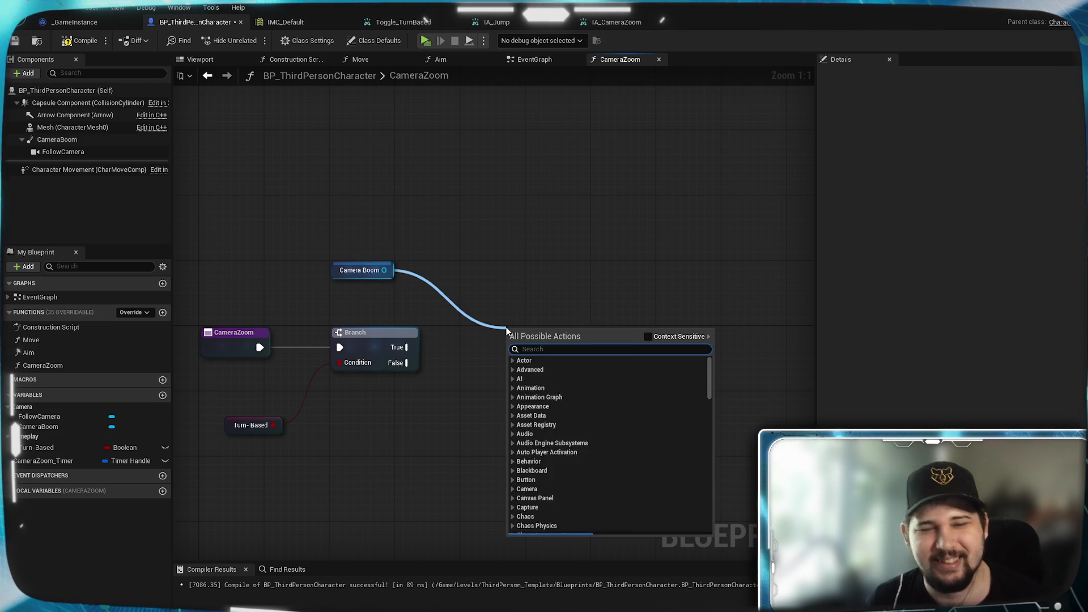
pyautogui.write('get')
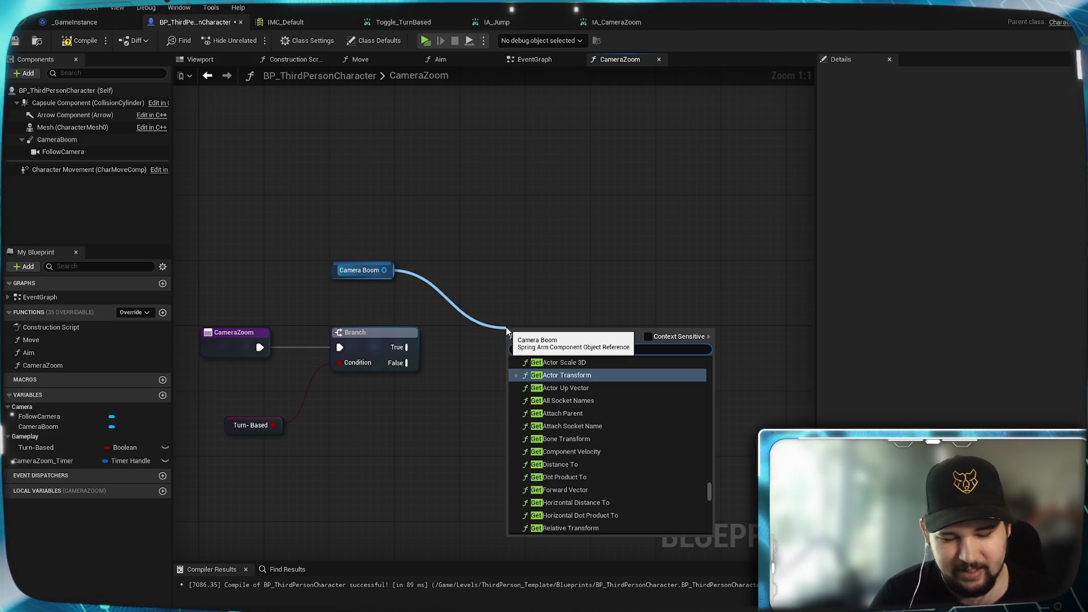
pyautogui.write(' camera boom')
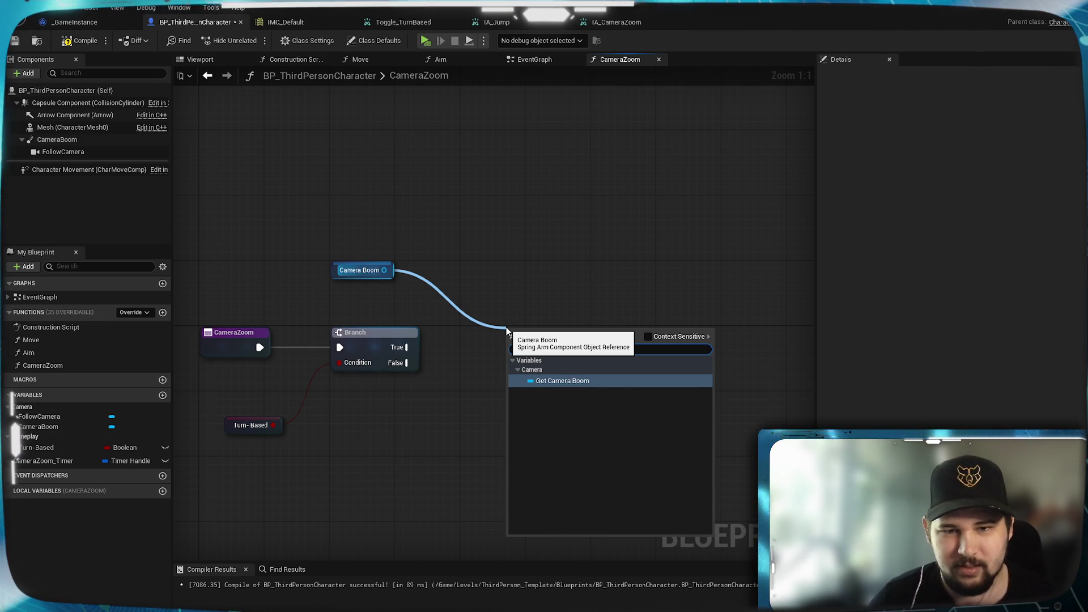
pyautogui.press('BackSpace')
pyautogui.press('BackSpace')
pyautogui.press('BackSpace')
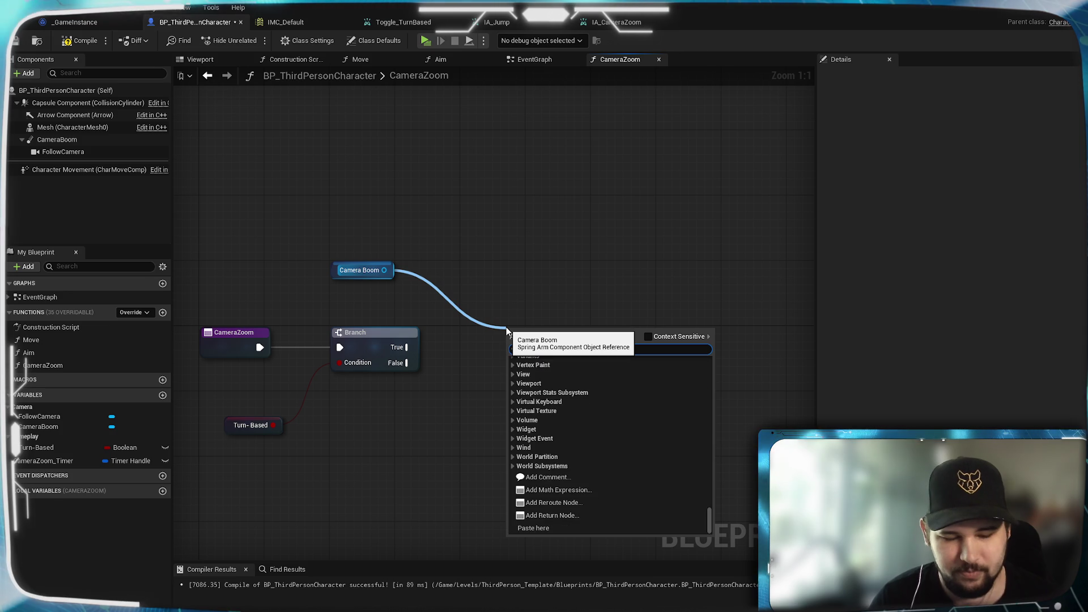
pyautogui.write('s')
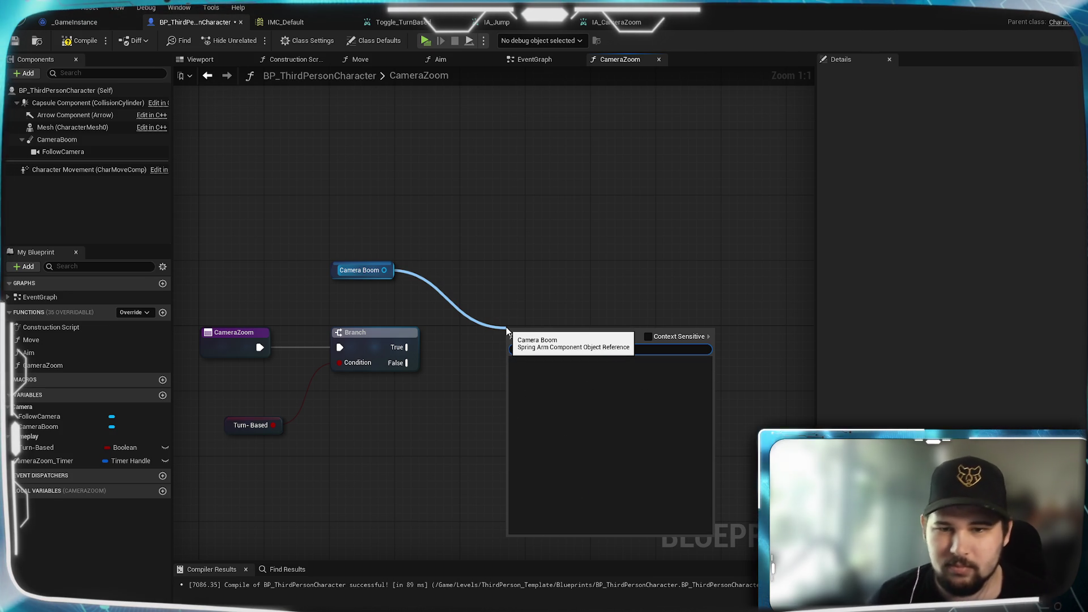
pyautogui.press('BackSpace')
pyautogui.press('BackSpace')
pyautogui.press('BackSpace')
pyautogui.write('arm')
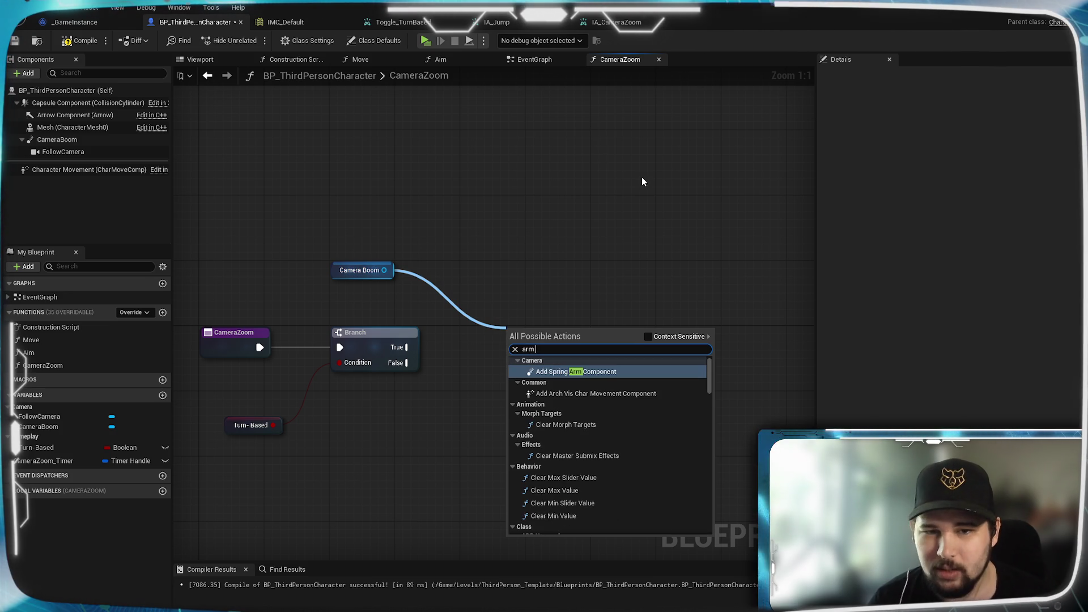
pyautogui.write('leng')
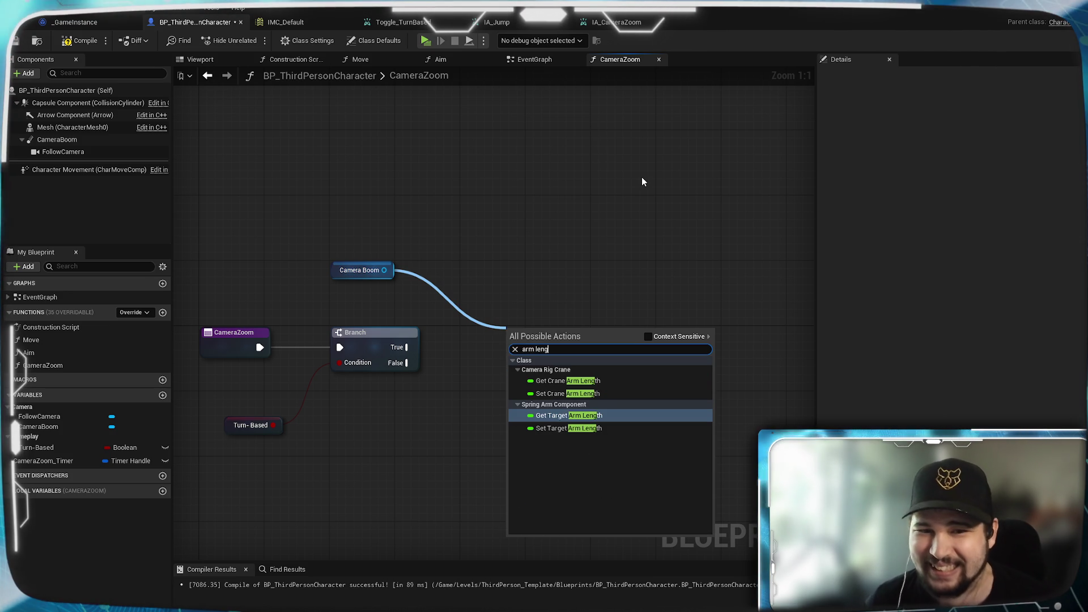
pyautogui.click(621, 416)
# Arrange Camera Boom and Target Arm Length side by side above the Branch
pyautogui.moveTo(547, 333); pyautogui.dragTo(507, 266)
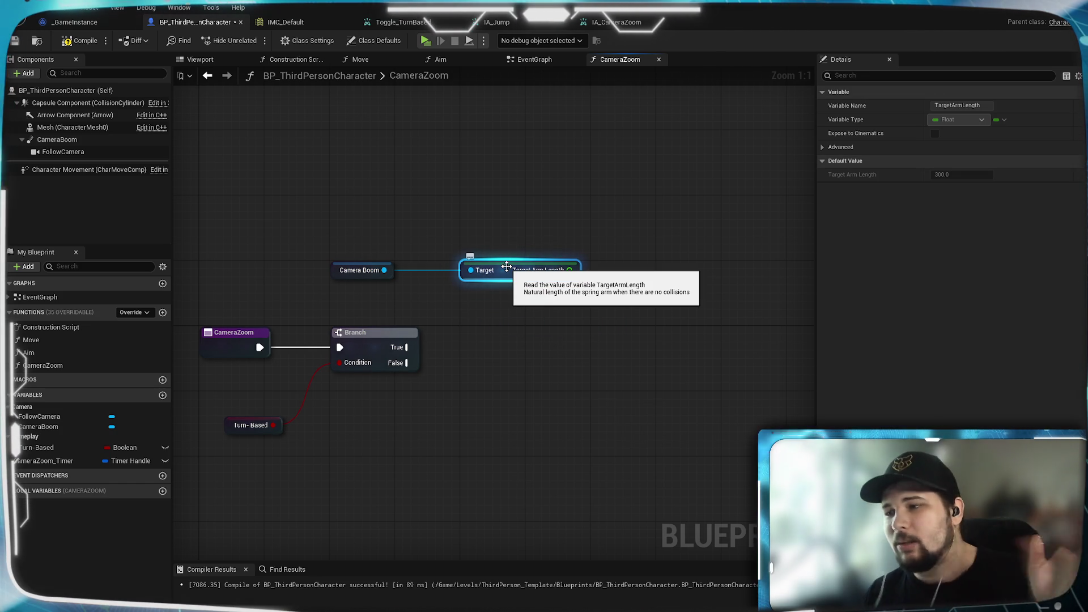
pyautogui.click(550, 292)
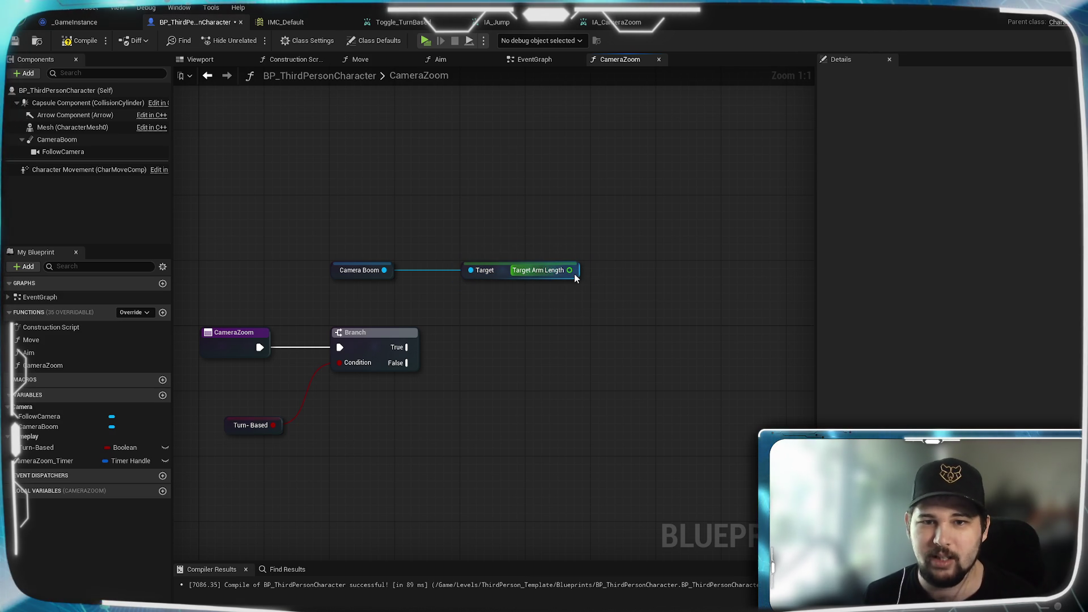
pyautogui.moveTo(575, 278)
pyautogui.mouseDown()
pyautogui.moveTo(522, 276)
pyautogui.moveTo(499, 288)
pyautogui.moveTo(328, 254)
pyautogui.mouseUp()
pyautogui.moveTo(427, 263); pyautogui.dragTo(296, 263)
pyautogui.moveTo(383, 271); pyautogui.dragTo(495, 300)
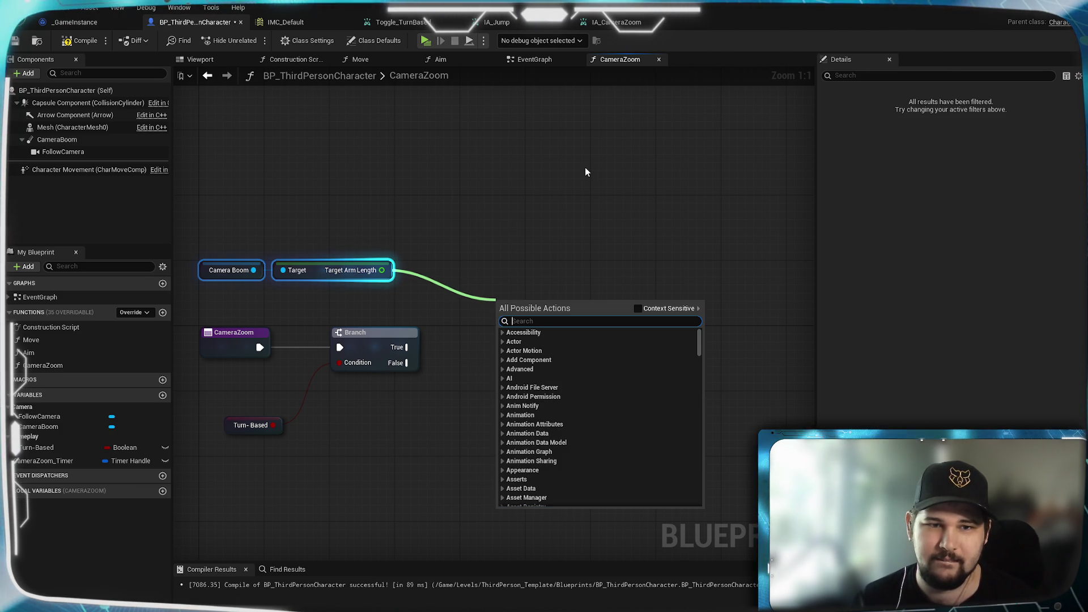
# Branch on Target Arm Length < 2000, fed from the Turn-Based Branch's True output
pyautogui.write('<')
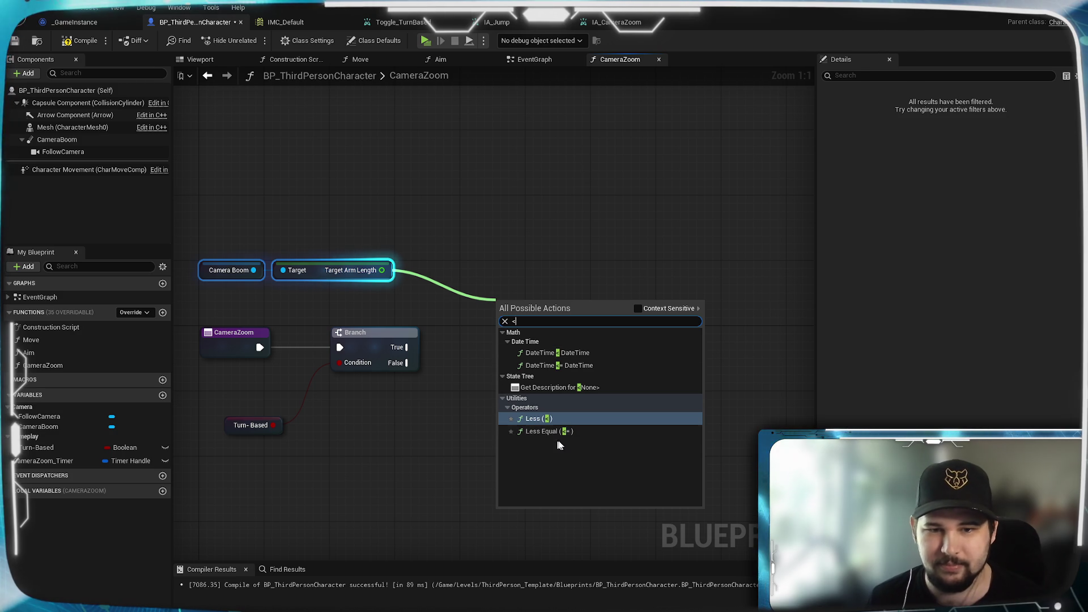
pyautogui.click(560, 419)
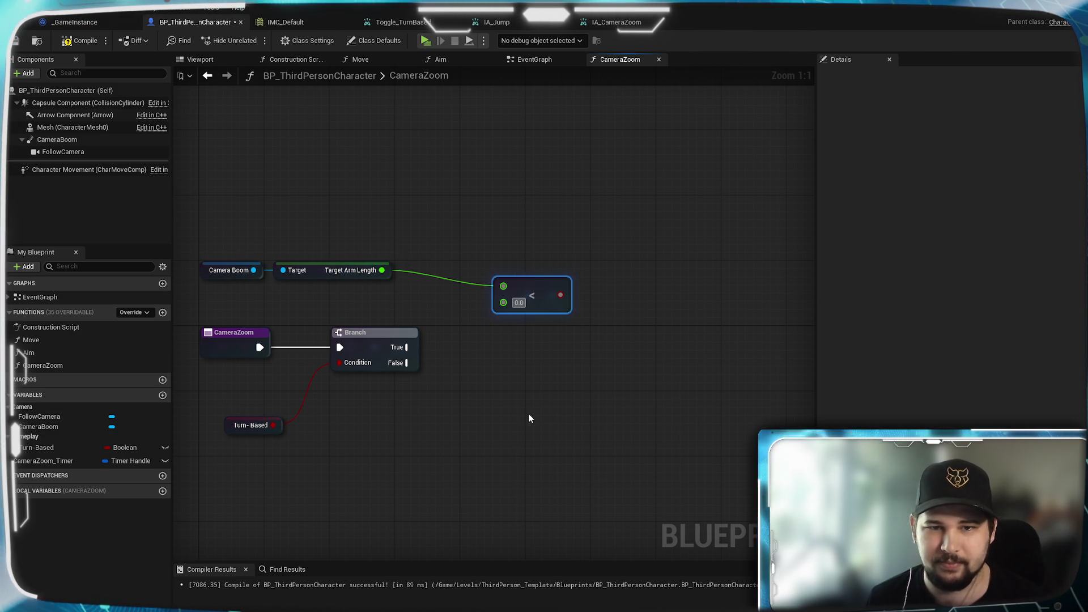
pyautogui.write('2000')
pyautogui.click(585, 386)
pyautogui.moveTo(521, 282); pyautogui.dragTo(448, 265)
pyautogui.click(216, 453)
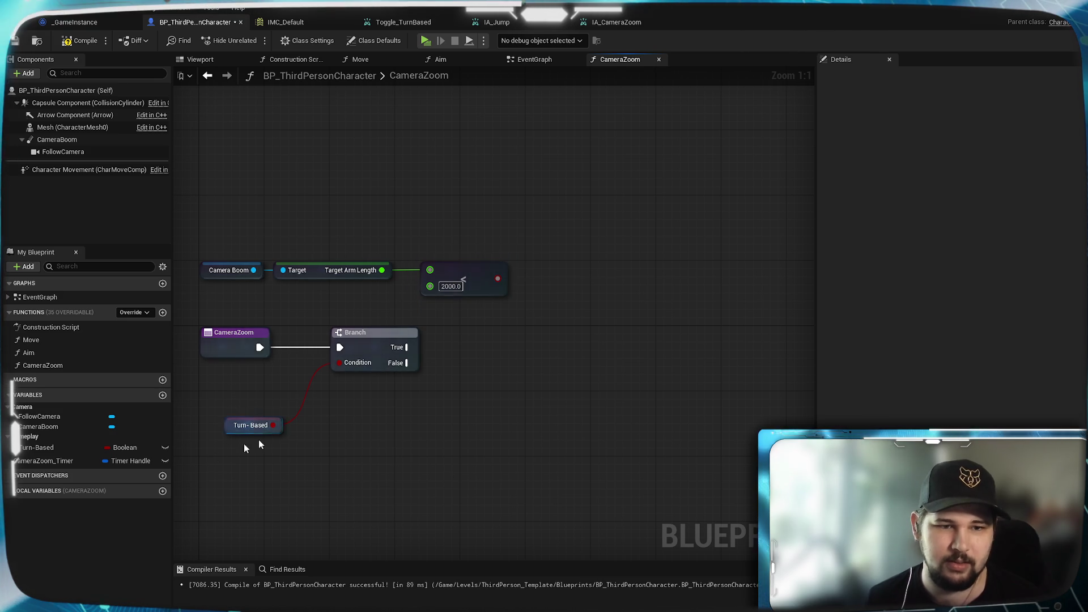
pyautogui.click(371, 335)
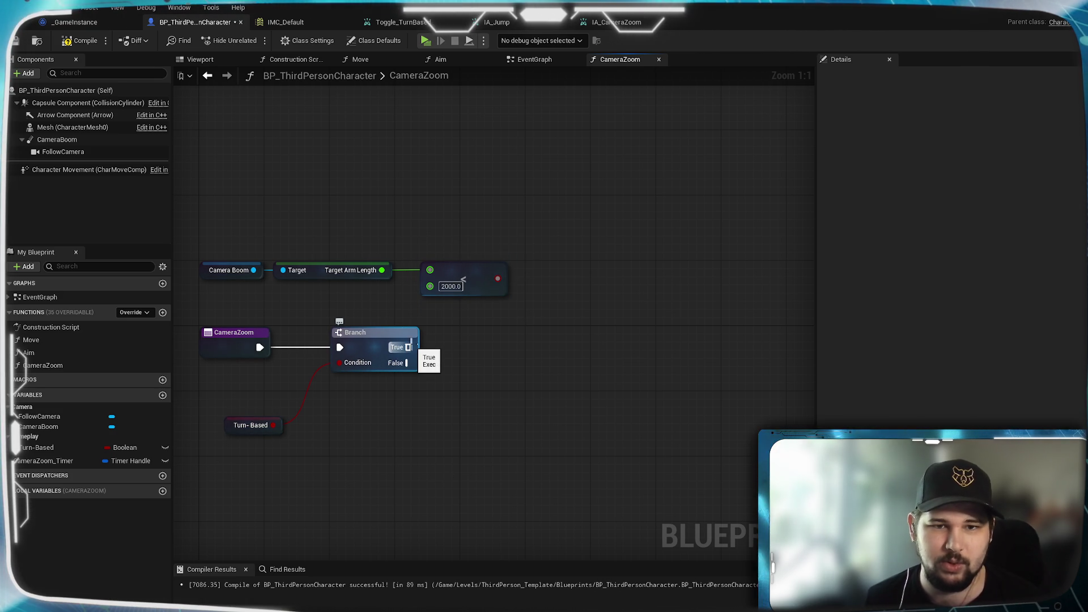
pyautogui.moveTo(479, 269); pyautogui.dragTo(542, 309)
pyautogui.press('b')
pyautogui.moveTo(407, 347)
pyautogui.mouseDown()
pyautogui.moveTo(520, 306)
pyautogui.moveTo(559, 269)
pyautogui.mouseUp()
pyautogui.click(562, 342)
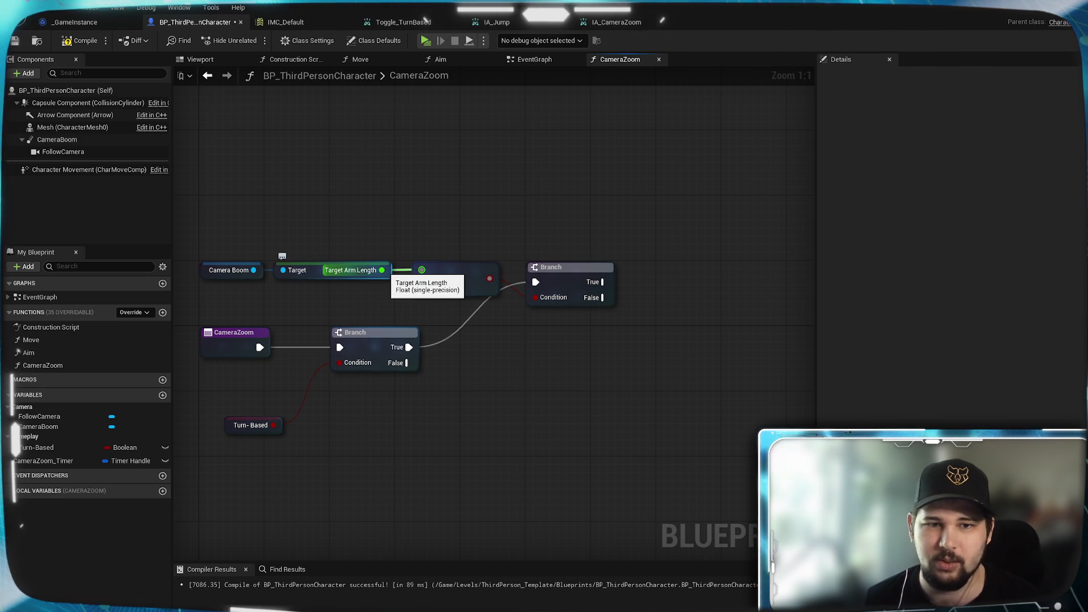
# Add a SET Target Arm Length node targeting Camera Boom
pyautogui.moveTo(254, 271); pyautogui.dragTo(662, 271)
pyautogui.write('set target')
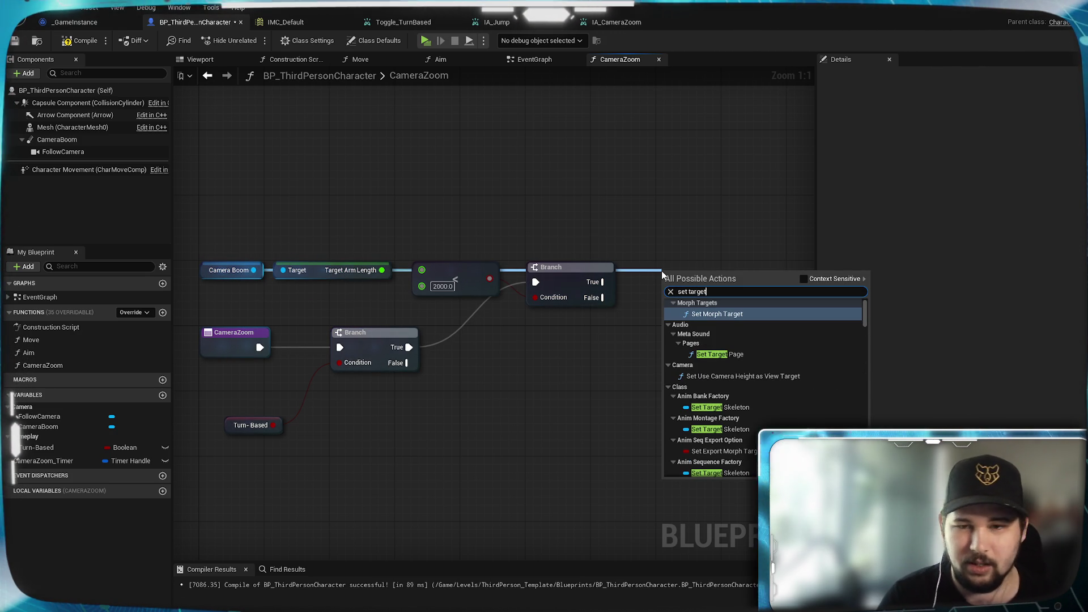
pyautogui.write(' arm')
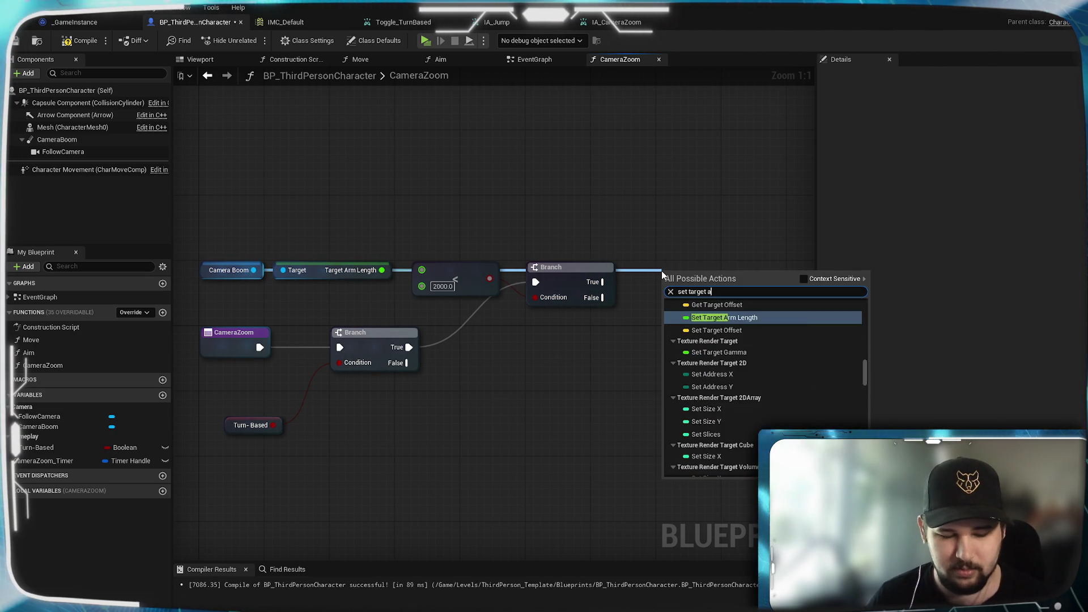
pyautogui.click(724, 335)
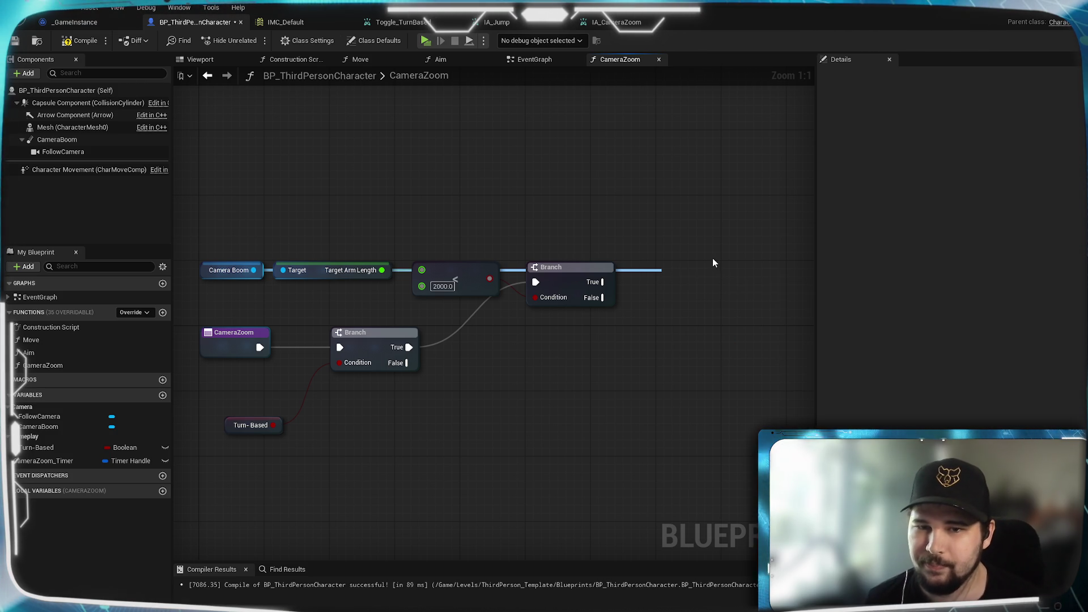
pyautogui.moveTo(712, 277); pyautogui.dragTo(704, 278)
pyautogui.click(553, 185)
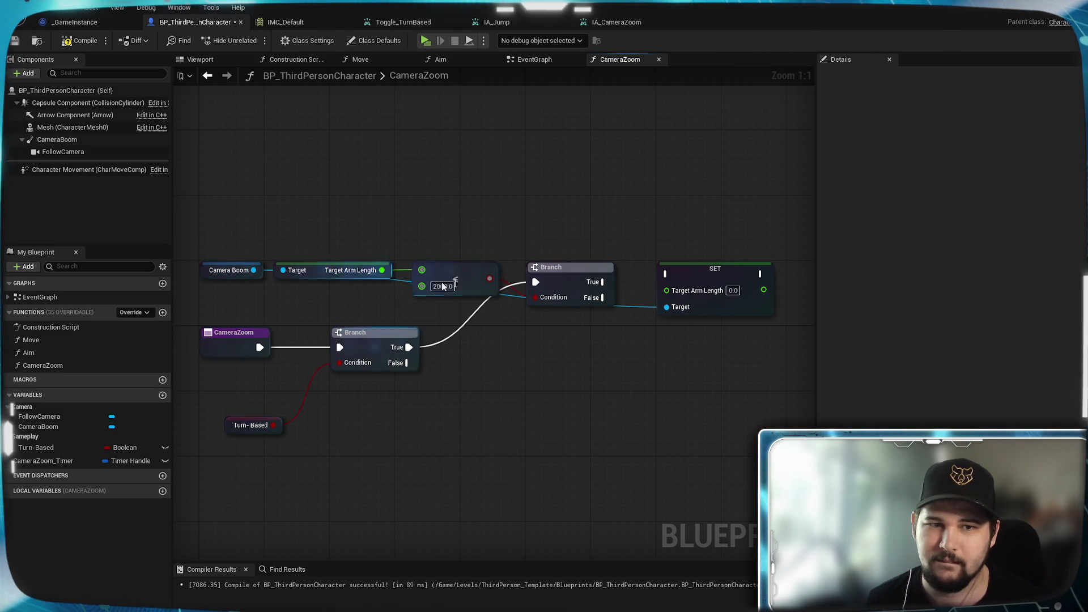
pyautogui.moveTo(381, 270)
pyautogui.mouseDown()
pyautogui.moveTo(533, 226)
pyautogui.moveTo(562, 202)
pyautogui.mouseUp()
pyautogui.scroll(-1, 562, 202)
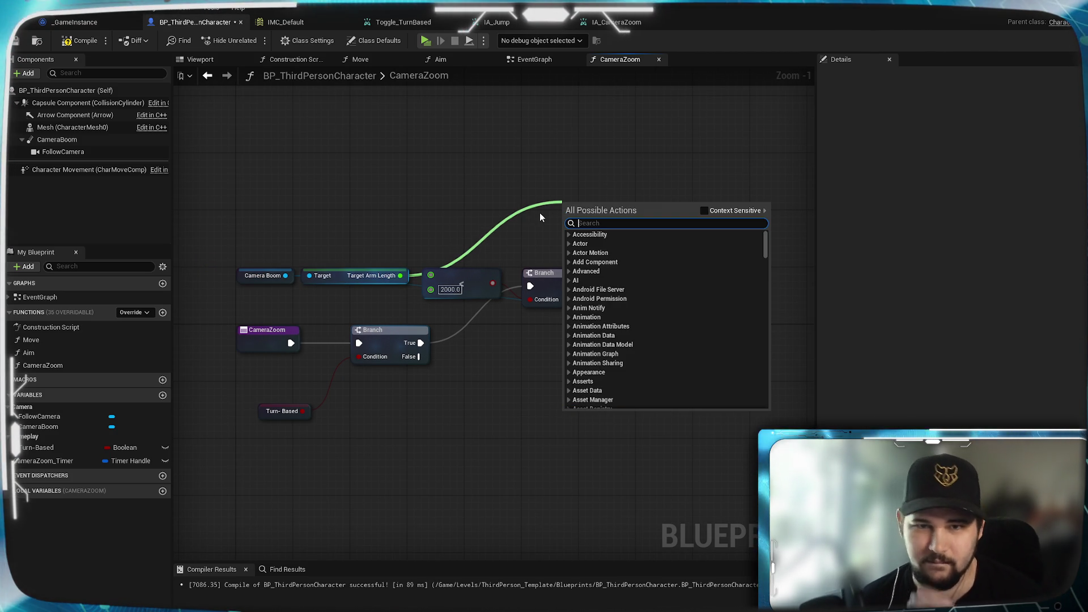
# Add 50 to the current Target Arm Length with an addition node
pyautogui.click(539, 217)
pyautogui.moveTo(400, 275); pyautogui.dragTo(493, 208)
pyautogui.write('+')
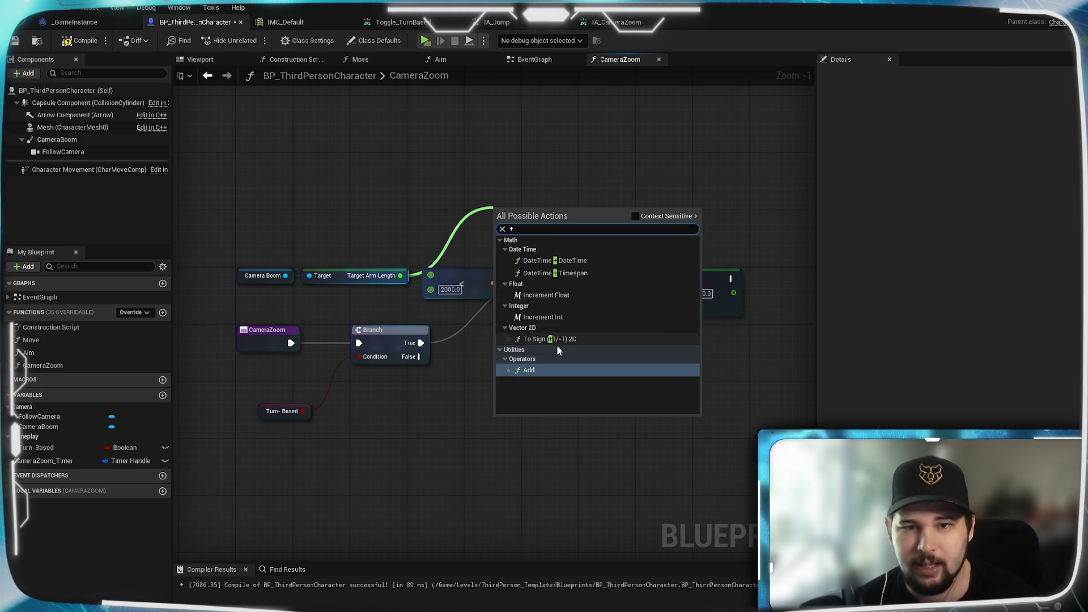
pyautogui.click(546, 369)
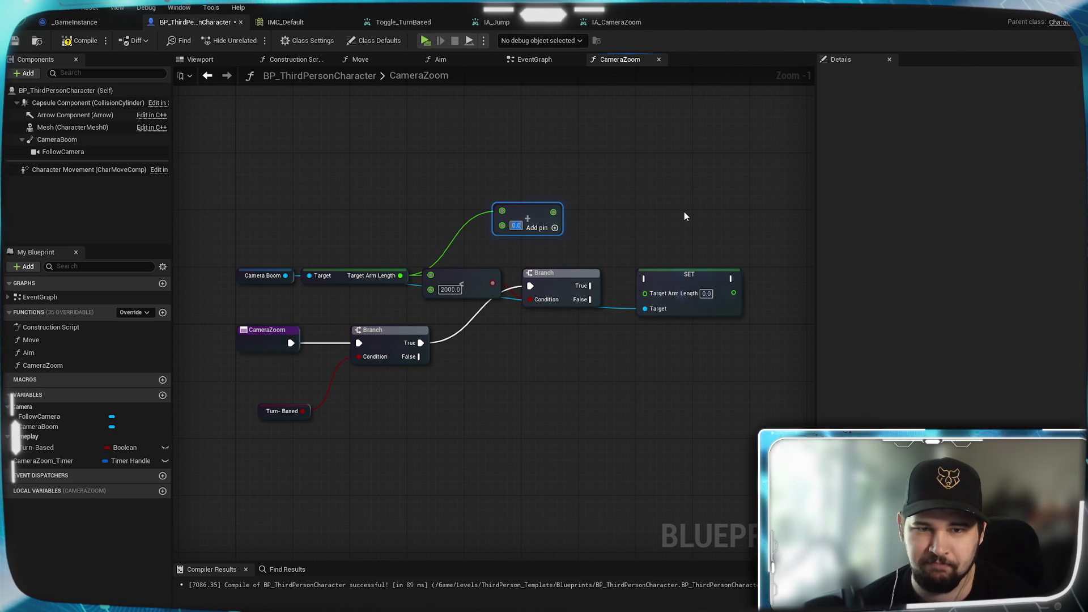
pyautogui.write('100.0')
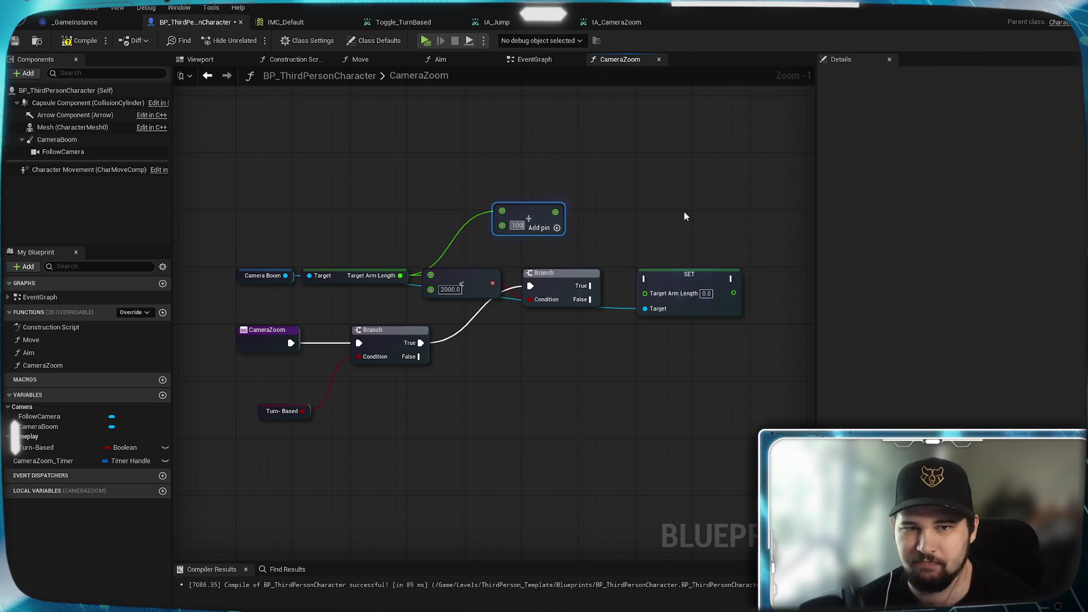
pyautogui.moveTo(525, 215); pyautogui.dragTo(452, 221)
pyautogui.click(448, 232)
pyautogui.write('50')
pyautogui.click(507, 246)
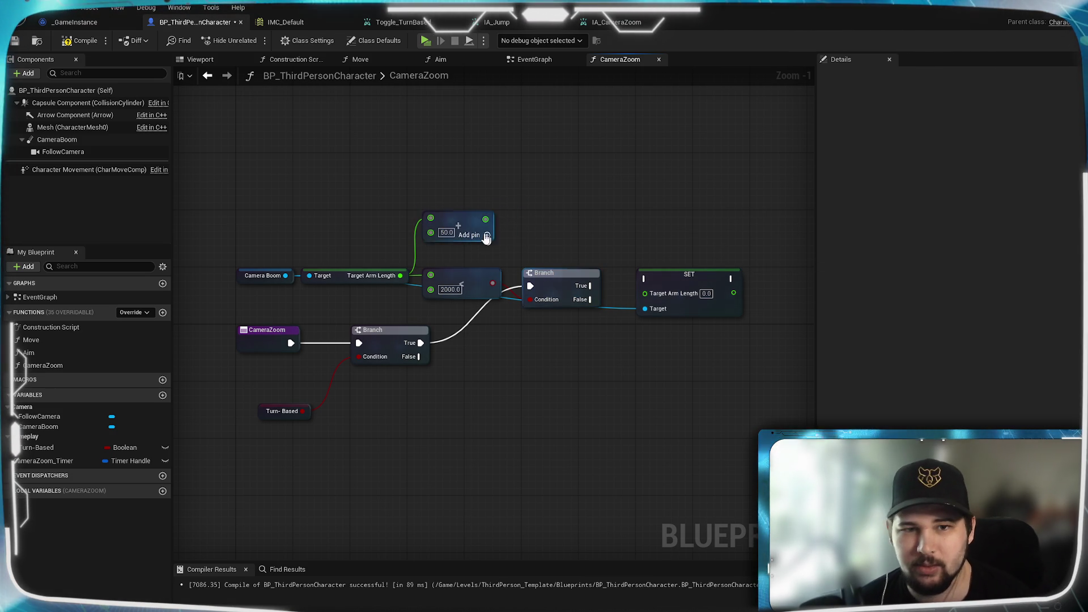
# Clamp the sum to a 2000 maximum and feed it into SET on the second Branch's True
pyautogui.moveTo(485, 219); pyautogui.dragTo(540, 229)
pyautogui.write('clamp')
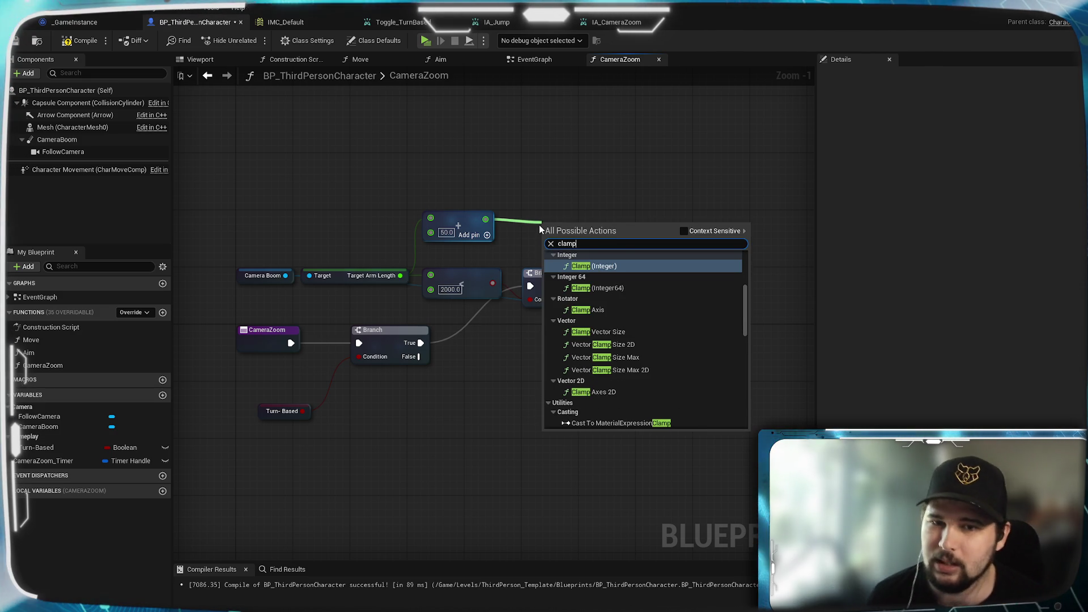
pyautogui.scroll(3, 618, 292)
pyautogui.click(618, 292)
pyautogui.moveTo(550, 221); pyautogui.dragTo(538, 194)
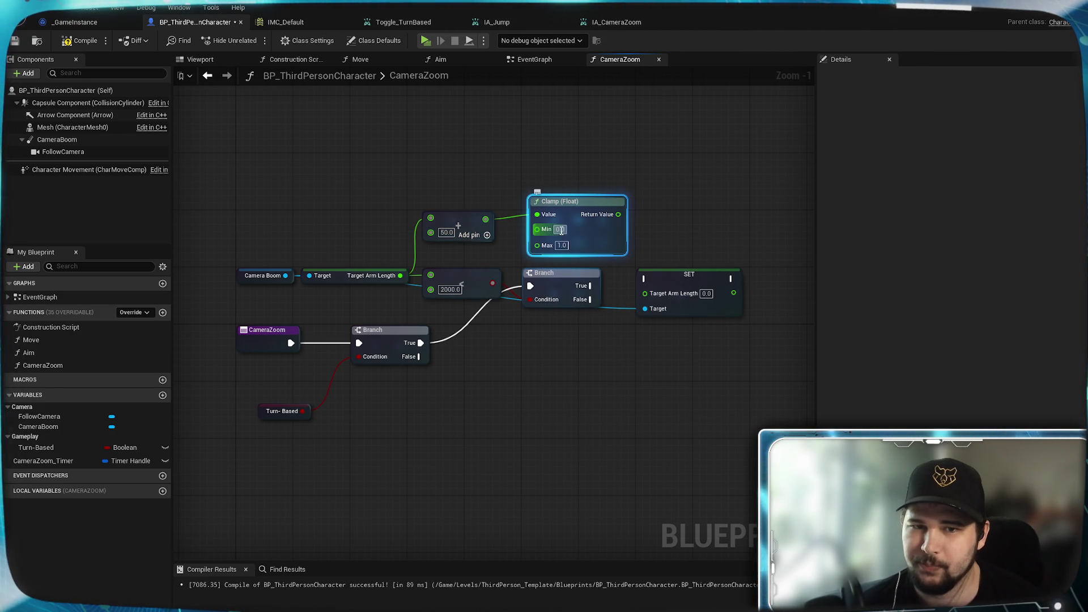
pyautogui.click(560, 229)
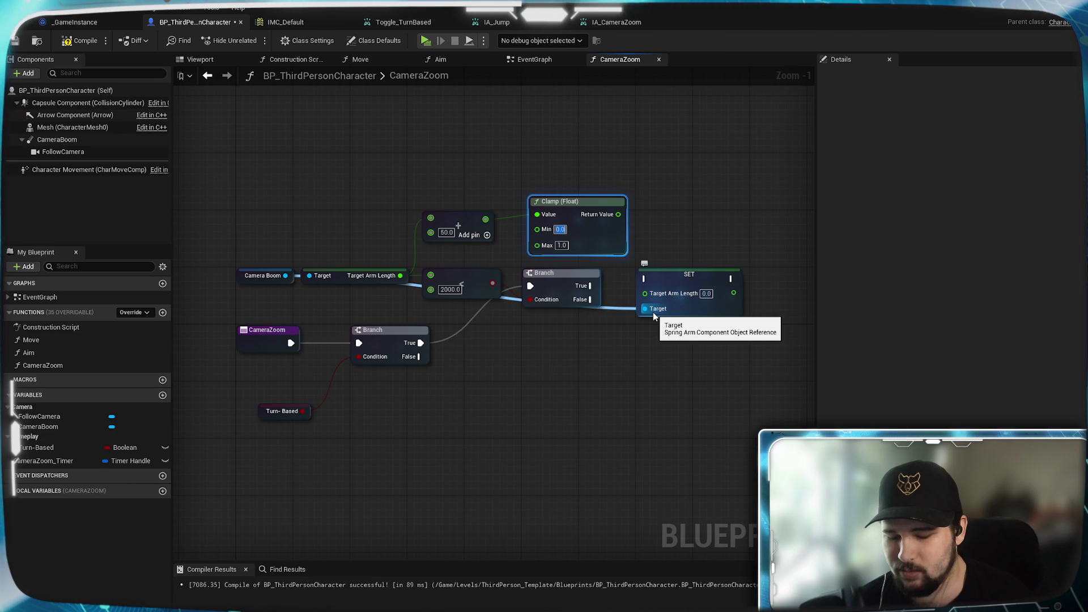
pyautogui.write('250')
pyautogui.press('Tab')
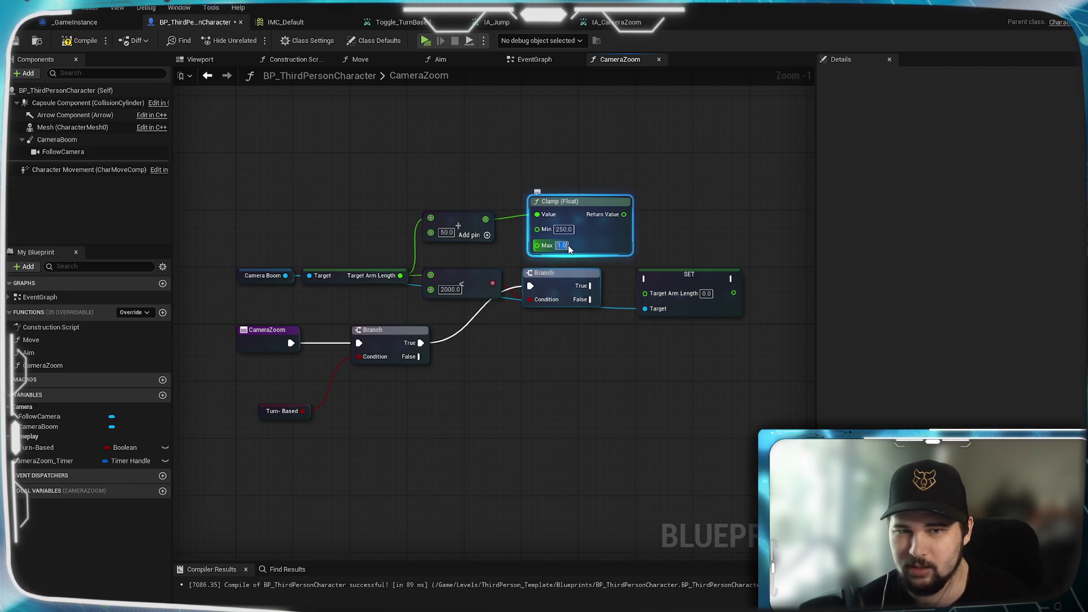
pyautogui.write('2000')
pyautogui.click(692, 216)
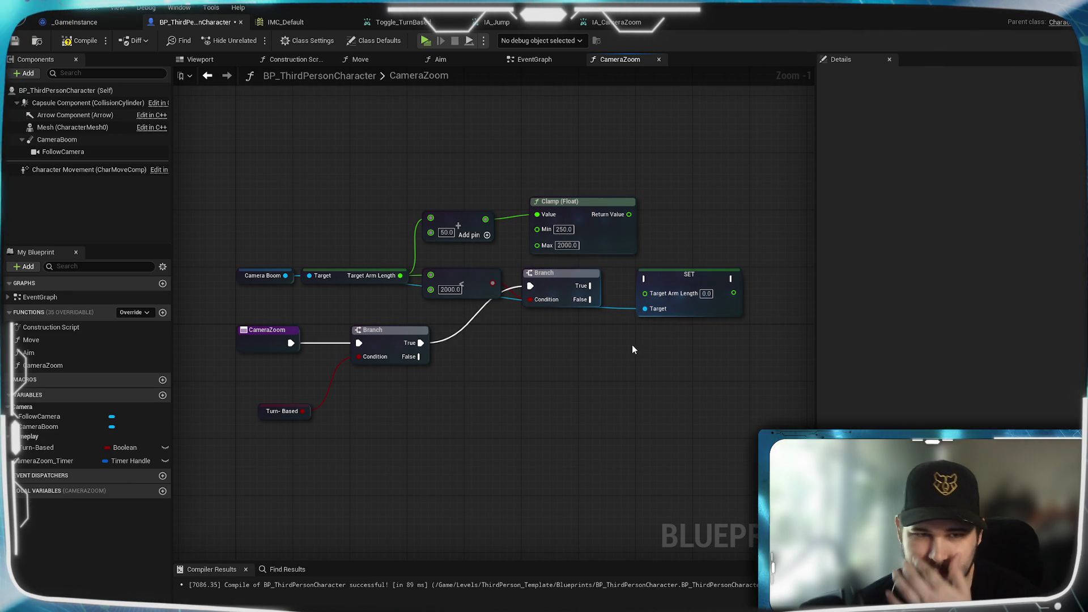
pyautogui.click(633, 209)
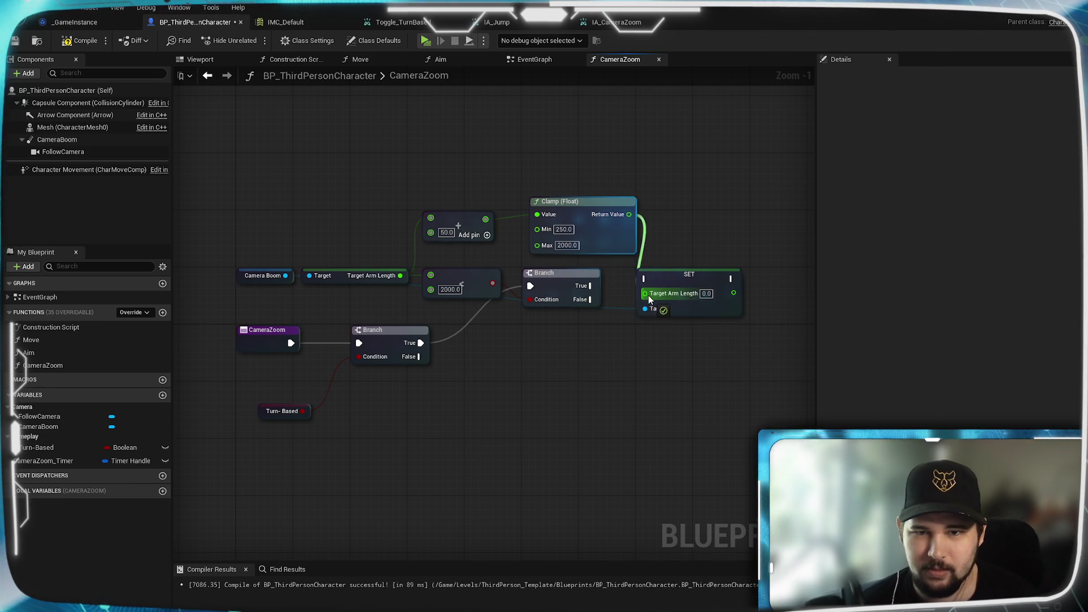
pyautogui.moveTo(651, 300); pyautogui.dragTo(647, 293)
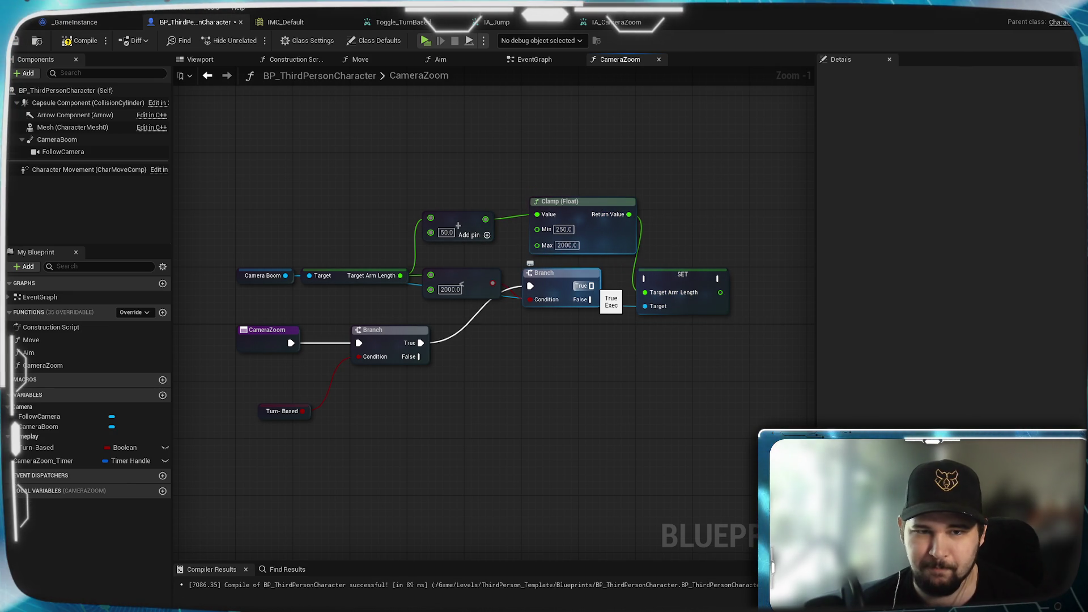
pyautogui.moveTo(646, 284); pyautogui.dragTo(646, 279)
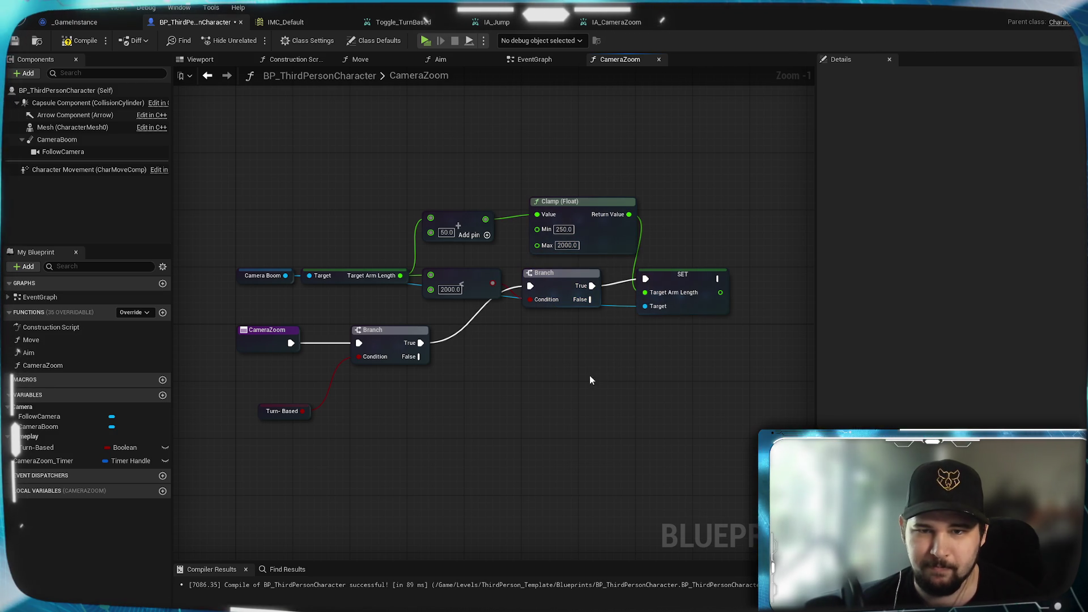
# Set the clamp minimum to 200 and save the Blueprint
pyautogui.click(534, 59)
pyautogui.moveTo(580, 485)
pyautogui.mouseDown()
pyautogui.moveTo(580, 249)
pyautogui.moveTo(496, 330)
pyautogui.mouseUp()
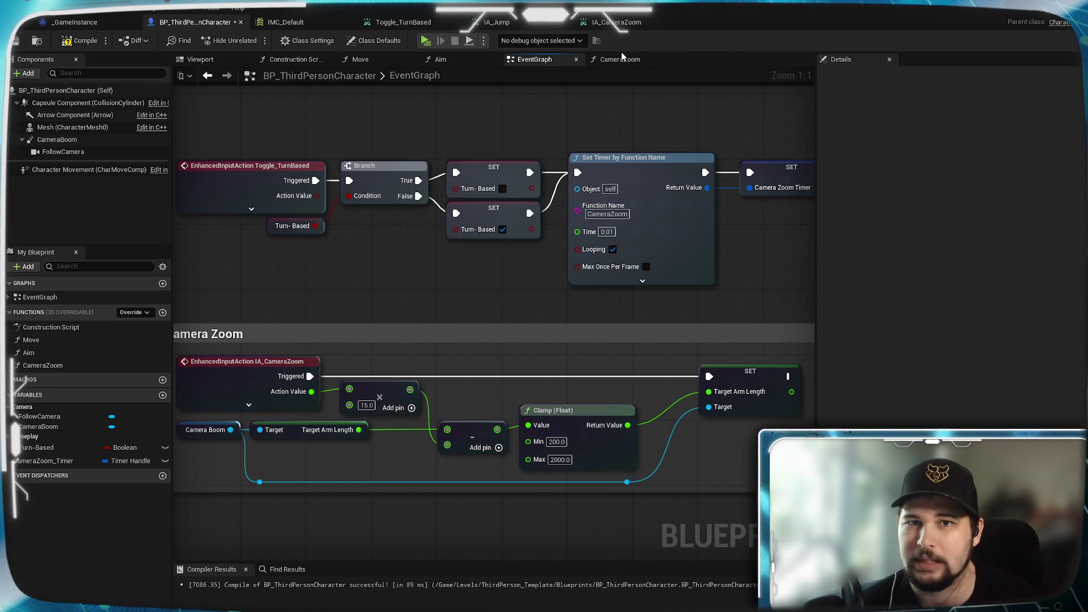
pyautogui.click(620, 59)
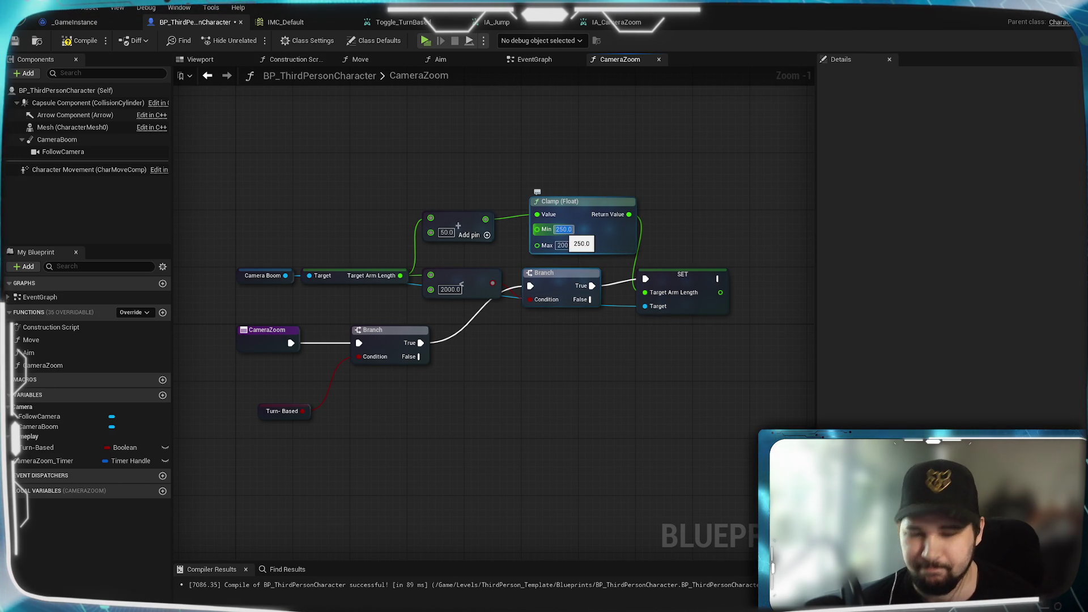
pyautogui.write('0')
pyautogui.press('Return')
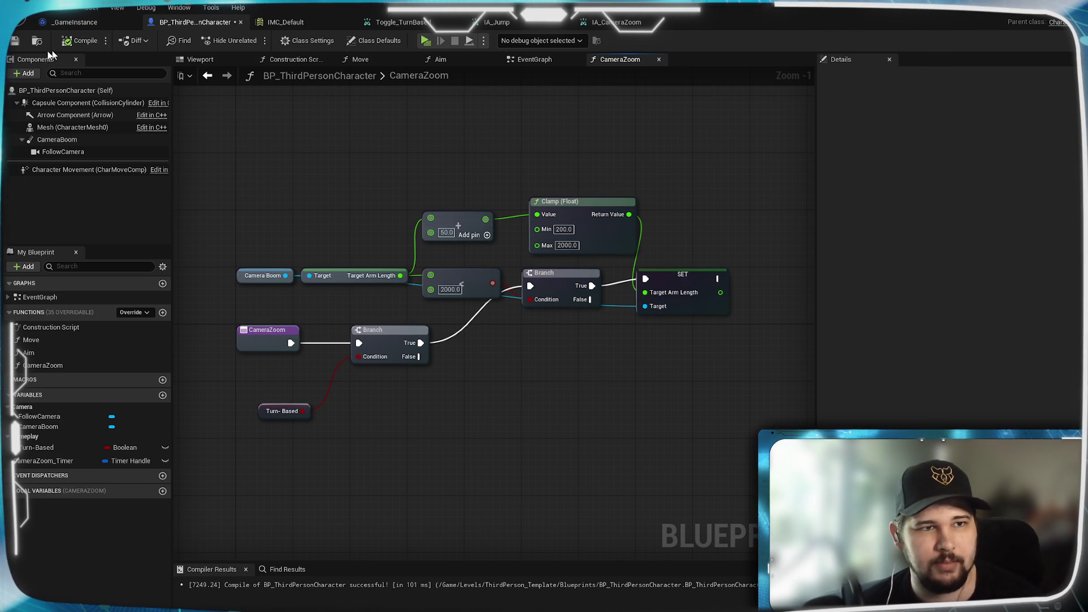
pyautogui.click(15, 41)
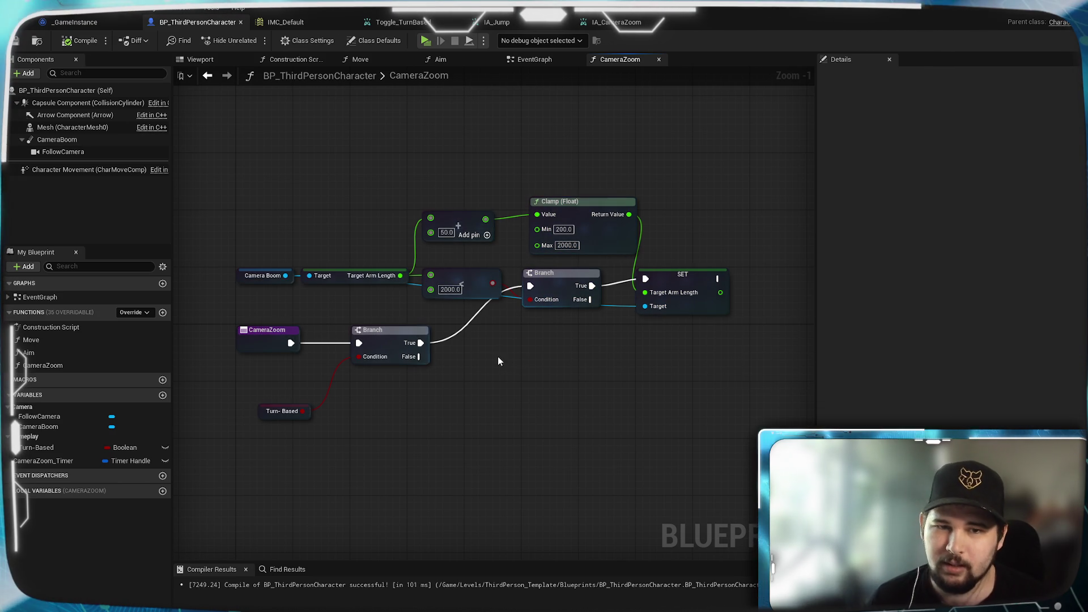
# Branch on Target Arm Length > 400 from the Turn-Based Branch's False output
pyautogui.scroll(1, 503, 306)
pyautogui.moveTo(503, 306); pyautogui.dragTo(558, 318)
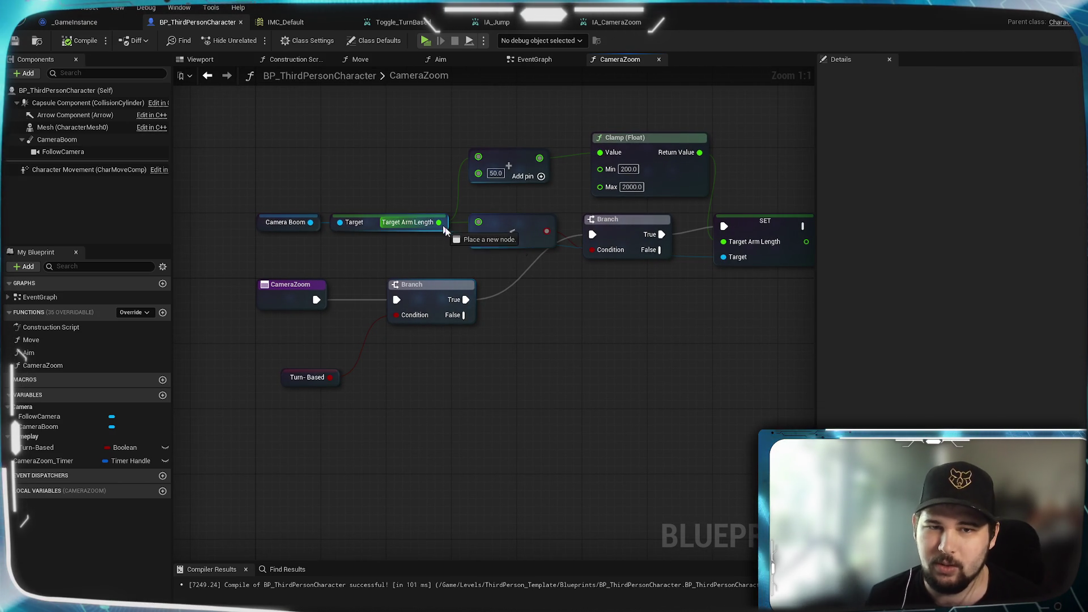
pyautogui.moveTo(500, 339); pyautogui.dragTo(524, 357)
pyautogui.click(434, 271)
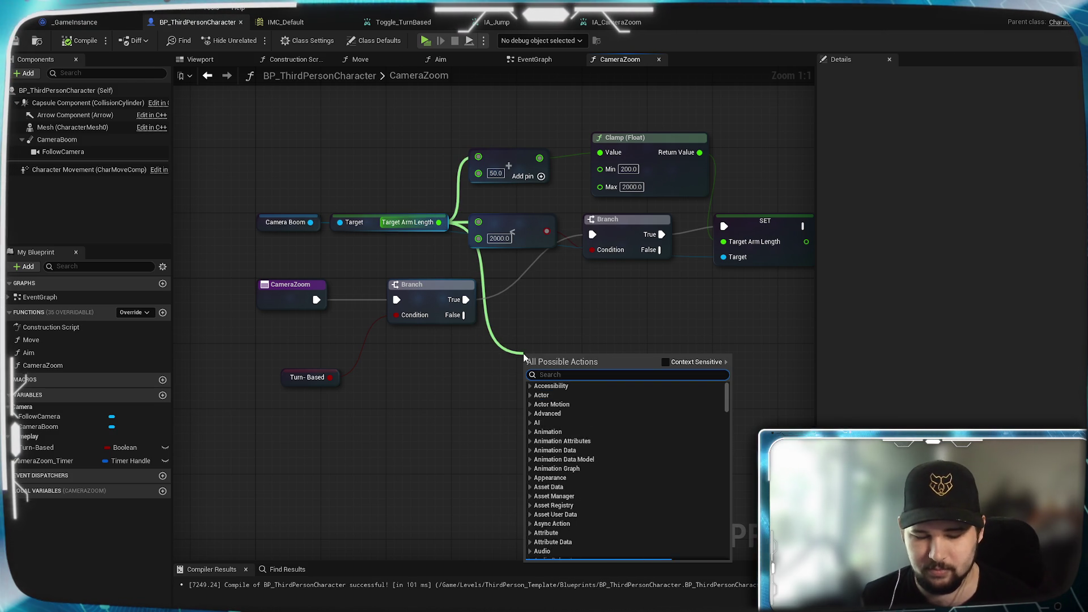
pyautogui.write('>')
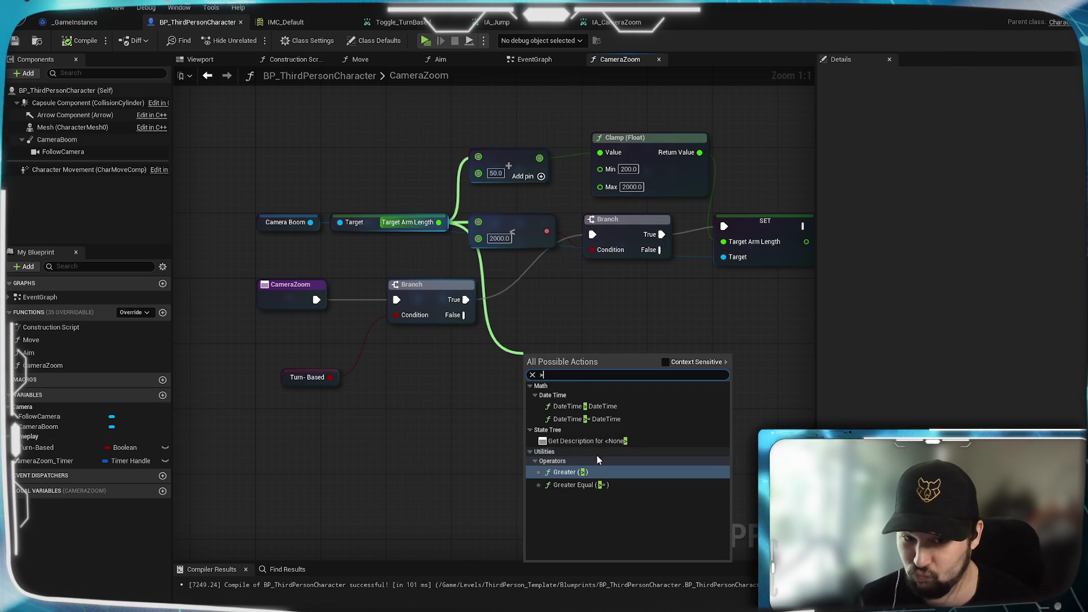
pyautogui.click(594, 474)
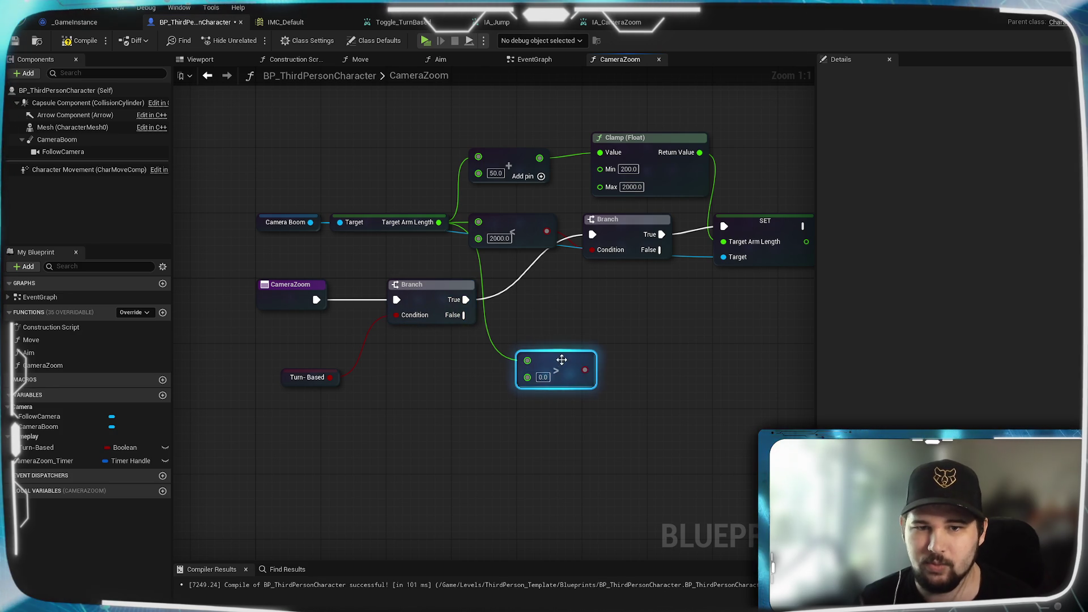
pyautogui.moveTo(553, 360); pyautogui.dragTo(504, 369)
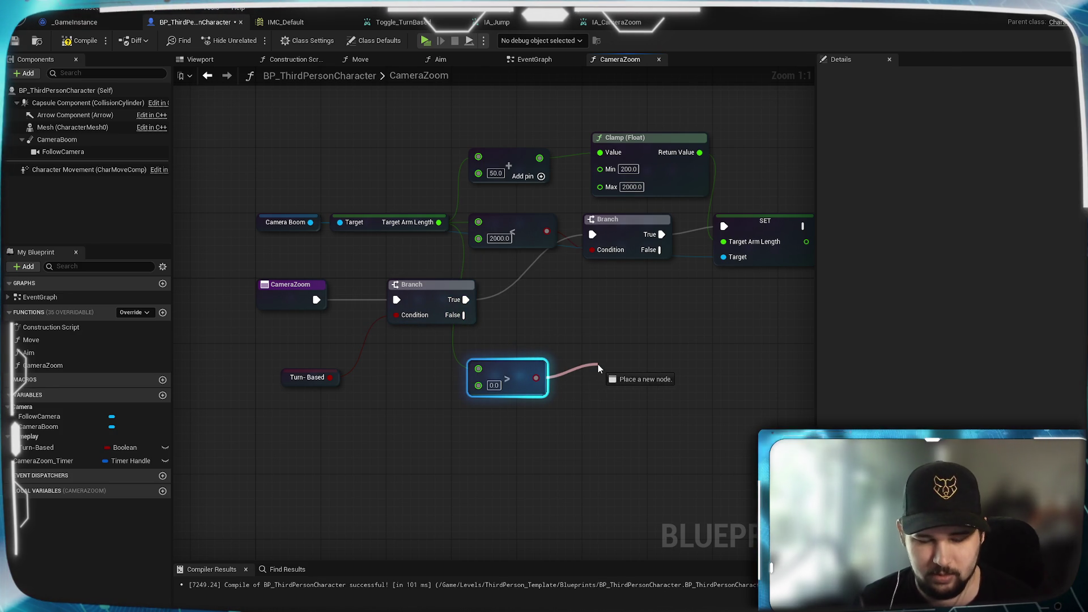
pyautogui.moveTo(598, 364); pyautogui.dragTo(597, 364)
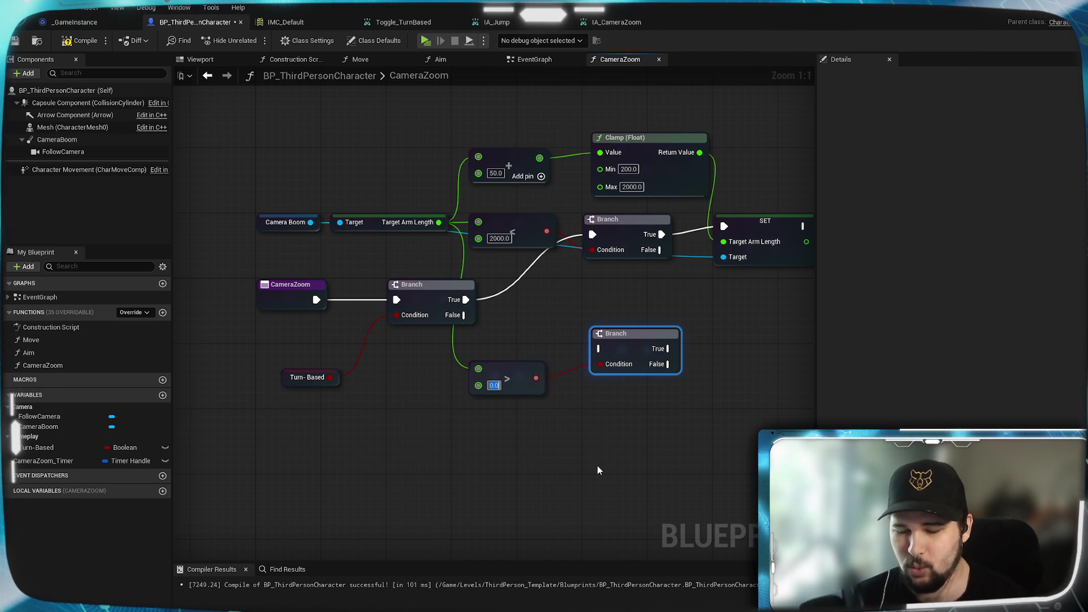
pyautogui.write('400')
pyautogui.click(590, 445)
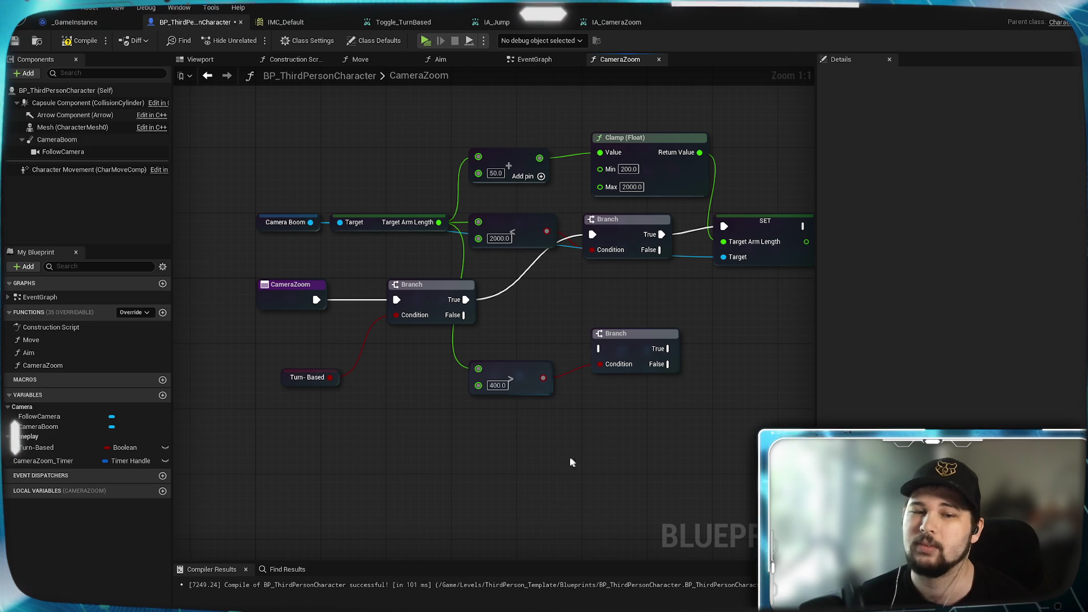
pyautogui.moveTo(476, 315); pyautogui.dragTo(626, 356)
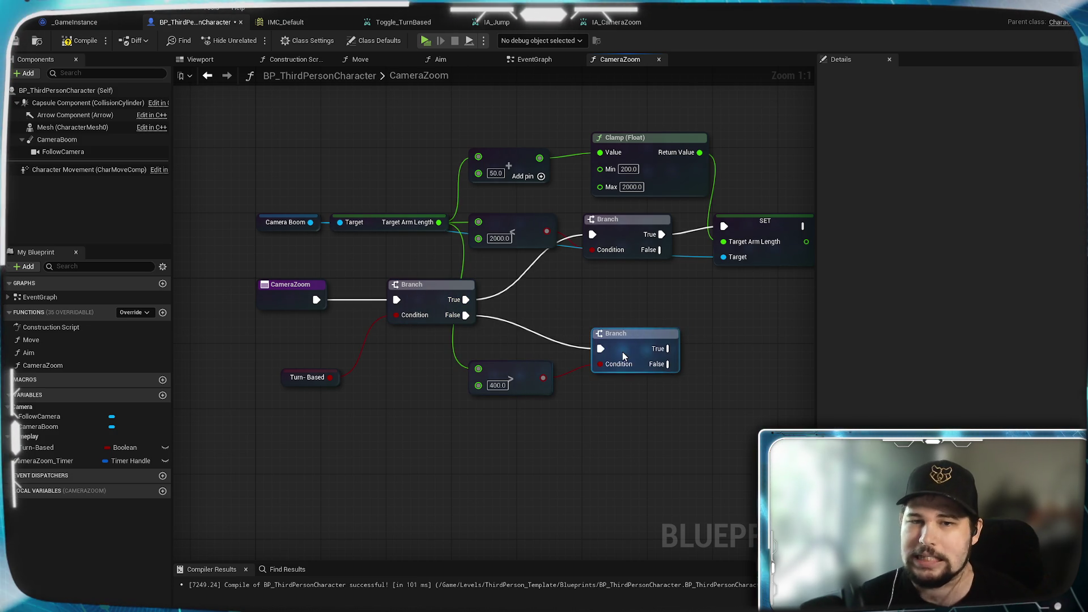
pyautogui.moveTo(632, 403); pyautogui.dragTo(566, 390)
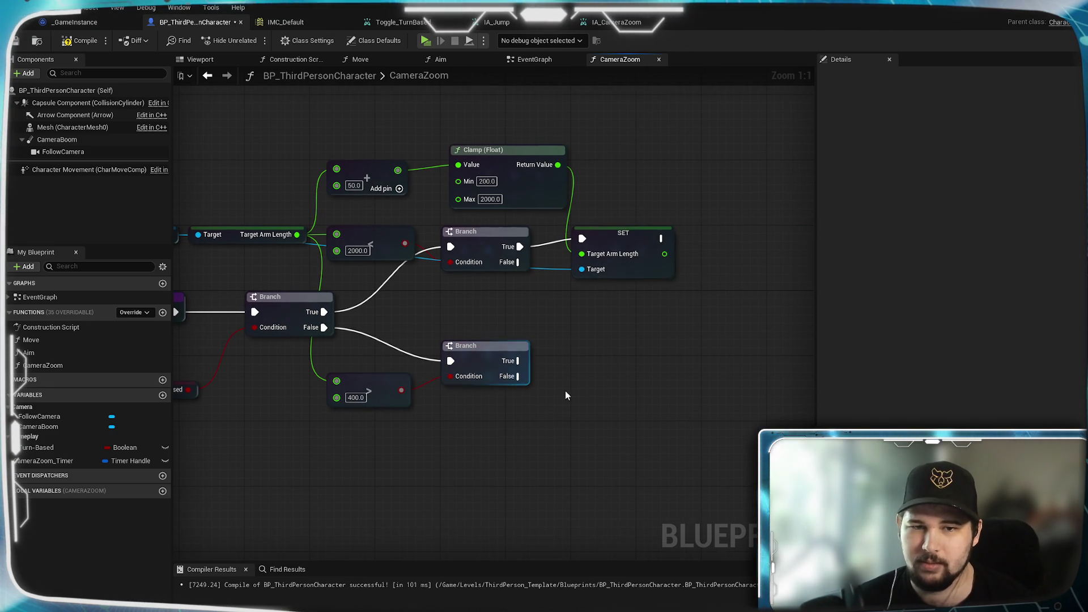
# Duplicate the SET Target Arm Length and Clamp (Float) nodes for the lower Branch's True path
pyautogui.click(600, 267)
pyautogui.hotkey('ctrl', 'c')
pyautogui.hotkey('ctrl', 'v')
pyautogui.moveTo(621, 391)
pyautogui.mouseDown()
pyautogui.moveTo(608, 356)
pyautogui.moveTo(588, 361)
pyautogui.mouseUp()
pyautogui.moveTo(515, 461); pyautogui.dragTo(612, 411)
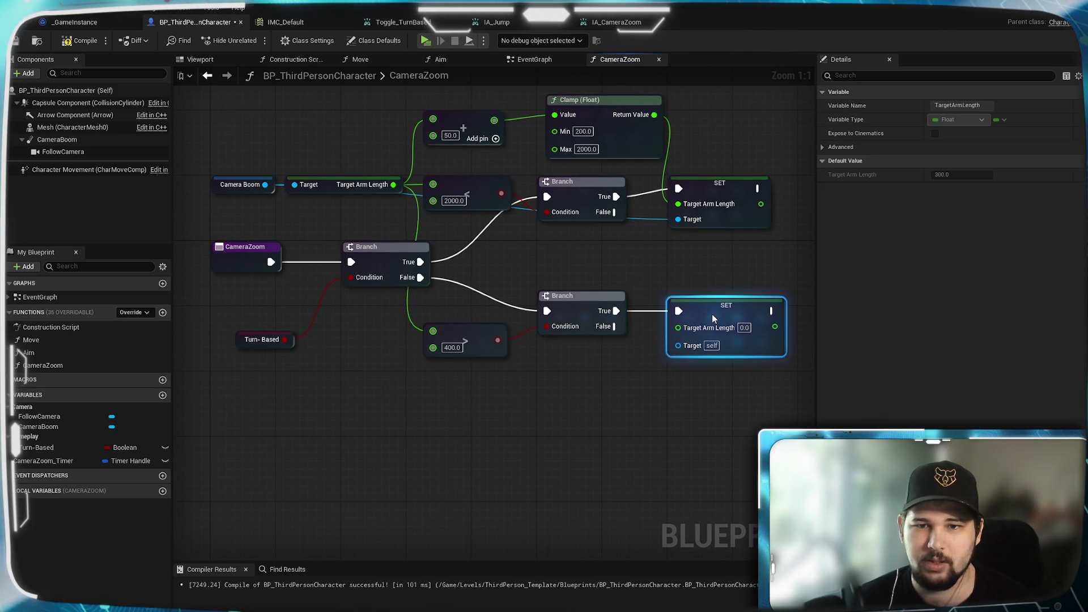
pyautogui.click(635, 315)
pyautogui.click(608, 118)
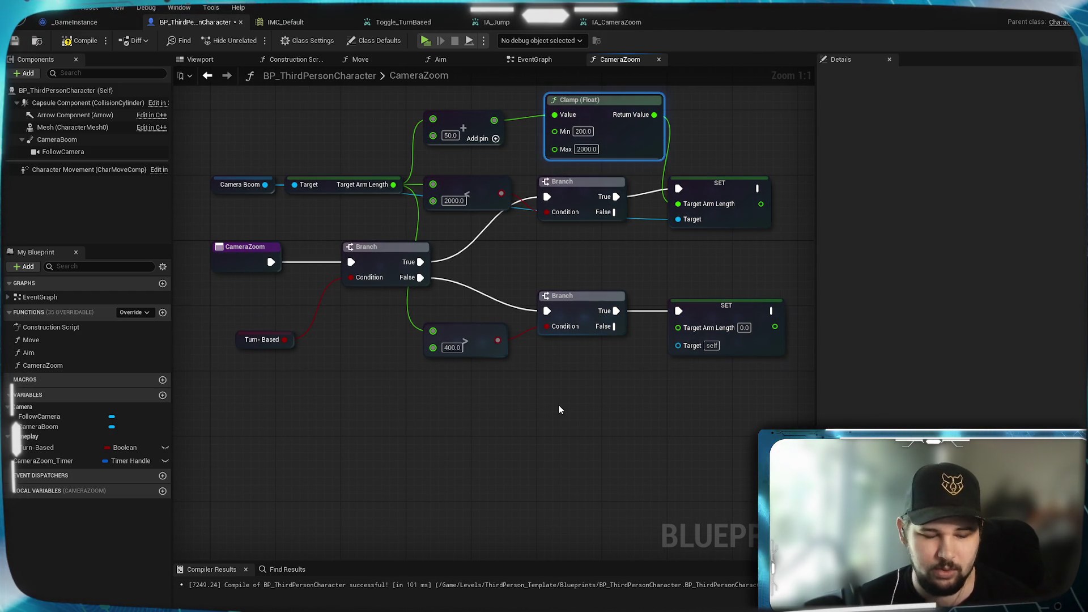
pyautogui.hotkey('ctrl', 'c')
pyautogui.hotkey('ctrl', 'v')
pyautogui.moveTo(613, 407); pyautogui.dragTo(600, 372)
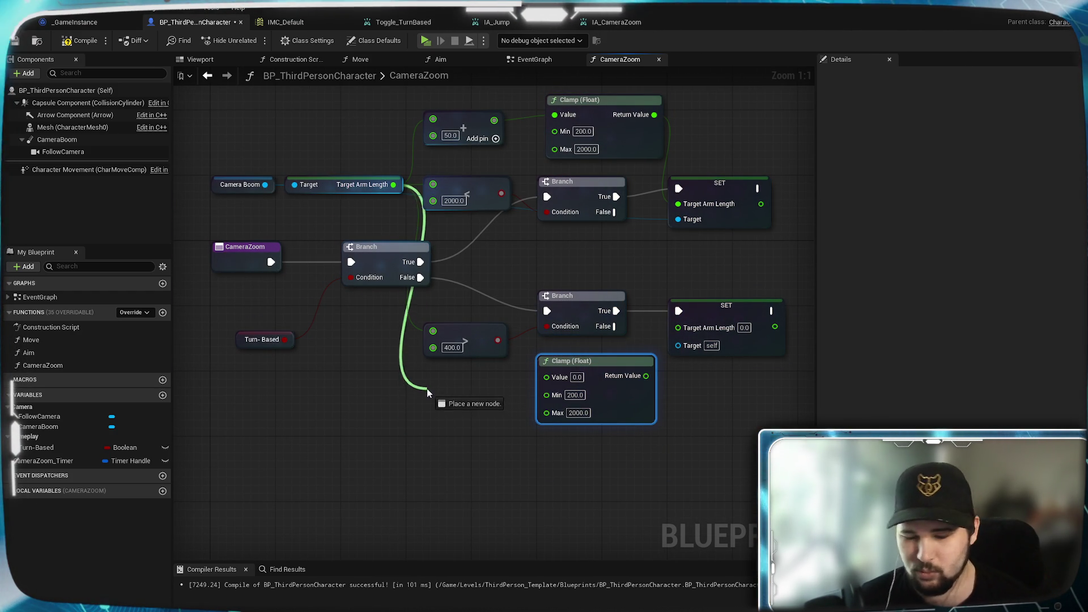
# Subtract 50 from arm length, clamp 400–2000 into the Camera Boom SET, then compile and play
pyautogui.moveTo(427, 389); pyautogui.dragTo(426, 389)
pyautogui.write('-')
pyautogui.press('Return')
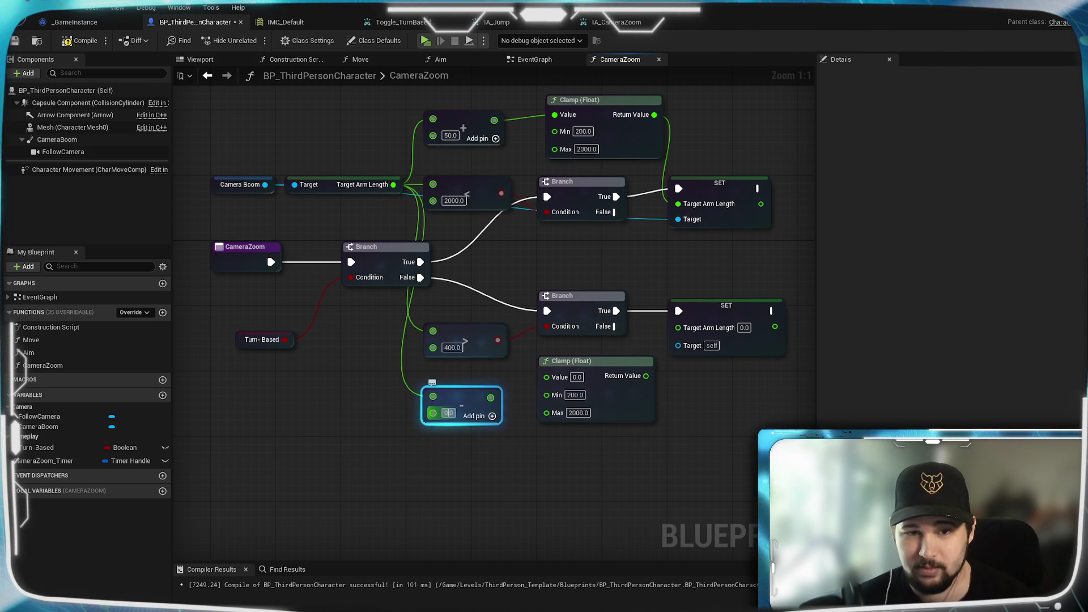
pyautogui.write('50')
pyautogui.press('Return')
pyautogui.moveTo(494, 397); pyautogui.dragTo(547, 378)
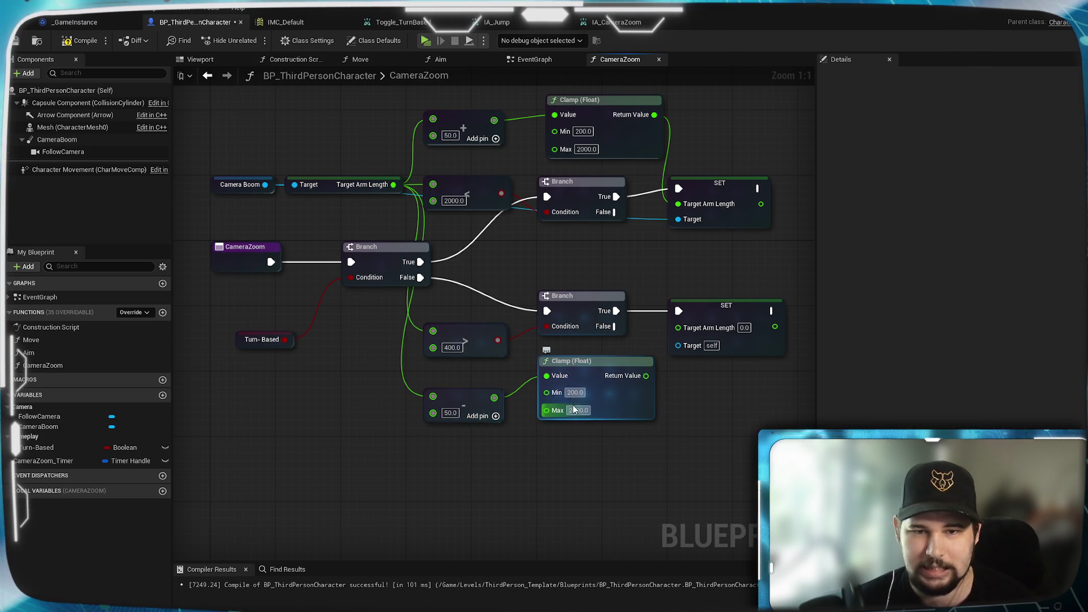
pyautogui.click(574, 393)
pyautogui.write('400')
pyautogui.press('Return')
pyautogui.moveTo(615, 406); pyautogui.dragTo(647, 358)
pyautogui.moveTo(494, 498); pyautogui.dragTo(515, 497)
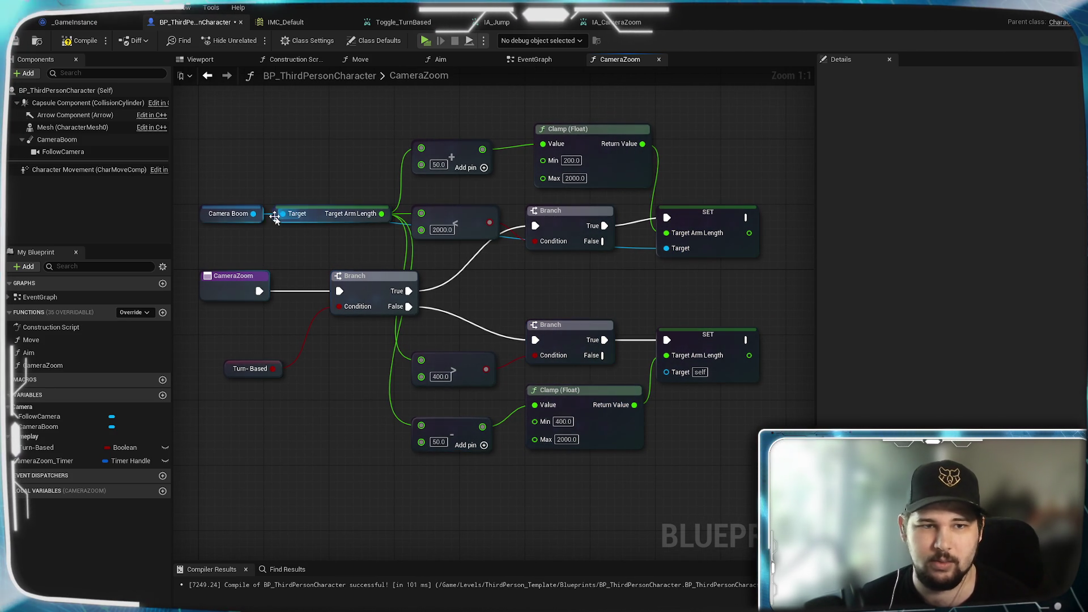
pyautogui.moveTo(253, 213)
pyautogui.mouseDown()
pyautogui.moveTo(627, 381)
pyautogui.moveTo(667, 372)
pyautogui.mouseUp()
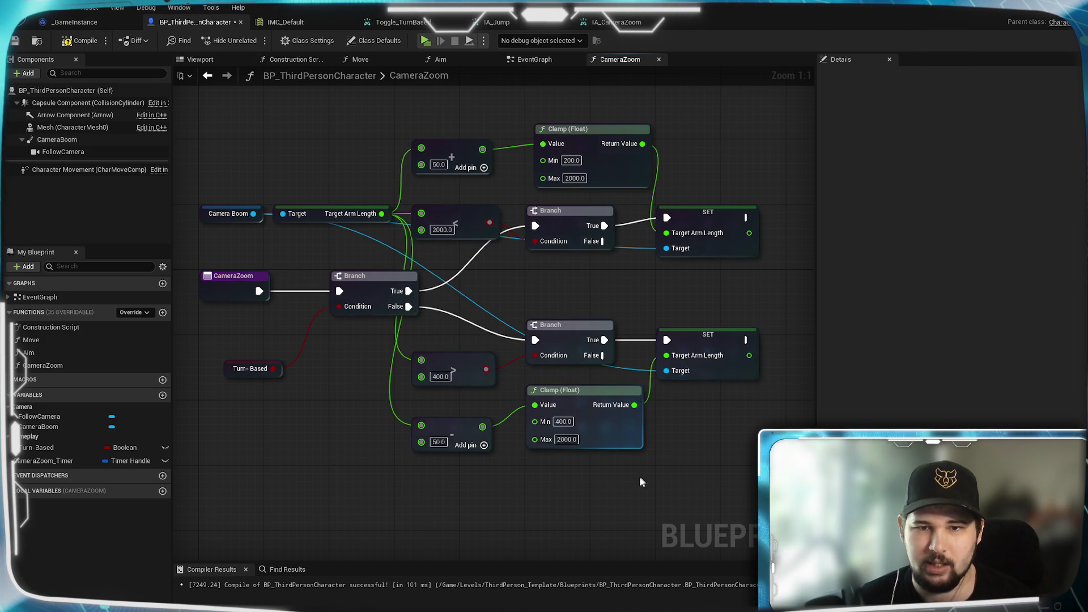
pyautogui.click(79, 46)
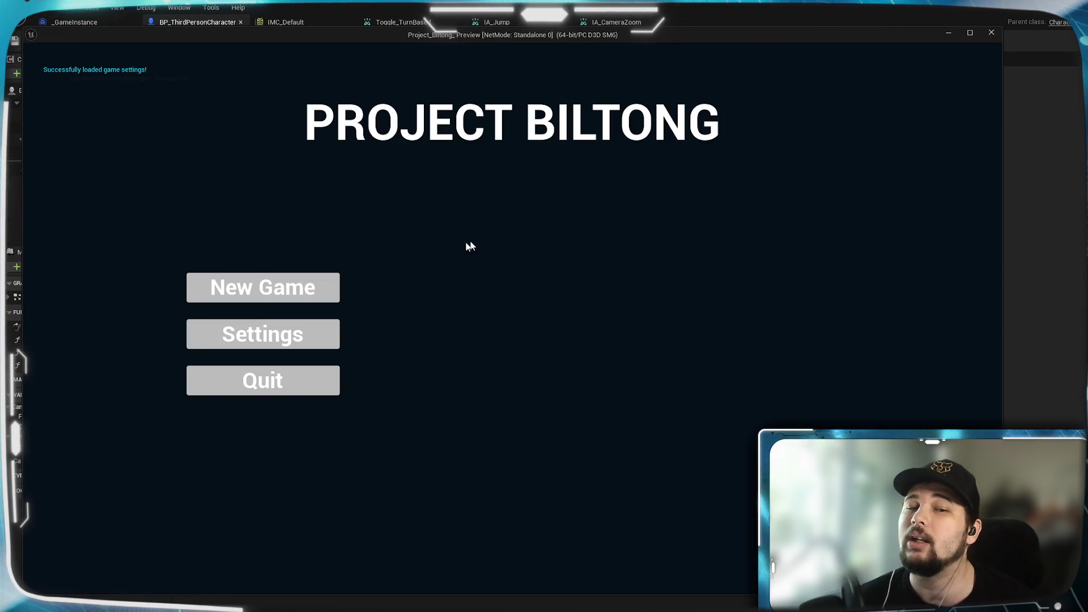
pyautogui.click(263, 286)
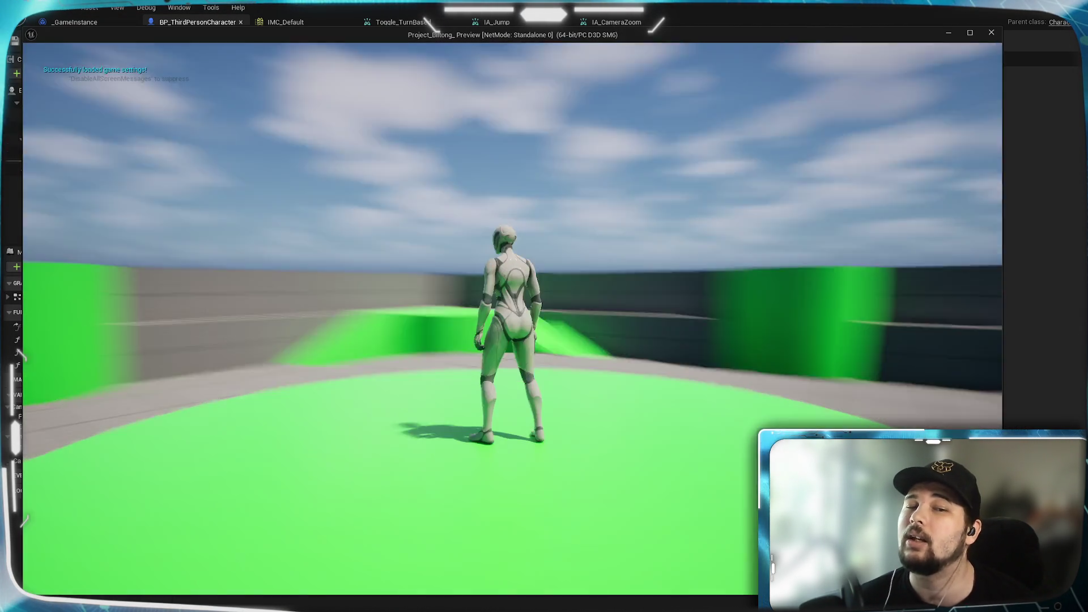
# Walk the character left and right while scrolling to zoom the camera in and out, then stop play
pyautogui.press('a')
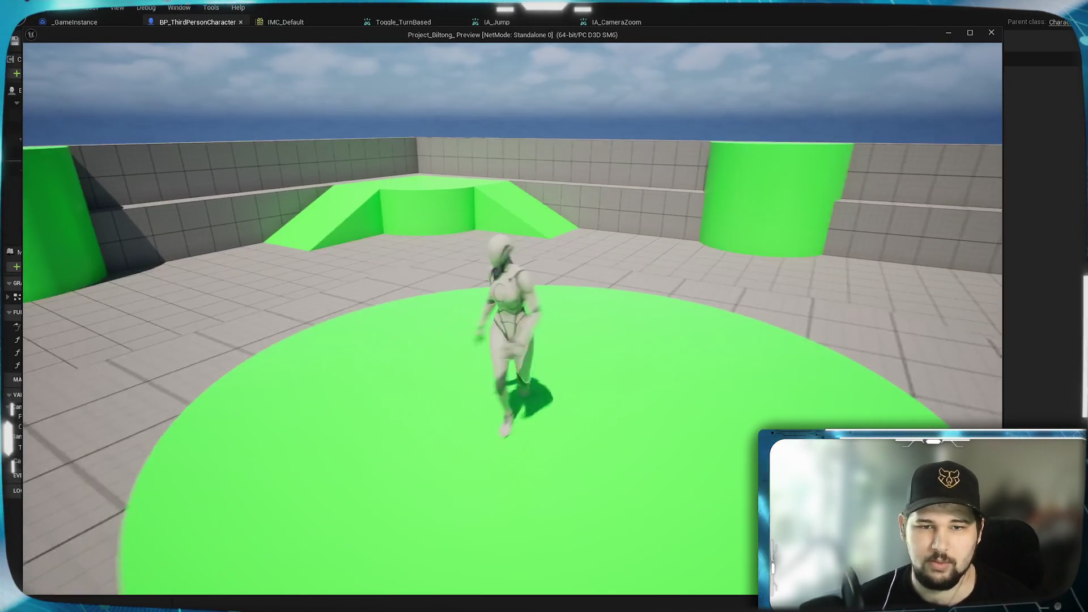
pyautogui.press('d')
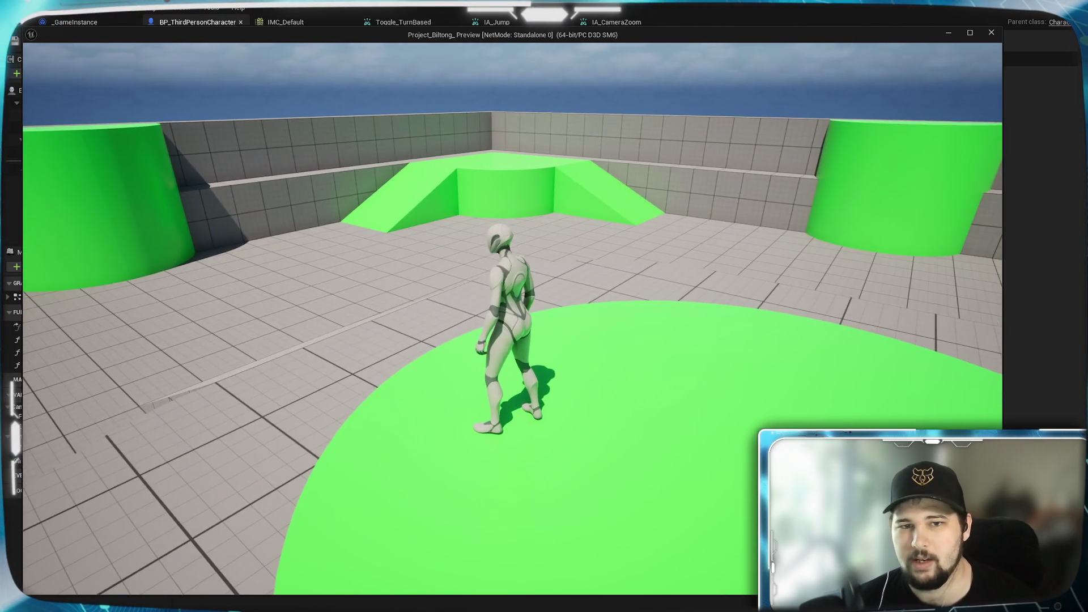
pyautogui.scroll(-5, 510, 318)
pyautogui.scroll(5, 510, 317)
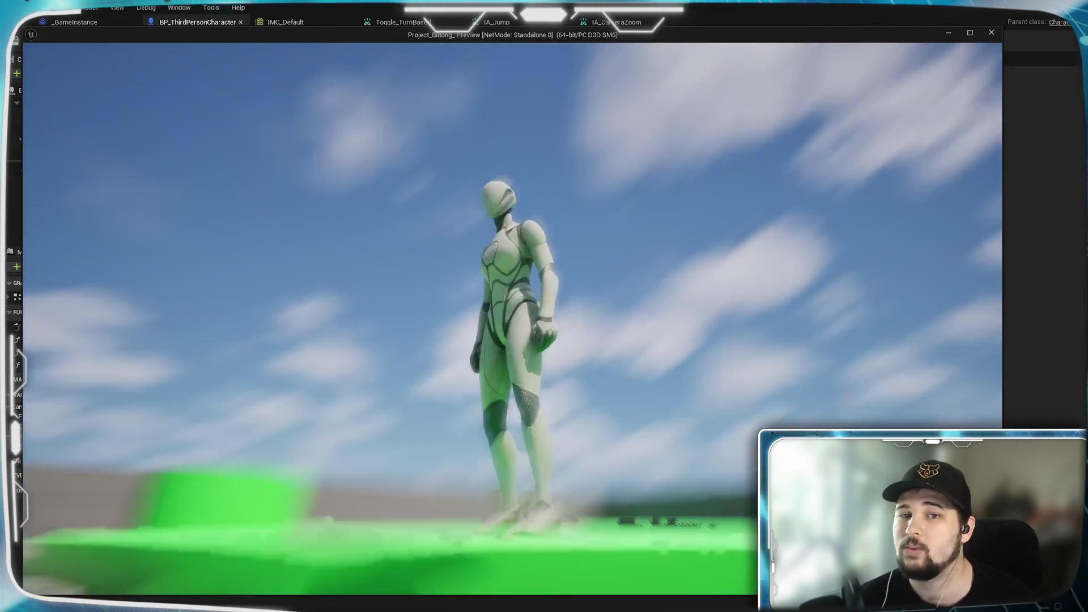
pyautogui.scroll(-5, 510, 317)
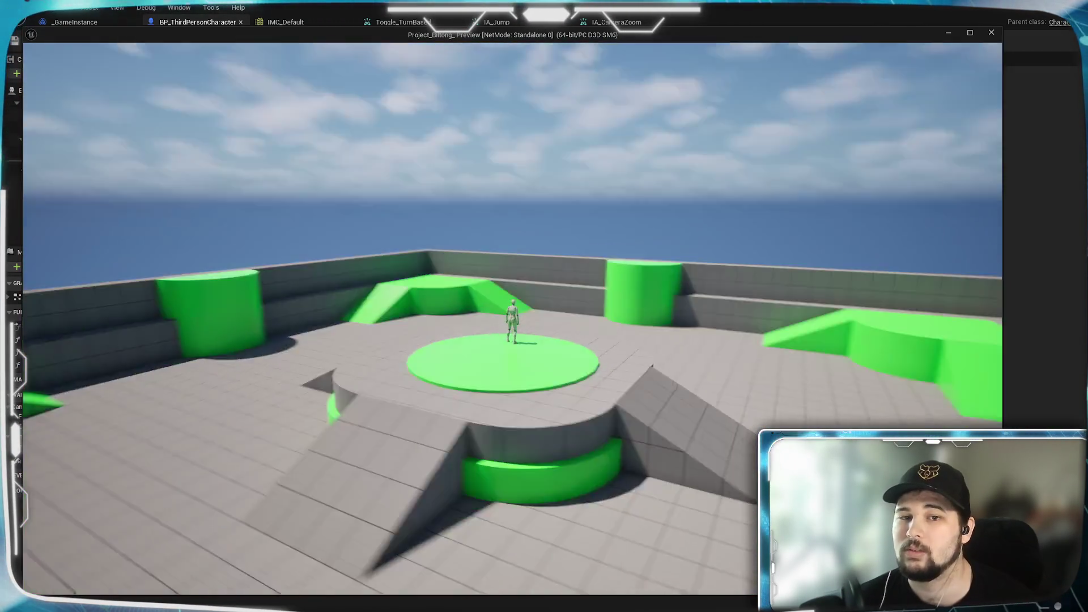
pyautogui.scroll(5, 511, 318)
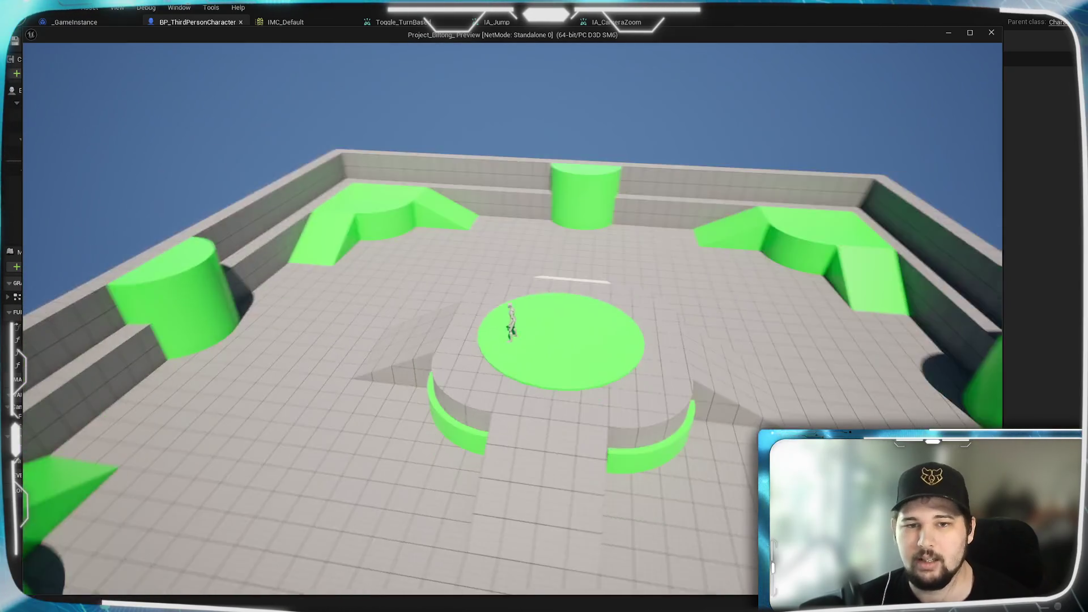
pyautogui.scroll(5, 510, 318)
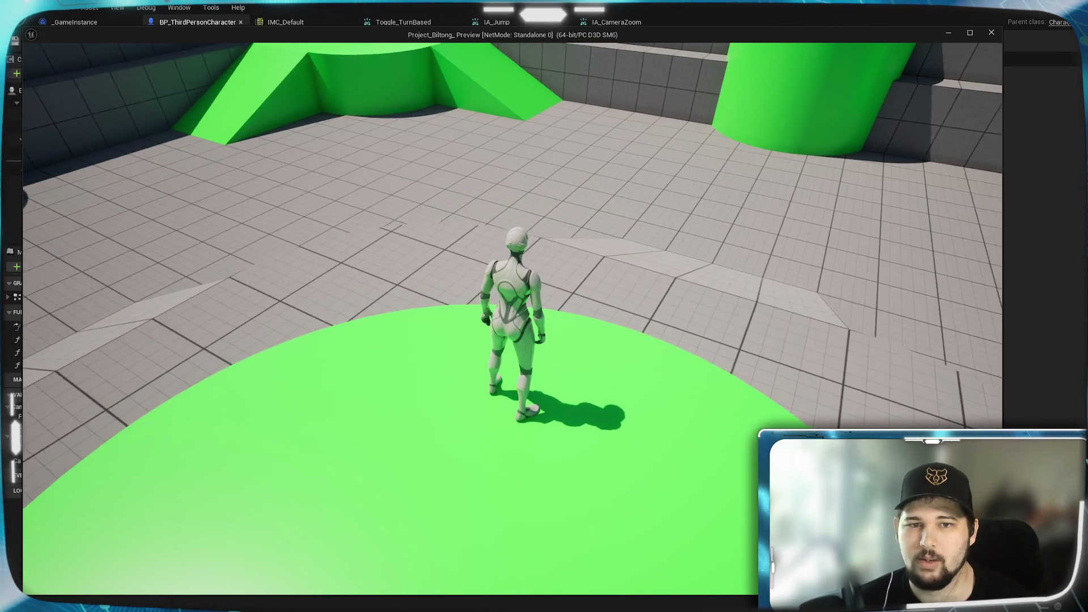
pyautogui.press('a')
pyautogui.press('d')
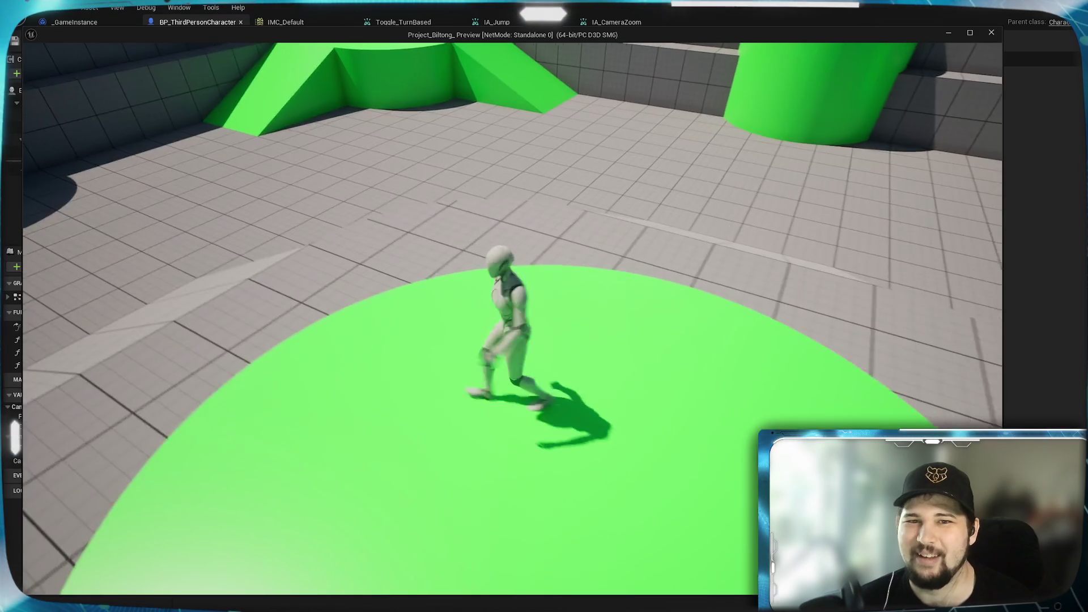
pyautogui.press('Escape')
pyautogui.scroll(-3, 726, 403)
pyautogui.scroll(3, 525, 416)
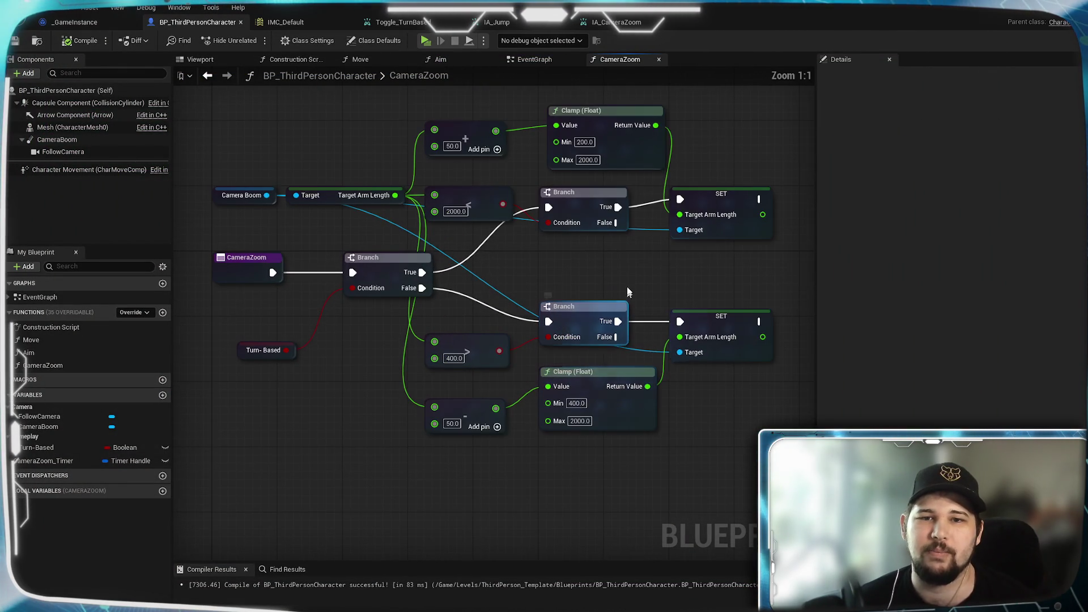
# Compile and save the Blueprint, then review the Set Timer by Function Name setup in the EventGraph
pyautogui.click(80, 40)
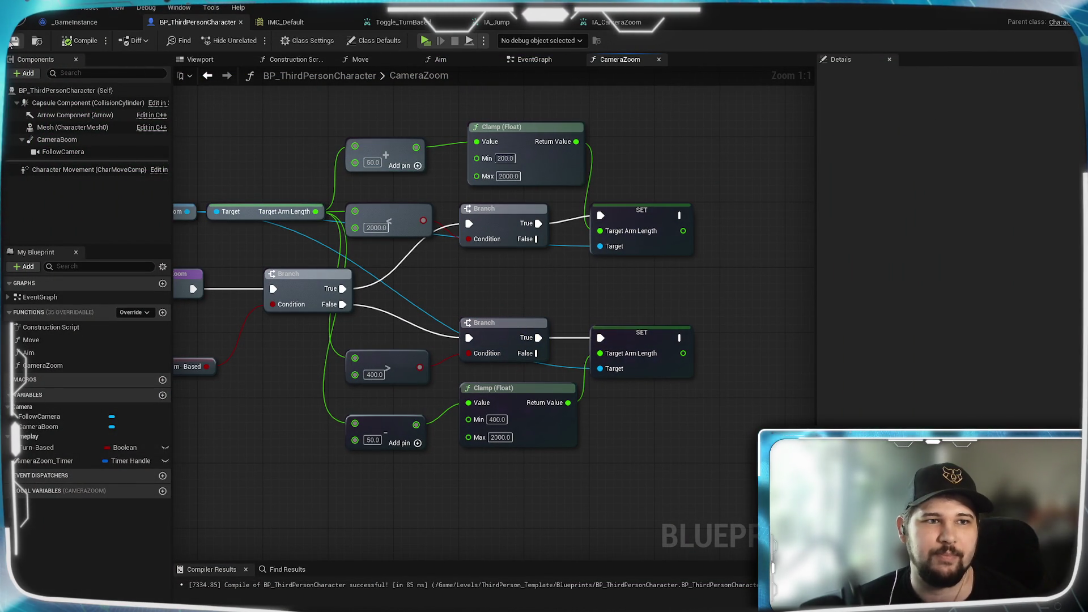
pyautogui.click(15, 41)
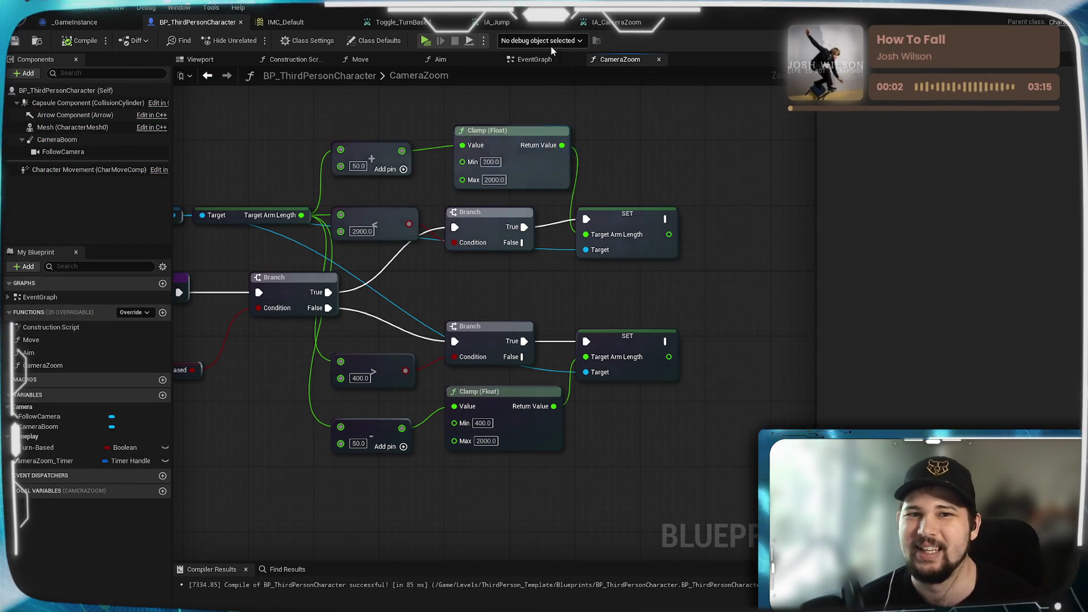
pyautogui.click(535, 59)
pyautogui.moveTo(534, 264); pyautogui.dragTo(590, 278)
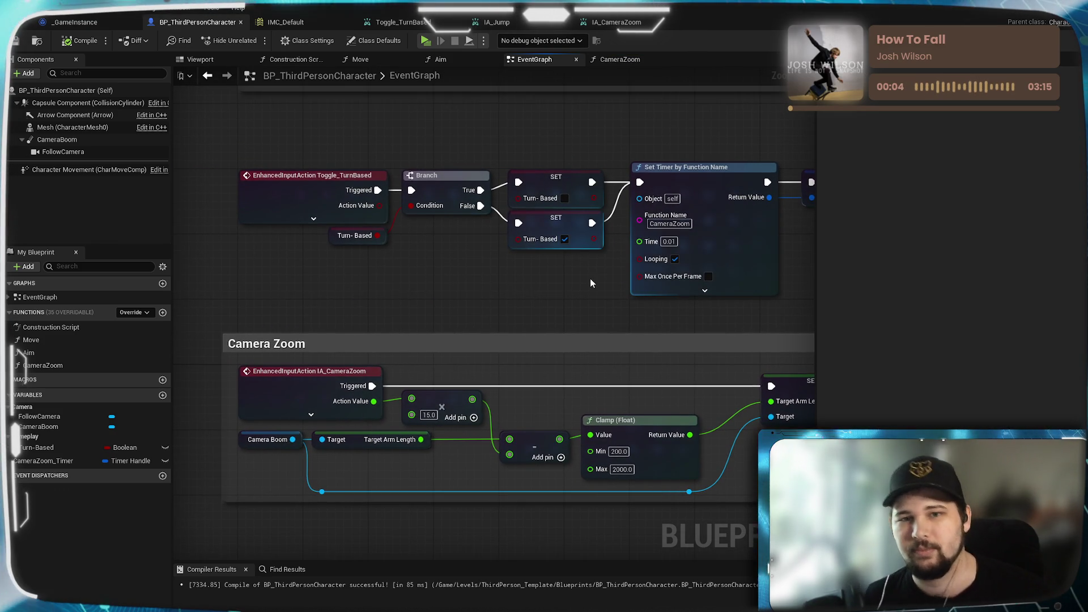
pyautogui.moveTo(417, 238); pyautogui.dragTo(239, 318)
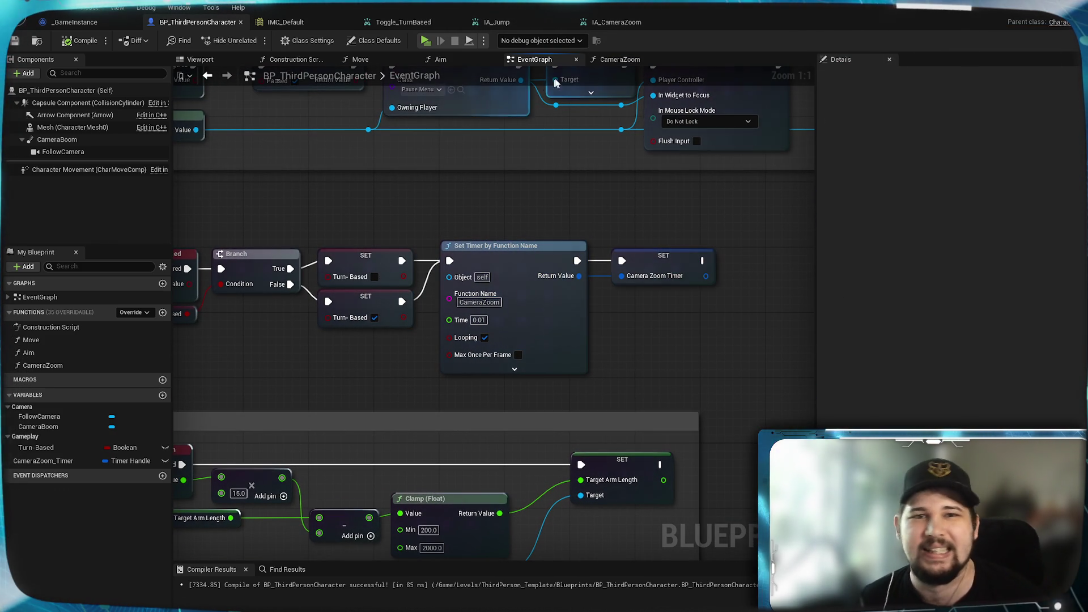
# Back in CameraZoom, start a wire from the upper Branch's False output
pyautogui.click(630, 60)
pyautogui.moveTo(529, 284)
pyautogui.mouseDown()
pyautogui.moveTo(587, 260)
pyautogui.moveTo(576, 240)
pyautogui.moveTo(487, 227)
pyautogui.mouseUp()
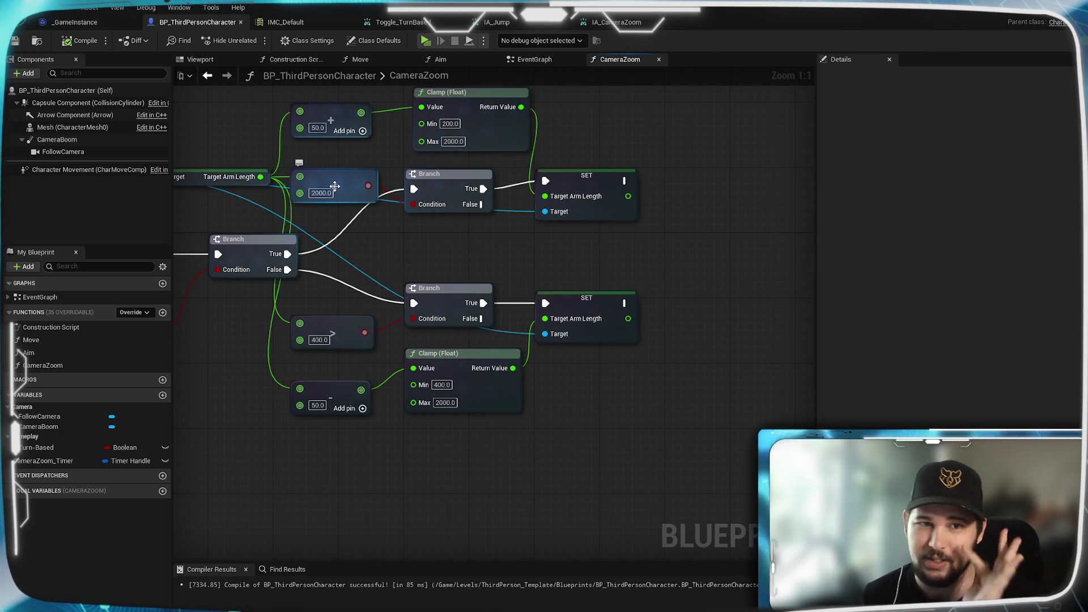
pyautogui.moveTo(481, 205); pyautogui.dragTo(586, 276)
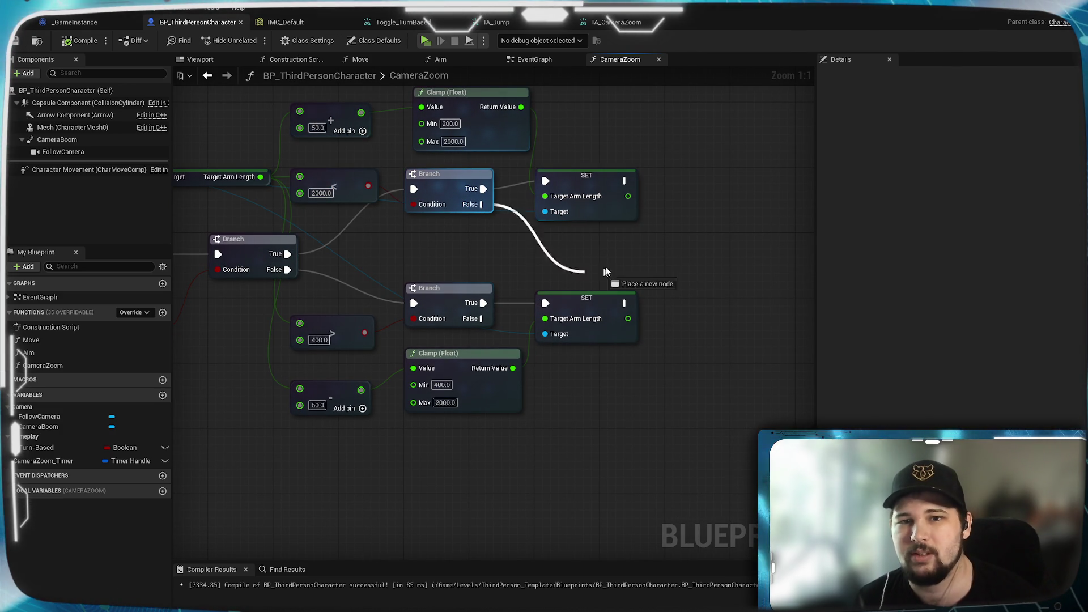
# Add Clear and Invalidate Timer by Handle on both Branch False paths, with CameraZoom_Timer as Handle
pyautogui.moveTo(711, 258); pyautogui.dragTo(711, 259)
pyautogui.write('canc')
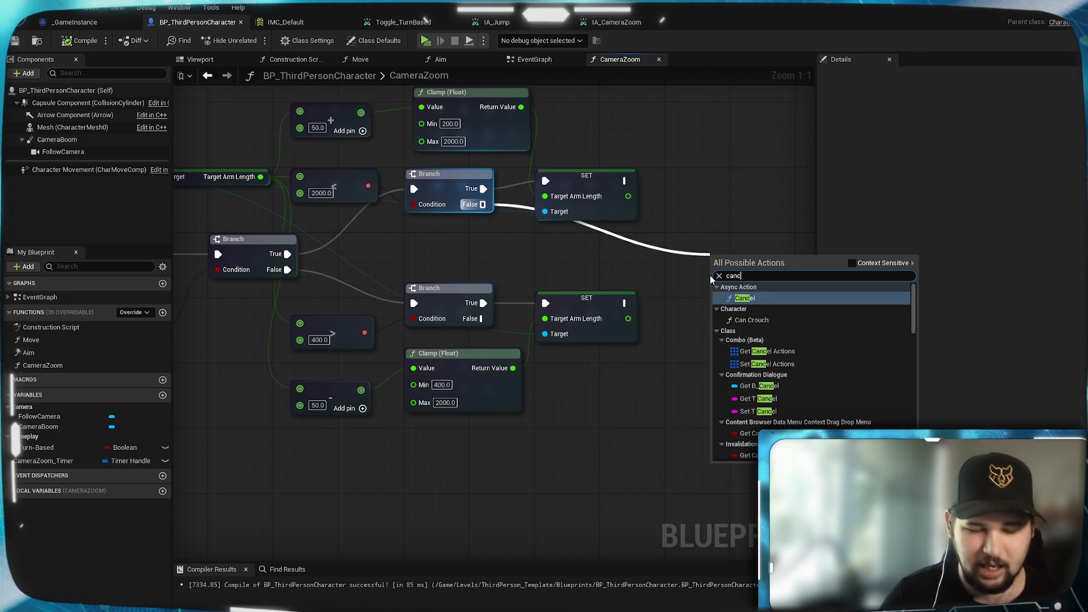
pyautogui.write('el tim')
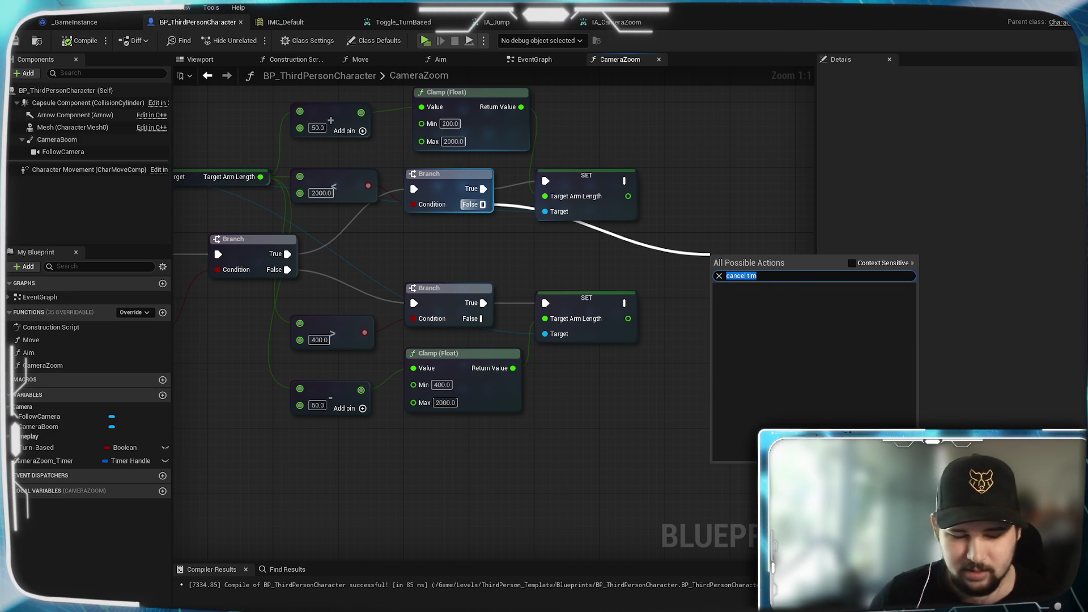
pyautogui.write('timer')
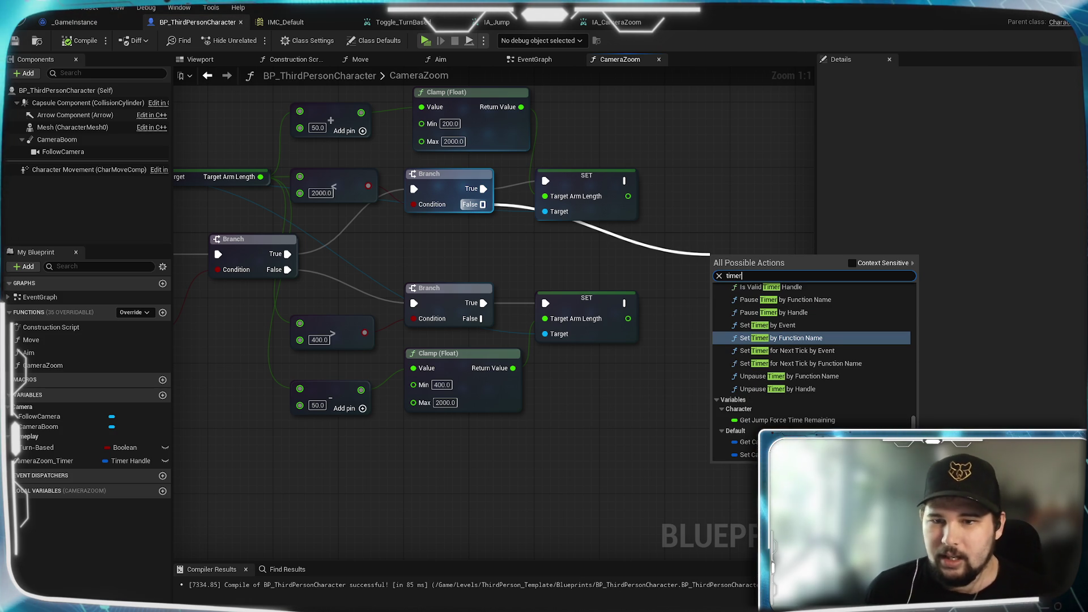
pyautogui.scroll(2, 805, 385)
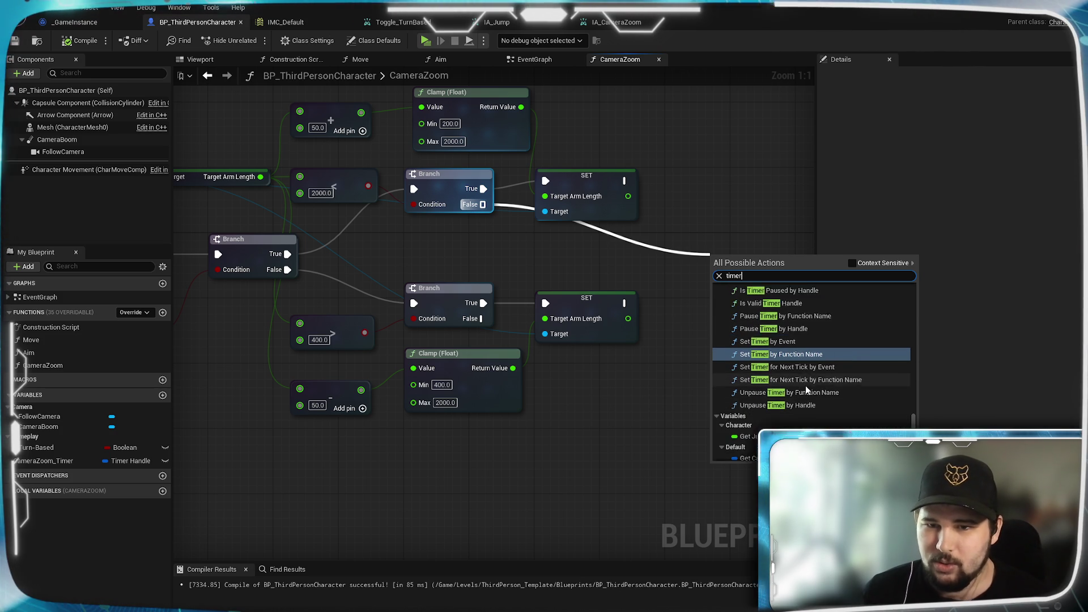
pyautogui.scroll(3, 814, 350)
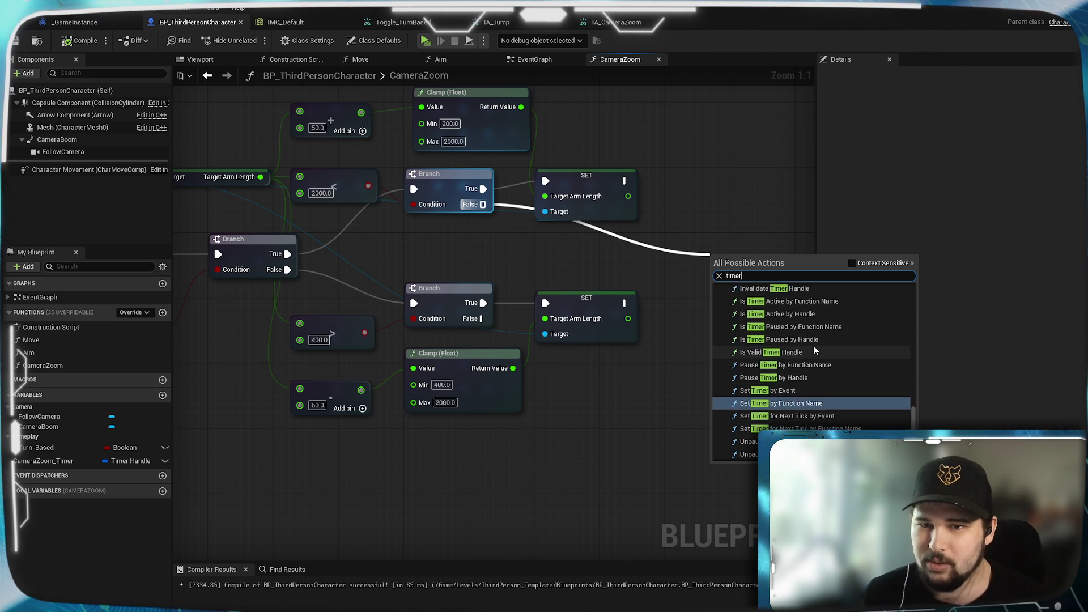
pyautogui.scroll(3, 814, 357)
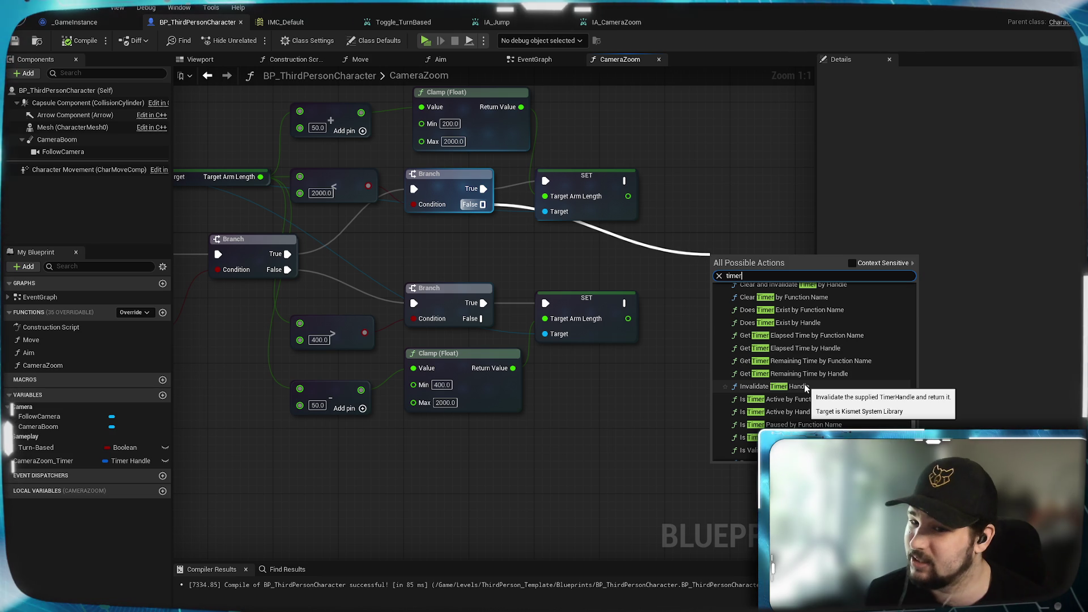
pyautogui.scroll(3, 805, 385)
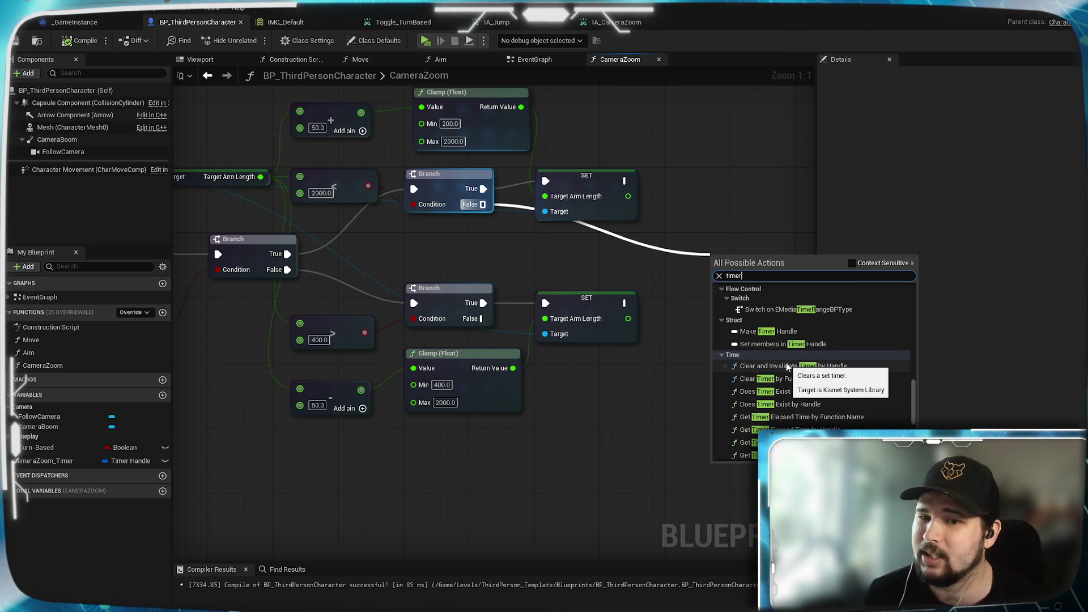
pyautogui.click(788, 366)
pyautogui.moveTo(694, 267); pyautogui.dragTo(602, 248)
pyautogui.moveTo(630, 373)
pyautogui.mouseDown()
pyautogui.moveTo(721, 397)
pyautogui.moveTo(703, 404)
pyautogui.mouseUp()
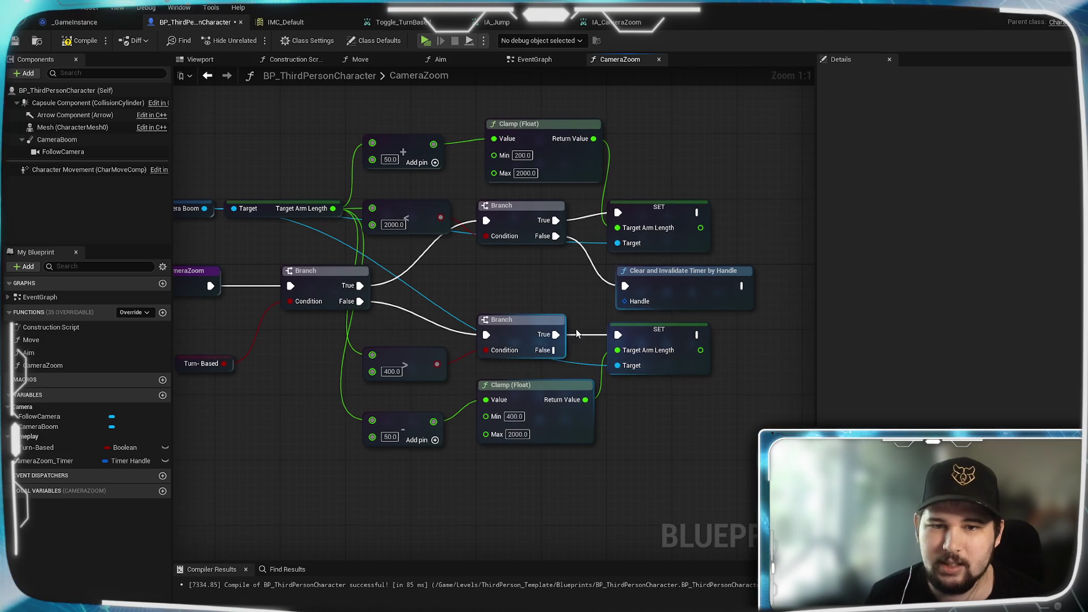
pyautogui.moveTo(556, 350)
pyautogui.mouseDown()
pyautogui.moveTo(638, 284)
pyautogui.moveTo(625, 286)
pyautogui.mouseUp()
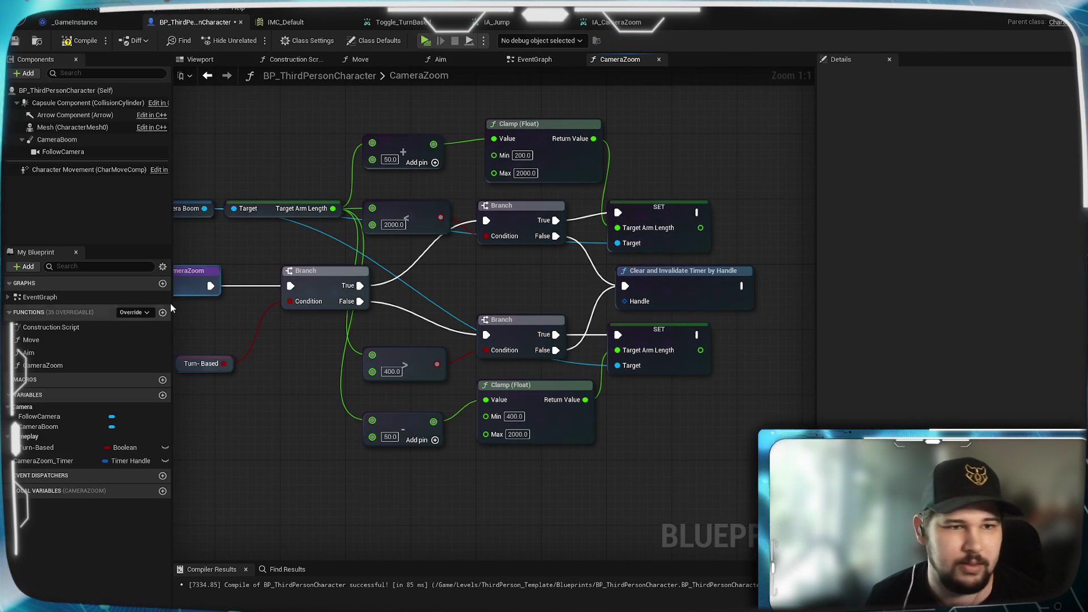
pyautogui.moveTo(34, 461)
pyautogui.mouseDown()
pyautogui.moveTo(134, 448)
pyautogui.moveTo(501, 278)
pyautogui.mouseUp()
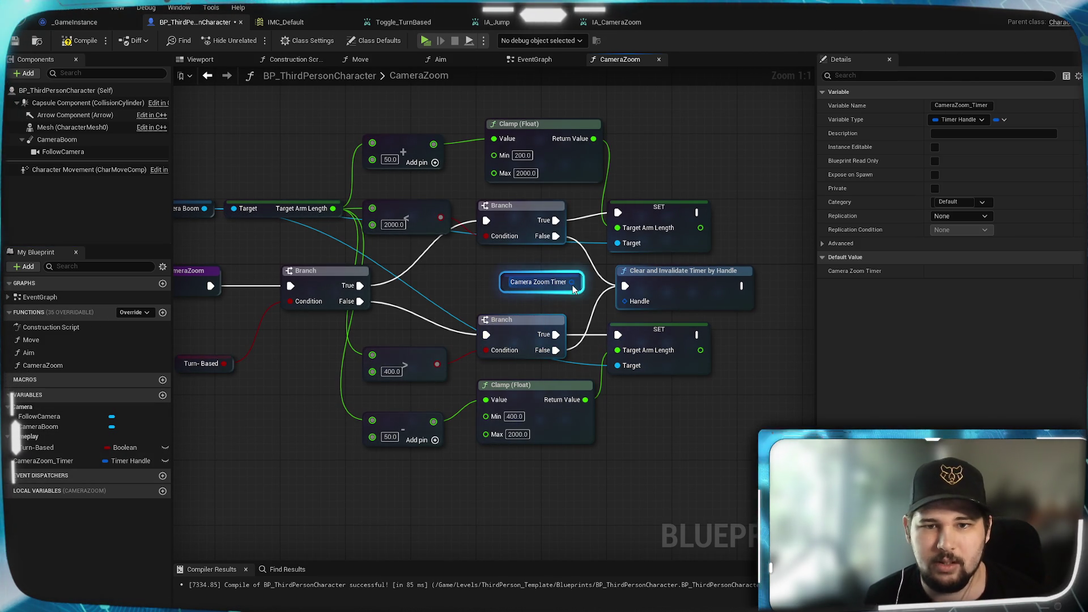
pyautogui.moveTo(572, 281); pyautogui.dragTo(624, 301)
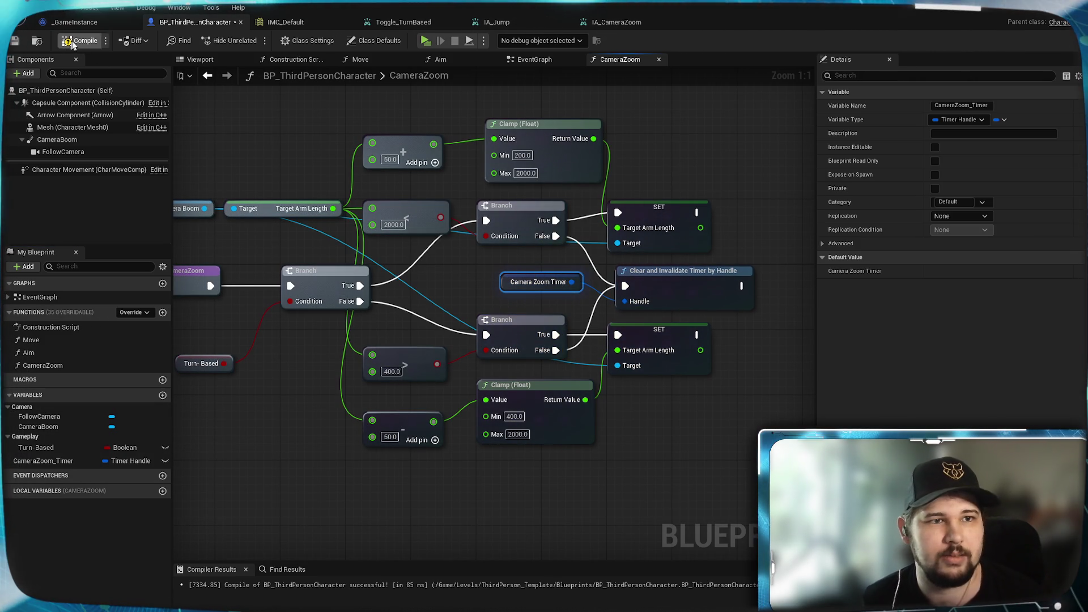
# Compile and save the blueprint, then launch the standalone game preview
pyautogui.click(72, 46)
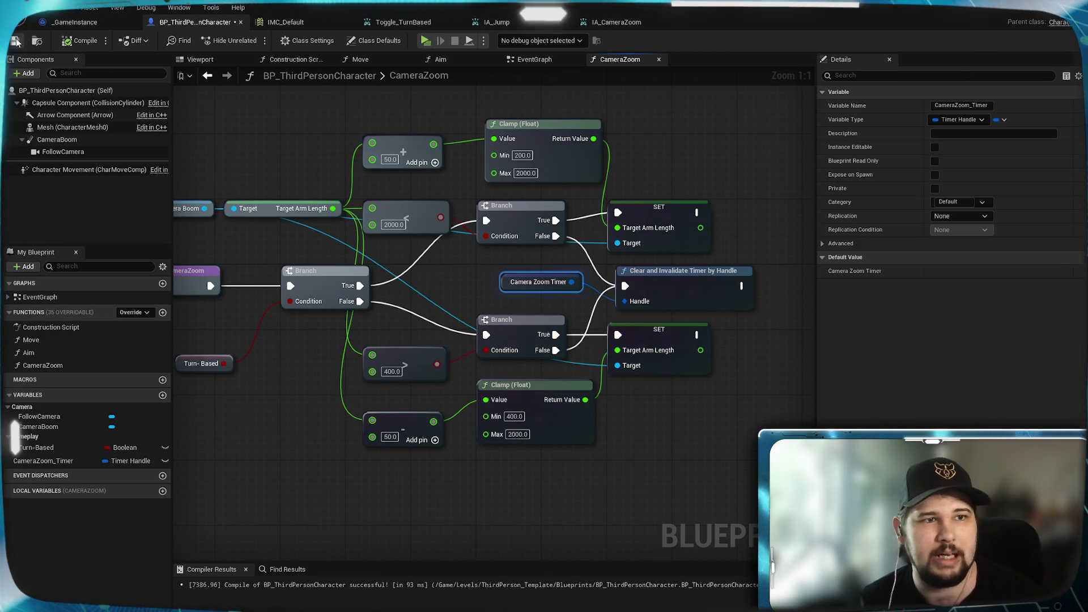
pyautogui.hotkey('ctrl', 's')
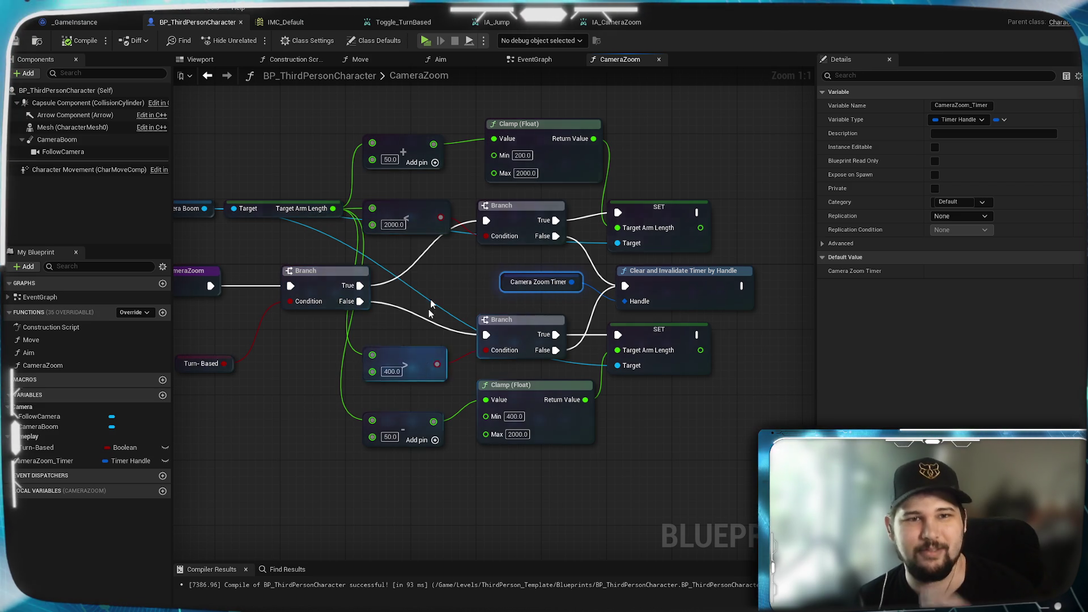
pyautogui.click(428, 42)
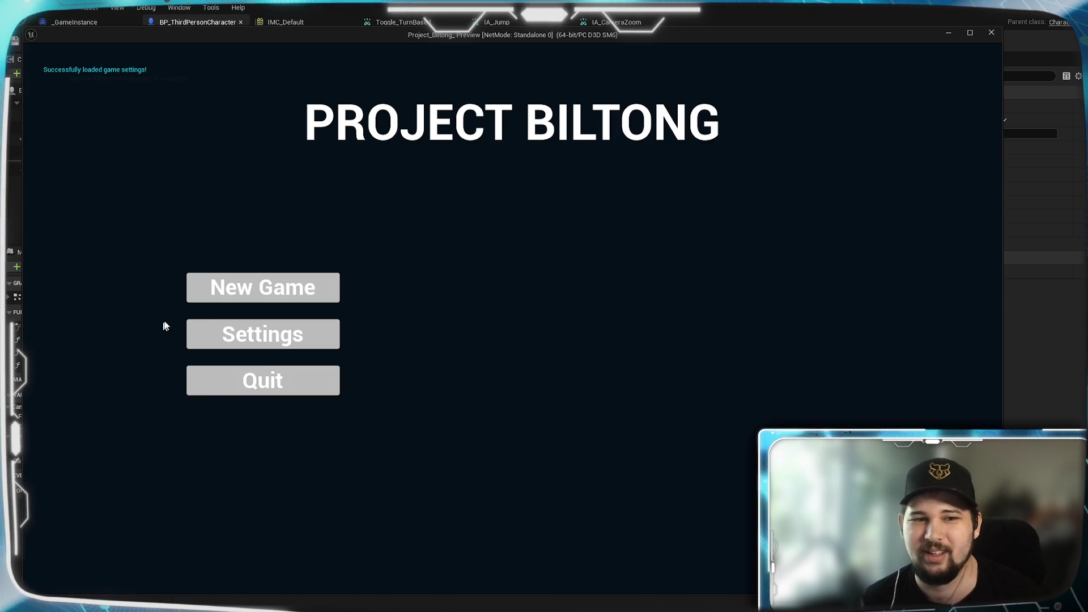
# Start a New Game, zoom the camera in and out with the wheel, then close the preview
pyautogui.click(263, 288)
pyautogui.scroll(-5, 513, 318)
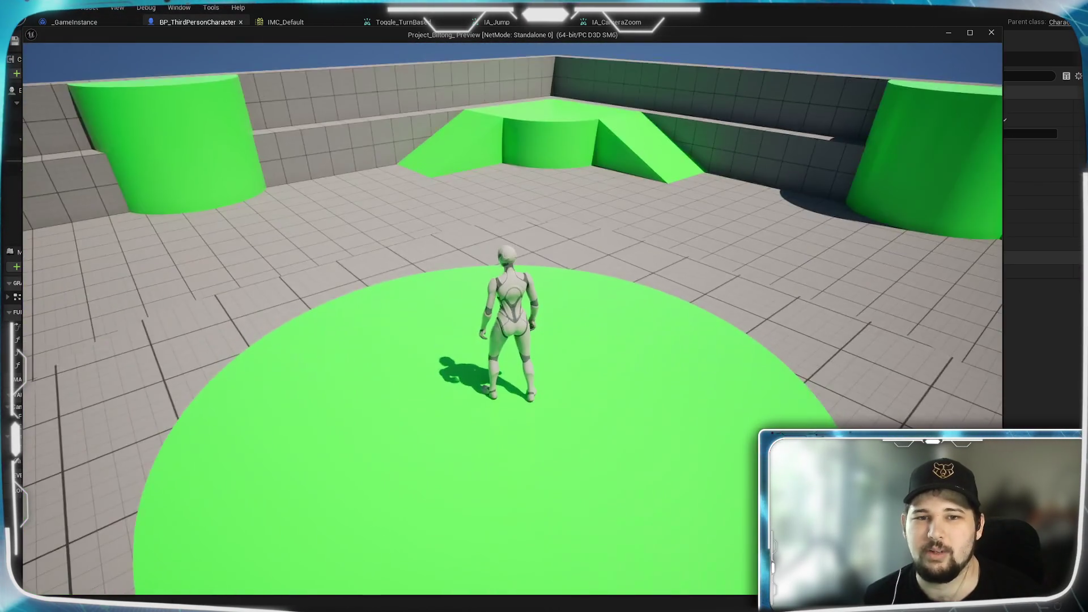
pyautogui.scroll(-5, 513, 317)
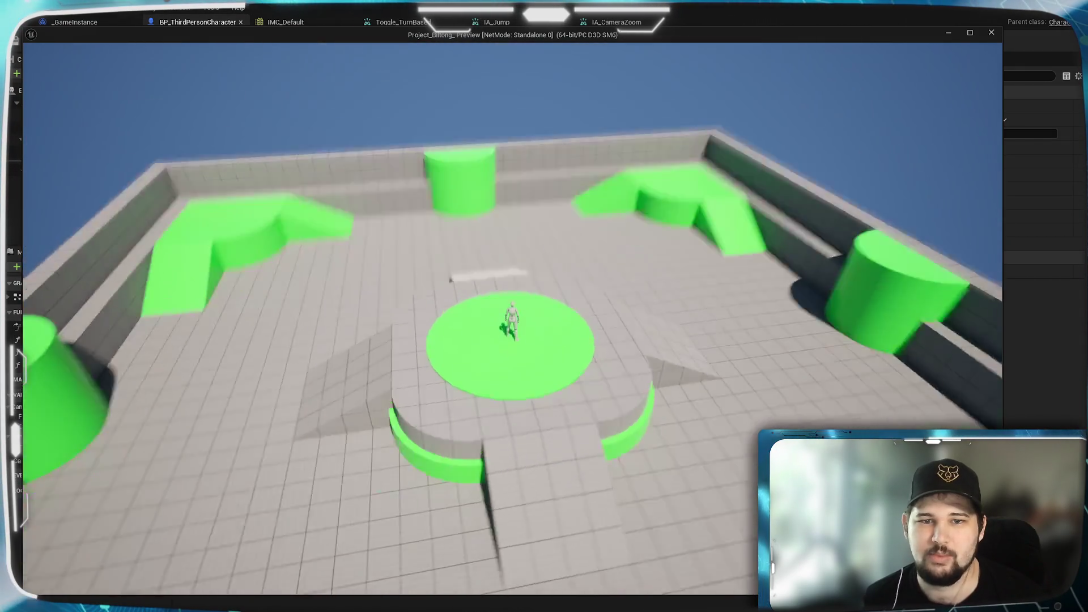
pyautogui.scroll(5, 513, 317)
pyautogui.scroll(3, 512, 318)
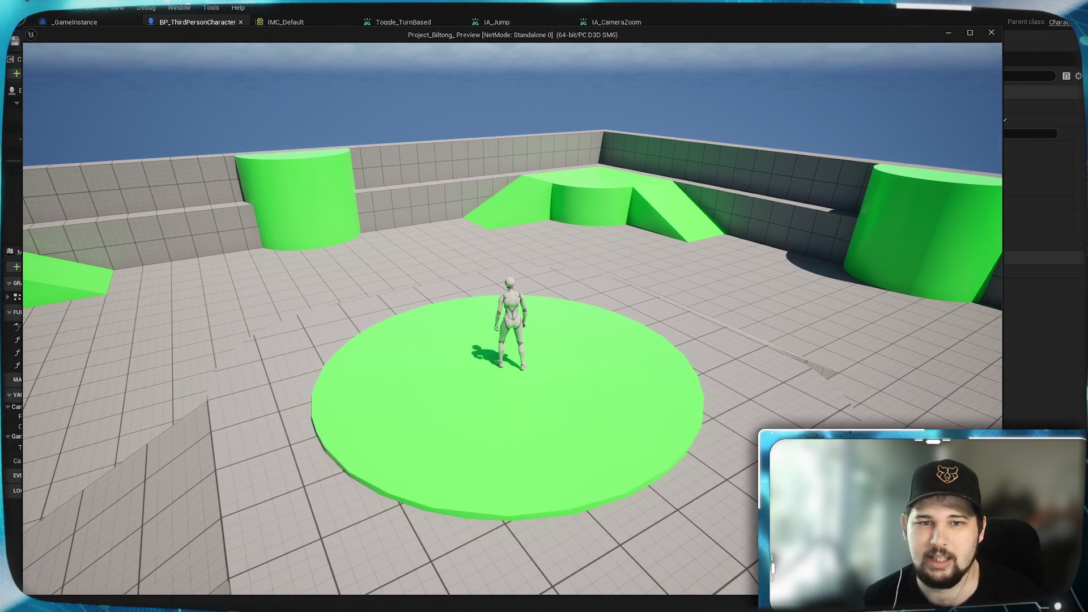
pyautogui.scroll(5, 512, 317)
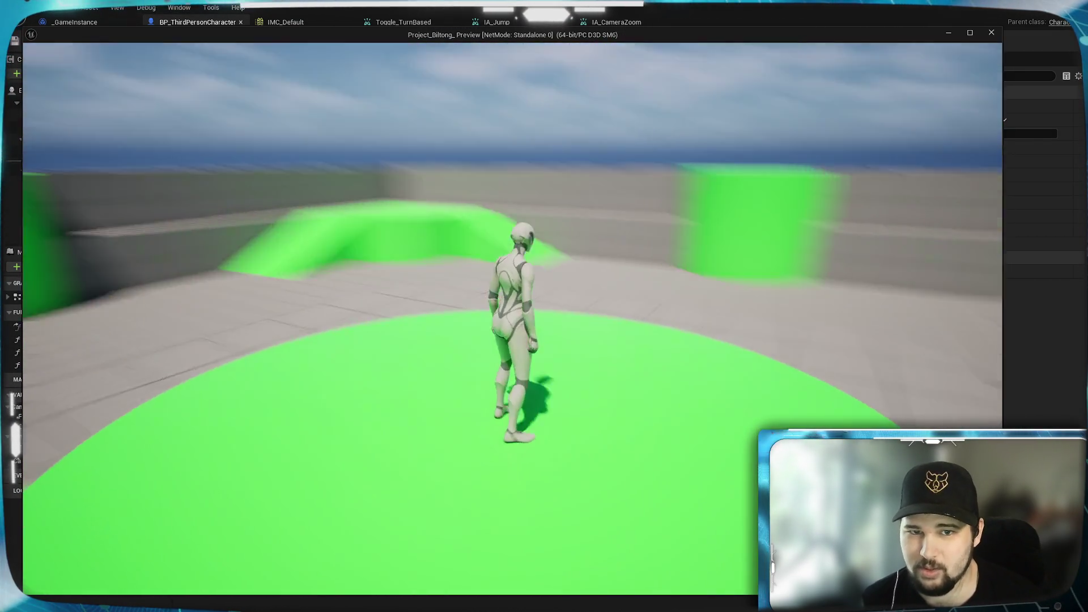
pyautogui.scroll(-5, 512, 317)
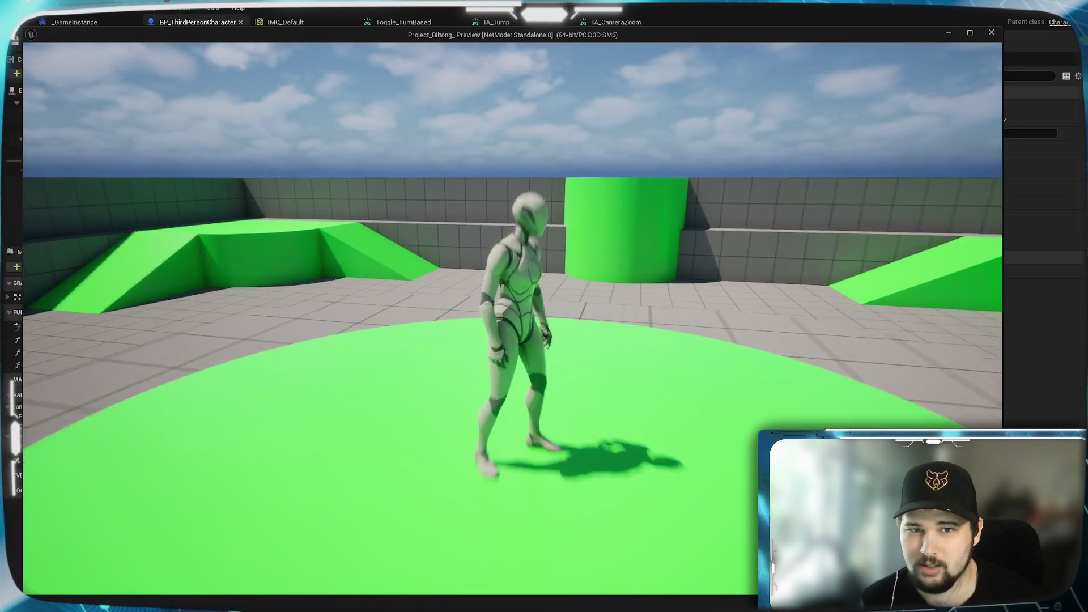
pyautogui.scroll(-6, 512, 329)
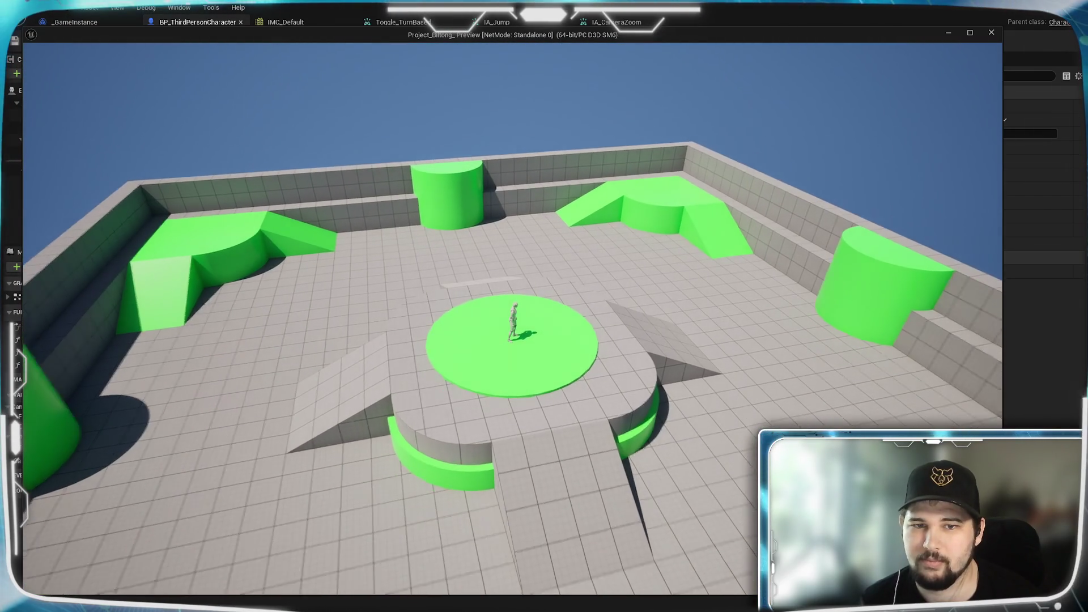
pyautogui.scroll(3, 512, 323)
pyautogui.scroll(-4, 512, 318)
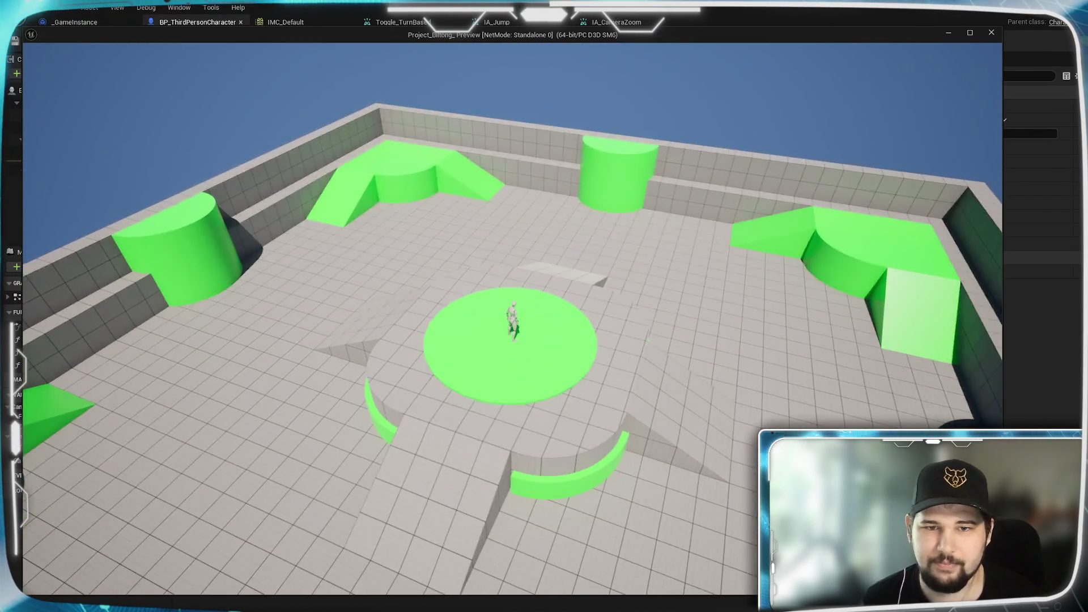
pyautogui.press('Escape')
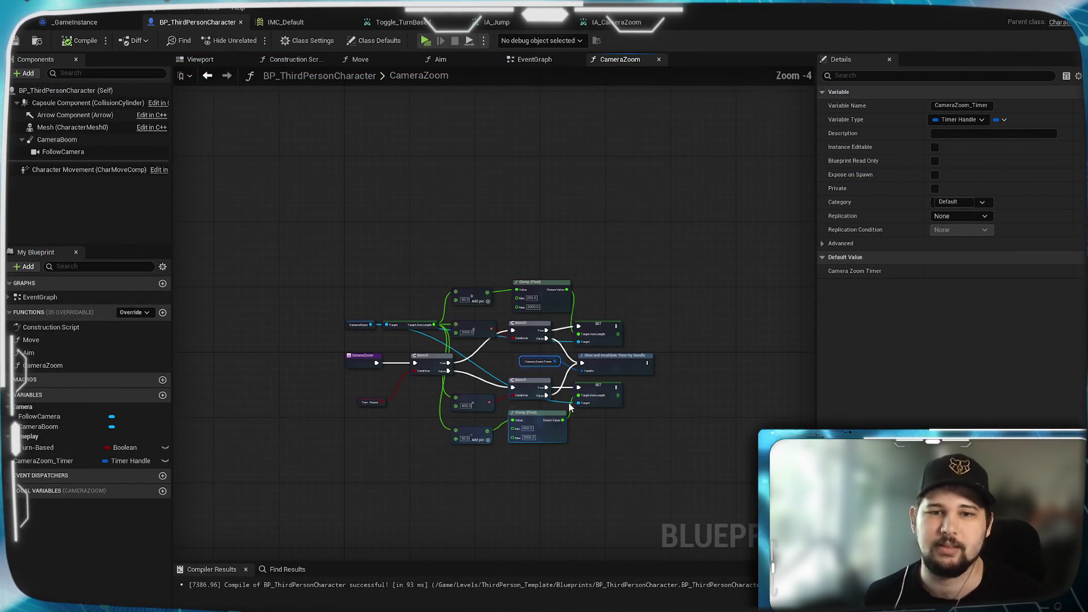
# Change the Add and Subtract zoom amounts from 50.0 to 25
pyautogui.scroll(3, 553, 420)
pyautogui.moveTo(630, 446); pyautogui.dragTo(630, 500)
pyautogui.click(357, 192)
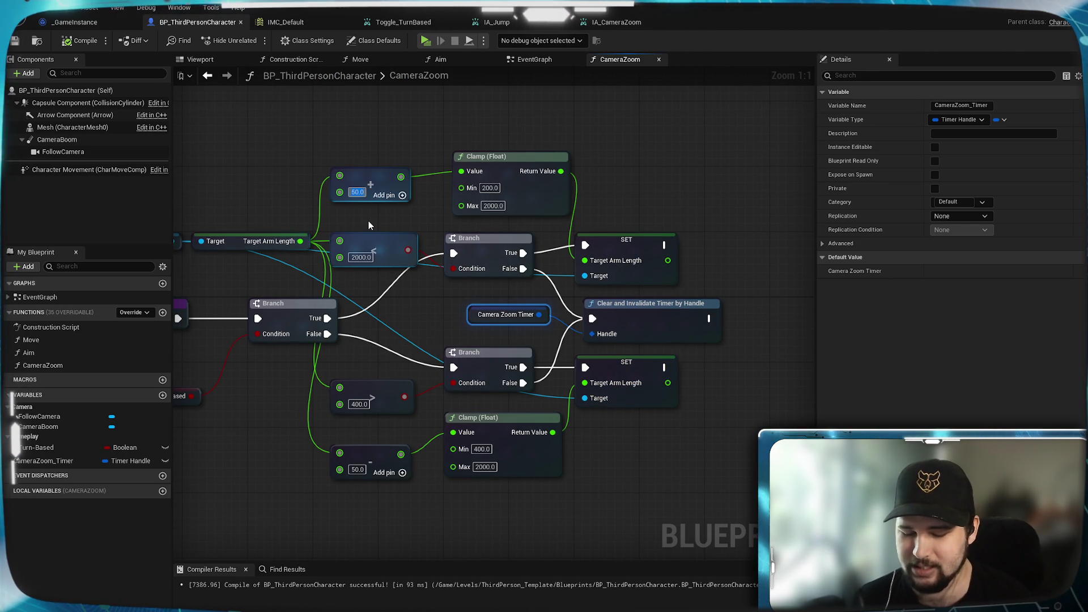
pyautogui.write('25')
pyautogui.press('Return')
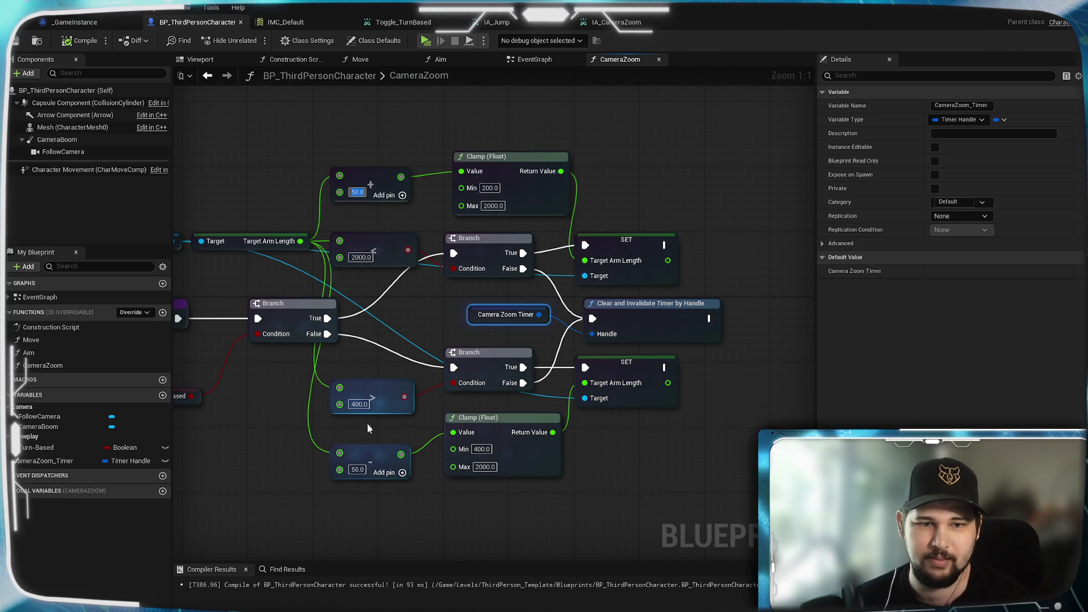
pyautogui.write('25')
pyautogui.click(607, 470)
# Compile and save the blueprint, then relaunch the game preview
pyautogui.press('F7')
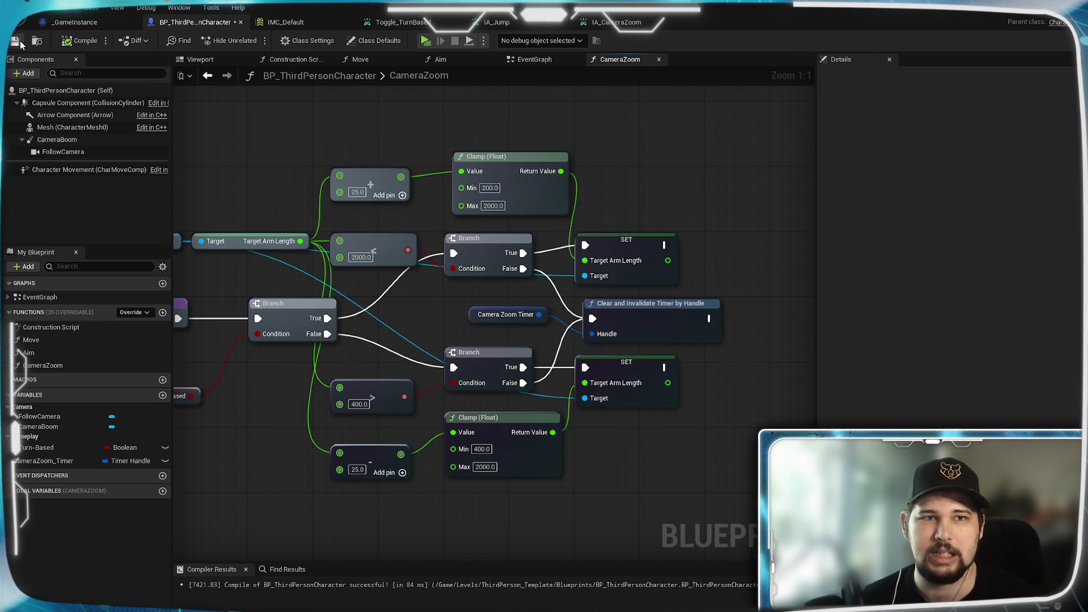
pyautogui.click(15, 41)
pyautogui.click(426, 42)
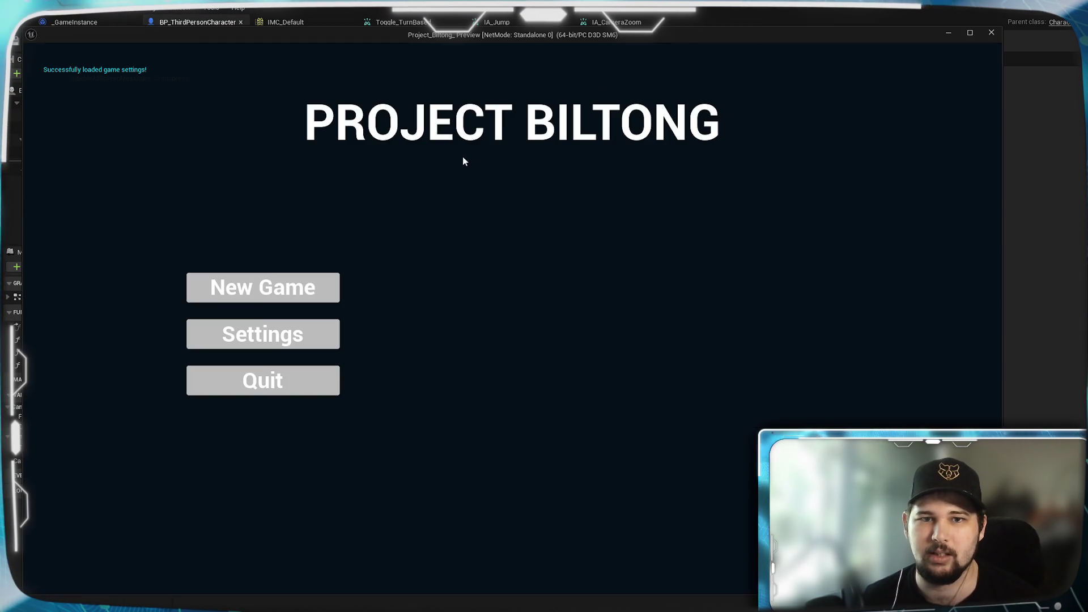
# Start a New Game, test the 25-step zoom, close the preview and pan to the Camera Boom nodes
pyautogui.click(277, 289)
pyautogui.scroll(-3, 513, 318)
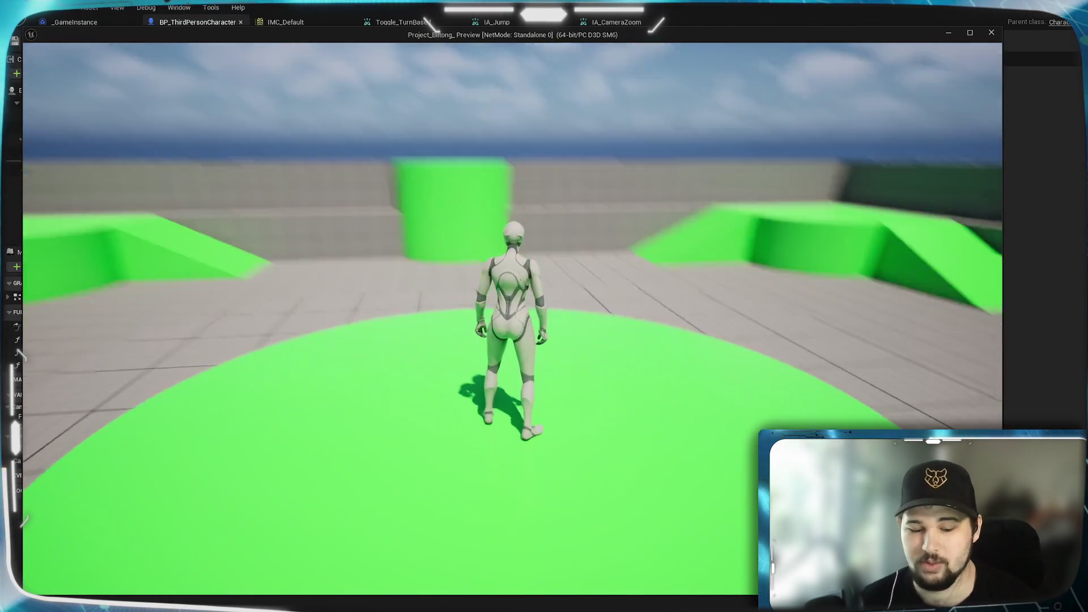
pyautogui.scroll(-1, 512, 318)
pyautogui.scroll(-4, 512, 318)
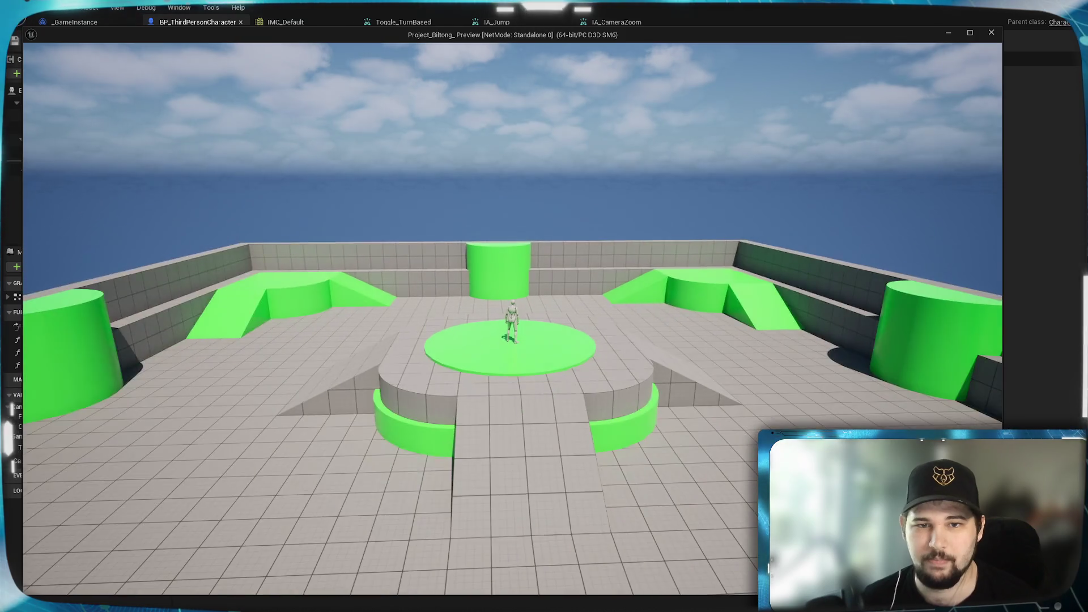
pyautogui.scroll(3, 512, 318)
pyautogui.scroll(-4, 513, 318)
pyautogui.scroll(3, 512, 317)
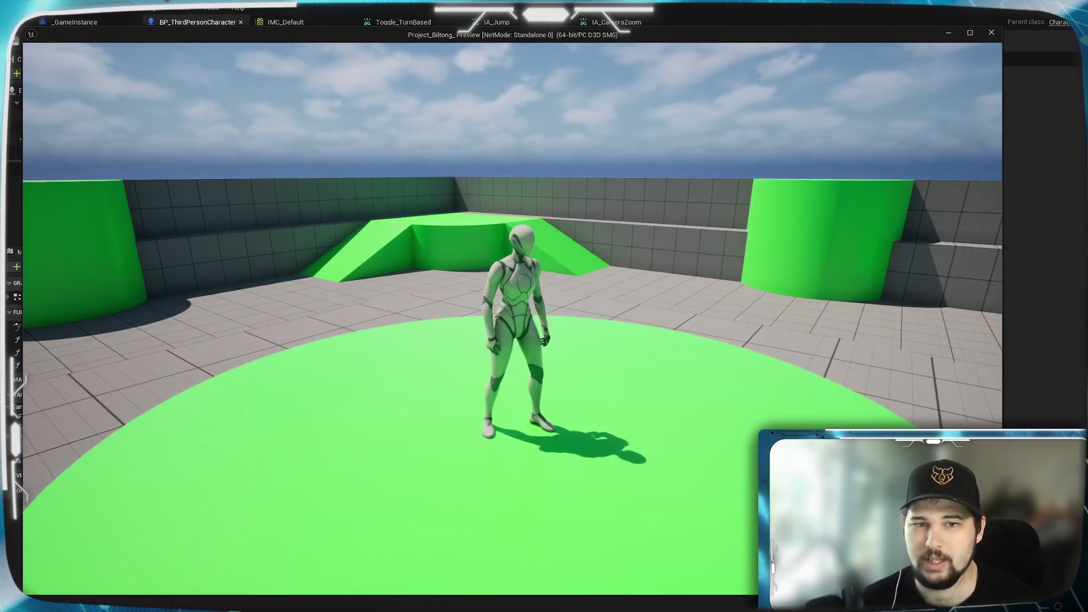
pyautogui.scroll(-5, 513, 317)
pyautogui.press('Escape')
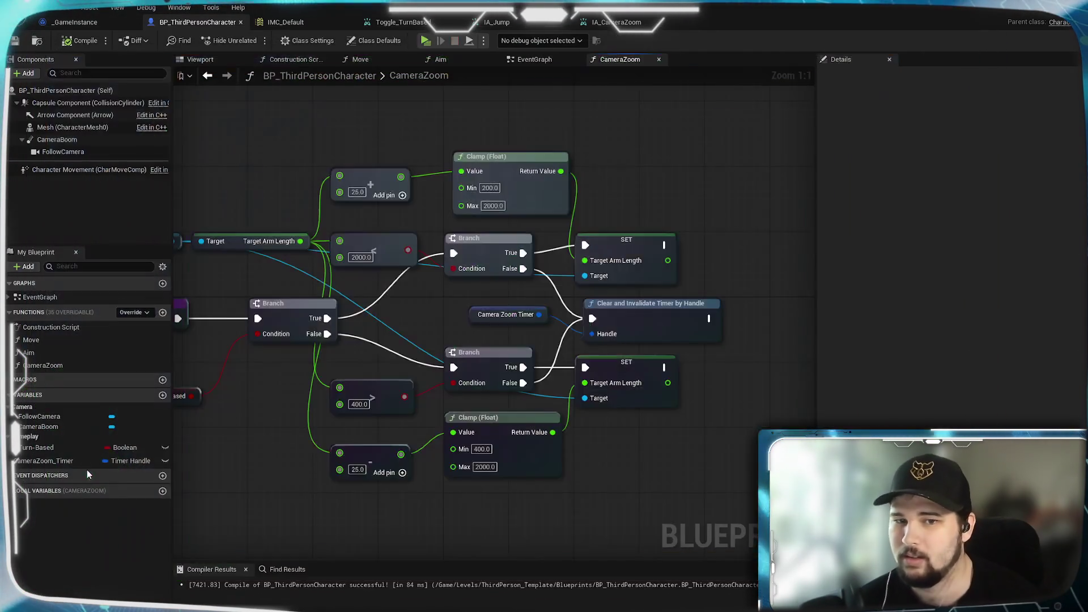
pyautogui.moveTo(362, 457)
pyautogui.mouseDown()
pyautogui.moveTo(444, 340)
pyautogui.moveTo(425, 422)
pyautogui.moveTo(431, 415)
pyautogui.mouseUp()
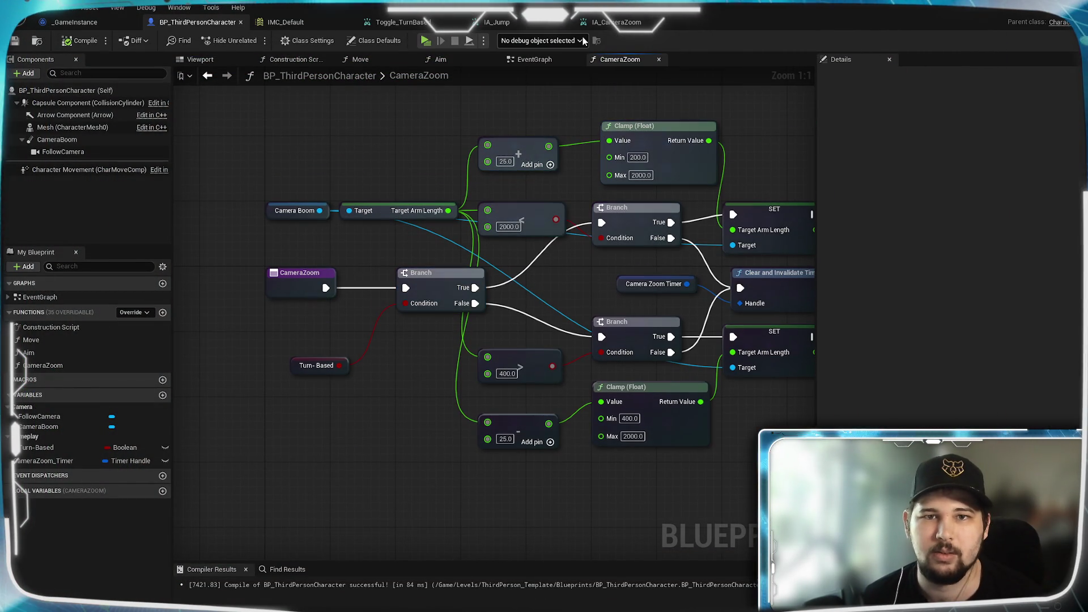
# In the EventGraph's Camera Zoom section, drop a CameraZoom_Timer getter beside SET Target Arm Length
pyautogui.click(536, 61)
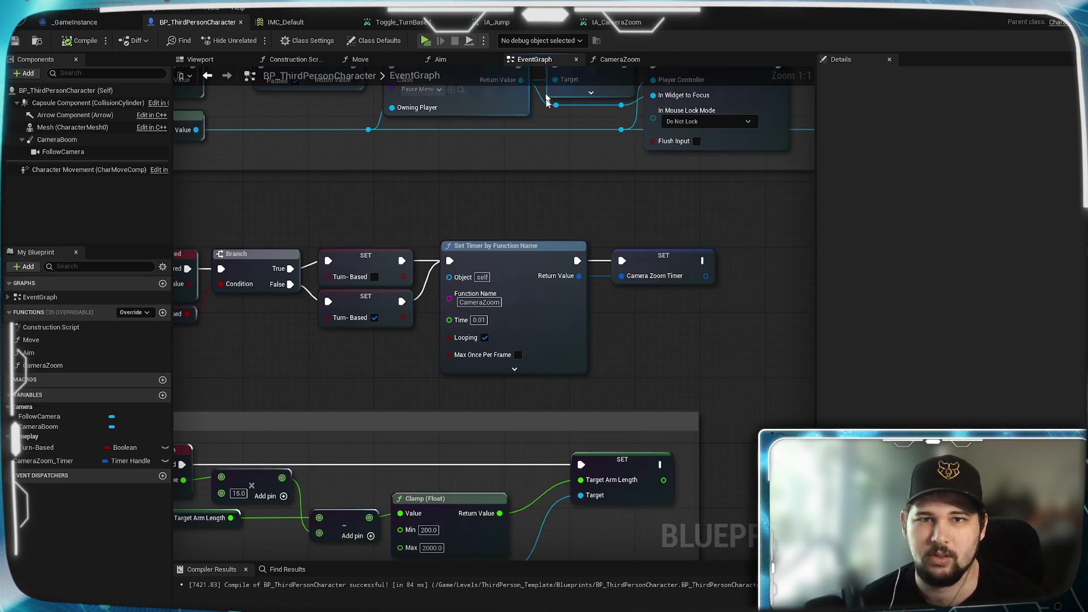
pyautogui.moveTo(517, 437); pyautogui.dragTo(651, 230)
pyautogui.moveTo(534, 437); pyautogui.dragTo(359, 442)
pyautogui.moveTo(623, 374)
pyautogui.mouseDown()
pyautogui.moveTo(408, 384)
pyautogui.moveTo(620, 359)
pyautogui.moveTo(605, 358)
pyautogui.mouseUp()
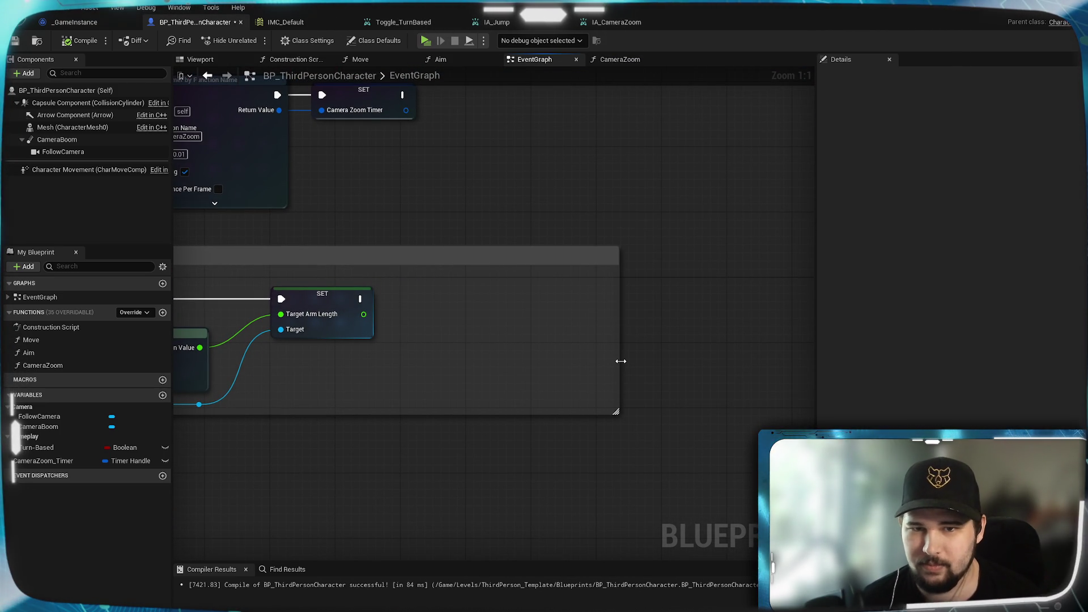
pyautogui.moveTo(539, 495); pyautogui.dragTo(675, 423)
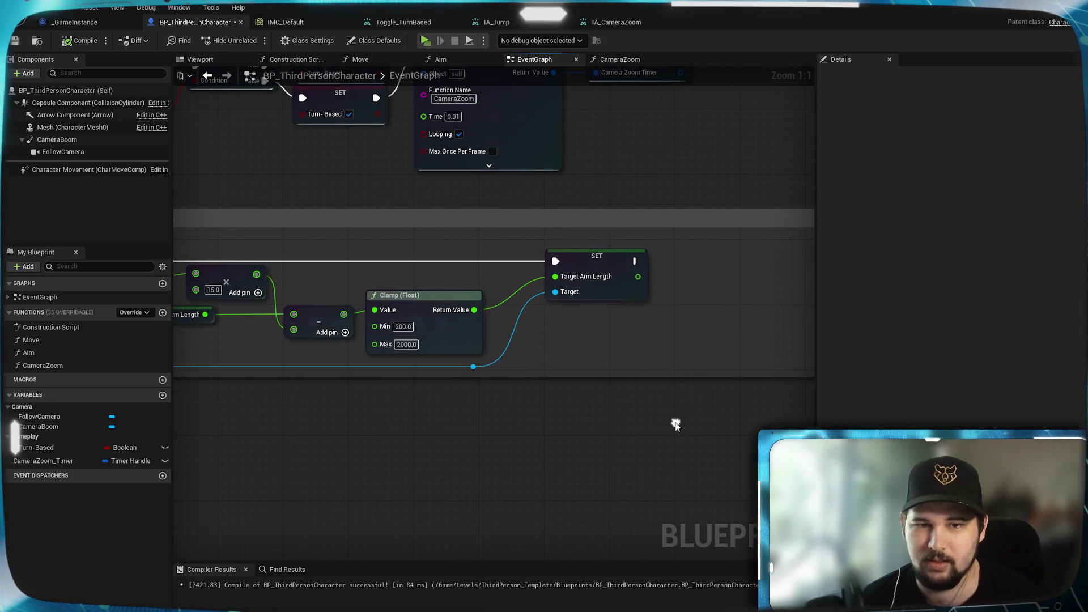
pyautogui.moveTo(42, 461)
pyautogui.mouseDown()
pyautogui.moveTo(653, 337)
pyautogui.moveTo(548, 410)
pyautogui.moveTo(483, 389)
pyautogui.moveTo(543, 338)
pyautogui.mouseUp()
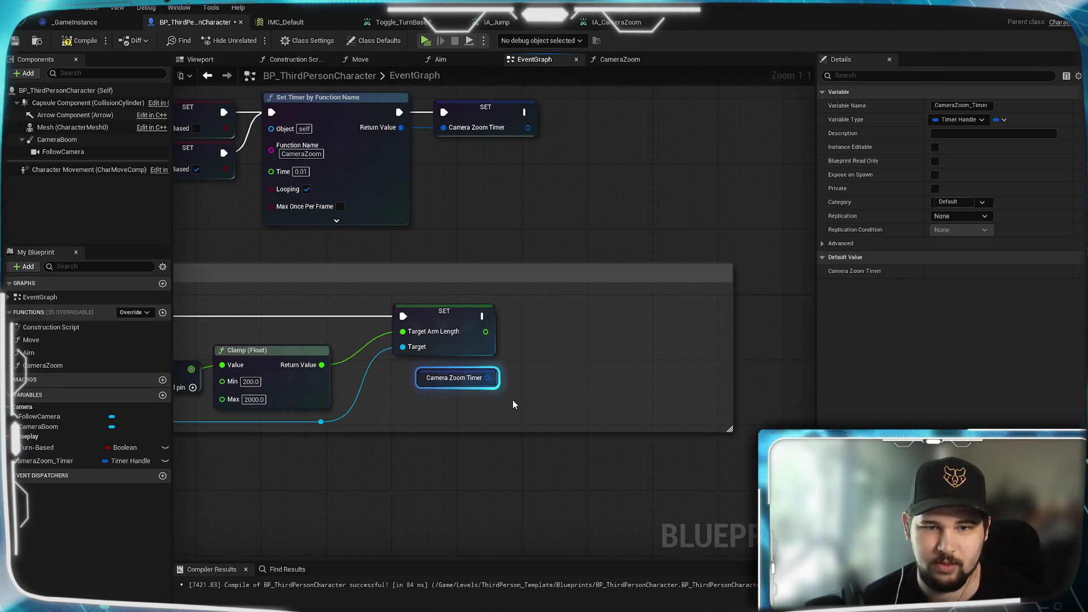
# Attach an Is Valid Timer Handle check to Camera Zoom Timer and drive a new Branch with it
pyautogui.click(512, 405)
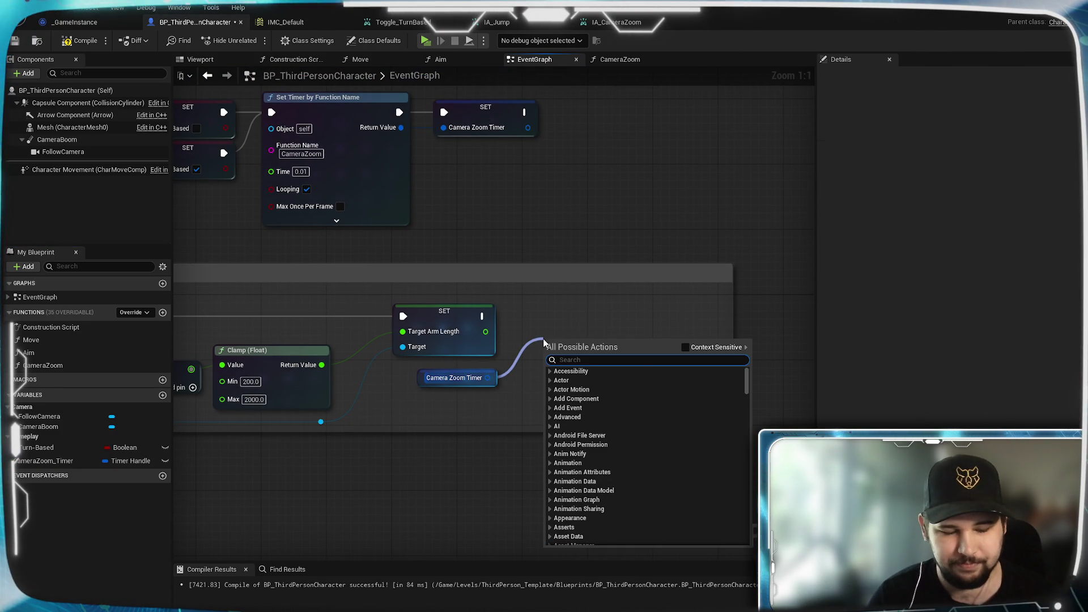
pyautogui.write('is va')
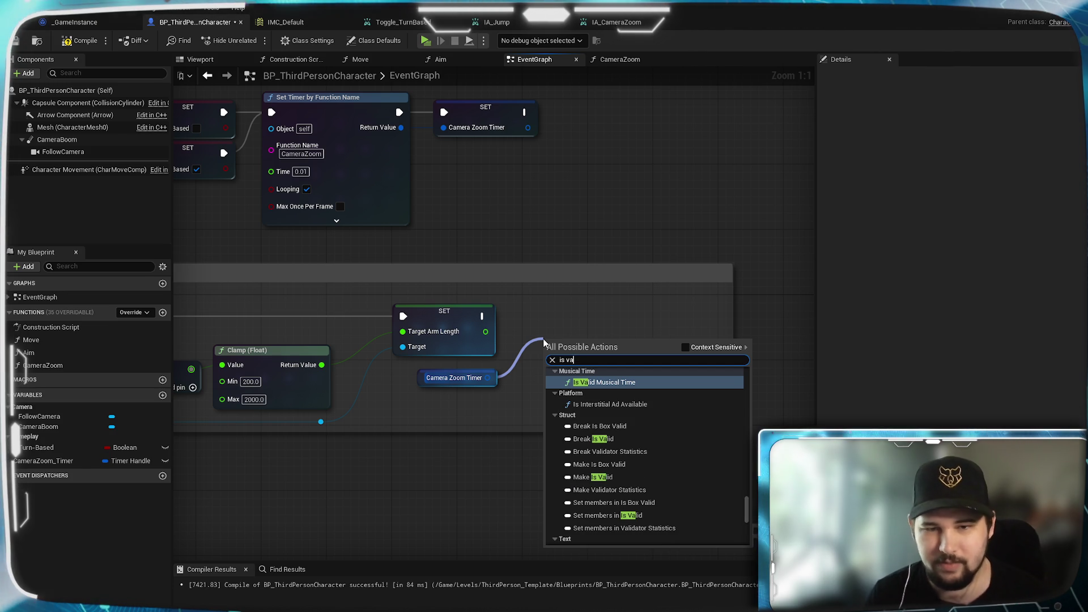
pyautogui.write('lid')
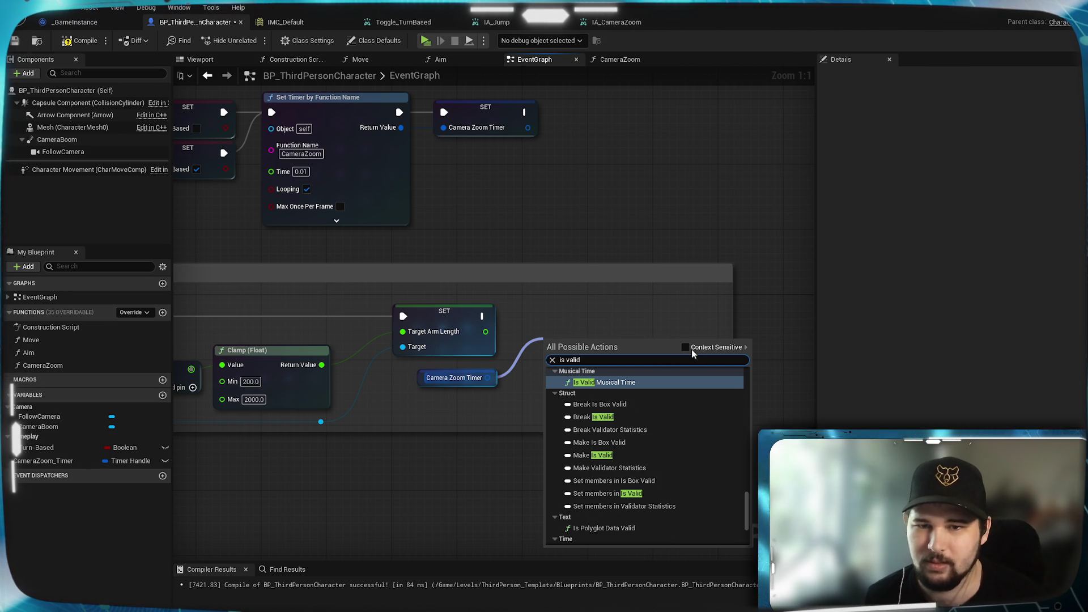
pyautogui.click(687, 348)
pyautogui.click(604, 401)
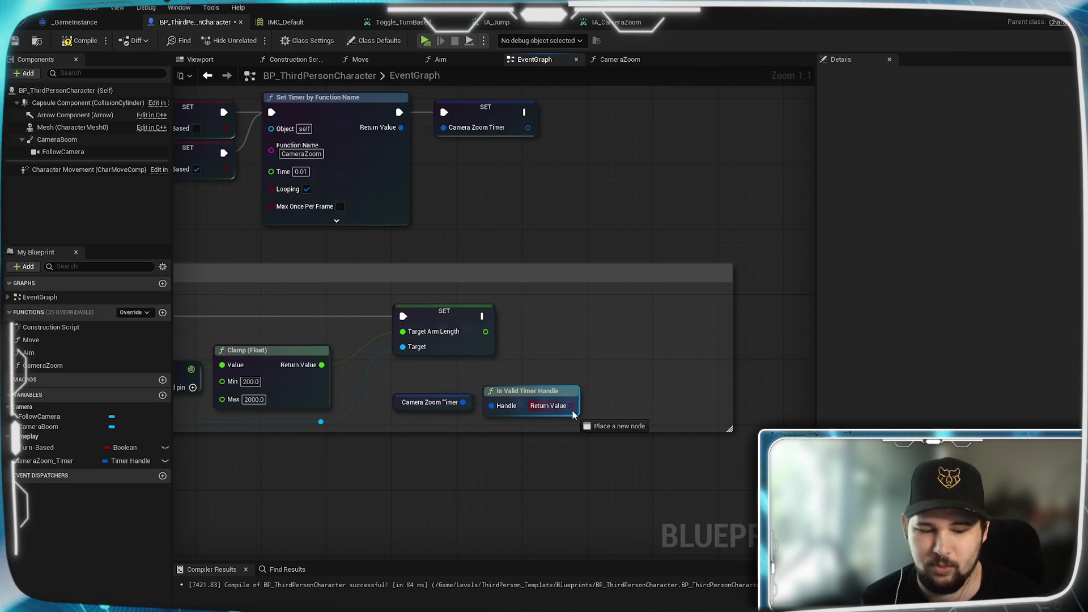
pyautogui.moveTo(571, 406)
pyautogui.mouseDown()
pyautogui.moveTo(616, 300)
pyautogui.moveTo(627, 311)
pyautogui.mouseUp()
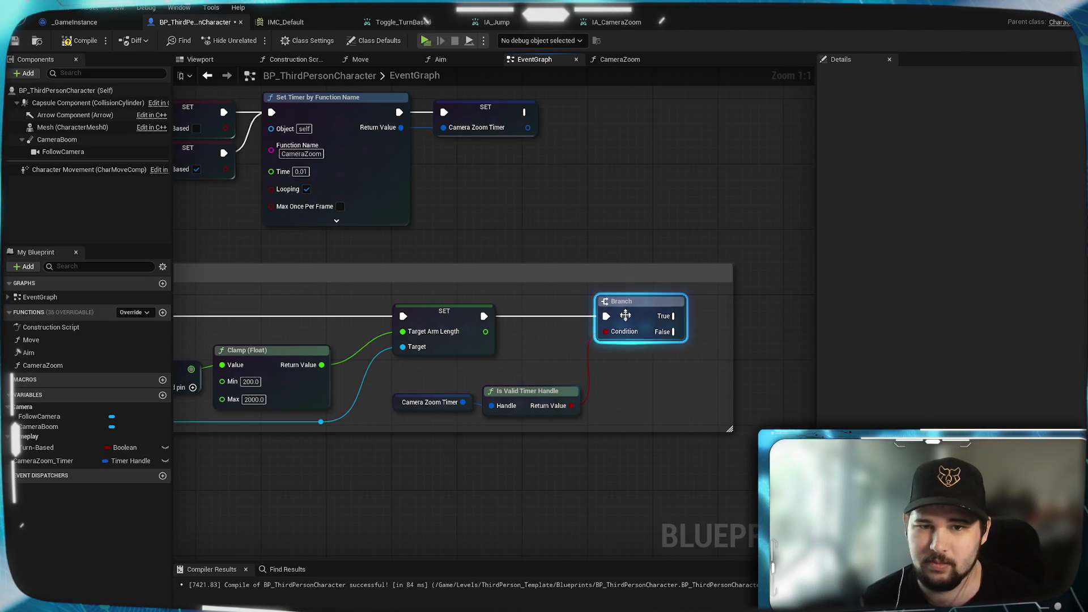
# Place the validity check above the timer getter and the Branch next to the SET node
pyautogui.click(626, 354)
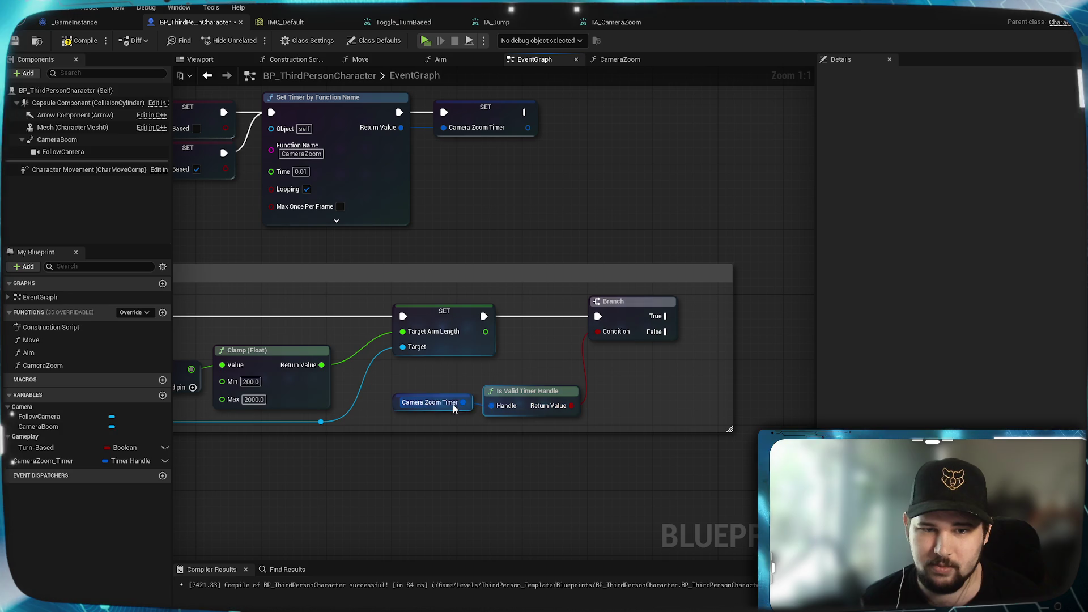
pyautogui.moveTo(513, 402)
pyautogui.mouseDown()
pyautogui.moveTo(432, 377)
pyautogui.moveTo(479, 405)
pyautogui.mouseUp()
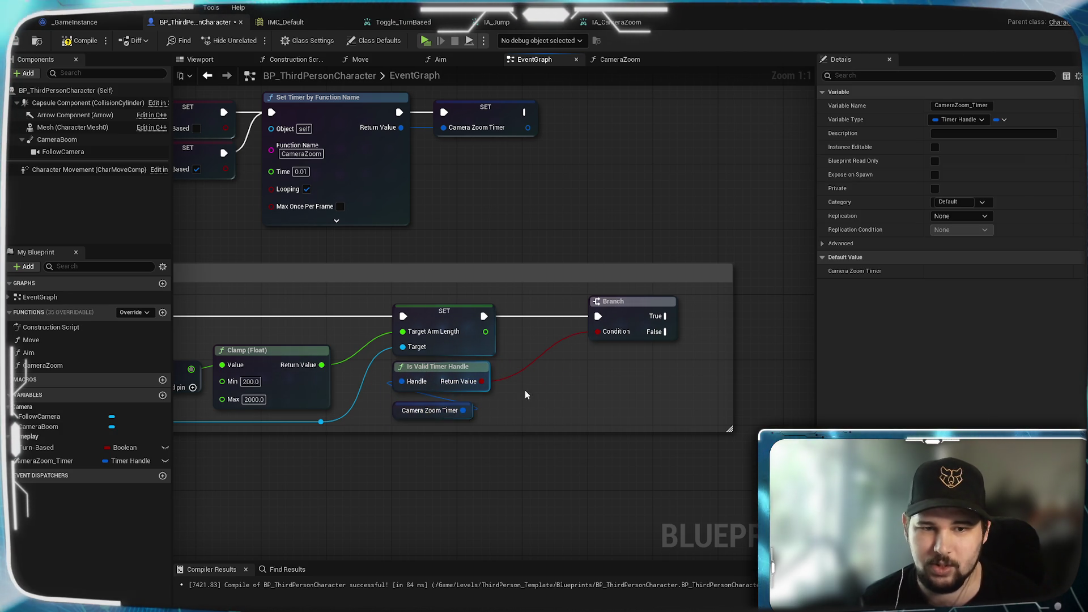
pyautogui.click(615, 317)
pyautogui.moveTo(615, 317); pyautogui.dragTo(547, 319)
pyautogui.moveTo(641, 343)
pyautogui.mouseDown()
pyautogui.moveTo(591, 346)
pyautogui.moveTo(575, 351)
pyautogui.moveTo(584, 361)
pyautogui.mouseUp()
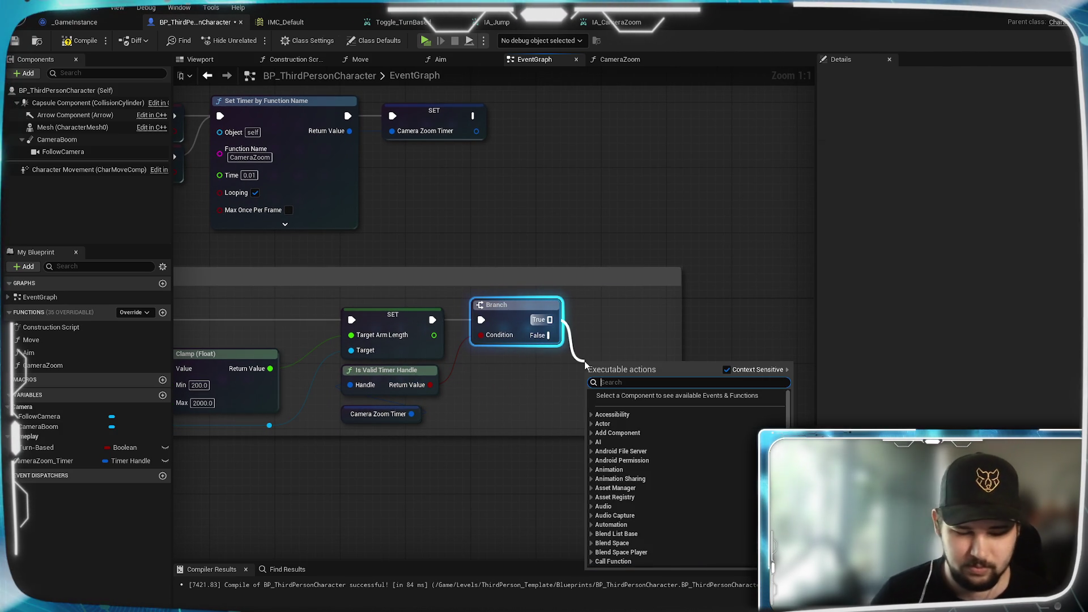
# Add Clear and Invalidate Timer by Handle on the Branch True path, fed by Camera Zoom Timer
pyautogui.write('invali')
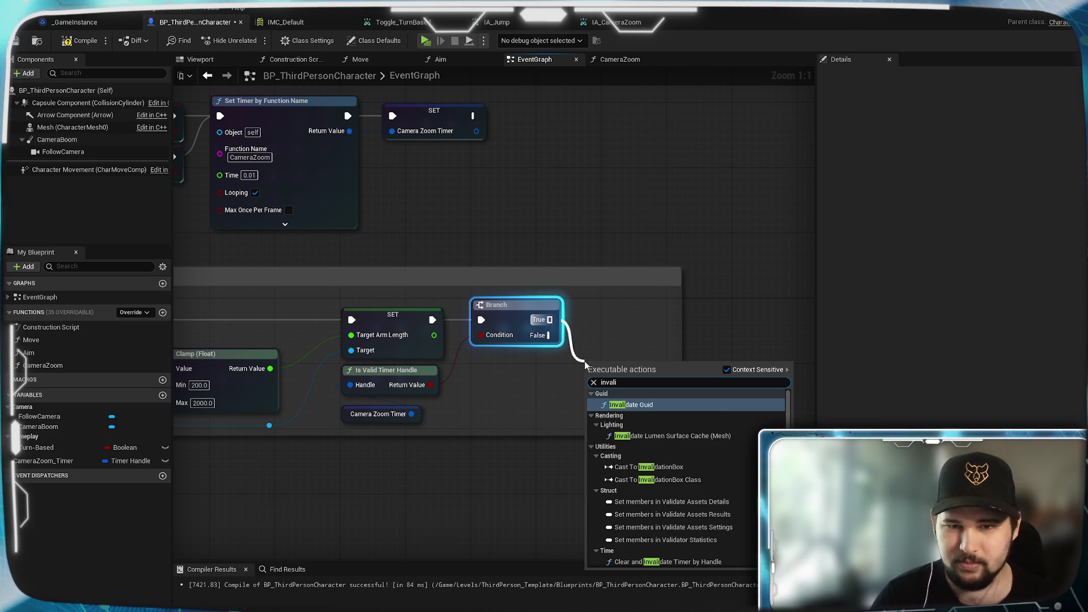
pyautogui.write('date')
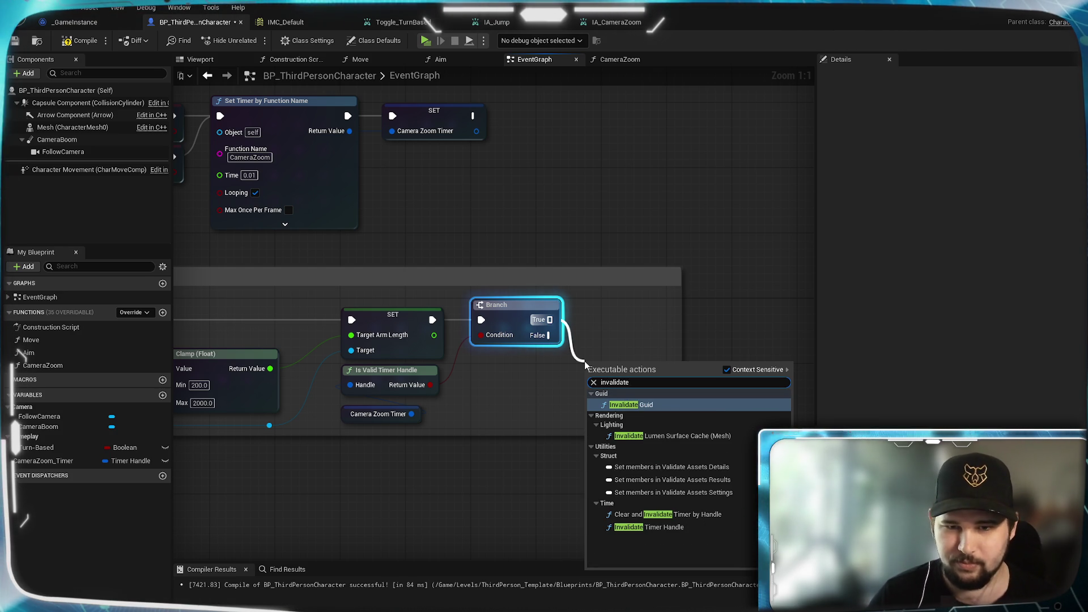
pyautogui.click(675, 514)
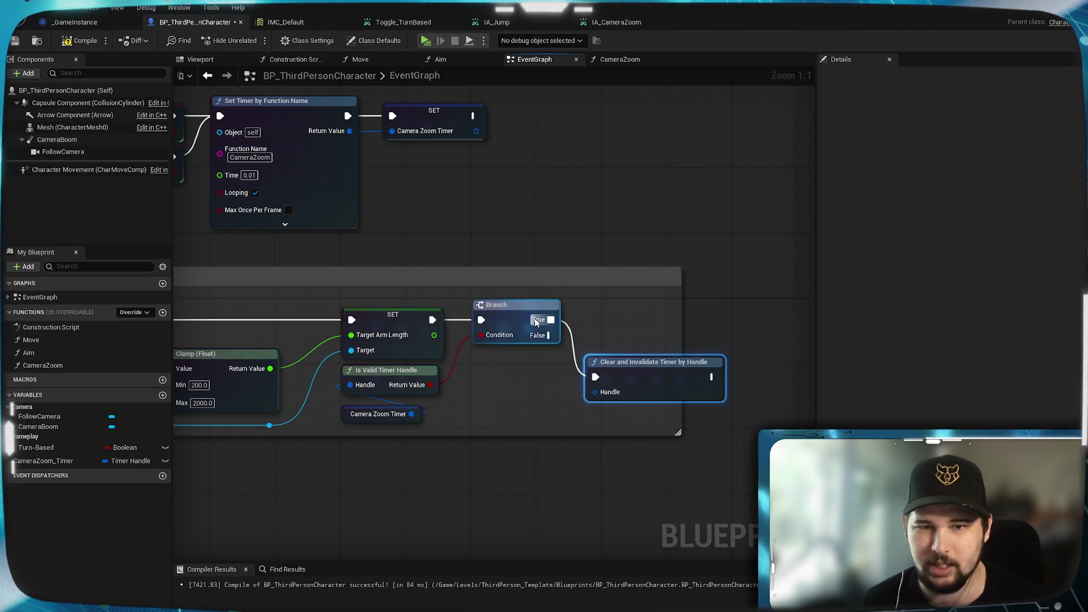
pyautogui.moveTo(412, 414)
pyautogui.mouseDown()
pyautogui.moveTo(595, 392)
pyautogui.moveTo(622, 319)
pyautogui.moveTo(638, 326)
pyautogui.mouseUp()
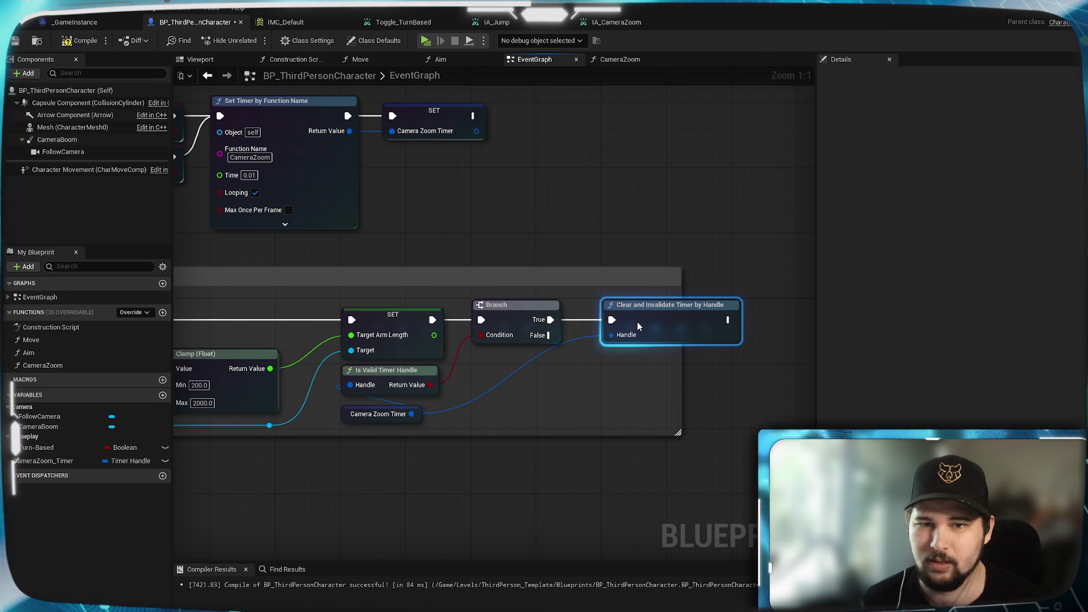
pyautogui.moveTo(698, 421)
pyautogui.mouseDown()
pyautogui.moveTo(605, 414)
pyautogui.moveTo(672, 376)
pyautogui.moveTo(663, 375)
pyautogui.mouseUp()
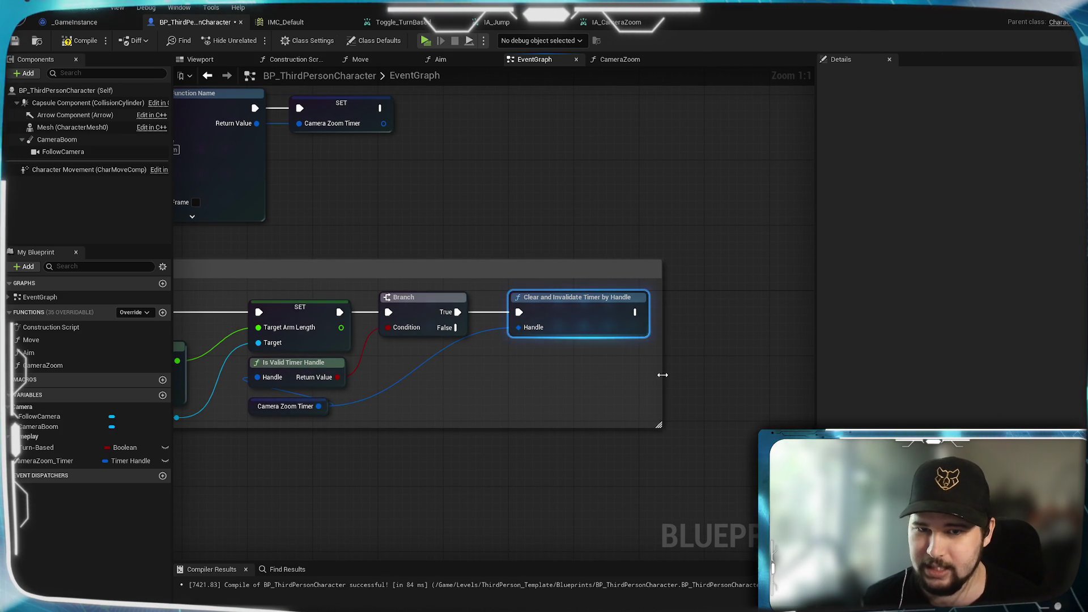
# Compile and save the Blueprint, then launch the game to test
pyautogui.click(725, 403)
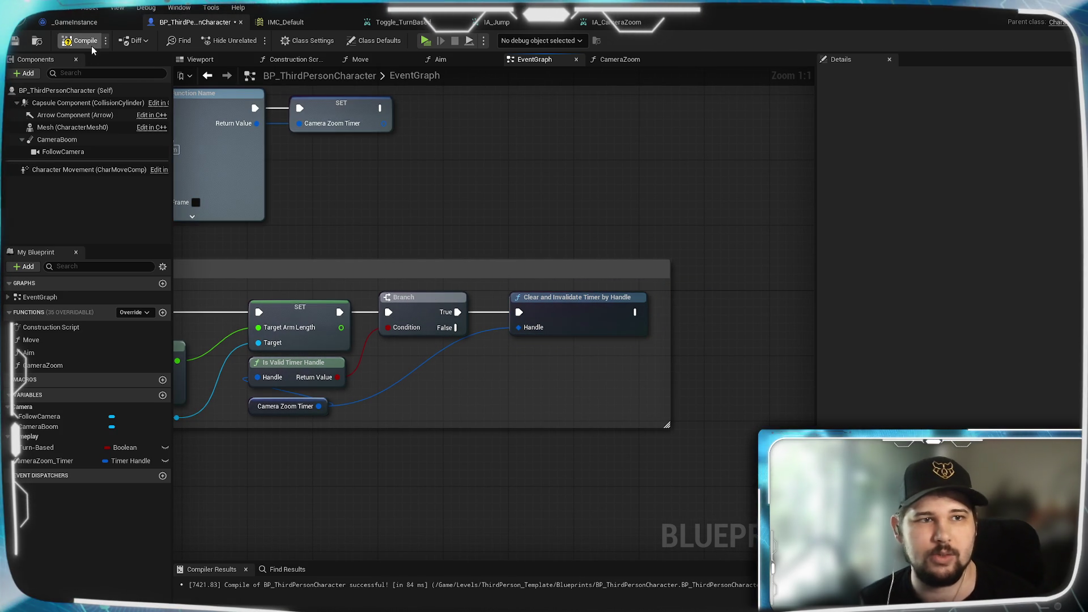
pyautogui.hotkey('ctrl', 's')
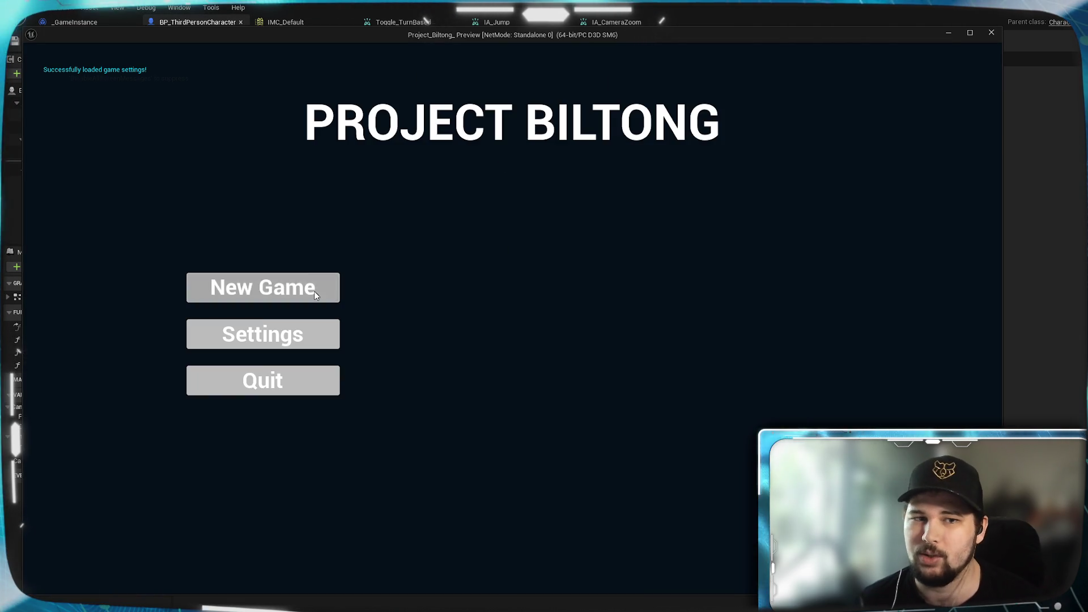
pyautogui.click(315, 290)
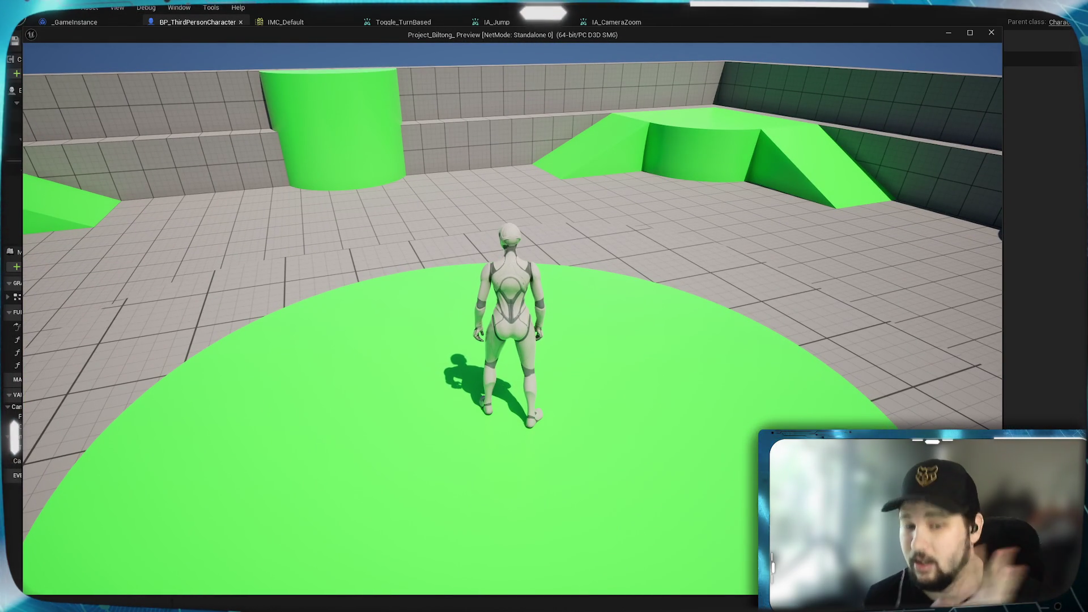
# Zoom the camera in and out around the character with the wheel, then stop the game
pyautogui.scroll(-3, 513, 317)
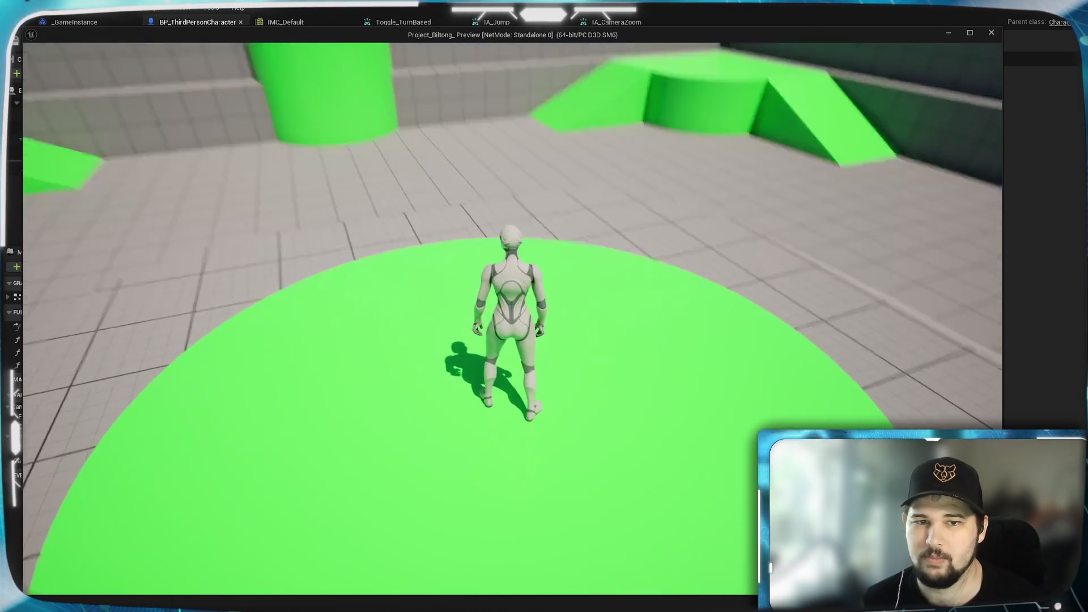
pyautogui.scroll(-3, 512, 340)
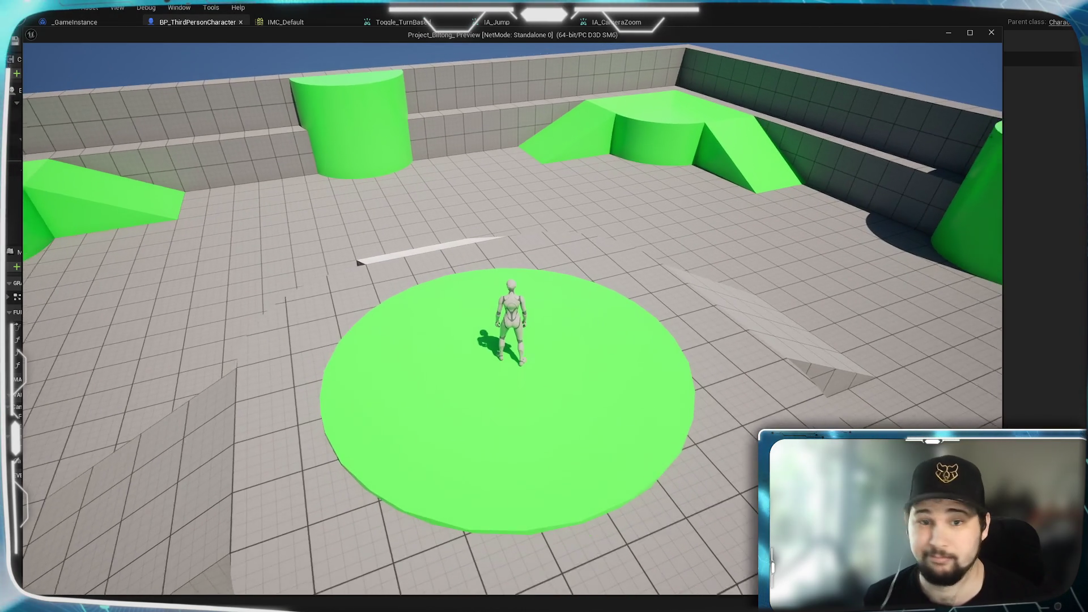
pyautogui.scroll(1, 513, 318)
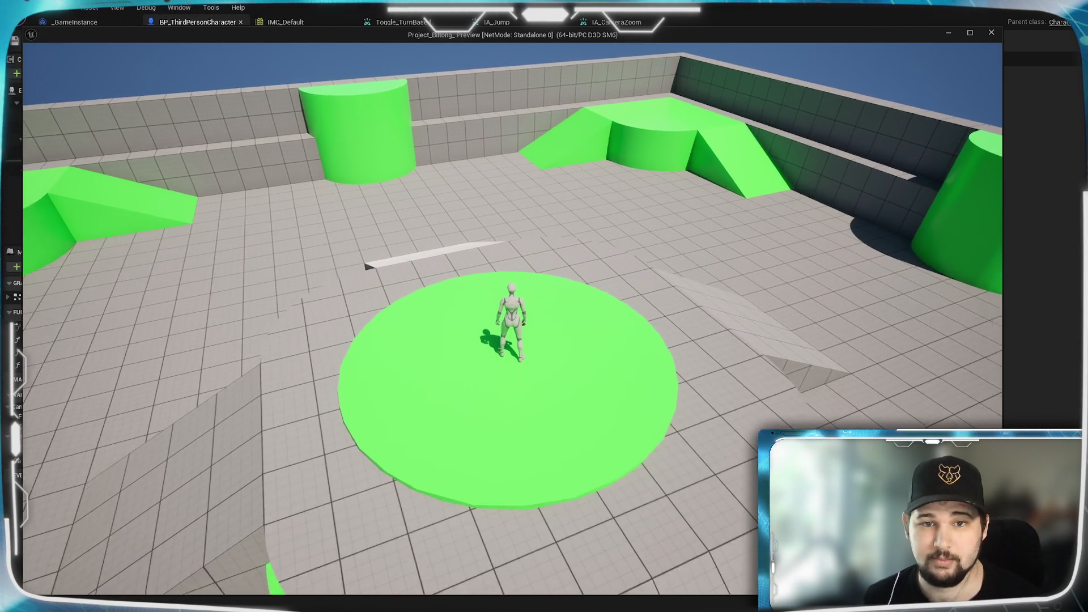
pyautogui.scroll(5, 513, 340)
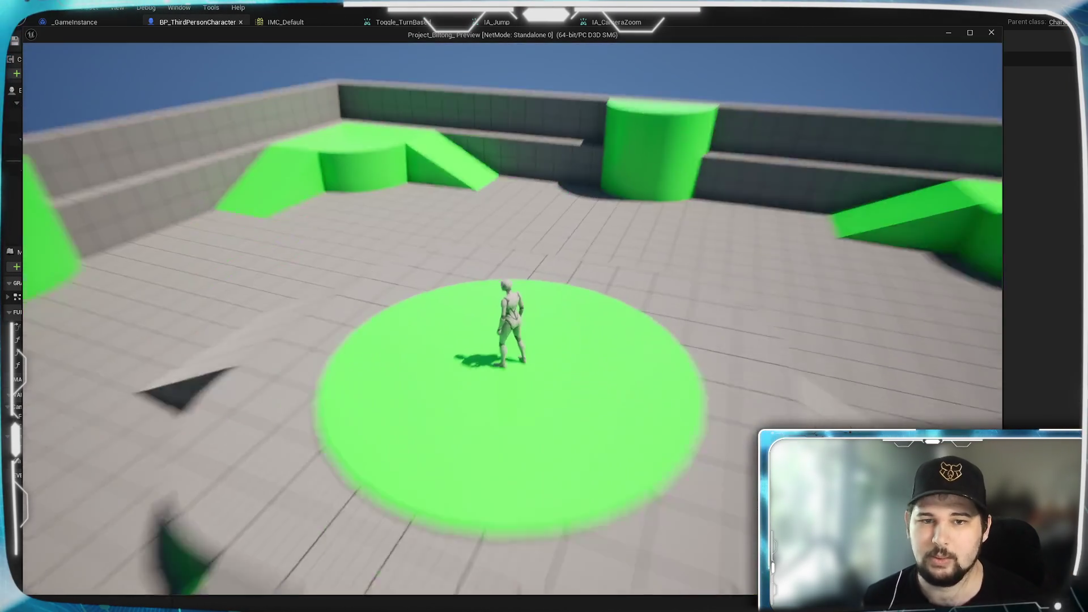
pyautogui.scroll(-5, 512, 340)
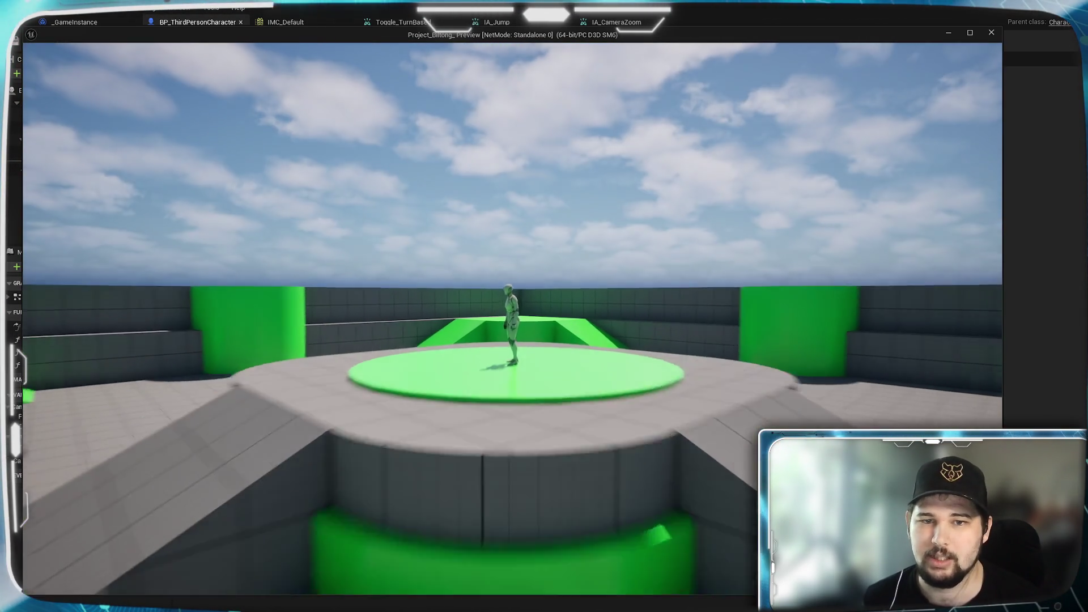
pyautogui.scroll(5, 512, 318)
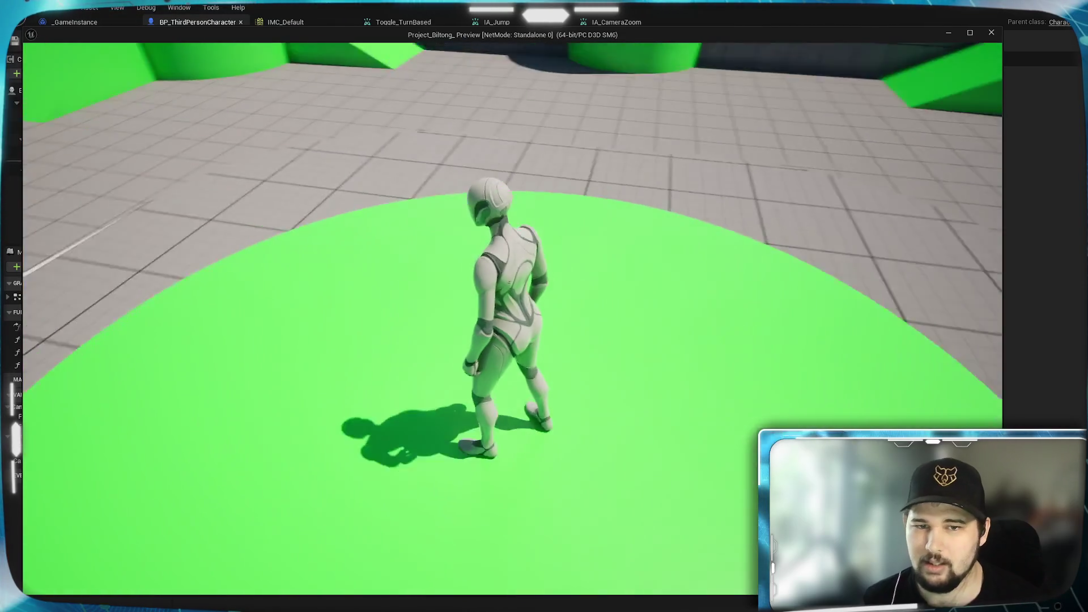
pyautogui.scroll(-5, 512, 317)
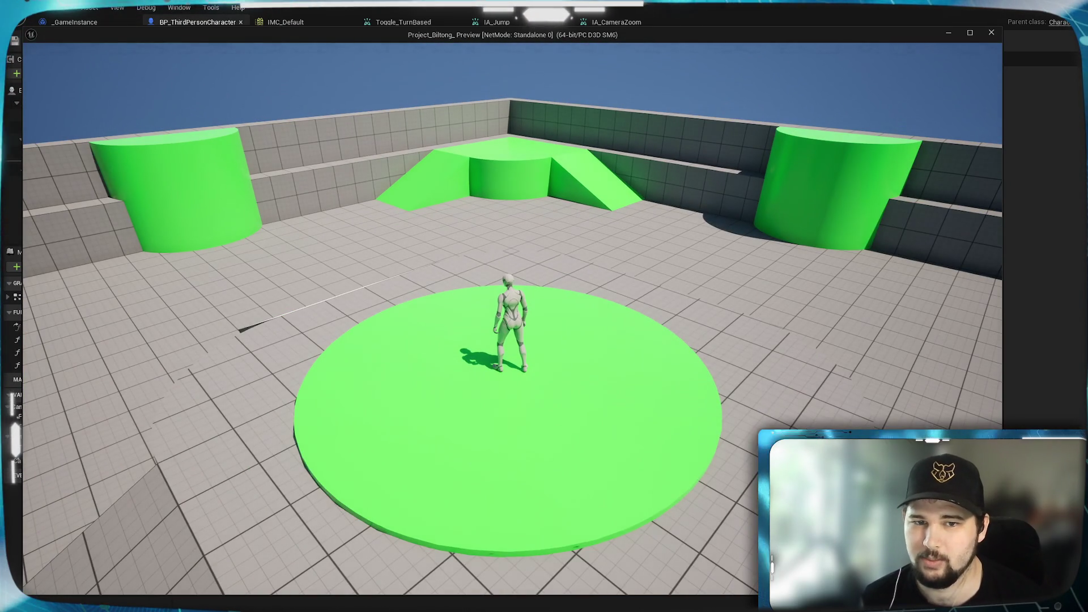
pyautogui.scroll(3, 513, 318)
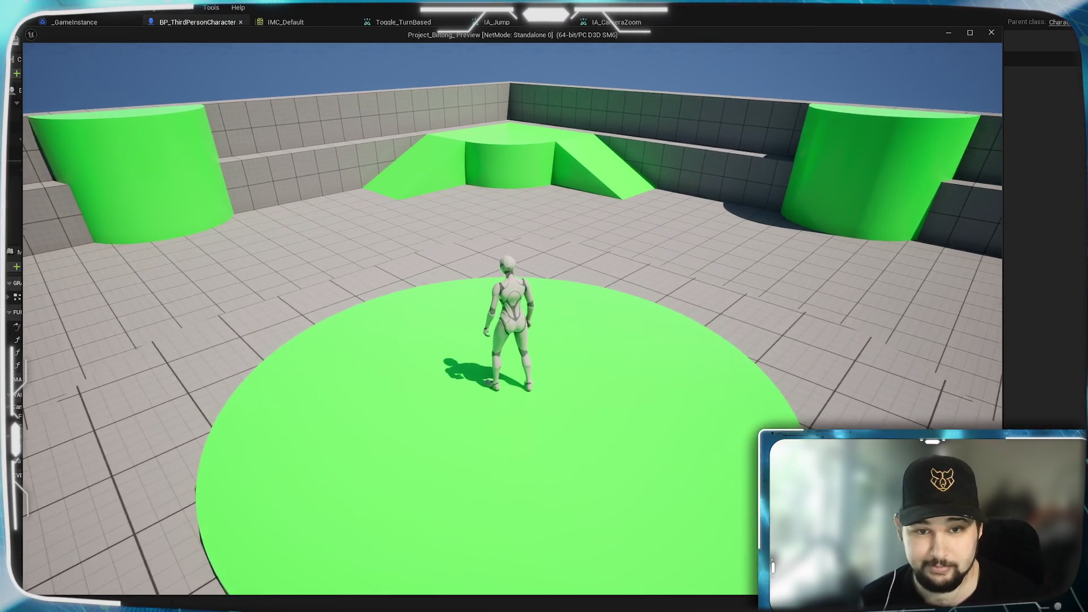
pyautogui.scroll(2, 512, 317)
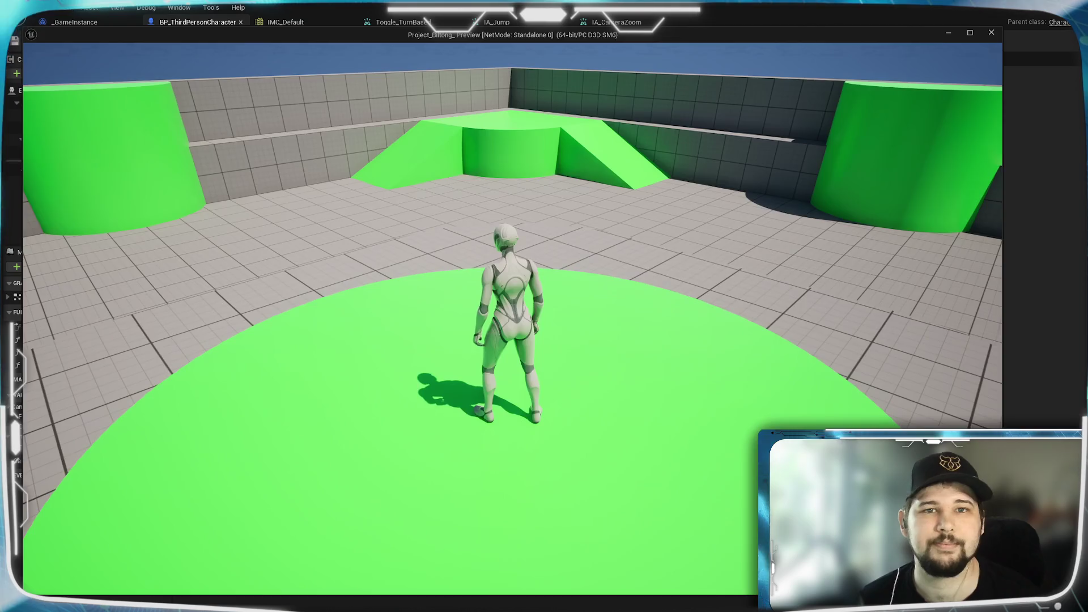
pyautogui.press('Escape')
# Save the character Blueprint and pan from the IA_Pause nodes back to Camera Zoom
pyautogui.scroll(3, 491, 440)
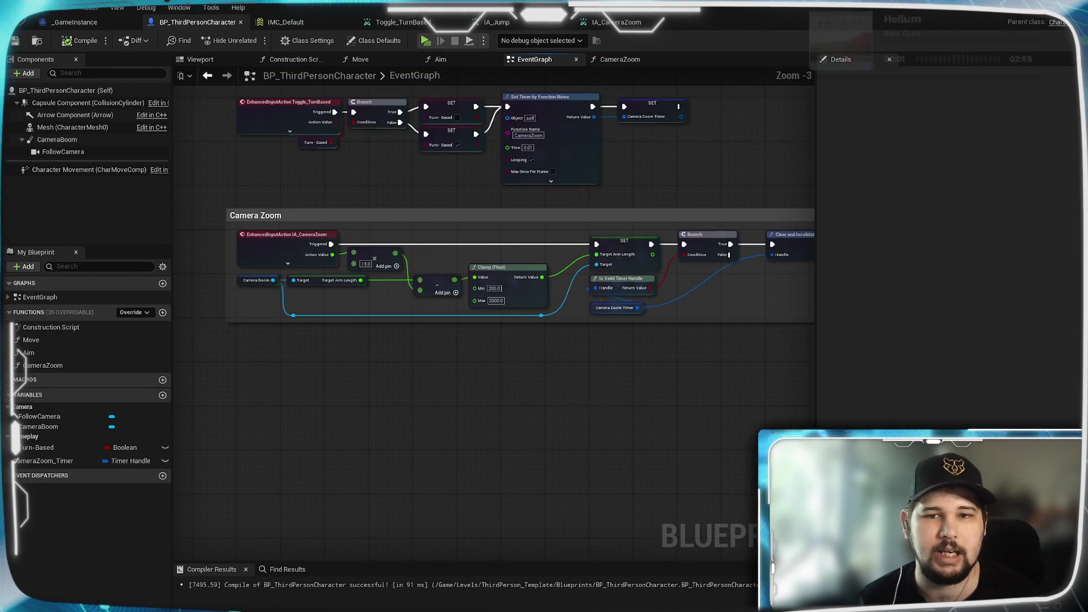
pyautogui.scroll(-2, 487, 425)
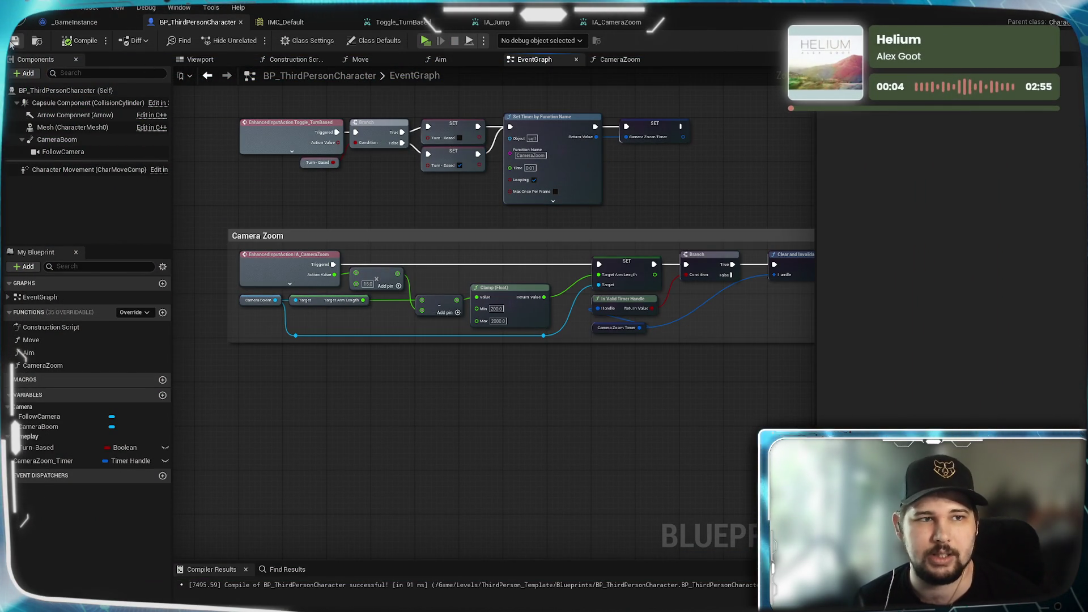
pyautogui.click(13, 41)
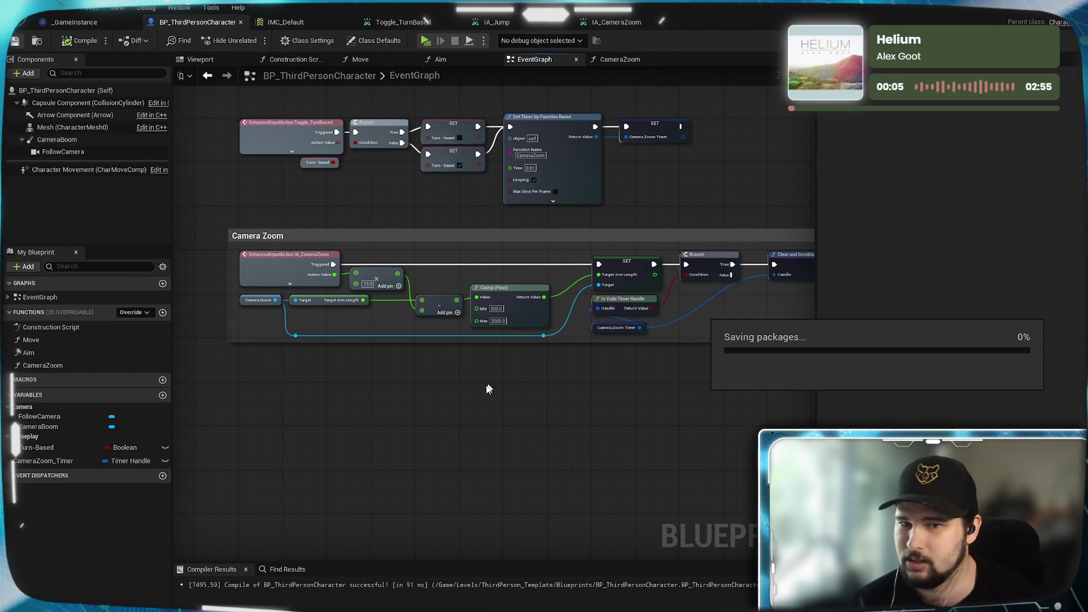
pyautogui.moveTo(508, 409)
pyautogui.mouseDown()
pyautogui.moveTo(443, 474)
pyautogui.moveTo(595, 437)
pyautogui.moveTo(481, 457)
pyautogui.moveTo(571, 478)
pyautogui.mouseUp()
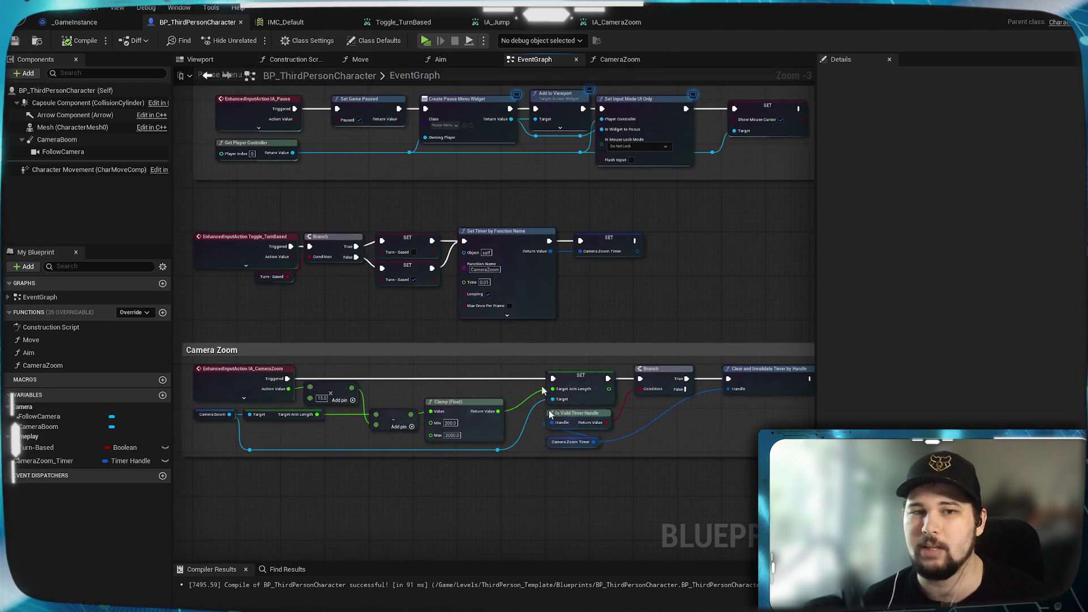
pyautogui.scroll(3, 569, 473)
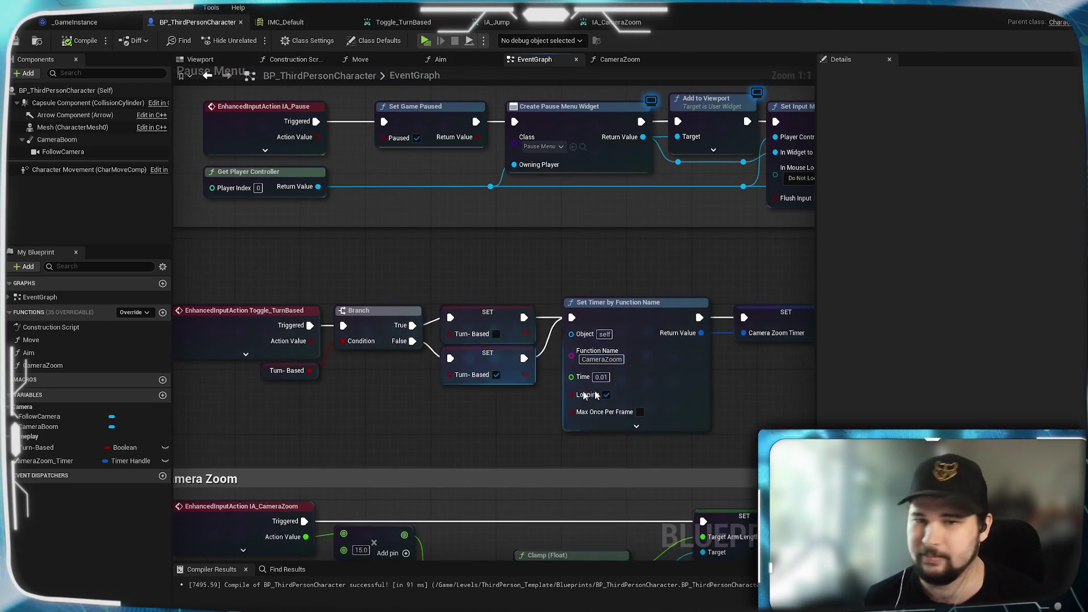
pyautogui.scroll(-3, 529, 400)
pyautogui.scroll(2, 616, 215)
pyautogui.moveTo(618, 206)
pyautogui.mouseDown()
pyautogui.moveTo(659, 278)
pyautogui.moveTo(660, 255)
pyautogui.mouseUp()
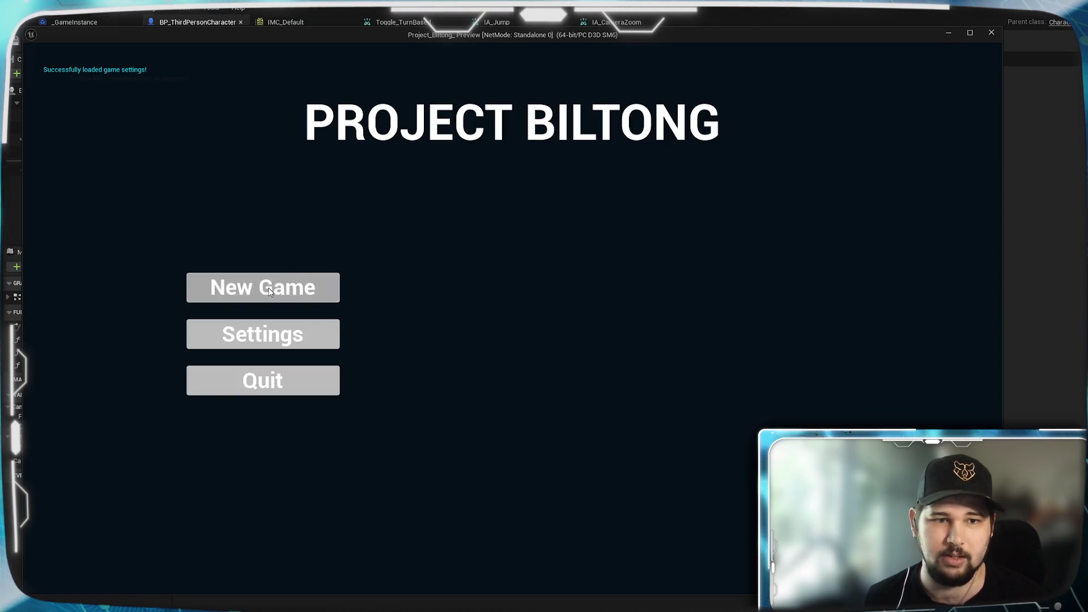
# Start a New Game, run and jump the character, and zoom the camera out
pyautogui.click(267, 287)
pyautogui.press('w')
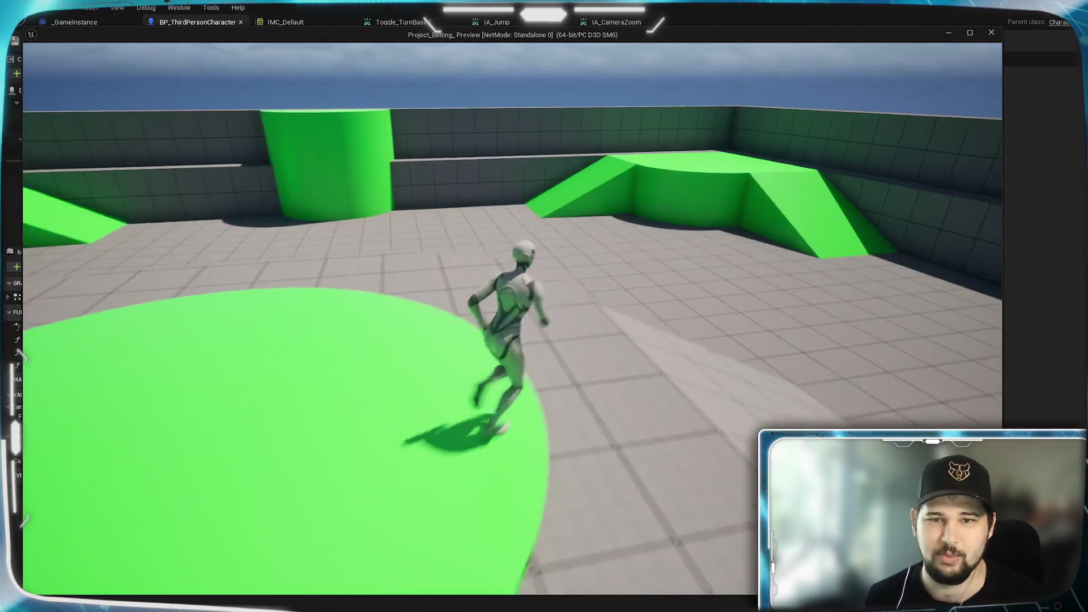
pyautogui.press('space')
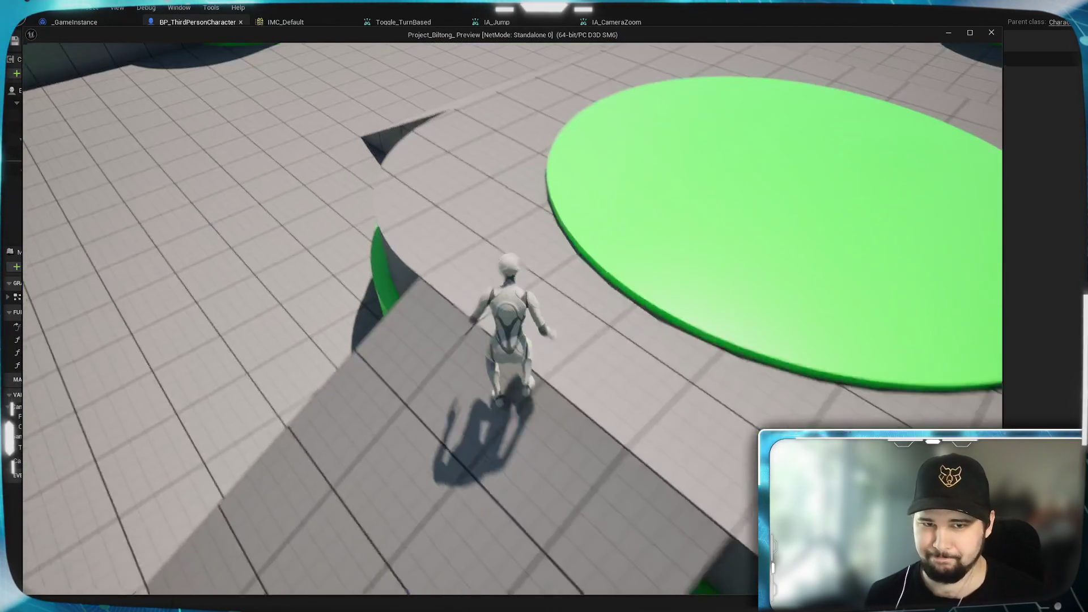
pyautogui.scroll(-5, 512, 317)
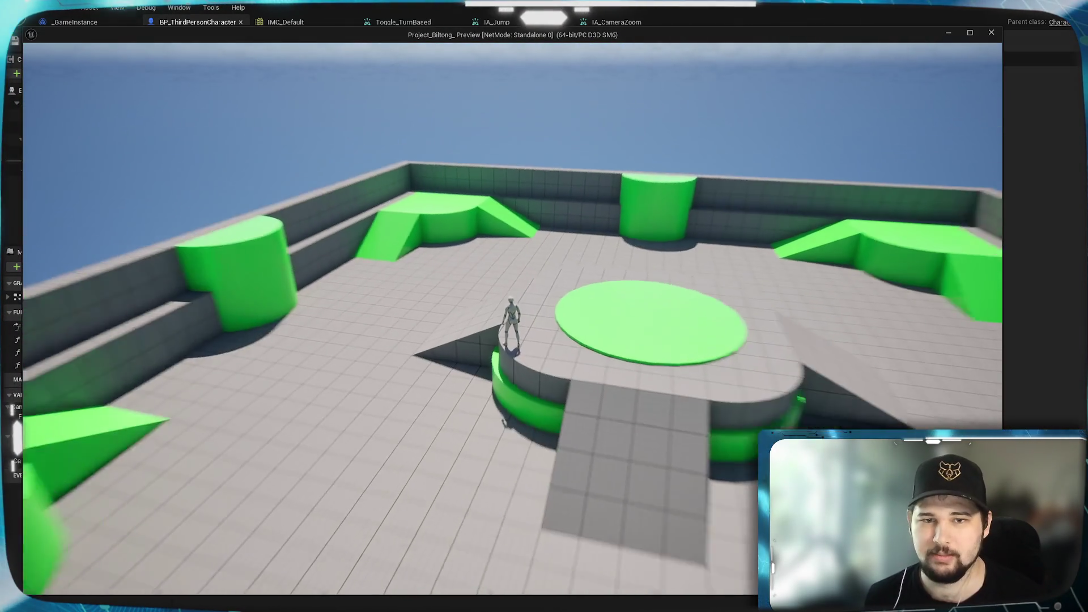
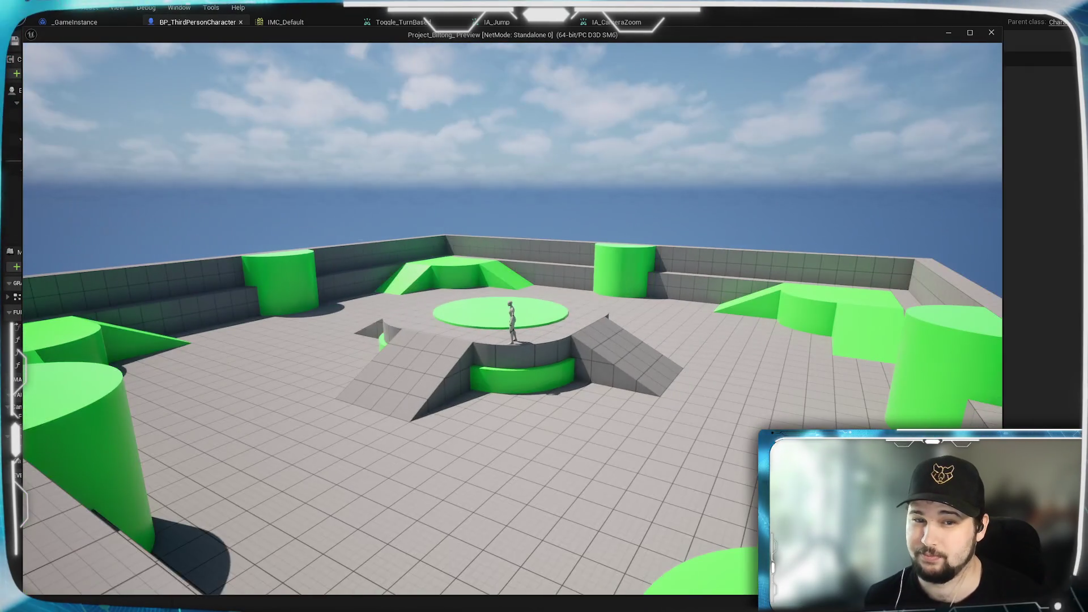
# Stop the play test and pan the EventGraph to review the Set Timer and Clamp nodes
pyautogui.press('Escape')
pyautogui.scroll(2, 555, 355)
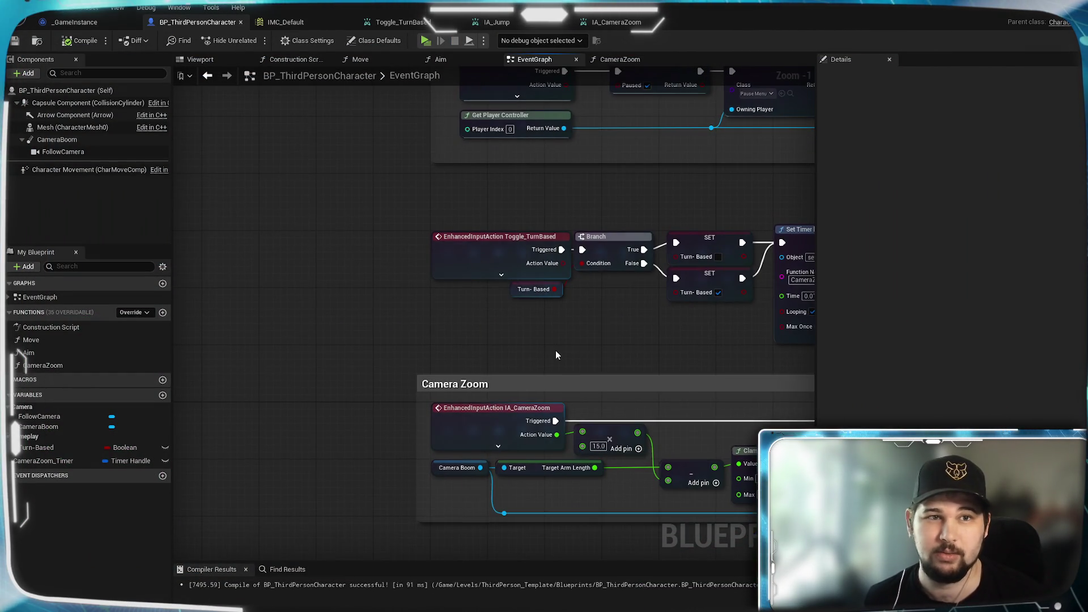
pyautogui.moveTo(555, 355)
pyautogui.mouseDown()
pyautogui.moveTo(303, 345)
pyautogui.moveTo(366, 350)
pyautogui.moveTo(369, 290)
pyautogui.moveTo(495, 288)
pyautogui.moveTo(491, 243)
pyautogui.moveTo(496, 262)
pyautogui.moveTo(459, 283)
pyautogui.mouseUp()
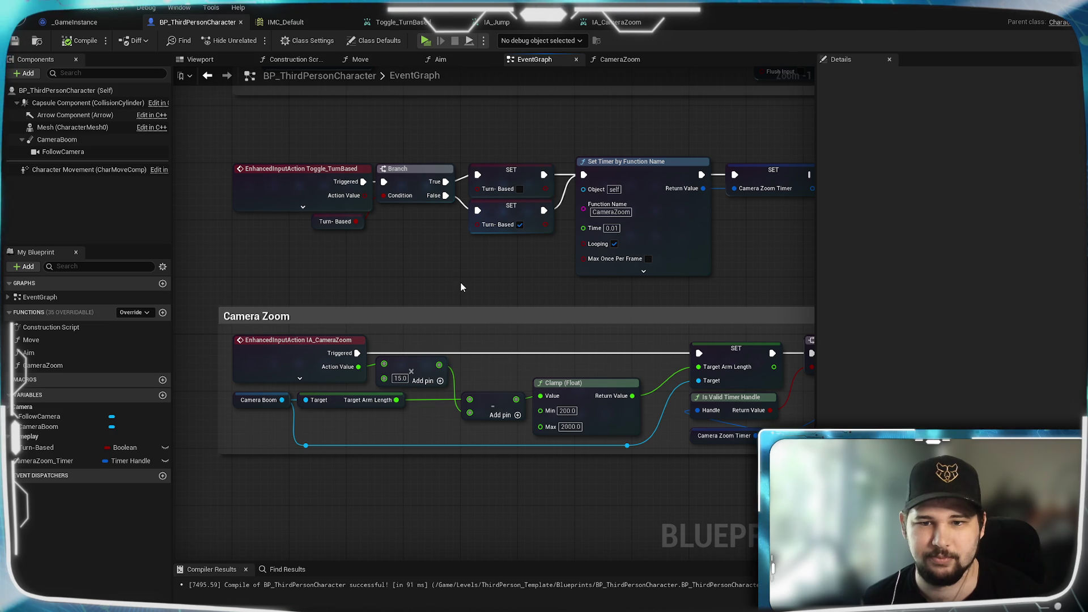
pyautogui.moveTo(461, 281)
pyautogui.mouseDown()
pyautogui.moveTo(416, 285)
pyautogui.moveTo(600, 271)
pyautogui.moveTo(339, 287)
pyautogui.mouseUp()
pyautogui.scroll(-2, 420, 284)
pyautogui.scroll(1, 572, 281)
# Review the Toggle_TurnBased, Camera Zoom and pause menu nodes, then select the CameraBoom component
pyautogui.moveTo(399, 265)
pyautogui.mouseDown()
pyautogui.moveTo(561, 279)
pyautogui.moveTo(406, 257)
pyautogui.moveTo(434, 248)
pyautogui.moveTo(215, 189)
pyautogui.mouseUp()
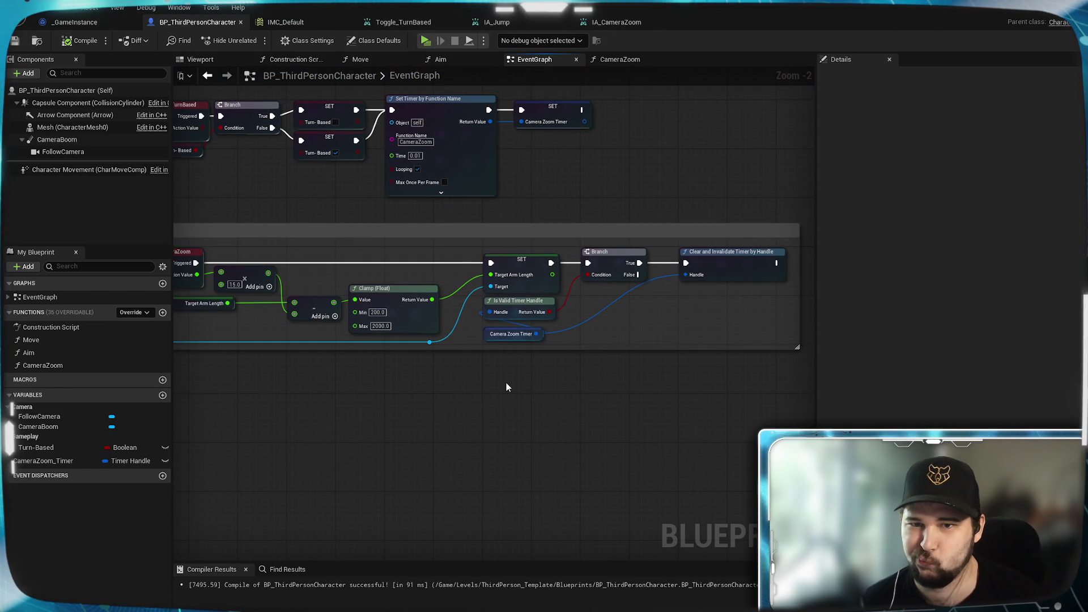
pyautogui.moveTo(507, 387)
pyautogui.mouseDown()
pyautogui.moveTo(787, 396)
pyautogui.moveTo(661, 381)
pyautogui.moveTo(658, 462)
pyautogui.moveTo(619, 392)
pyautogui.moveTo(635, 475)
pyautogui.mouseUp()
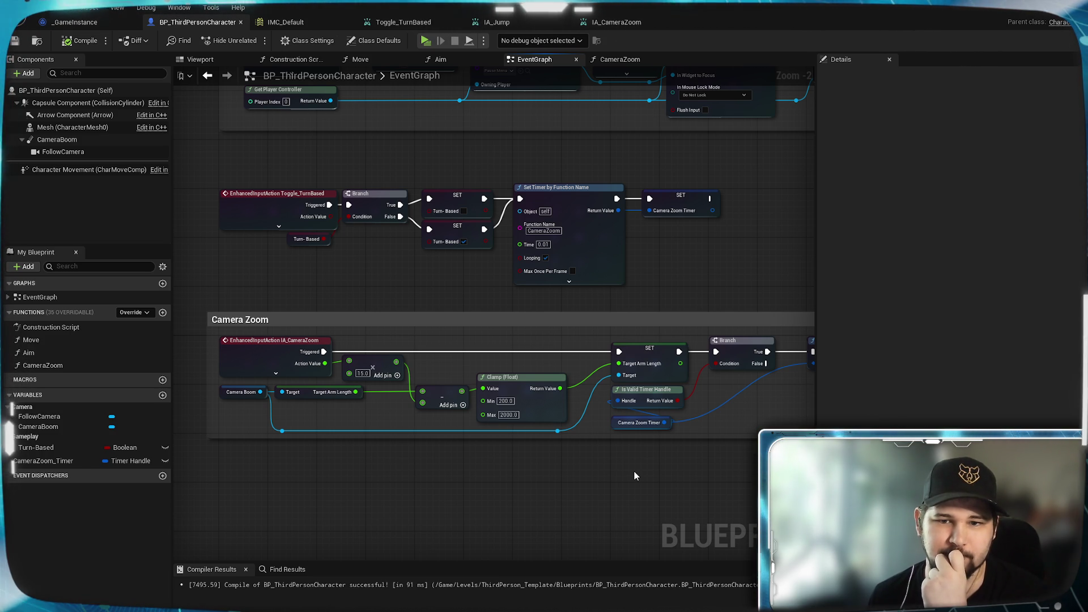
pyautogui.moveTo(468, 301); pyautogui.dragTo(319, 313)
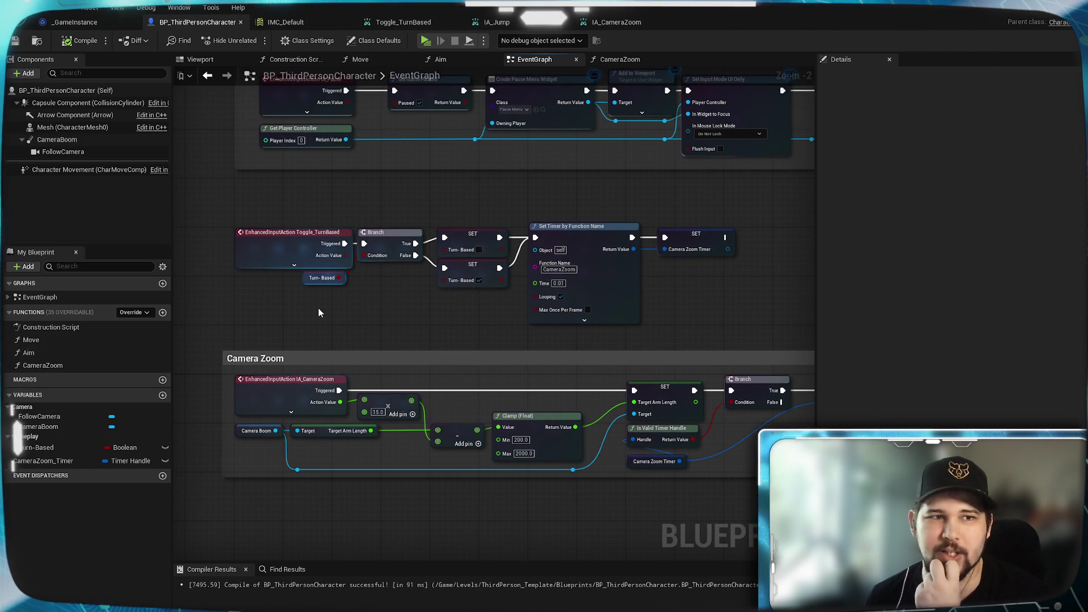
pyautogui.click(57, 139)
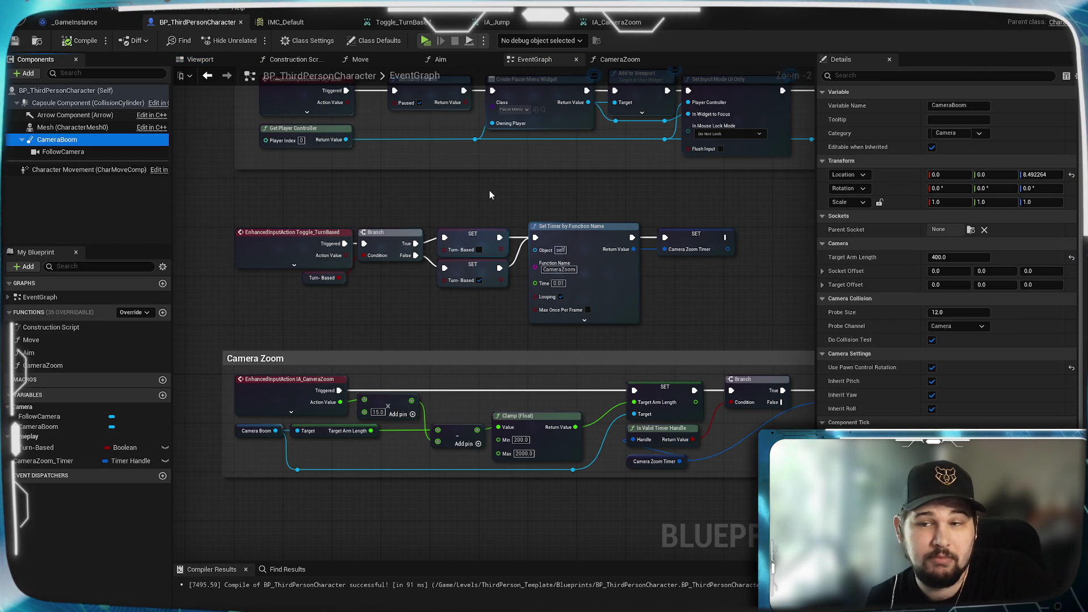
# Pan the EventGraph to the Move input events, then switch to the character's Viewport
pyautogui.moveTo(379, 195)
pyautogui.mouseDown()
pyautogui.moveTo(564, 199)
pyautogui.moveTo(337, 159)
pyautogui.moveTo(340, 149)
pyautogui.moveTo(454, 267)
pyautogui.moveTo(511, 212)
pyautogui.mouseUp()
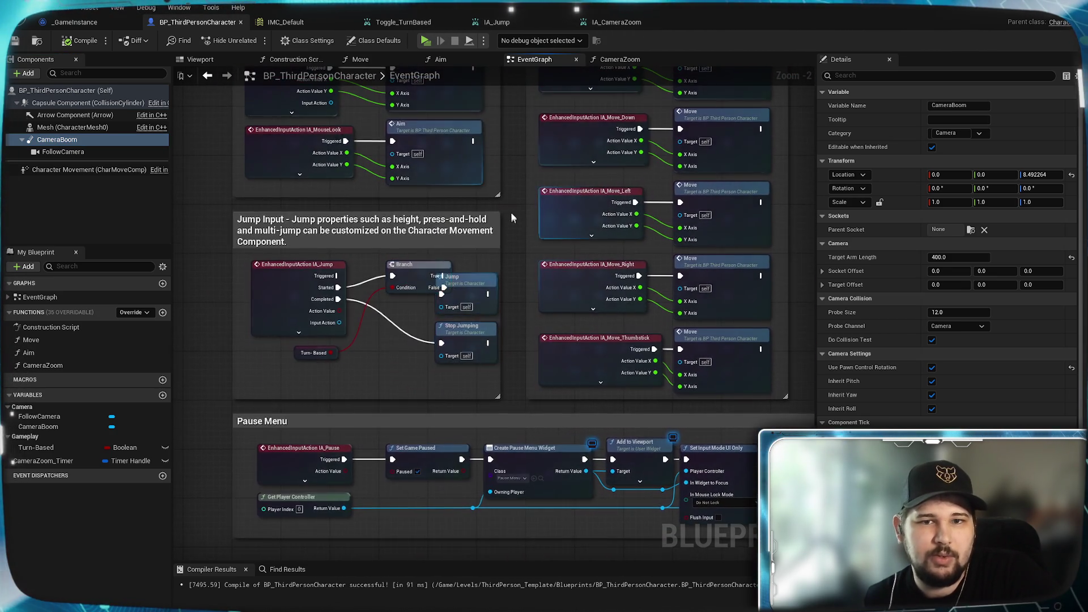
pyautogui.scroll(-2, 512, 218)
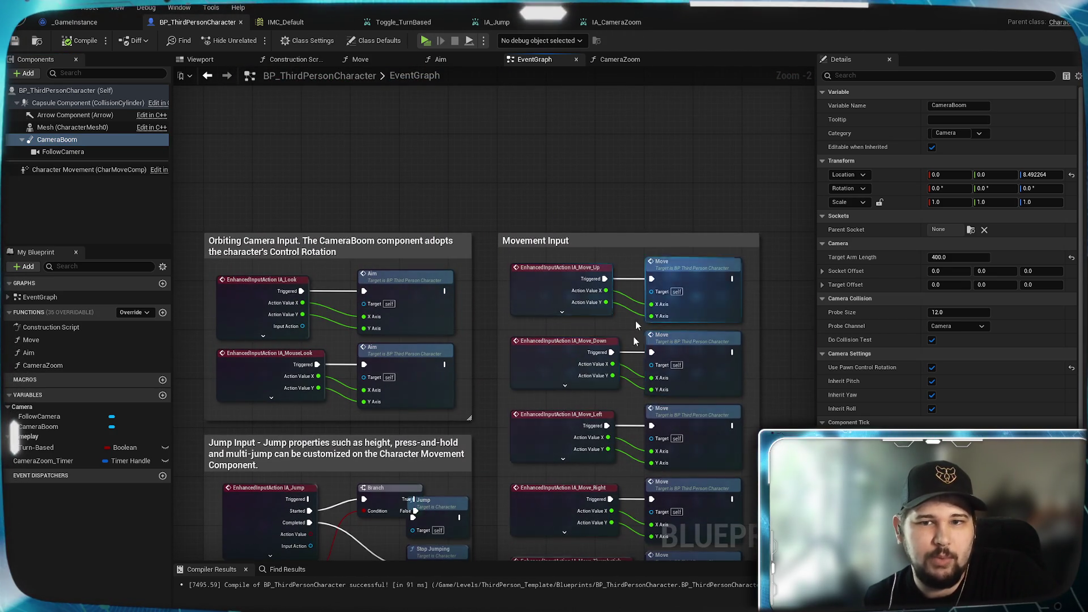
pyautogui.scroll(2, 627, 272)
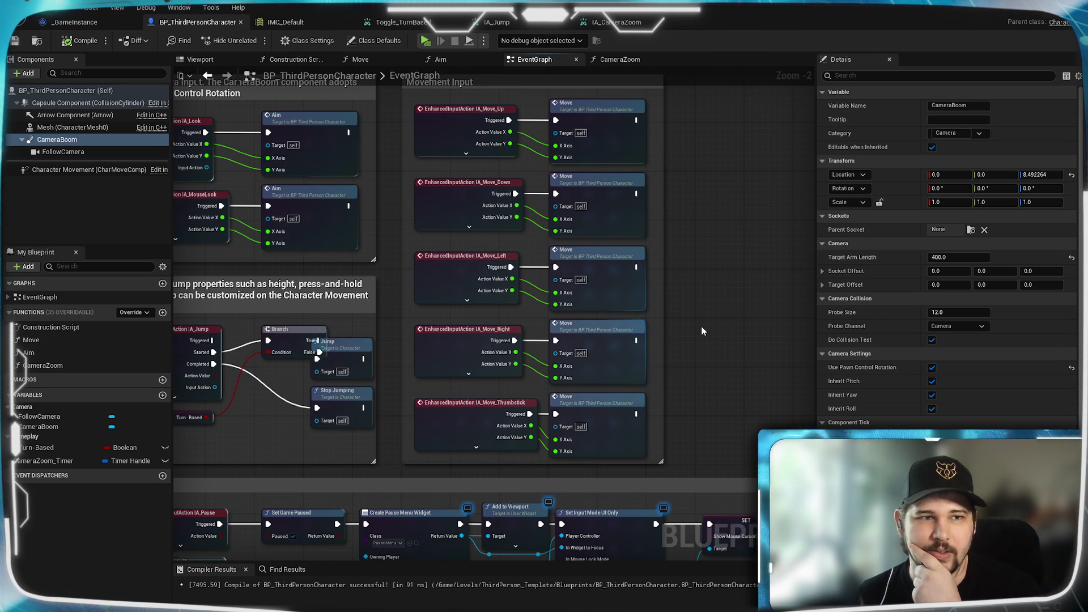
pyautogui.moveTo(717, 403)
pyautogui.mouseDown()
pyautogui.moveTo(693, 328)
pyautogui.moveTo(692, 354)
pyautogui.moveTo(690, 339)
pyautogui.mouseUp()
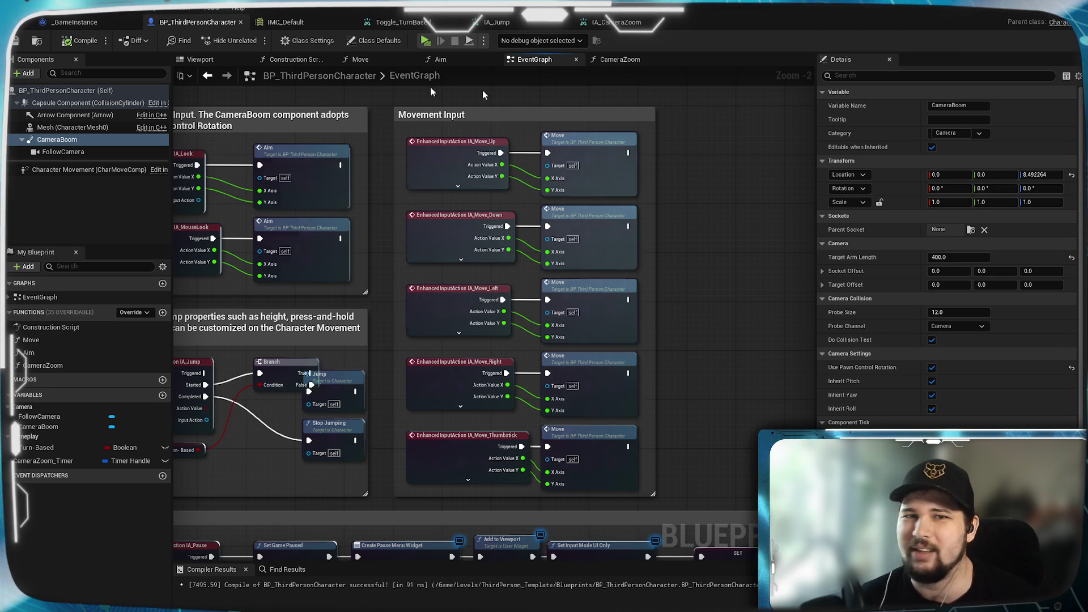
pyautogui.click(203, 61)
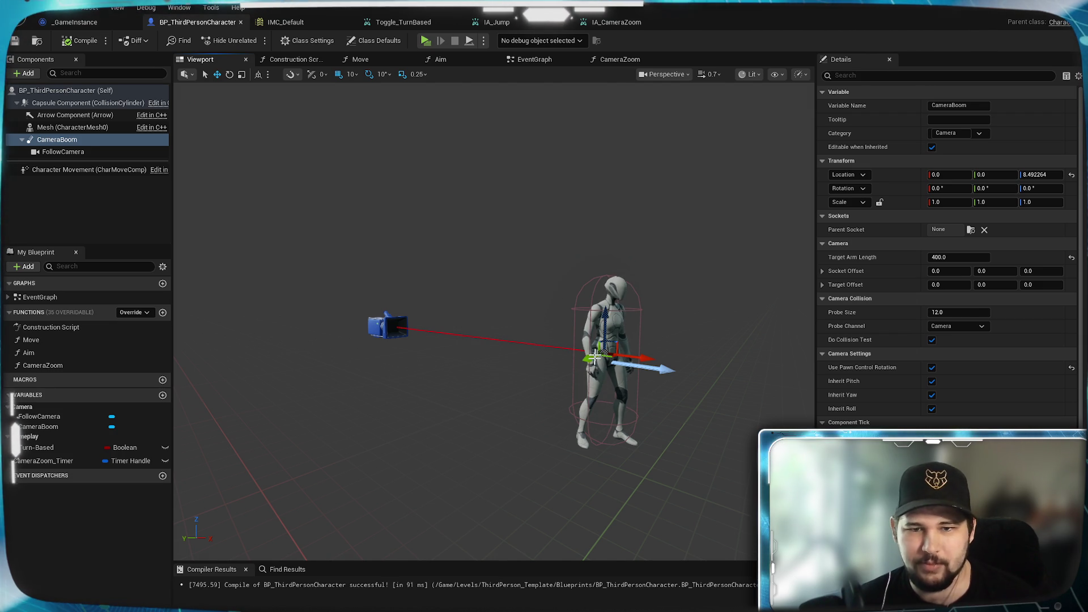
# Set the CameraBoom's Location Z to 8.5
pyautogui.scroll(5, 622, 348)
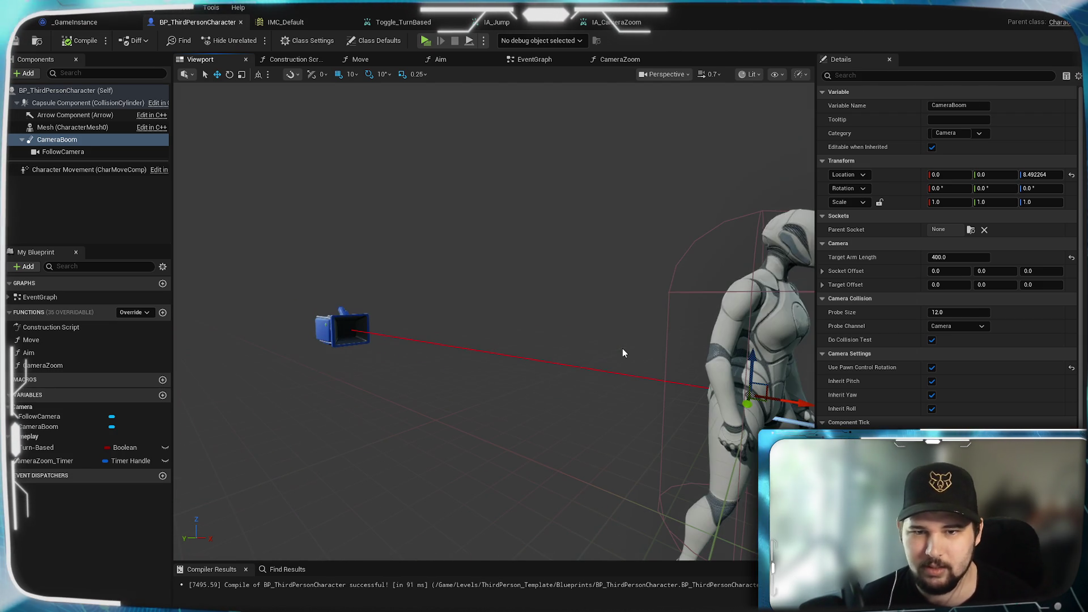
pyautogui.click(1035, 175)
pyautogui.write('8.5')
pyautogui.press('Return')
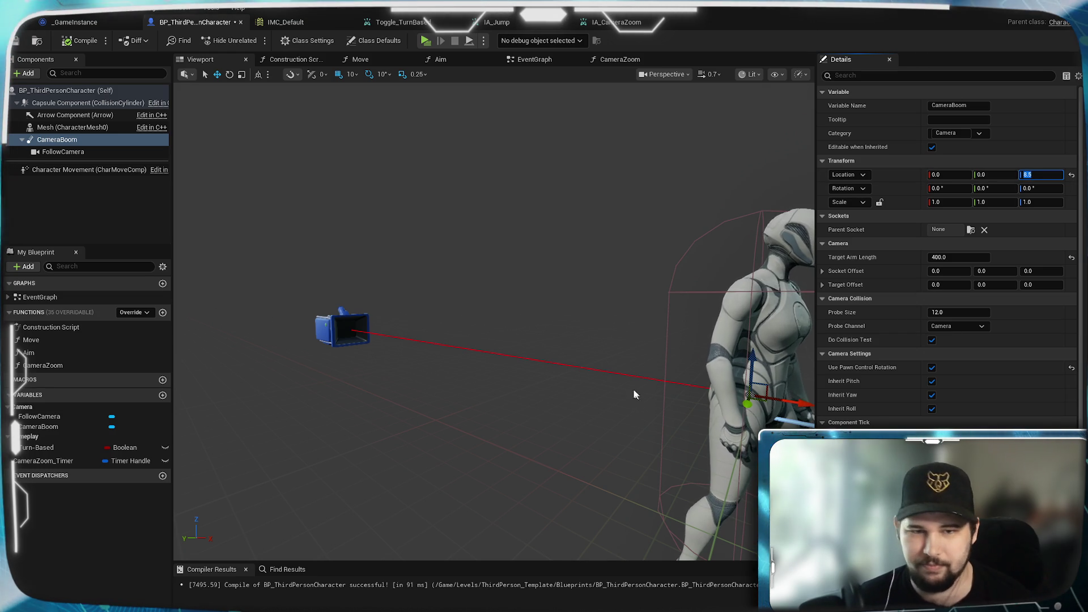
# Frame and orbit the viewport to check the camera boom, then return to the EventGraph
pyautogui.press('f')
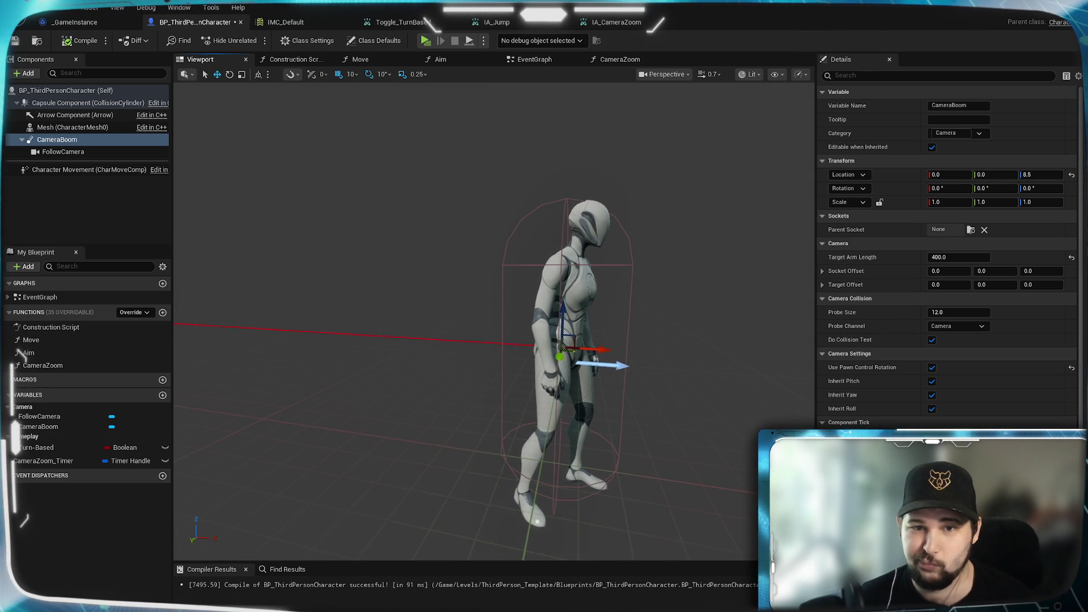
pyautogui.press('f')
pyautogui.moveTo(493, 317); pyautogui.dragTo(397, 317)
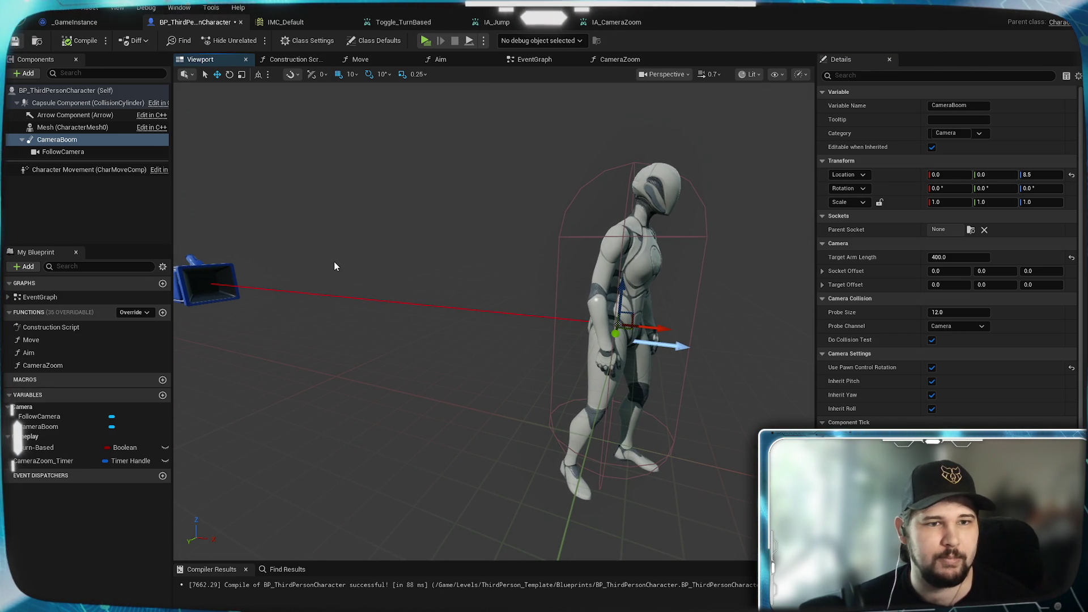
pyautogui.scroll(-5, 335, 262)
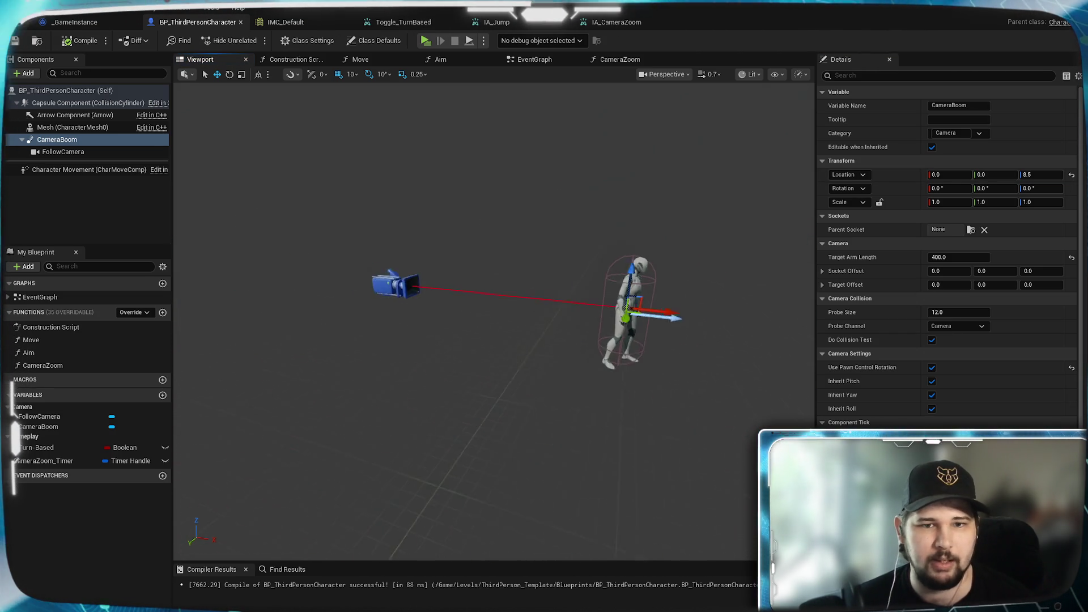
pyautogui.moveTo(577, 76)
pyautogui.mouseDown()
pyautogui.moveTo(589, 76)
pyautogui.moveTo(567, 62)
pyautogui.moveTo(577, 76)
pyautogui.mouseUp()
pyautogui.click(620, 59)
pyautogui.click(535, 59)
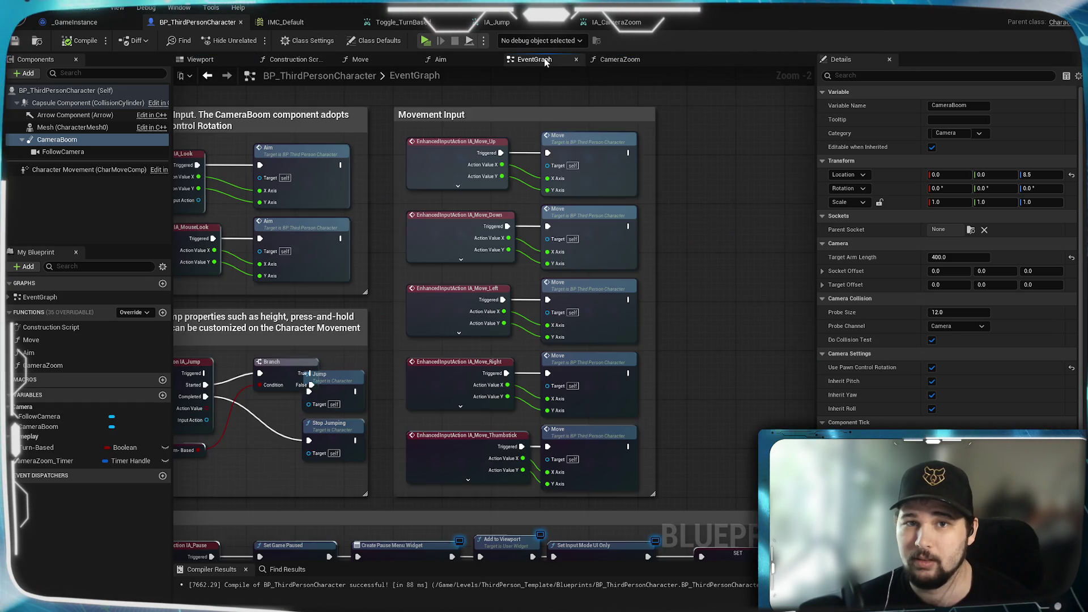
# Open the Move function's graph
pyautogui.scroll(-3, 710, 216)
pyautogui.scroll(-2, 709, 169)
pyautogui.scroll(2, 607, 328)
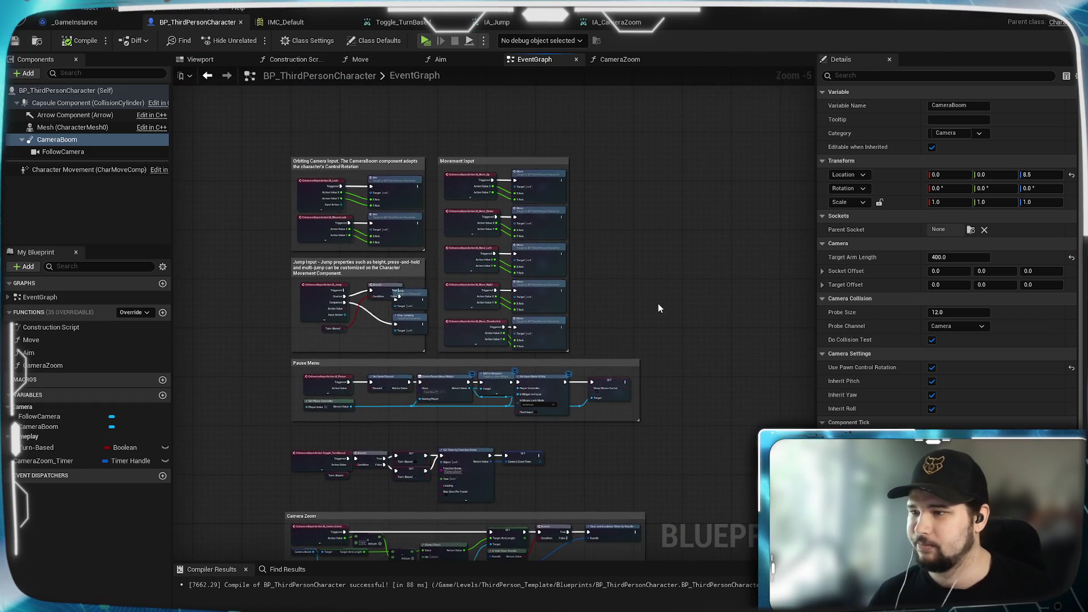
pyautogui.scroll(2, 661, 309)
pyautogui.scroll(-2, 640, 225)
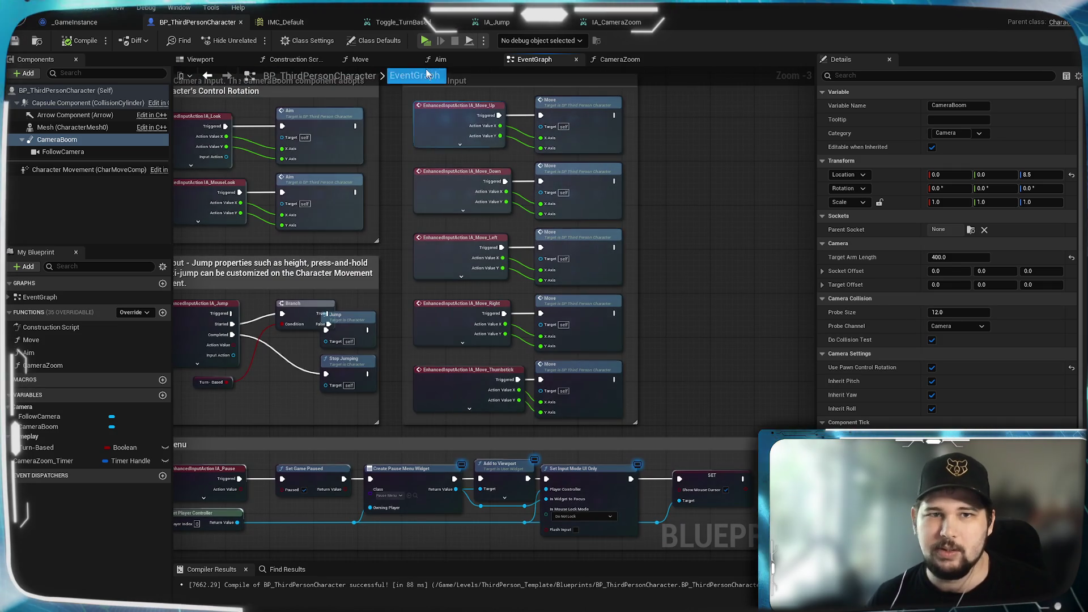
pyautogui.click(361, 59)
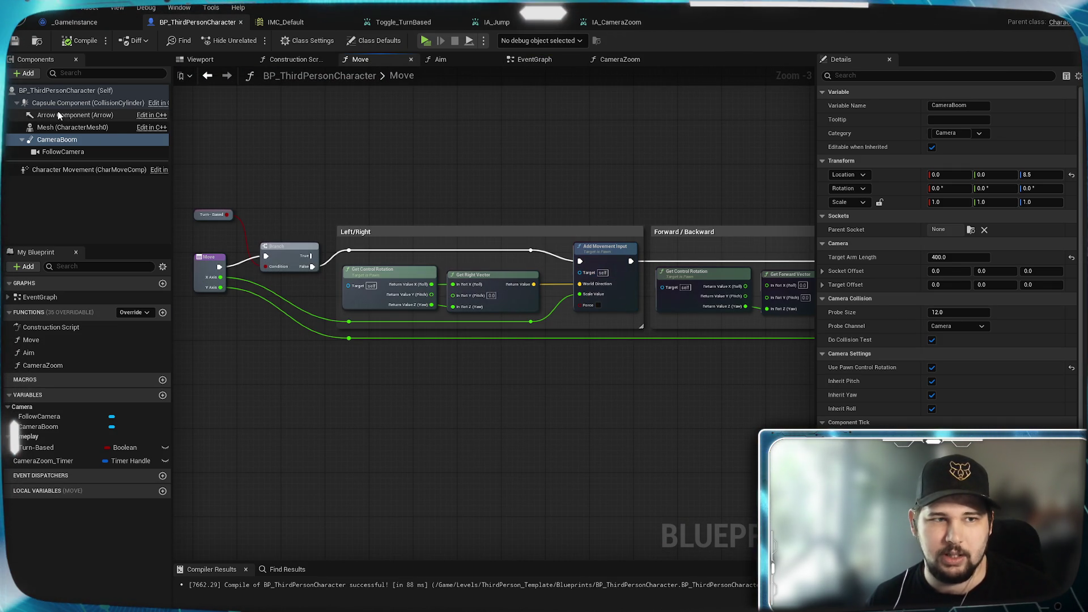
# Survey the Move, Branch, Turn-Based, Left/Right and Forward/Backward nodes in the Move graph
pyautogui.scroll(3, 612, 287)
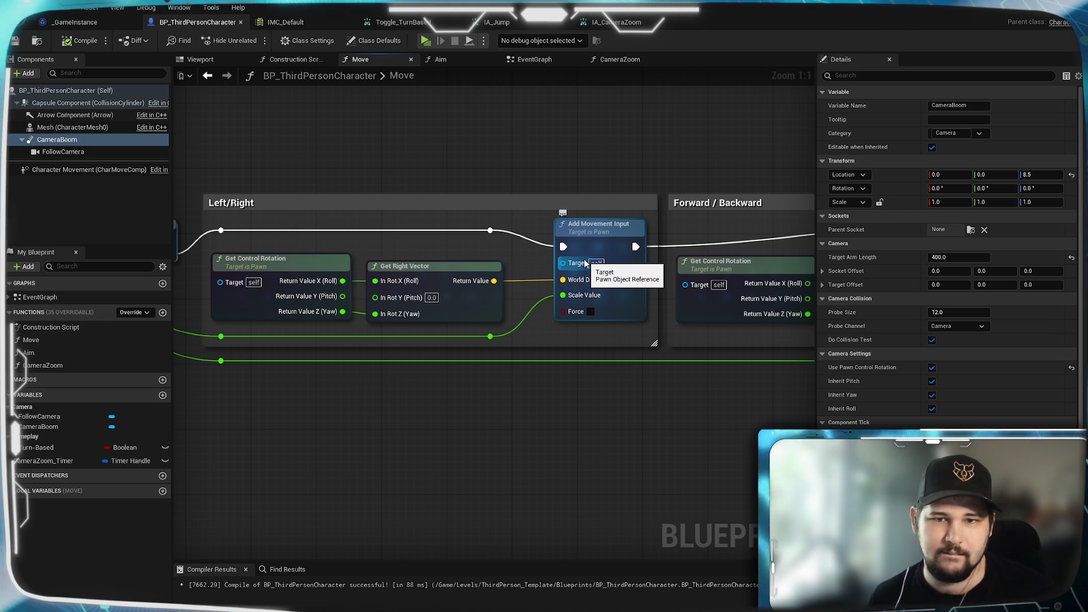
pyautogui.moveTo(404, 453); pyautogui.dragTo(595, 457)
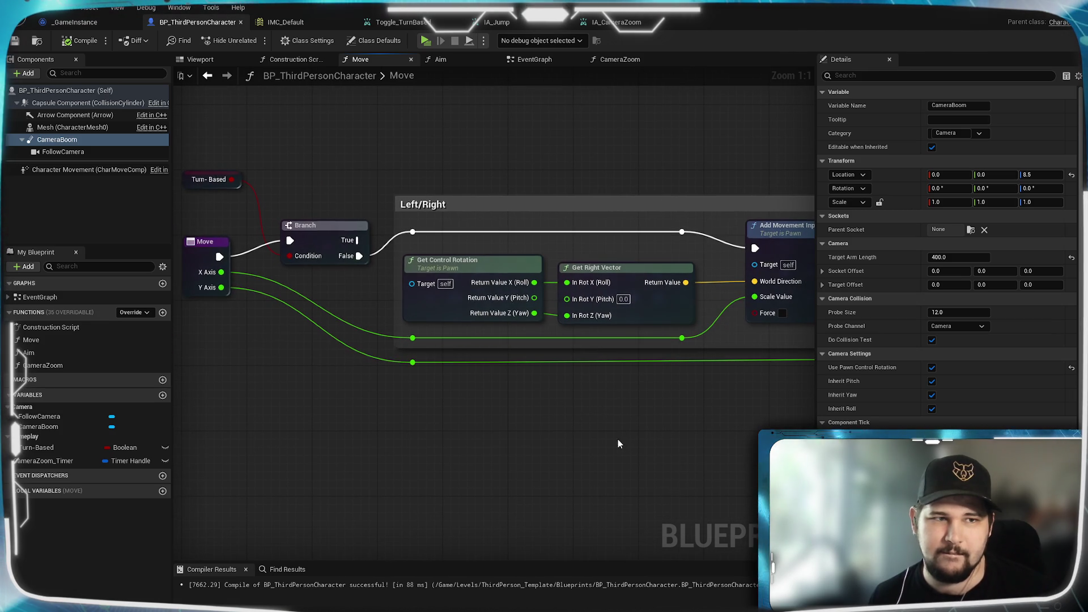
pyautogui.moveTo(650, 414); pyautogui.dragTo(435, 417)
pyautogui.scroll(-2, 435, 413)
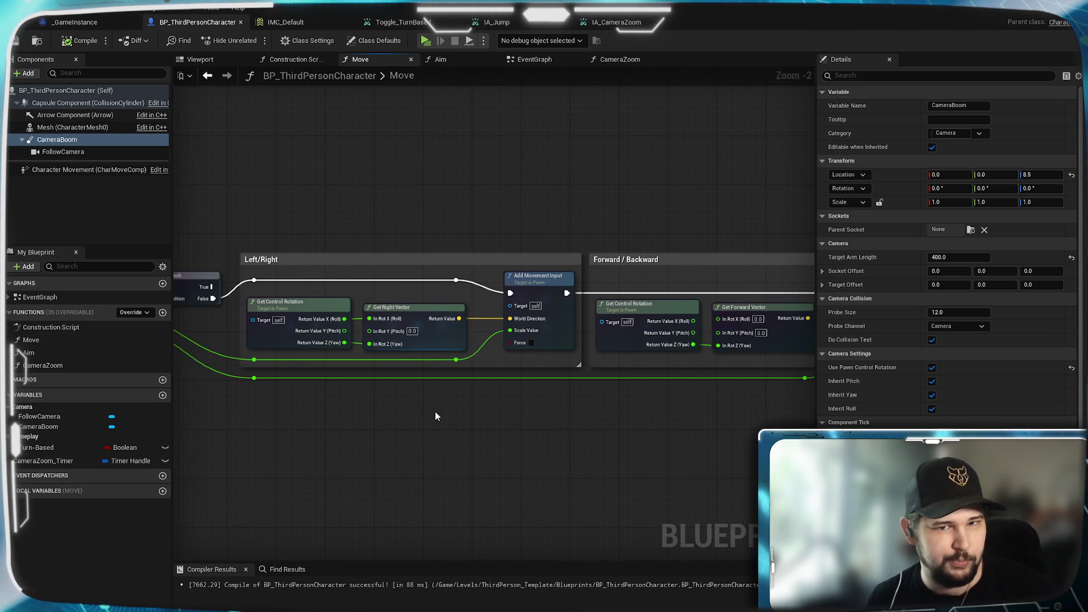
pyautogui.scroll(1, 496, 296)
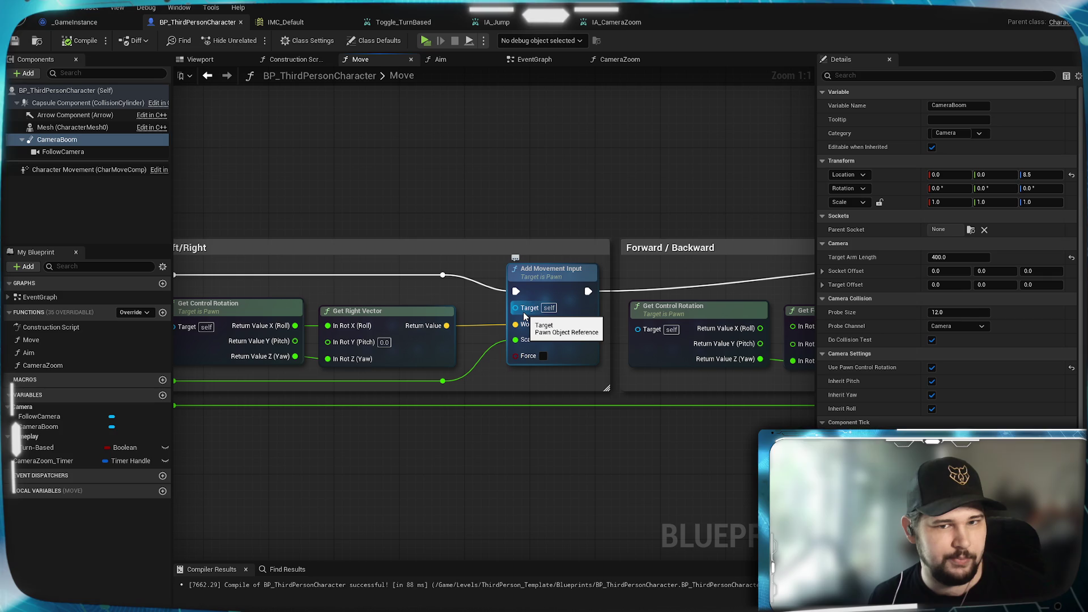
pyautogui.scroll(-2, 525, 316)
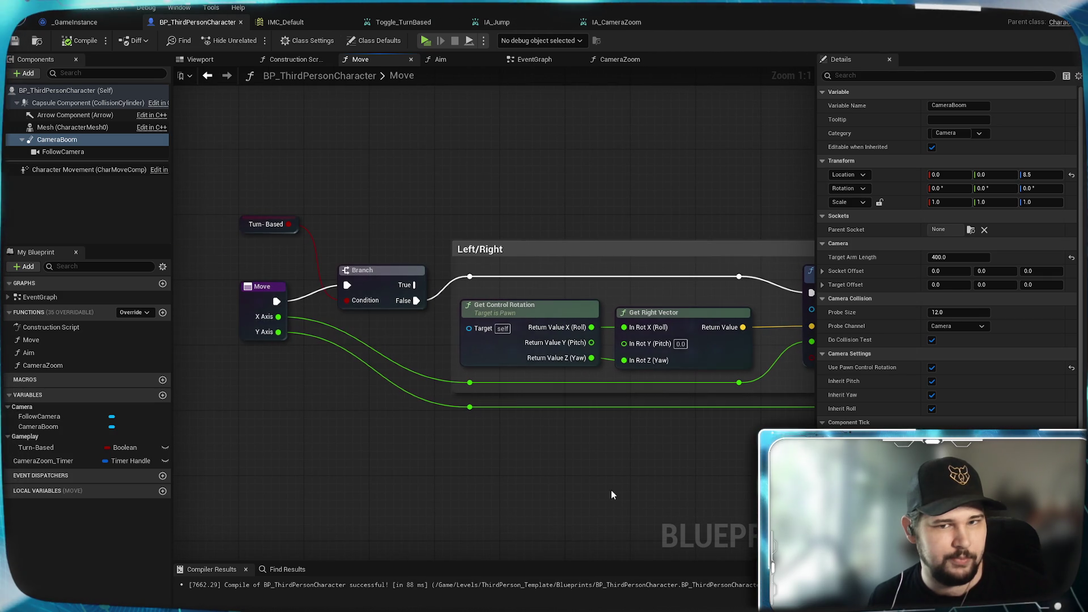
pyautogui.scroll(2, 610, 561)
pyautogui.moveTo(610, 561); pyautogui.dragTo(422, 533)
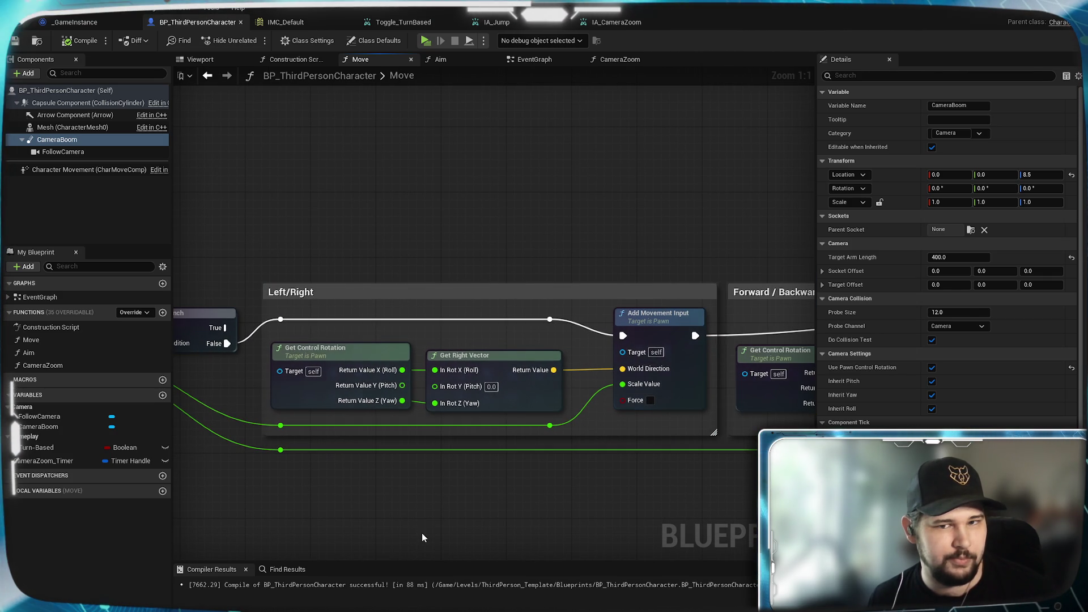
pyautogui.moveTo(422, 533)
pyautogui.mouseDown()
pyautogui.moveTo(606, 514)
pyautogui.moveTo(389, 422)
pyautogui.moveTo(342, 417)
pyautogui.mouseUp()
pyautogui.scroll(-2, 482, 408)
pyautogui.moveTo(481, 408)
pyautogui.mouseDown()
pyautogui.moveTo(185, 412)
pyautogui.moveTo(574, 479)
pyautogui.moveTo(618, 473)
pyautogui.mouseUp()
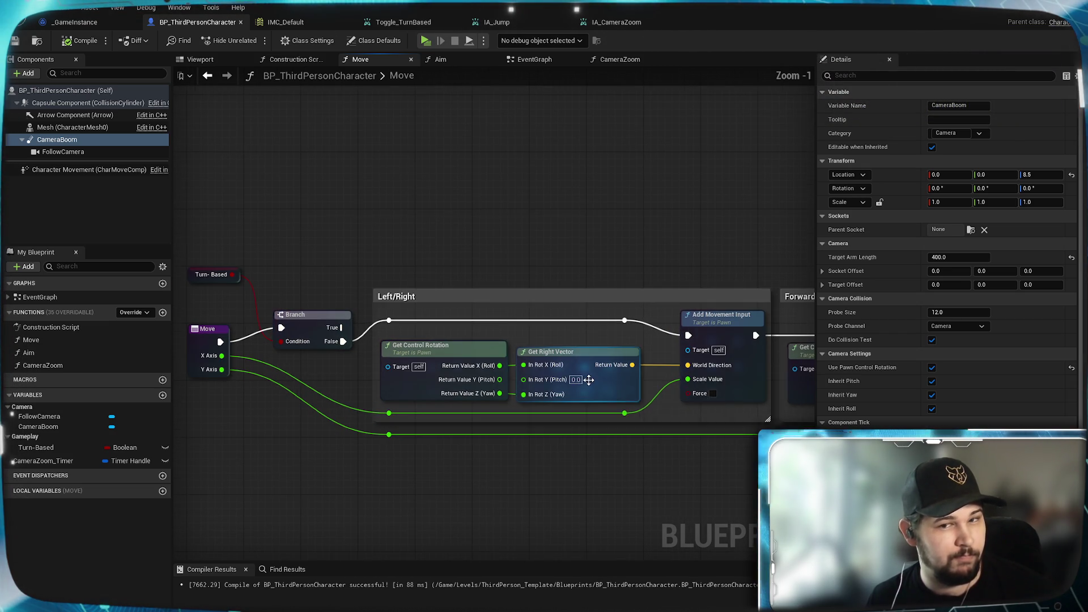
pyautogui.scroll(-1, 640, 385)
pyautogui.scroll(-4, 658, 458)
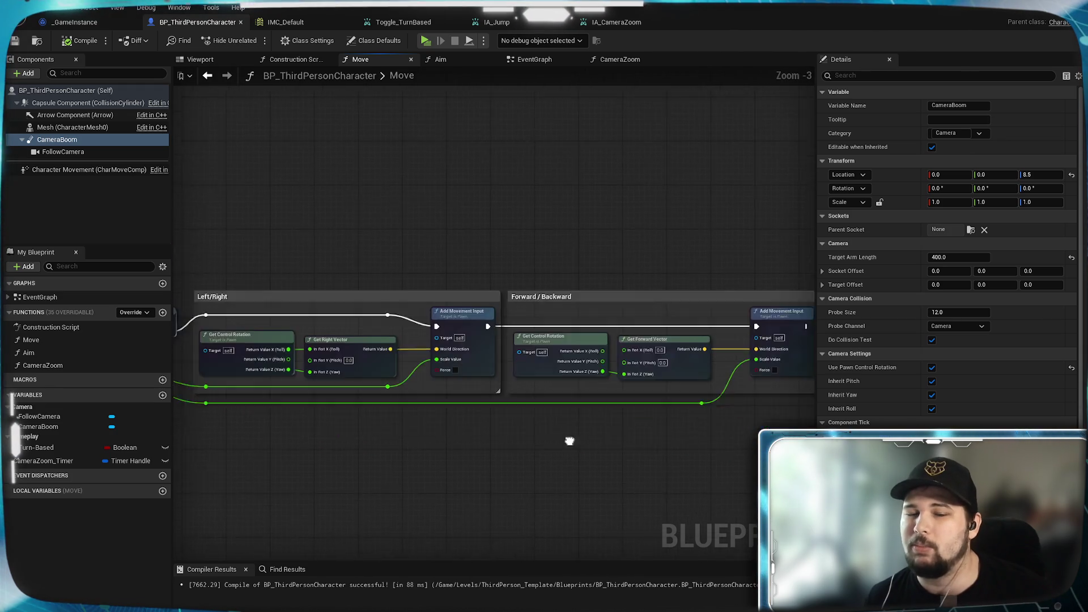
pyautogui.scroll(3, 652, 459)
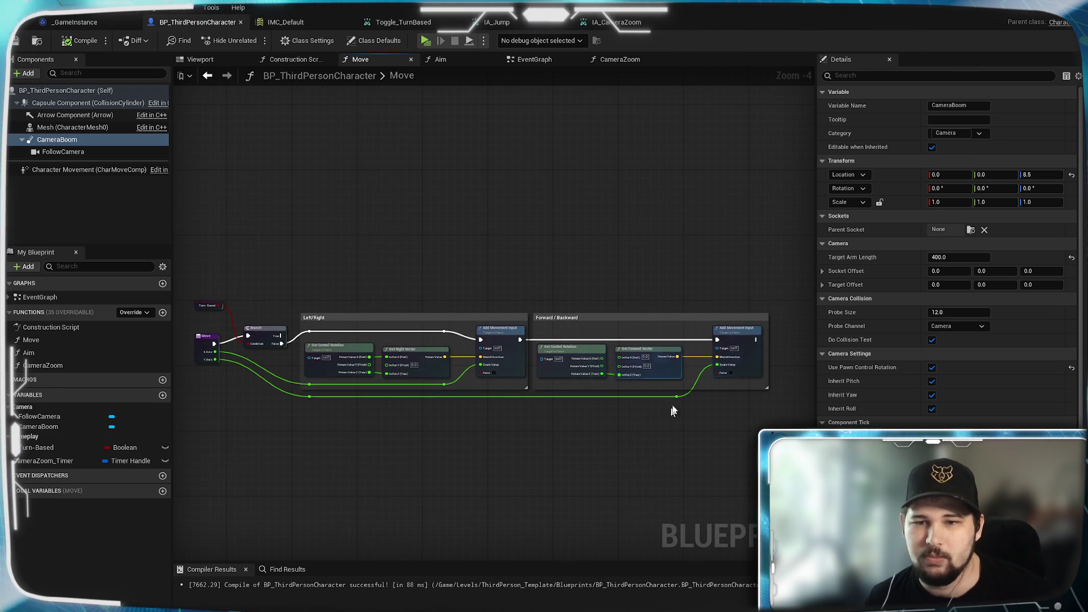
# Select the Left/Right and Forward/Backward groups and paste a duplicate of them below
pyautogui.moveTo(788, 286); pyautogui.dragTo(298, 457)
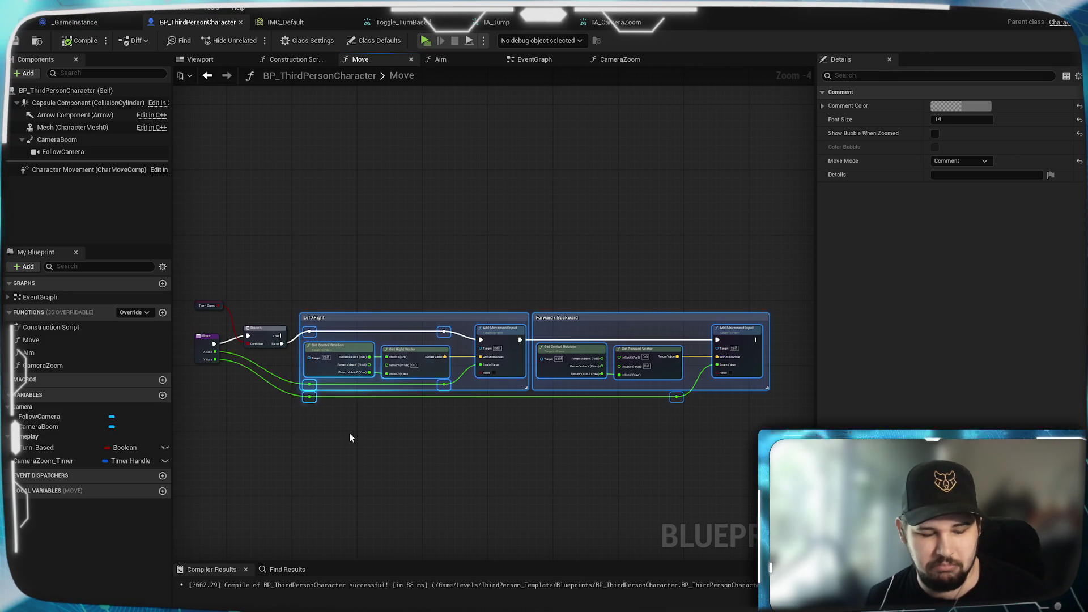
pyautogui.hotkey('ctrl', 'c')
pyautogui.hotkey('ctrl', 'v')
# Position the pasted Left/Right group just below the original movement groups
pyautogui.scroll(1, 471, 455)
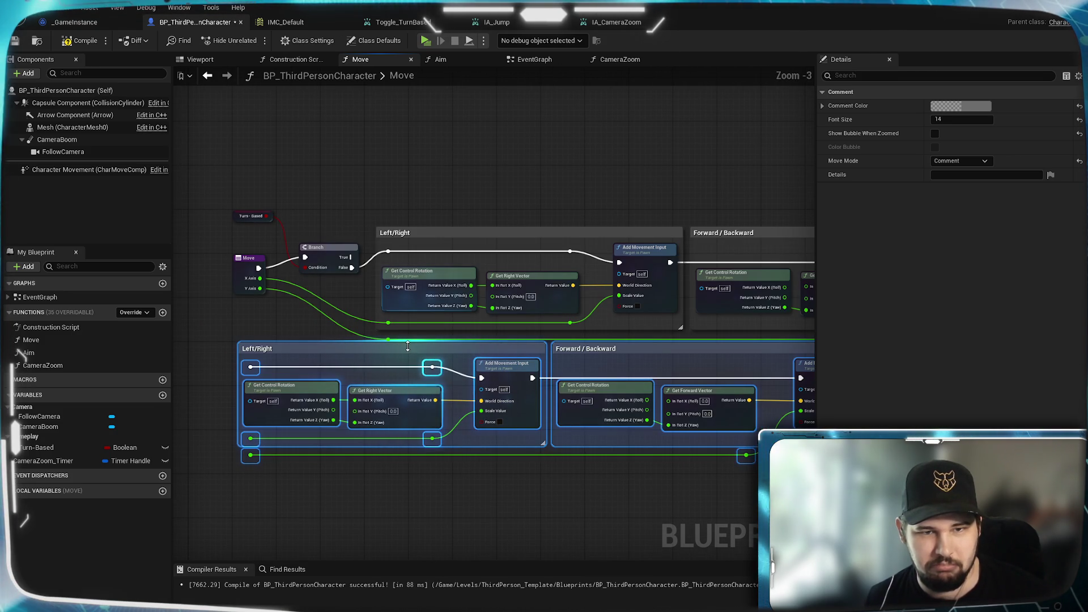
pyautogui.moveTo(401, 352); pyautogui.dragTo(541, 363)
pyautogui.scroll(3, 491, 372)
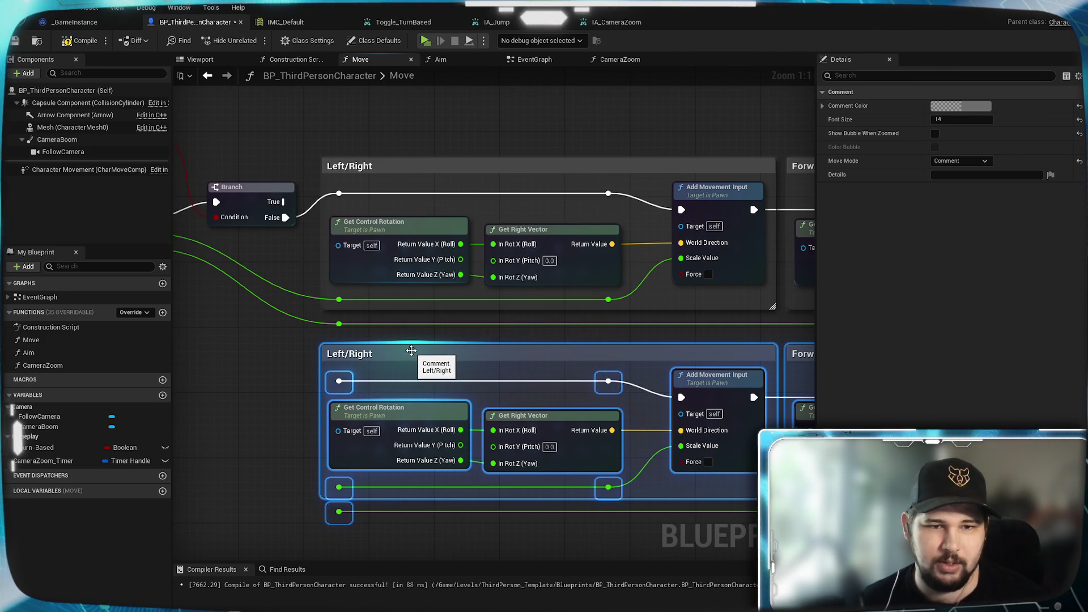
pyautogui.moveTo(411, 350); pyautogui.dragTo(412, 363)
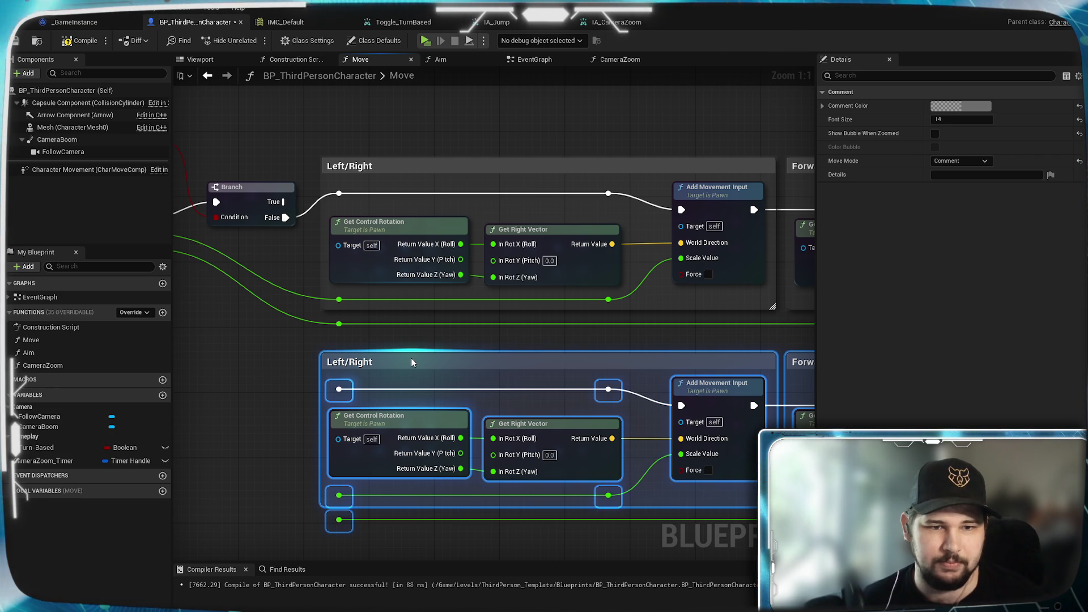
pyautogui.click(284, 376)
pyautogui.moveTo(284, 376)
pyautogui.mouseDown()
pyautogui.moveTo(384, 348)
pyautogui.moveTo(406, 237)
pyautogui.mouseUp()
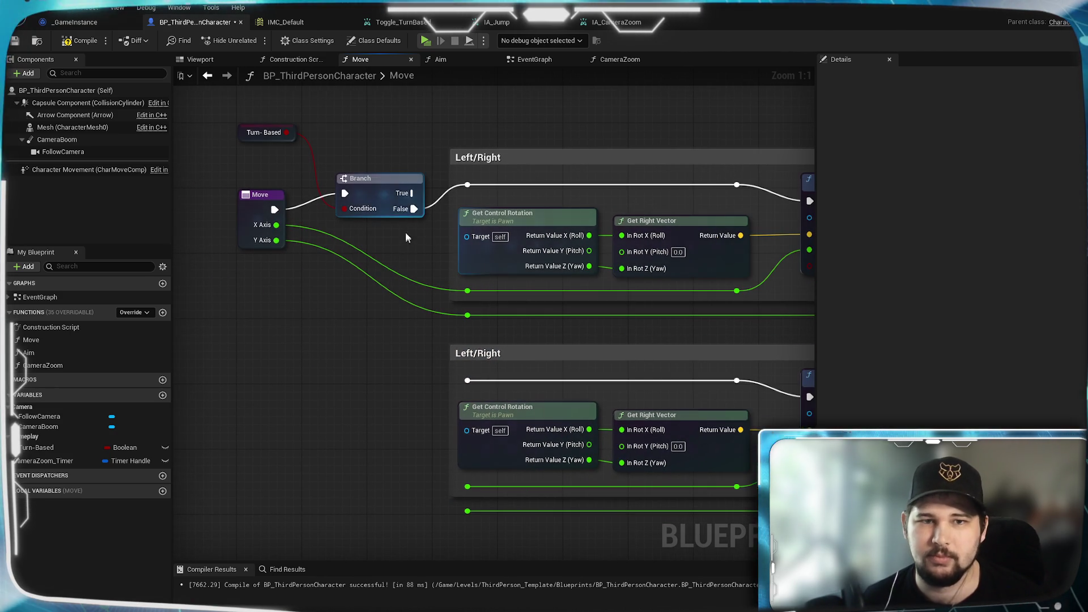
# Wire the Branch False output and the X and Y Axis values into the duplicated Left/Right group
pyautogui.moveTo(468, 185)
pyautogui.mouseDown()
pyautogui.moveTo(418, 209)
pyautogui.moveTo(466, 379)
pyautogui.moveTo(297, 362)
pyautogui.moveTo(538, 363)
pyautogui.moveTo(559, 343)
pyautogui.mouseUp()
pyautogui.moveTo(369, 220)
pyautogui.mouseDown()
pyautogui.moveTo(420, 255)
pyautogui.moveTo(560, 466)
pyautogui.mouseUp()
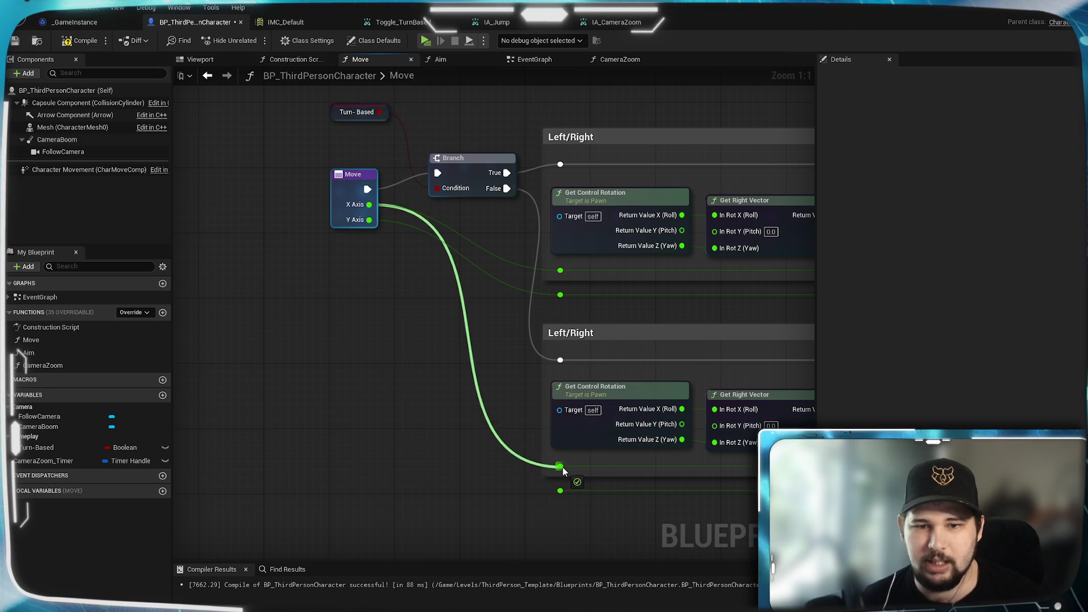
pyautogui.moveTo(369, 219)
pyautogui.mouseDown()
pyautogui.moveTo(453, 366)
pyautogui.moveTo(564, 492)
pyautogui.mouseUp()
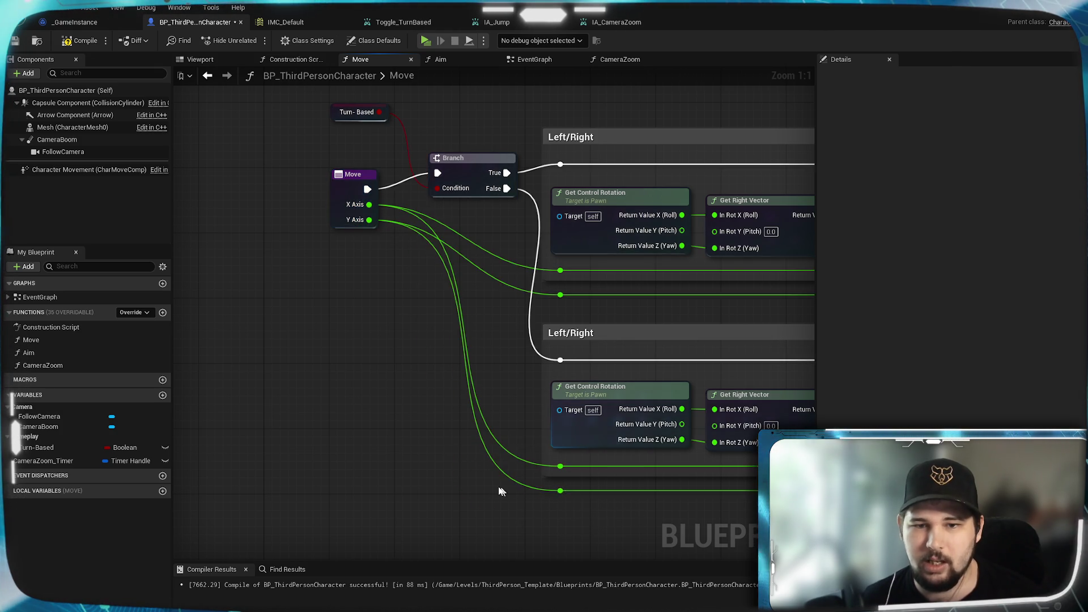
pyautogui.moveTo(709, 397); pyautogui.dragTo(419, 395)
pyautogui.moveTo(685, 320); pyautogui.dragTo(516, 420)
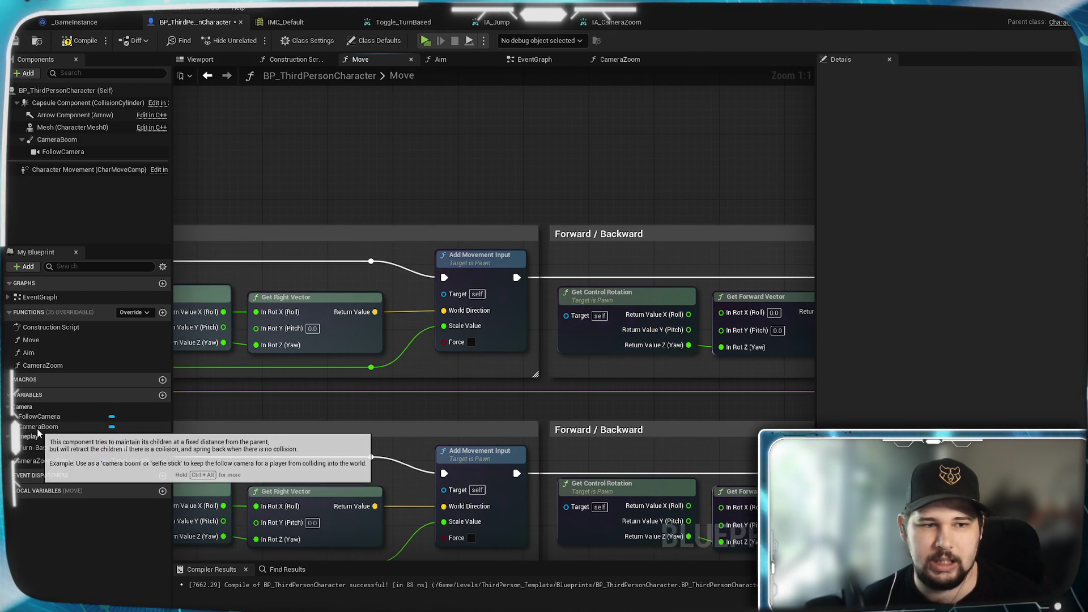
# Add a Camera Boom getter node and place it above the Left/Right movement group
pyautogui.moveTo(38, 427); pyautogui.dragTo(456, 244)
pyautogui.moveTo(437, 186); pyautogui.dragTo(437, 186)
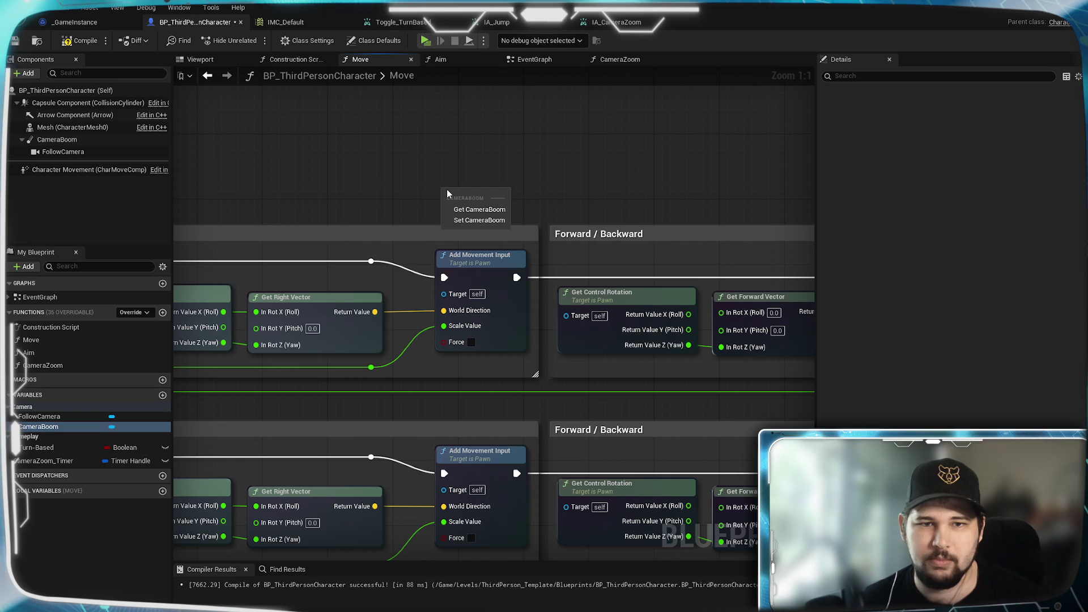
pyautogui.press('Escape')
pyautogui.moveTo(489, 193); pyautogui.dragTo(451, 297)
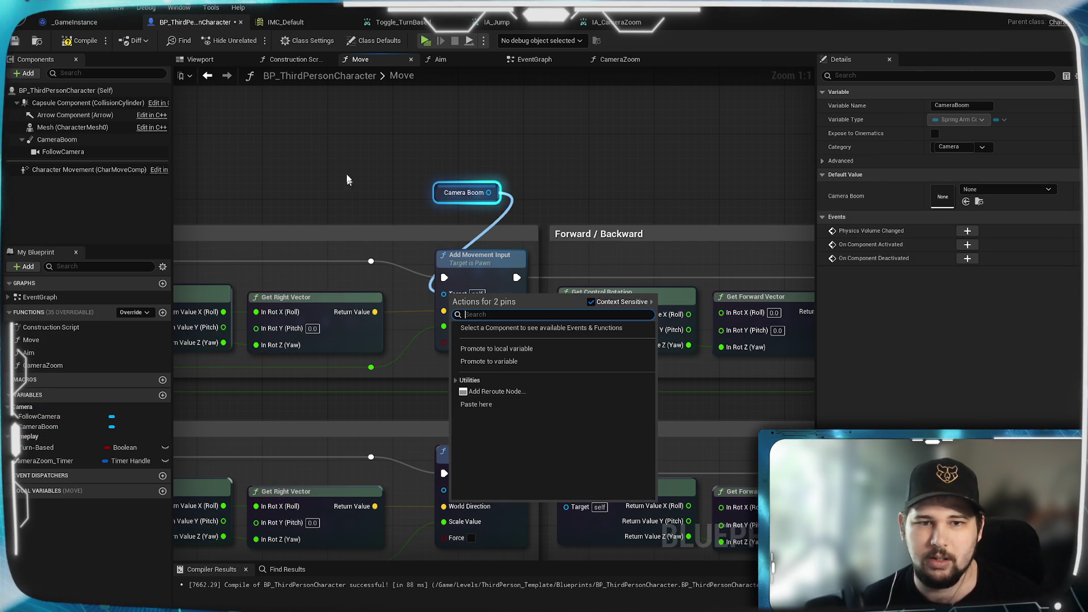
pyautogui.click(342, 145)
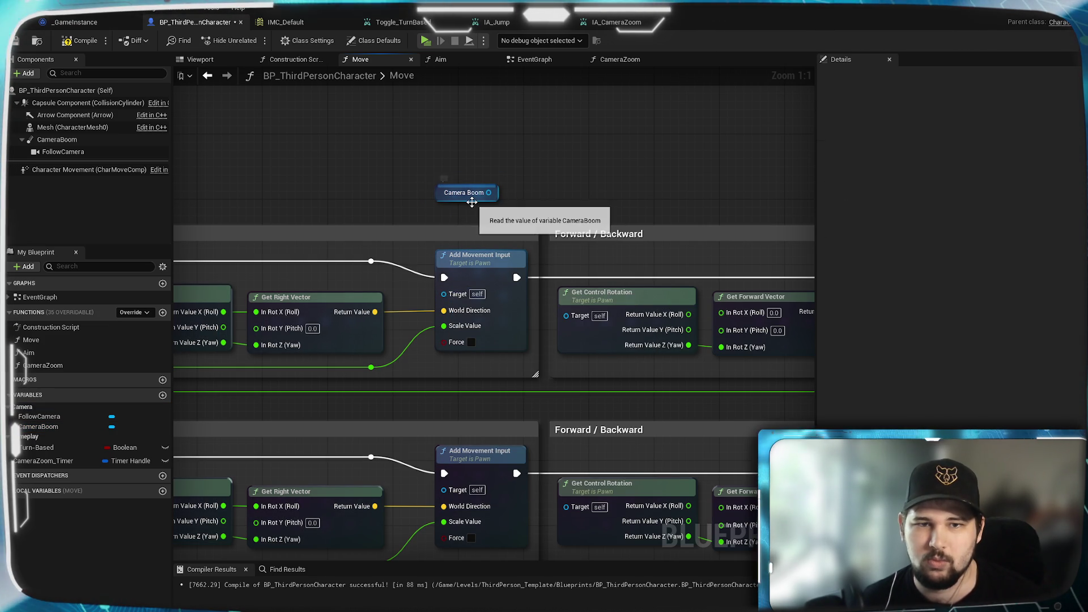
pyautogui.moveTo(471, 203); pyautogui.dragTo(635, 280)
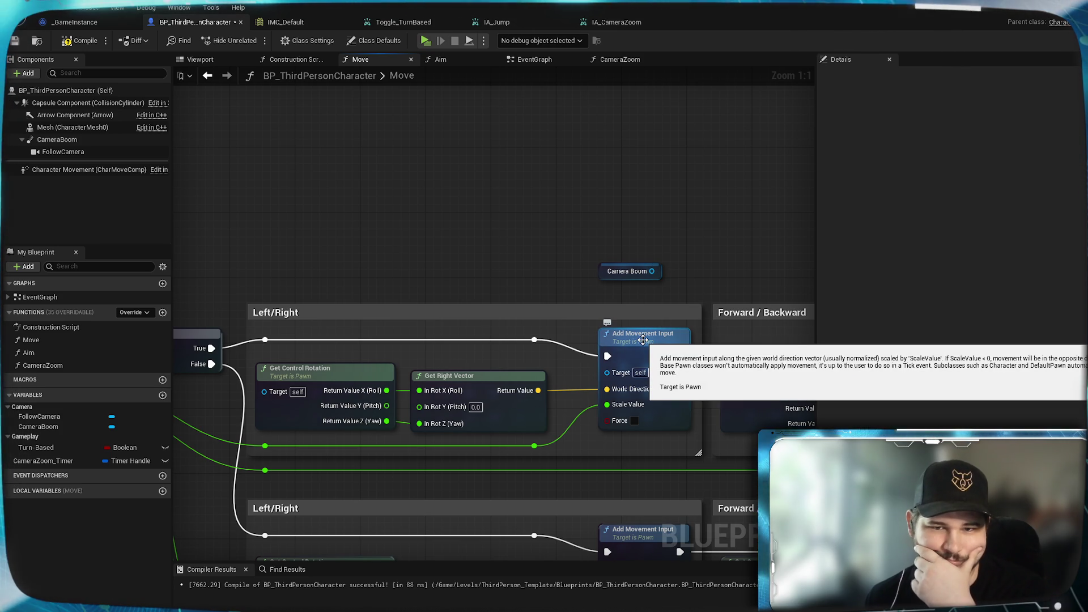
pyautogui.click(627, 270)
pyautogui.moveTo(627, 271); pyautogui.dragTo(458, 263)
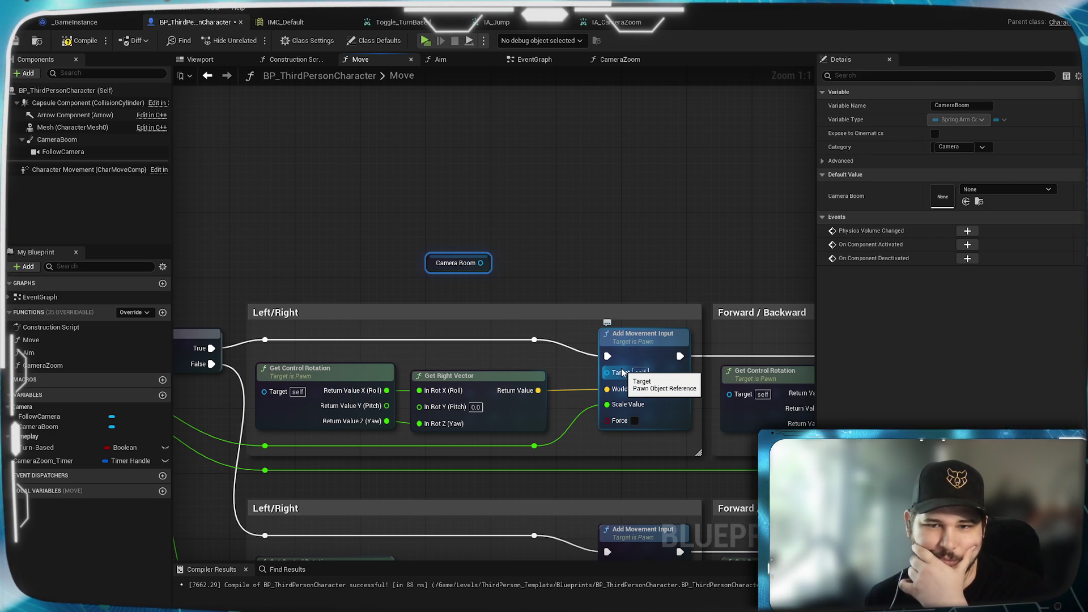
# Search Camera Boom's full action list for 'add move' without adding any node
pyautogui.moveTo(480, 263); pyautogui.dragTo(583, 224)
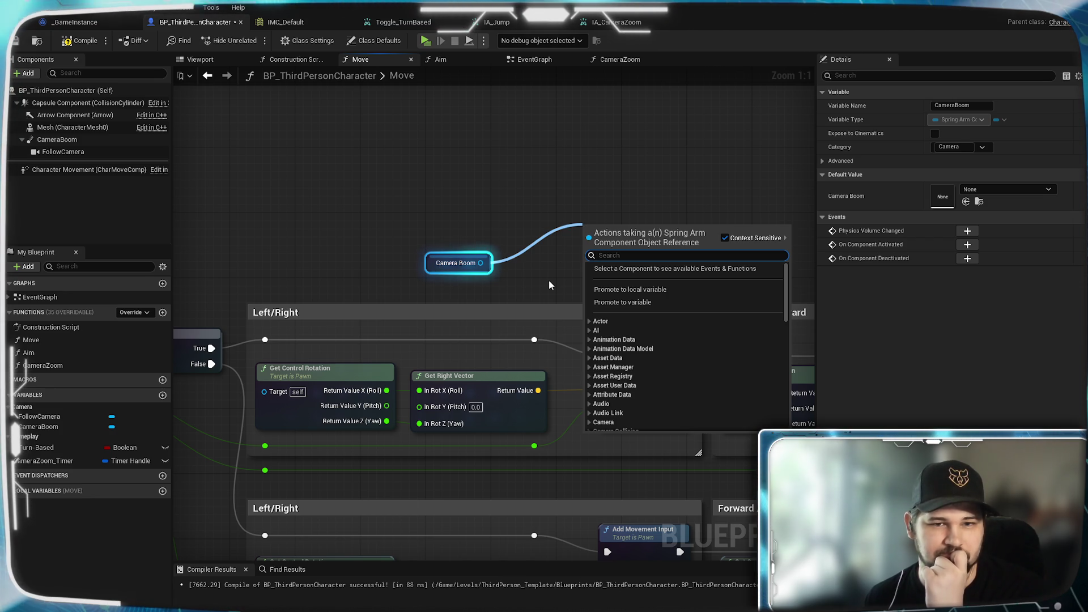
pyautogui.click(536, 247)
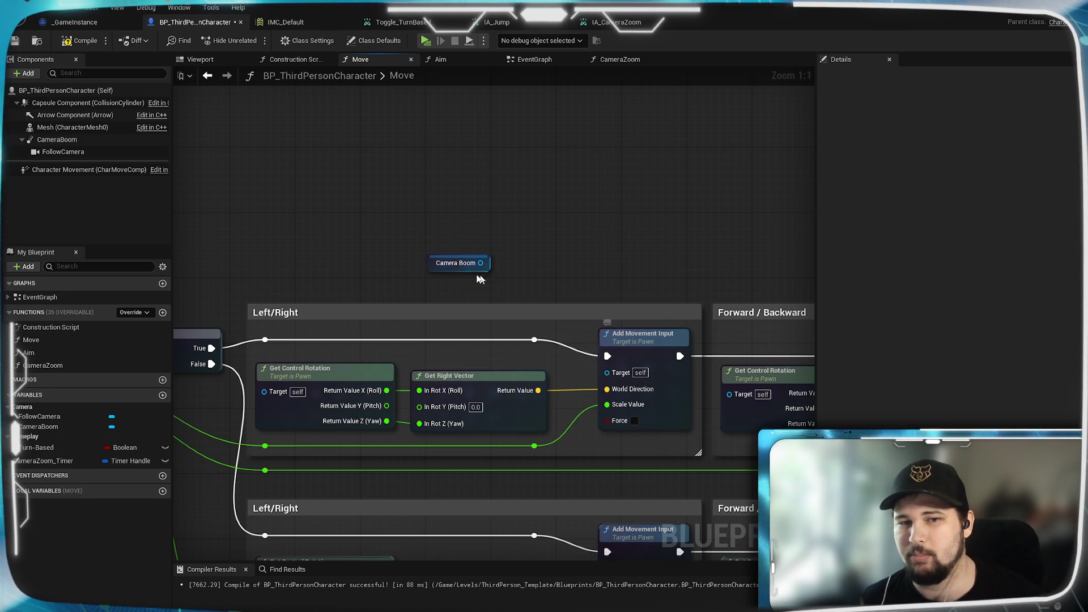
pyautogui.moveTo(485, 264); pyautogui.dragTo(552, 243)
pyautogui.write('a')
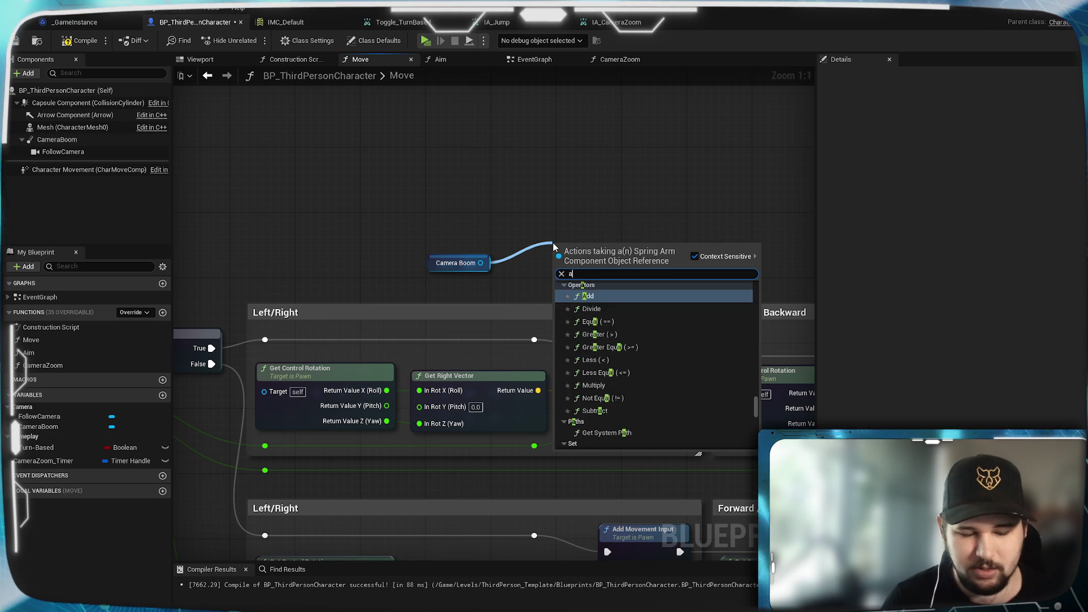
pyautogui.write('dd move')
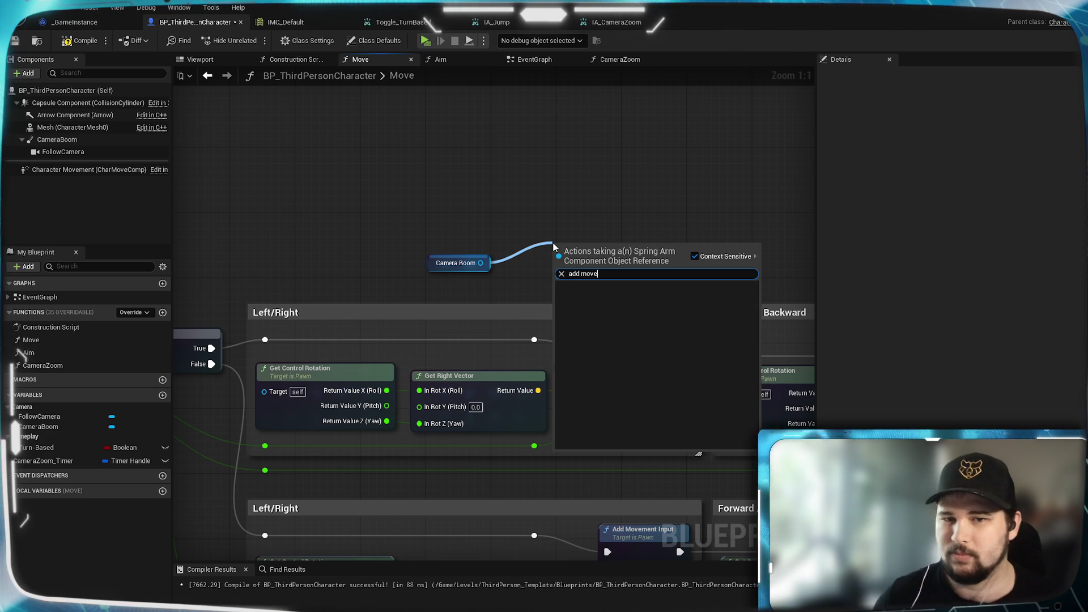
pyautogui.click(699, 256)
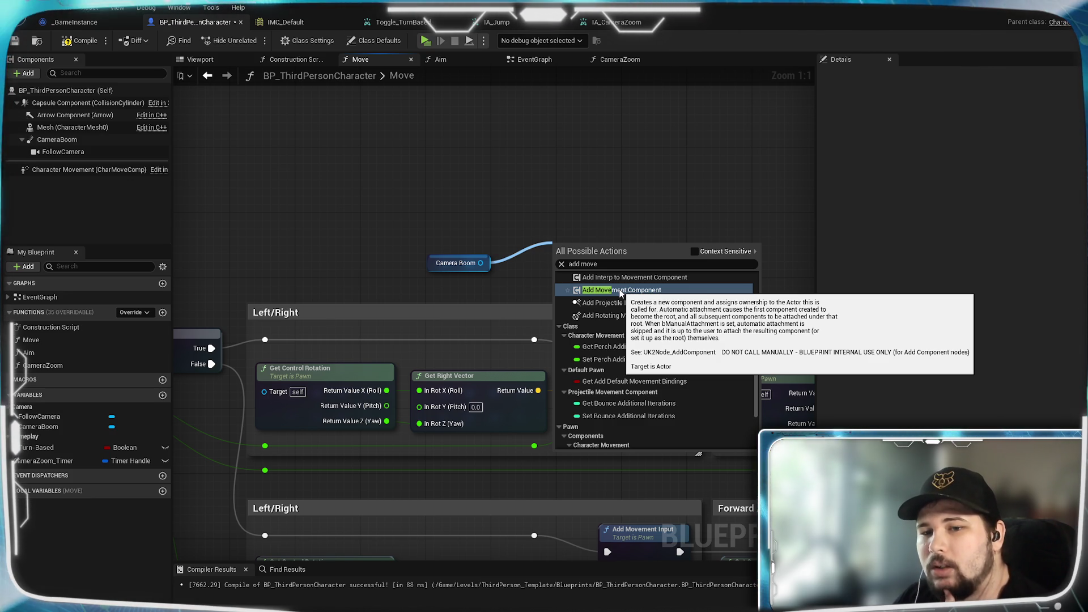
pyautogui.click(594, 179)
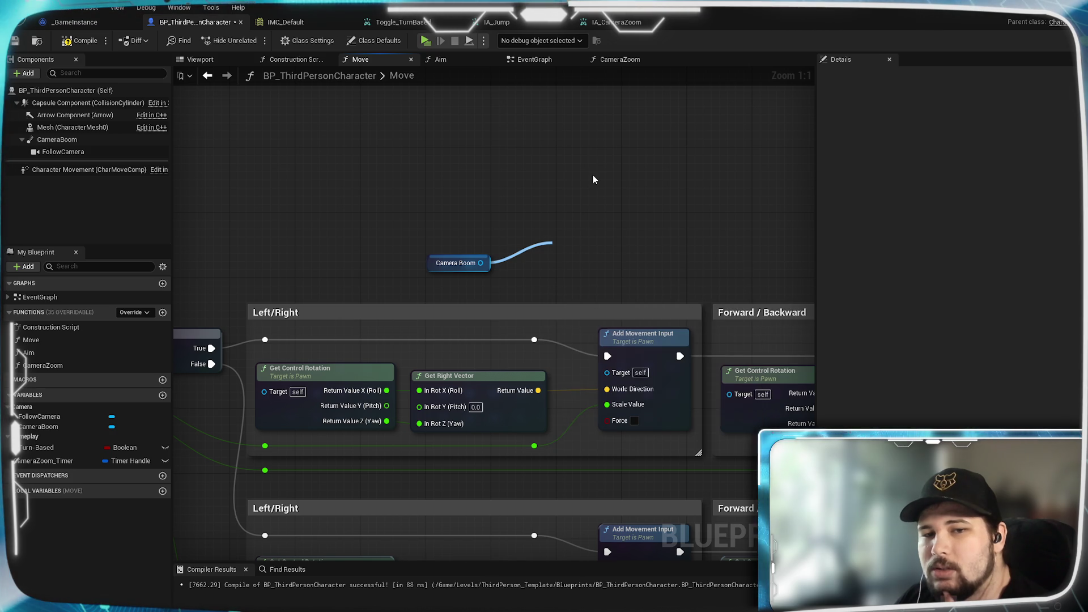
# Select CameraBoom and scroll its Details through camera collision, component tick and Lag settings
pyautogui.click(57, 139)
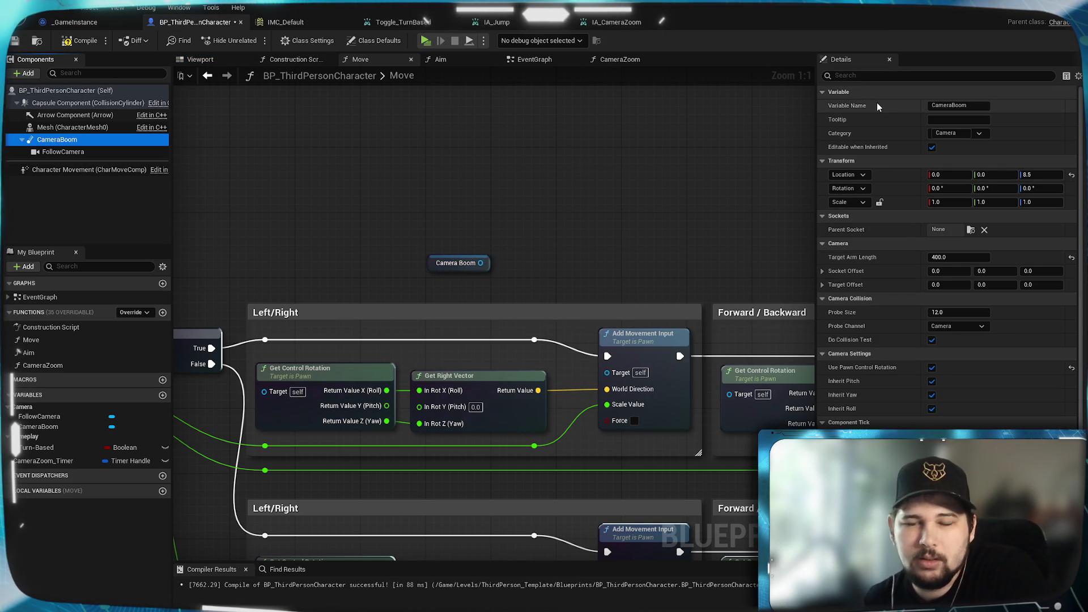
pyautogui.scroll(-1, 901, 343)
pyautogui.scroll(1, 902, 343)
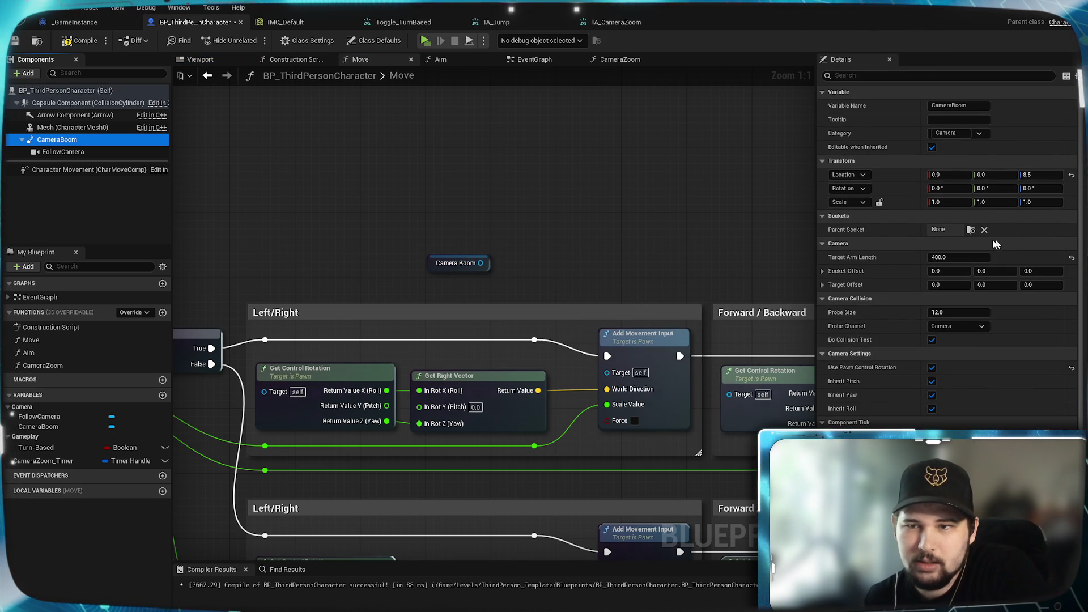
pyautogui.click(1080, 117)
pyautogui.moveTo(1081, 113); pyautogui.dragTo(1081, 152)
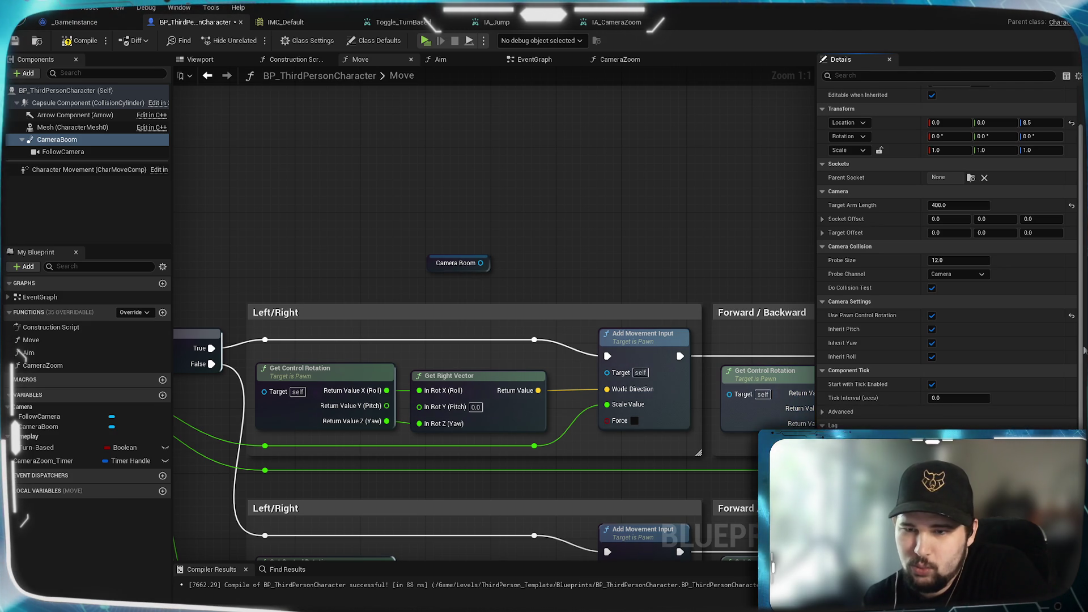
pyautogui.scroll(-3, 1080, 417)
pyautogui.scroll(-2, 1080, 417)
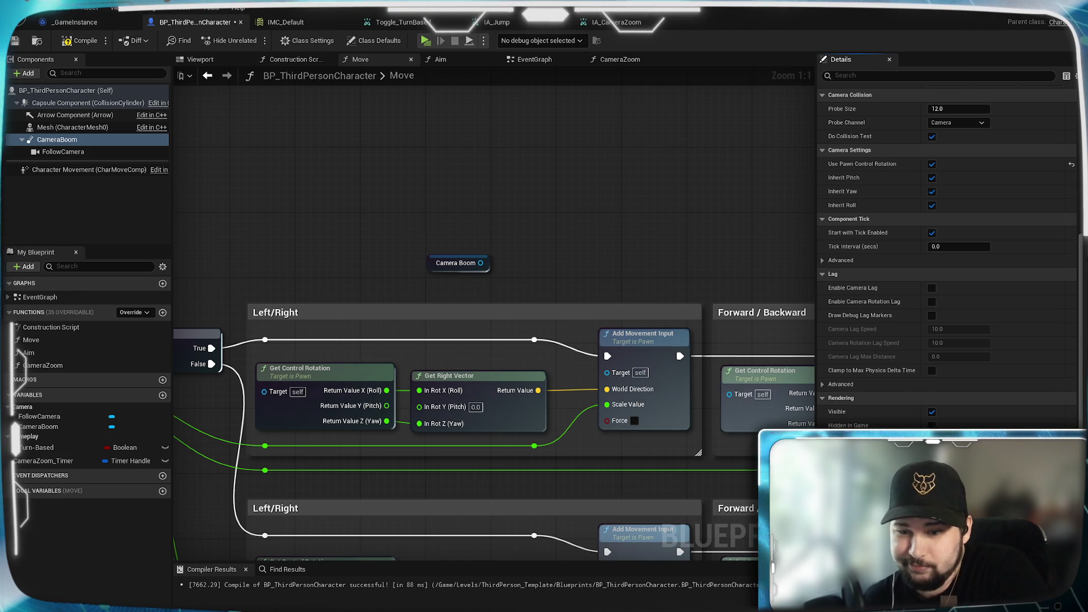
# Search Camera Boom's actions for 'move' and add an Add Component node
pyautogui.moveTo(480, 263); pyautogui.dragTo(539, 235)
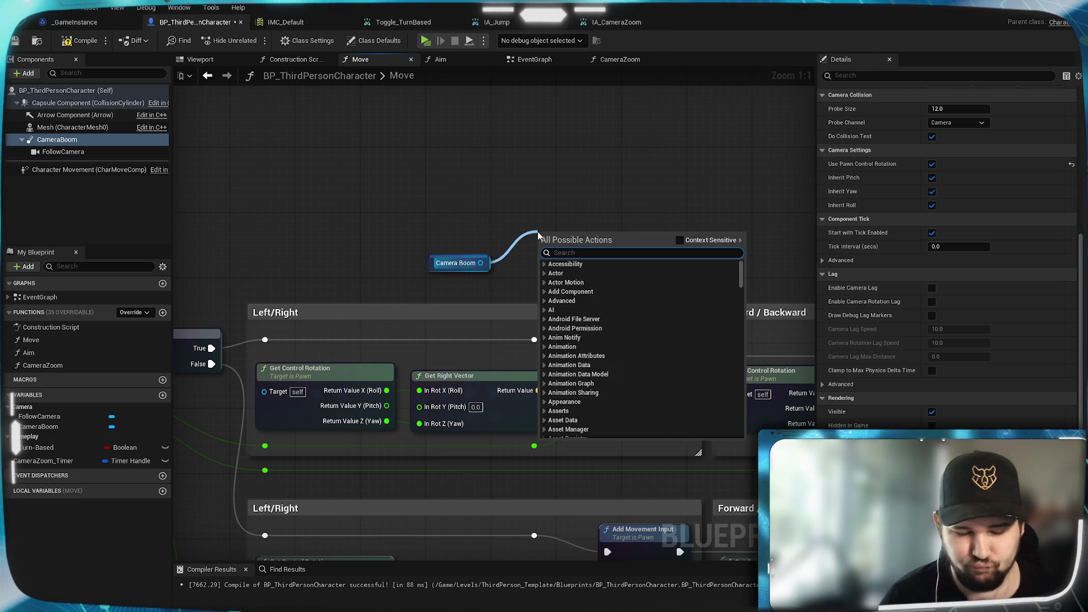
pyautogui.write('move')
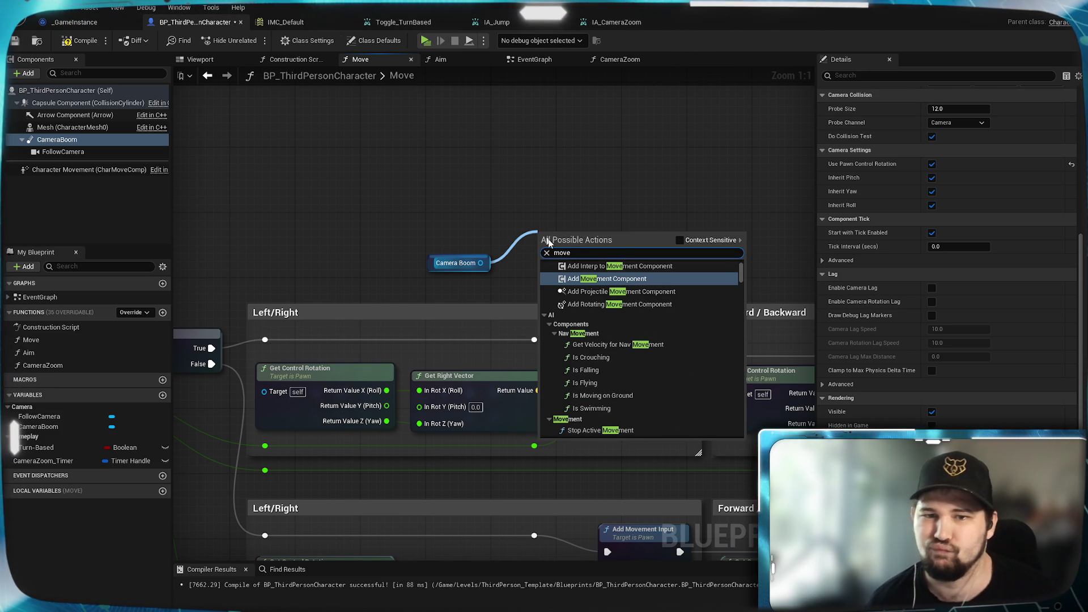
pyautogui.scroll(1, 684, 354)
pyautogui.scroll(2, 679, 340)
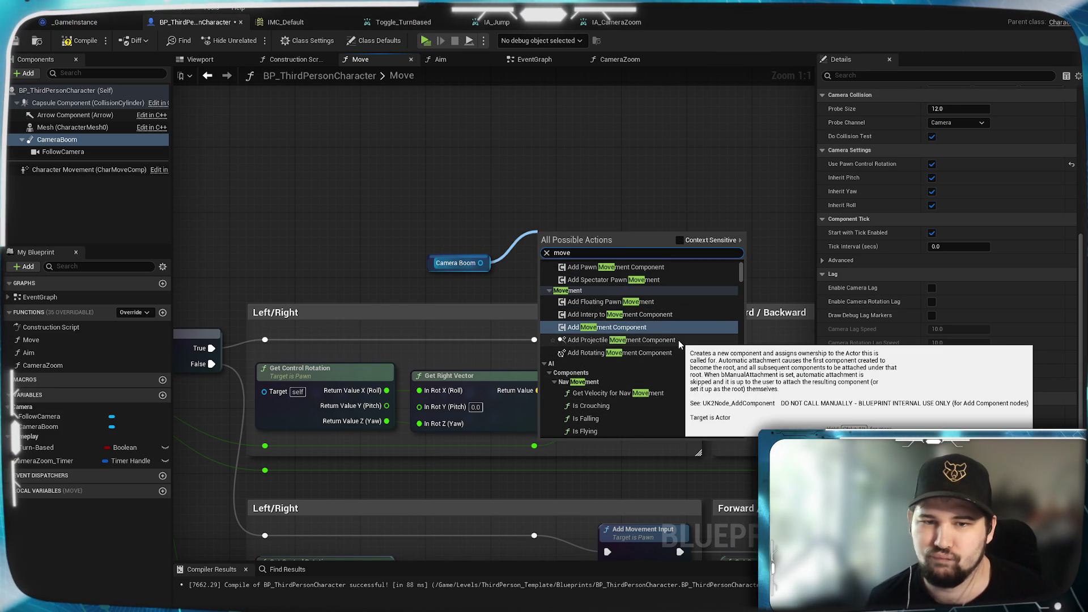
pyautogui.scroll(1, 679, 340)
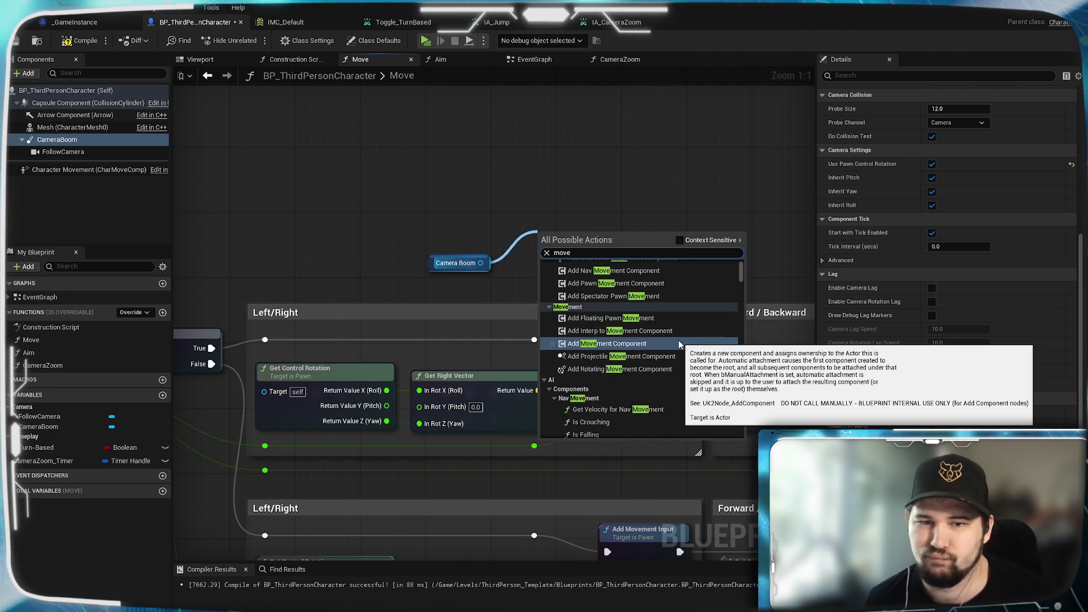
pyautogui.click(631, 344)
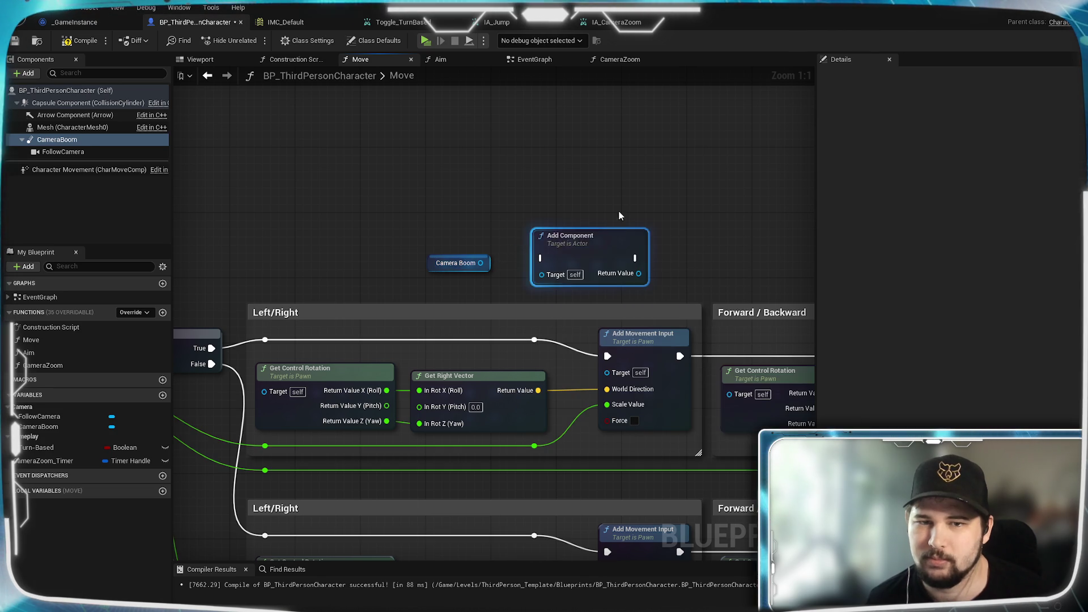
# Delete the mistaken Add Component node and reopen Camera Boom's action list
pyautogui.moveTo(481, 263)
pyautogui.mouseDown()
pyautogui.moveTo(544, 276)
pyautogui.moveTo(540, 284)
pyautogui.mouseUp()
pyautogui.press('Escape')
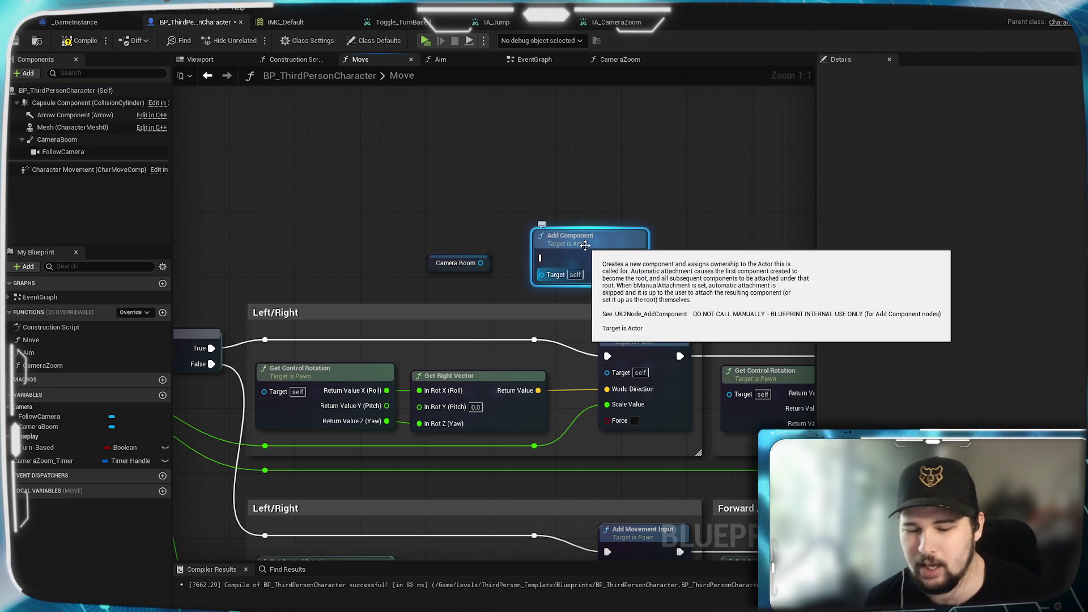
pyautogui.press('Delete')
pyautogui.moveTo(481, 263); pyautogui.dragTo(570, 247)
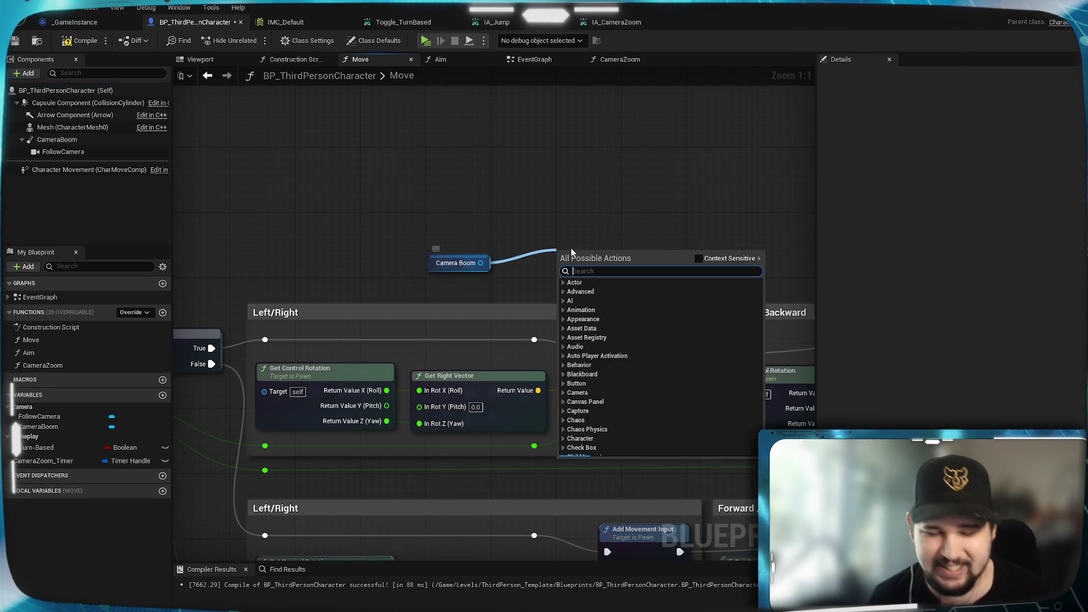
# Filter the Camera Boom's full action list for 'move' and browse the Character Movement results
pyautogui.write('move')
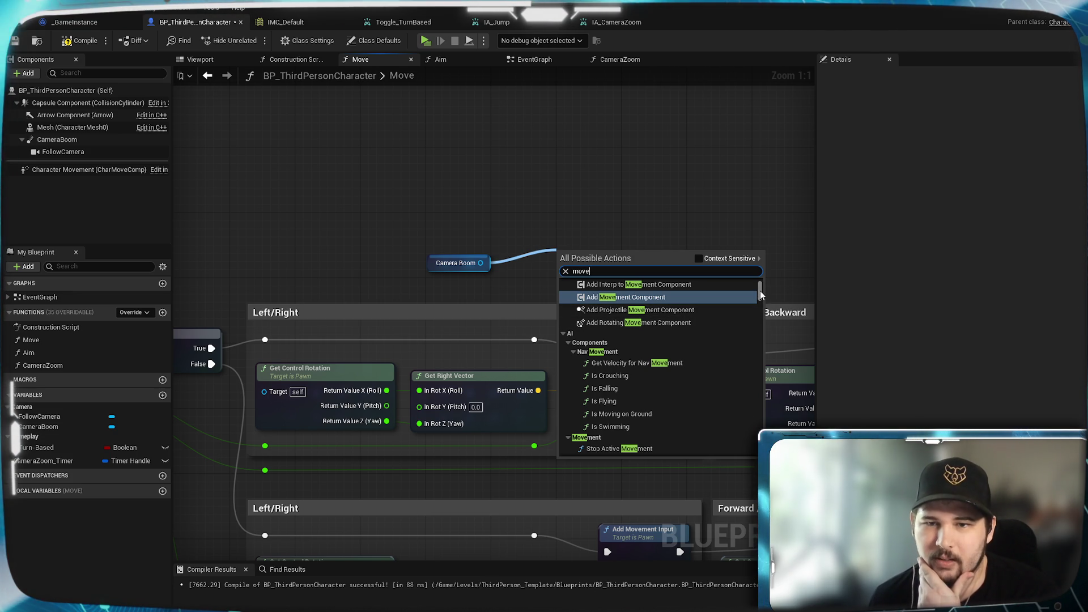
pyautogui.moveTo(760, 291); pyautogui.dragTo(761, 284)
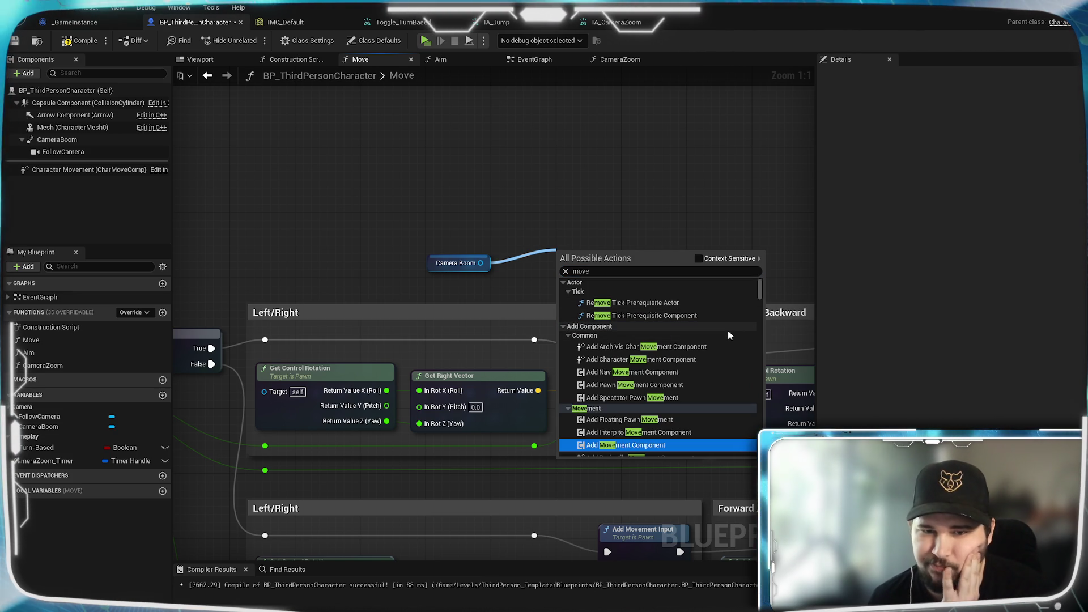
pyautogui.scroll(-2, 728, 331)
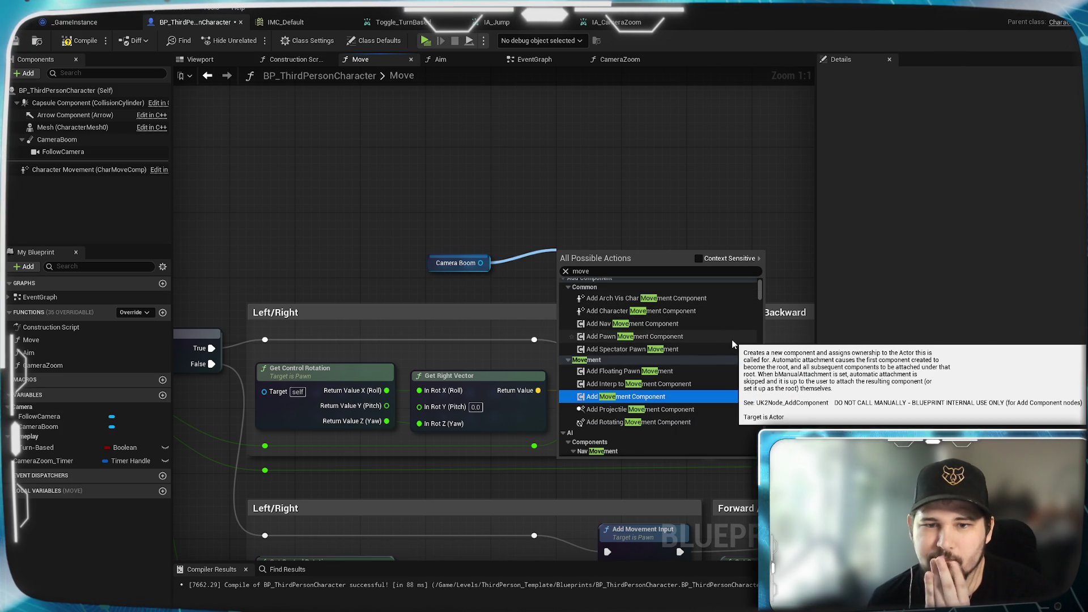
pyautogui.scroll(2, 733, 339)
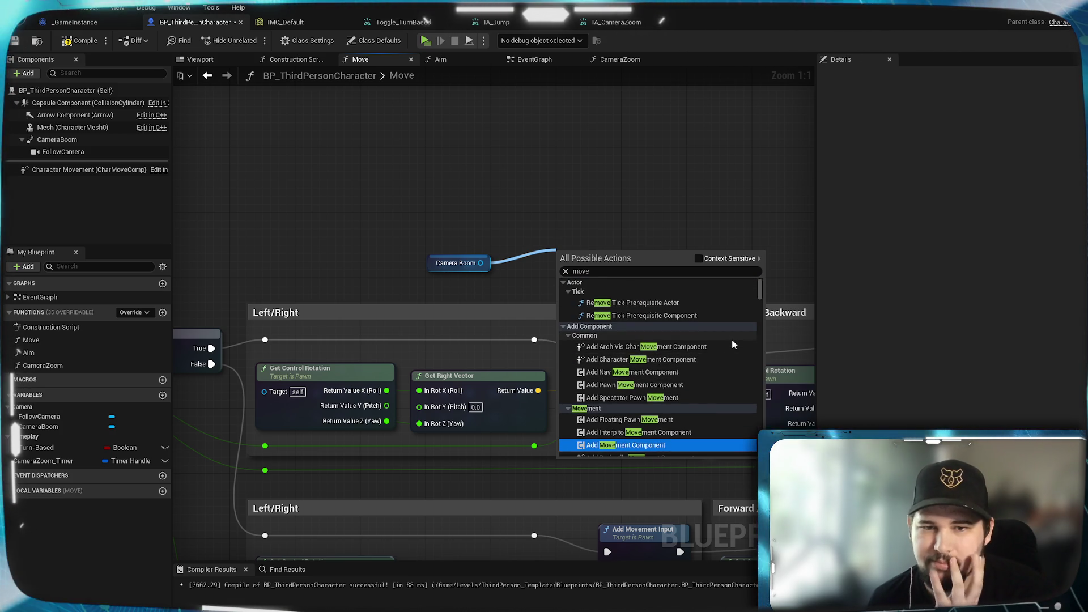
pyautogui.scroll(-4, 733, 342)
pyautogui.scroll(-3, 732, 344)
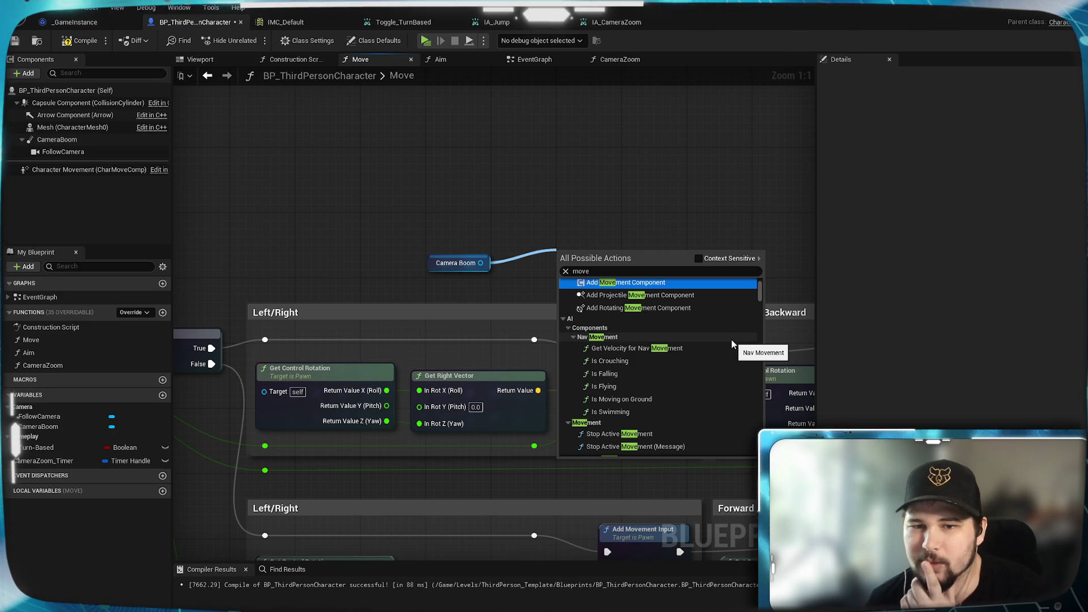
pyautogui.scroll(-4, 731, 344)
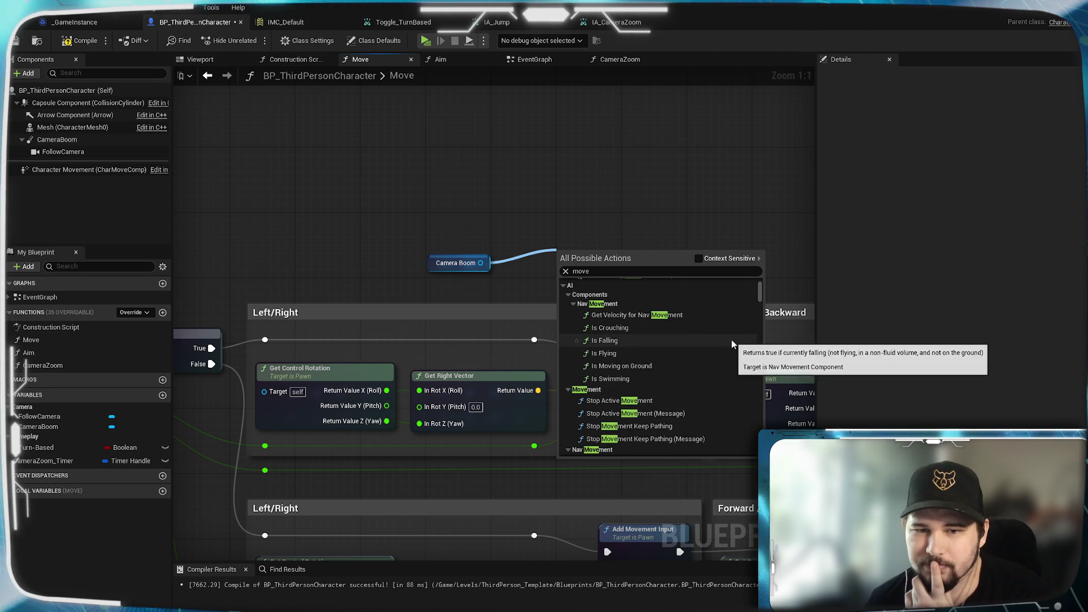
pyautogui.scroll(-2, 731, 344)
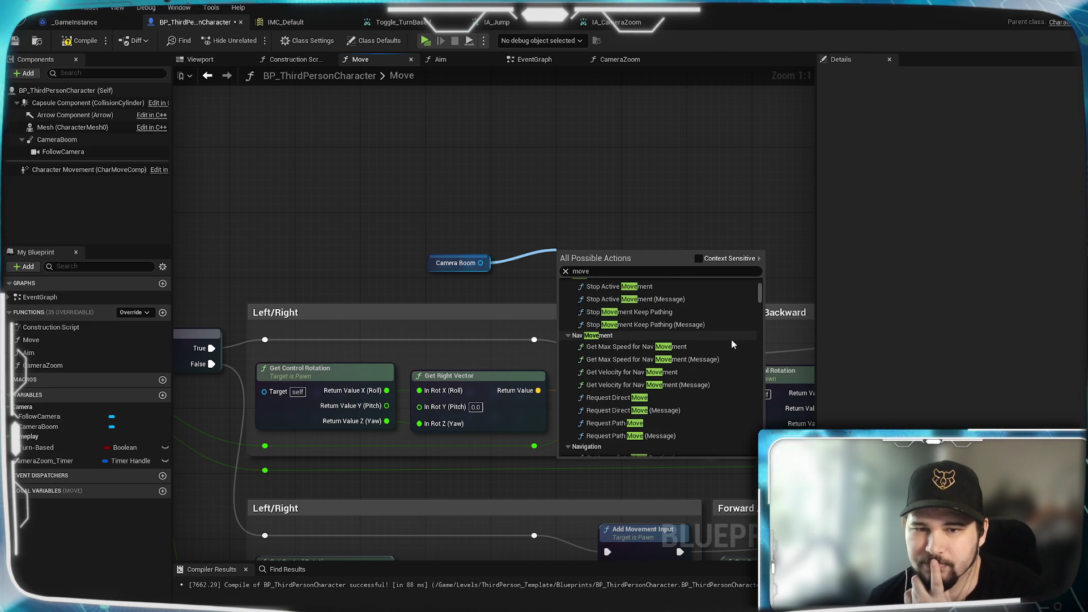
pyautogui.scroll(-2, 732, 344)
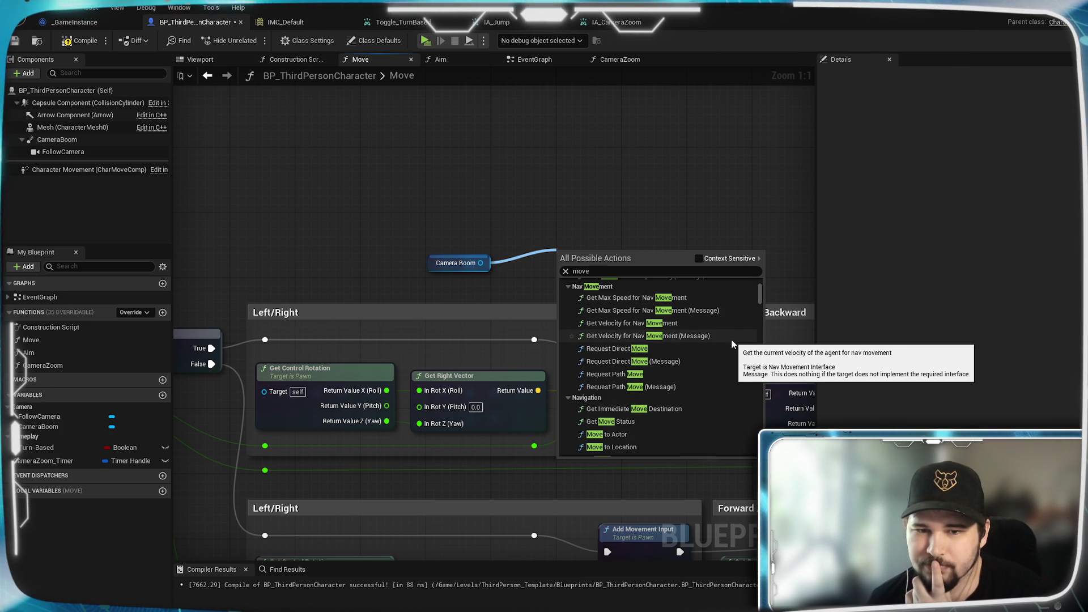
pyautogui.scroll(-2, 731, 344)
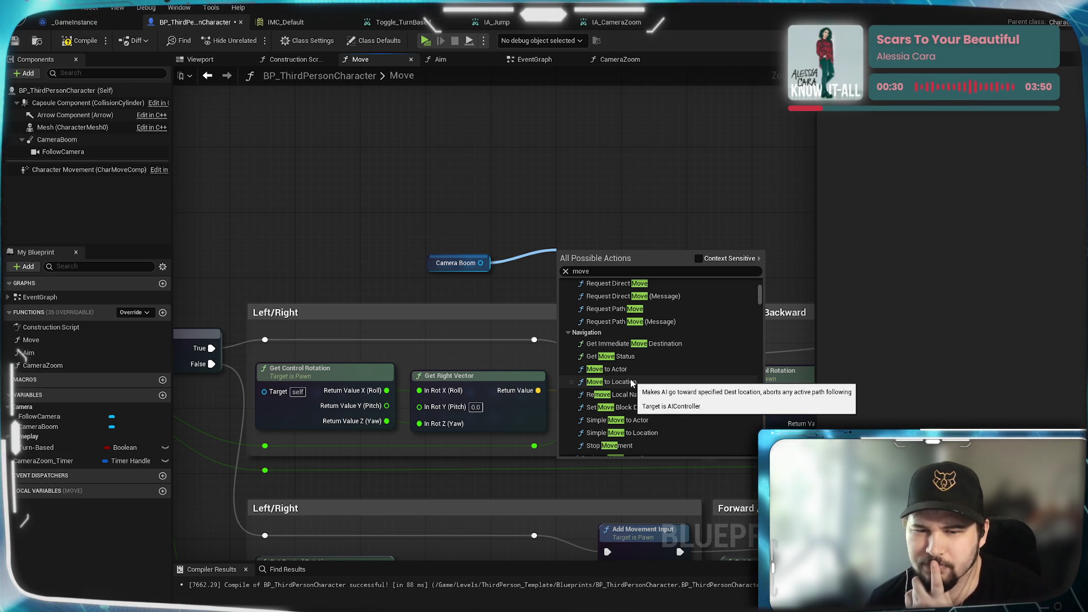
pyautogui.scroll(-3, 715, 371)
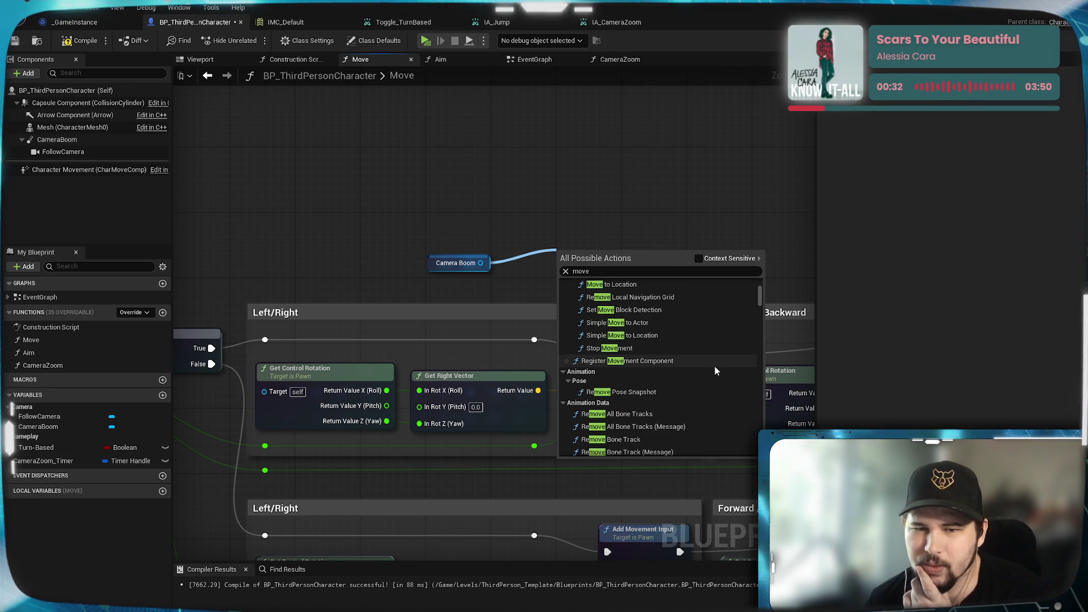
pyautogui.scroll(-3, 715, 371)
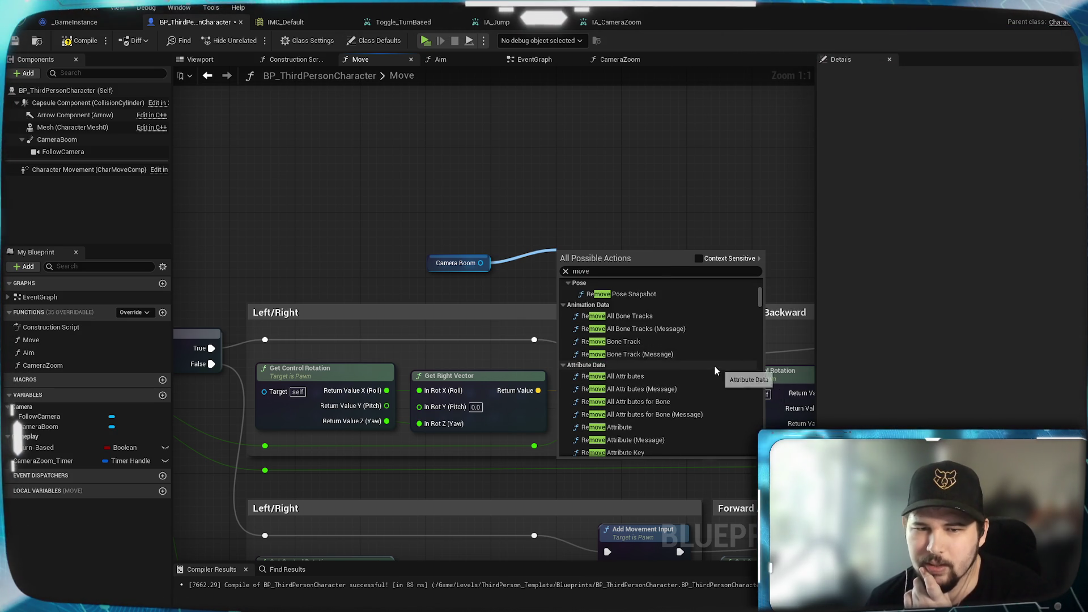
pyautogui.scroll(-1, 716, 371)
pyautogui.scroll(-1, 716, 371)
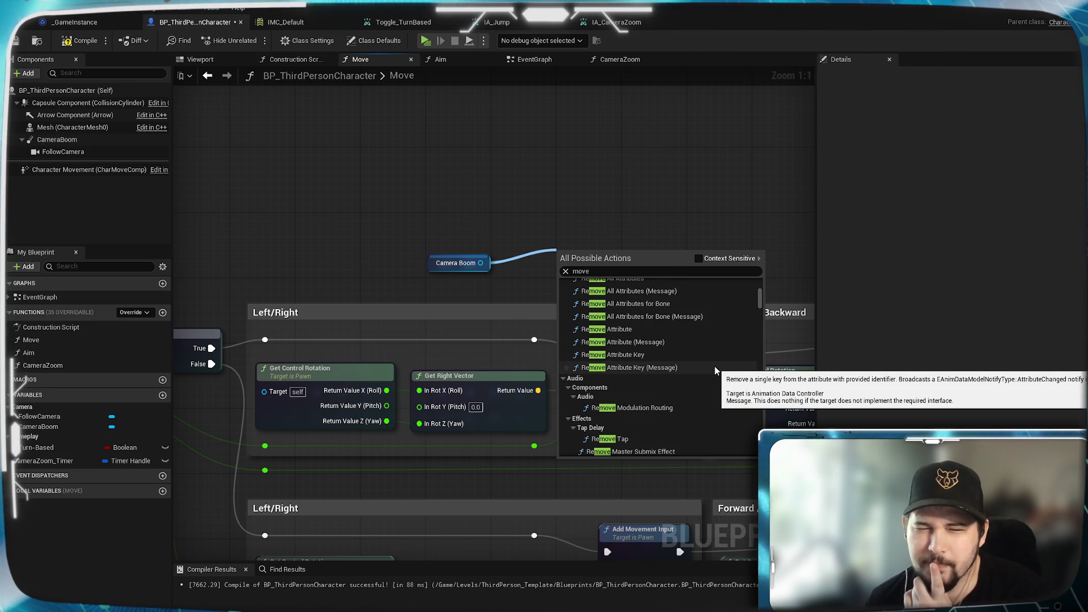
pyautogui.scroll(-5, 715, 371)
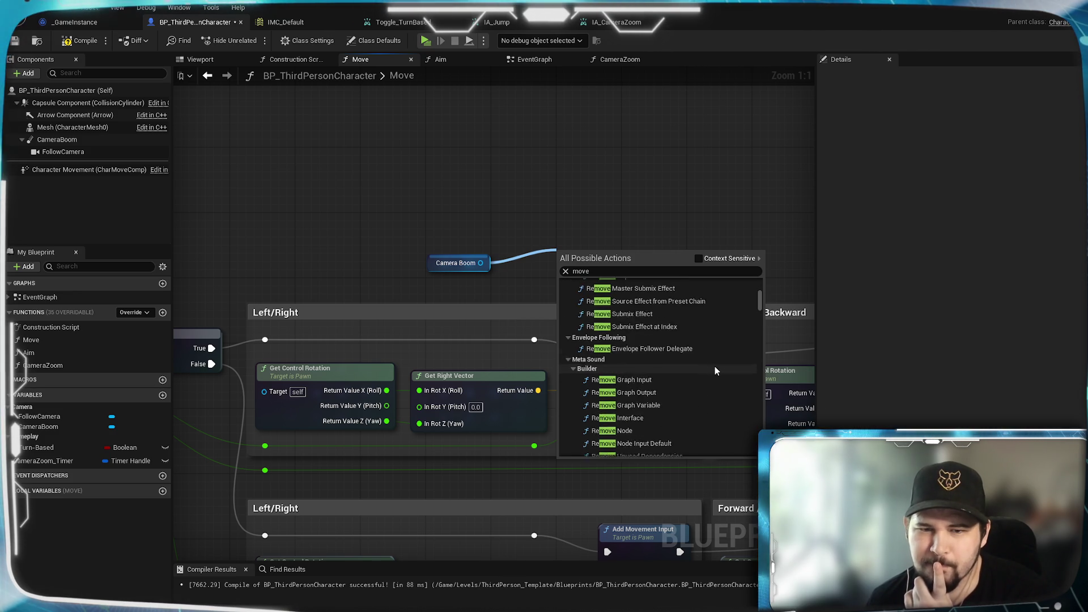
pyautogui.scroll(-2, 716, 370)
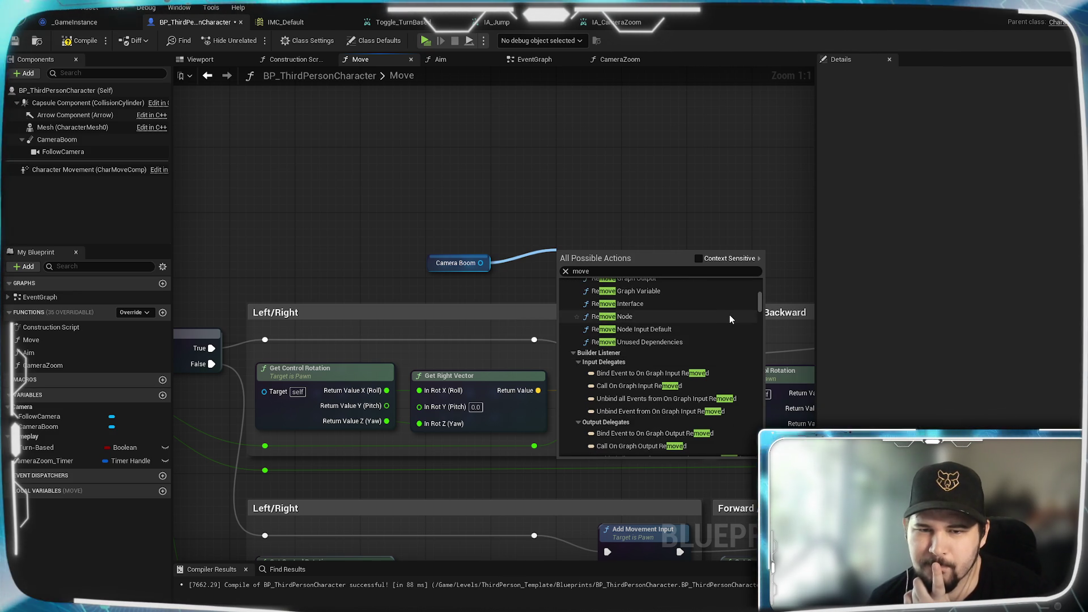
pyautogui.scroll(-1, 730, 319)
pyautogui.scroll(-2, 729, 316)
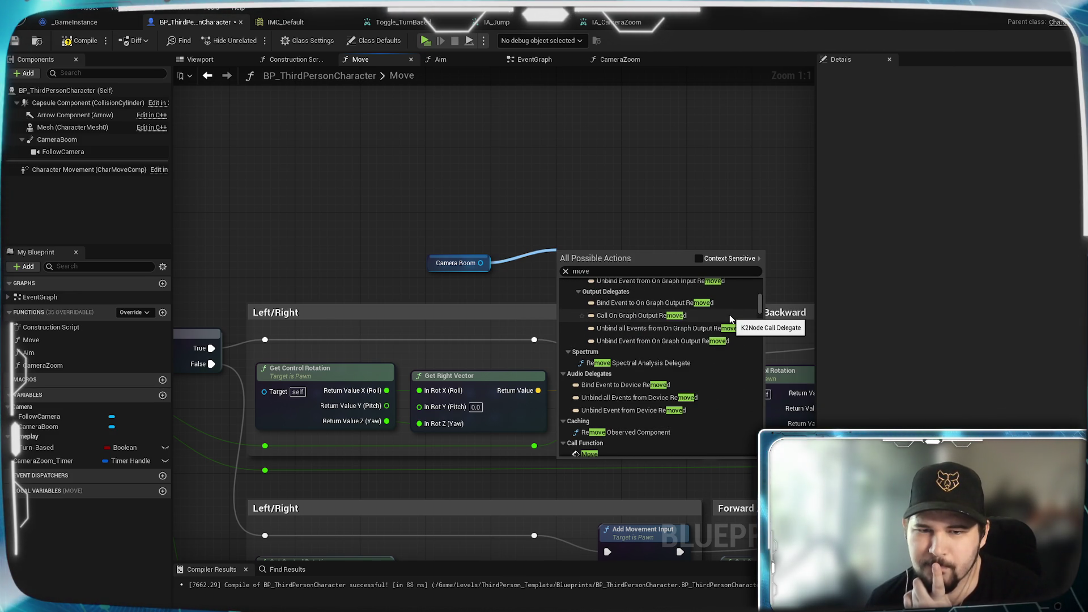
pyautogui.scroll(-1, 729, 314)
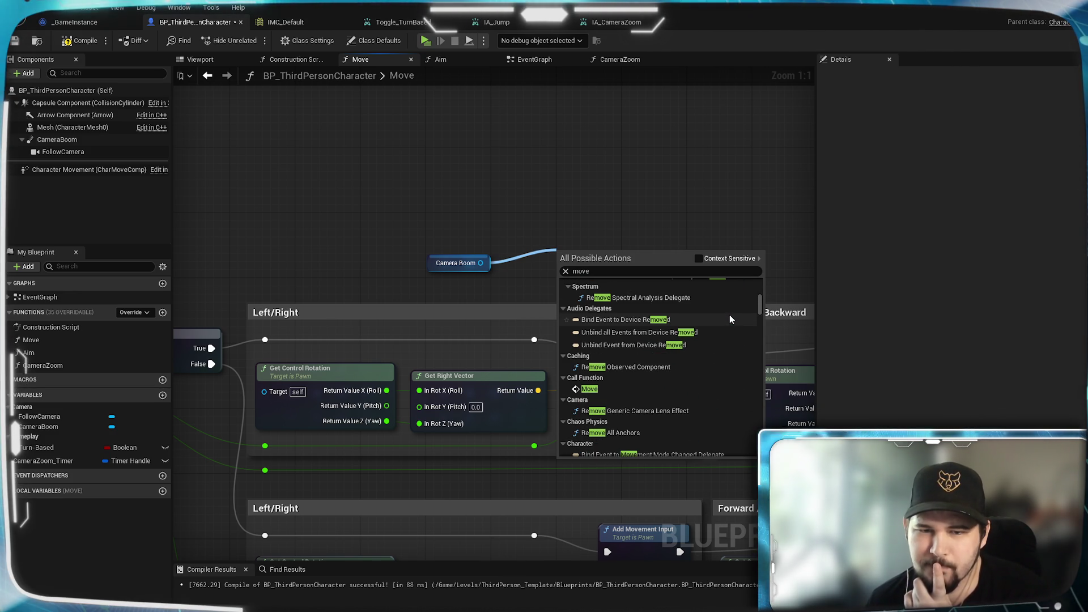
pyautogui.scroll(-1, 730, 315)
pyautogui.scroll(-2, 735, 362)
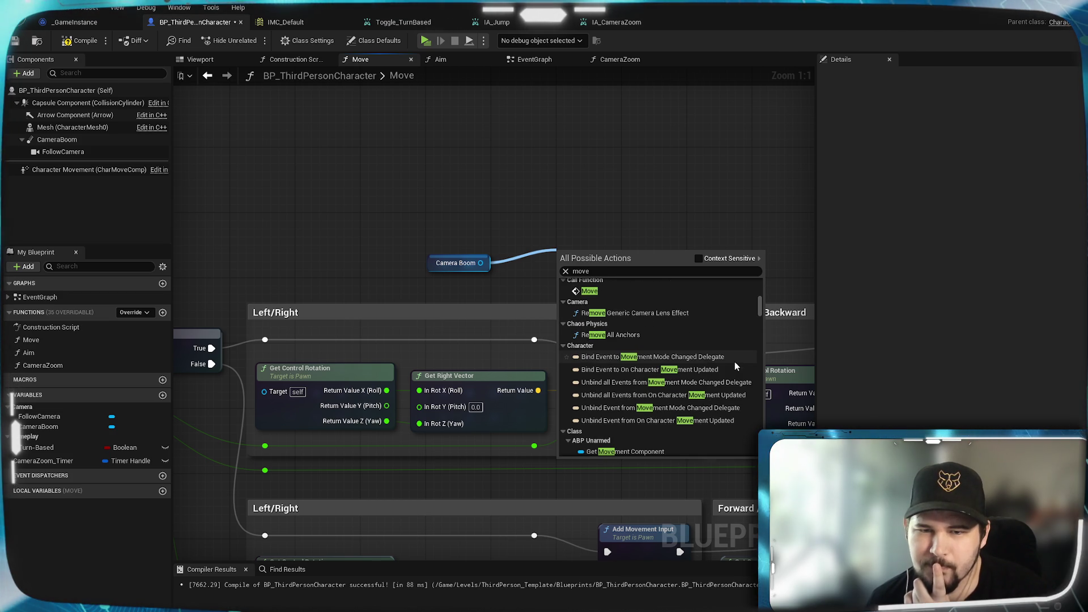
pyautogui.scroll(-2, 735, 363)
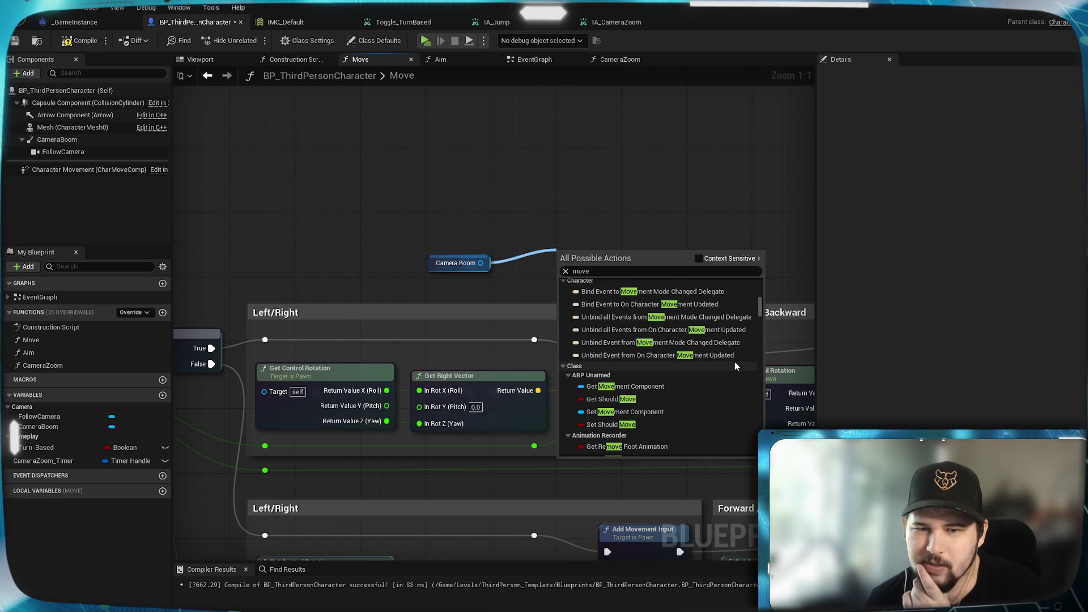
pyautogui.scroll(-3, 736, 367)
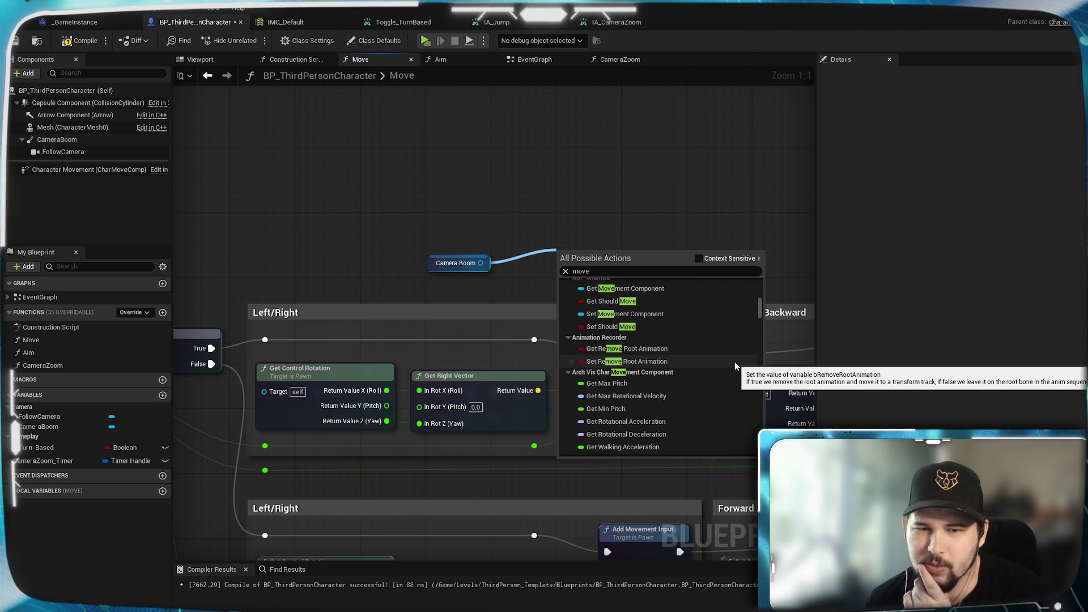
pyautogui.scroll(-3, 735, 364)
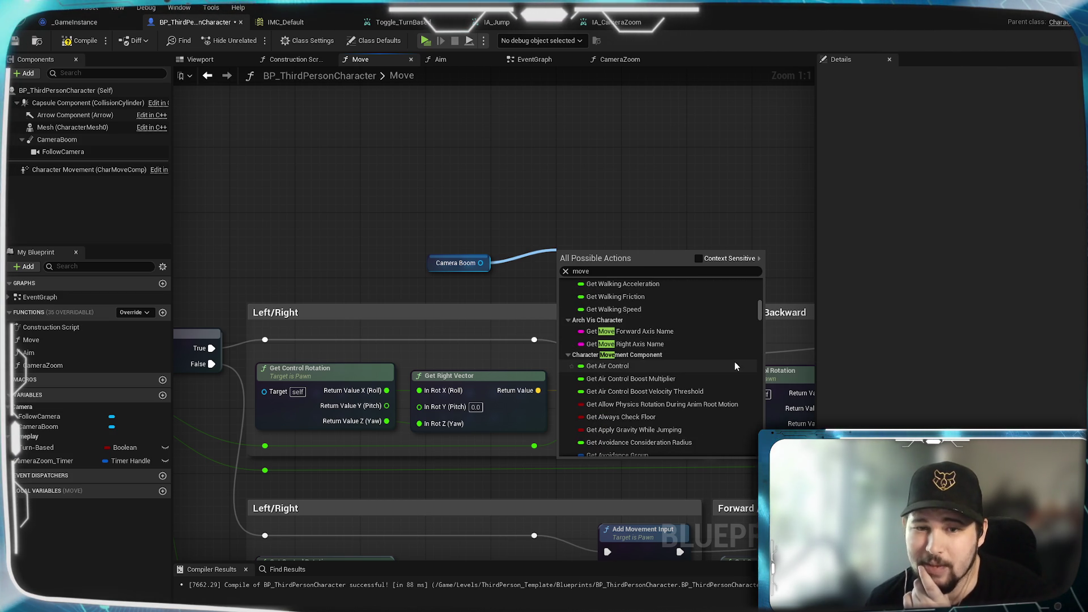
pyautogui.scroll(-1, 734, 366)
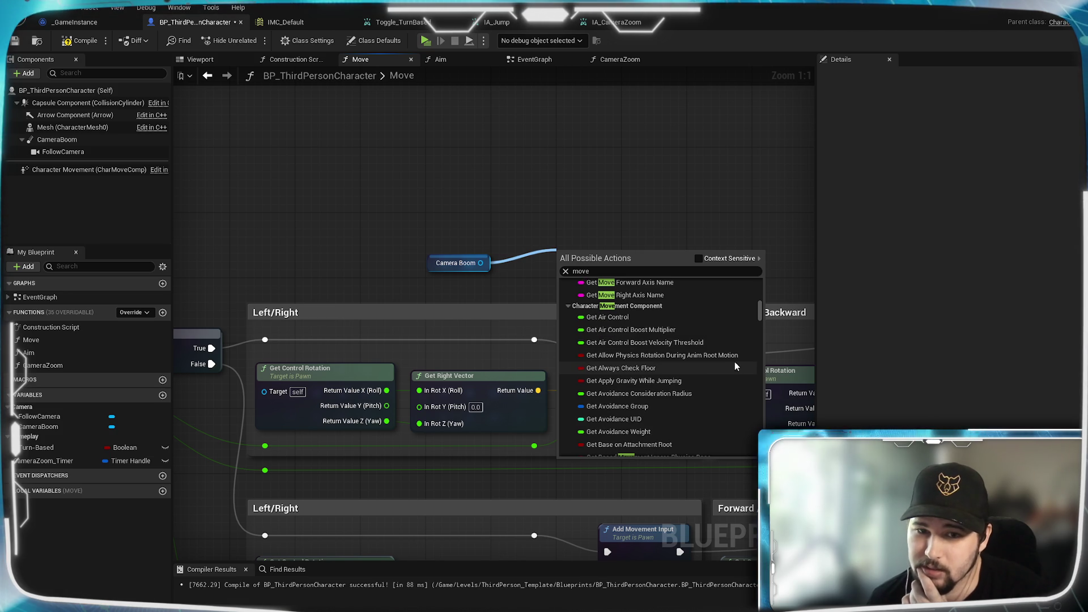
pyautogui.scroll(-4, 659, 380)
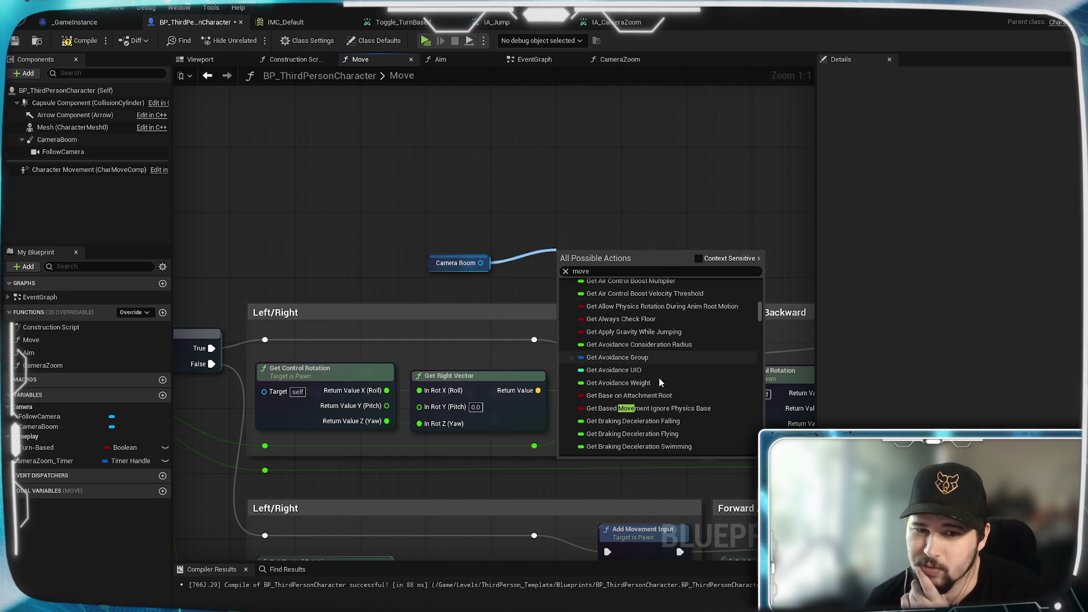
pyautogui.scroll(-6, 659, 382)
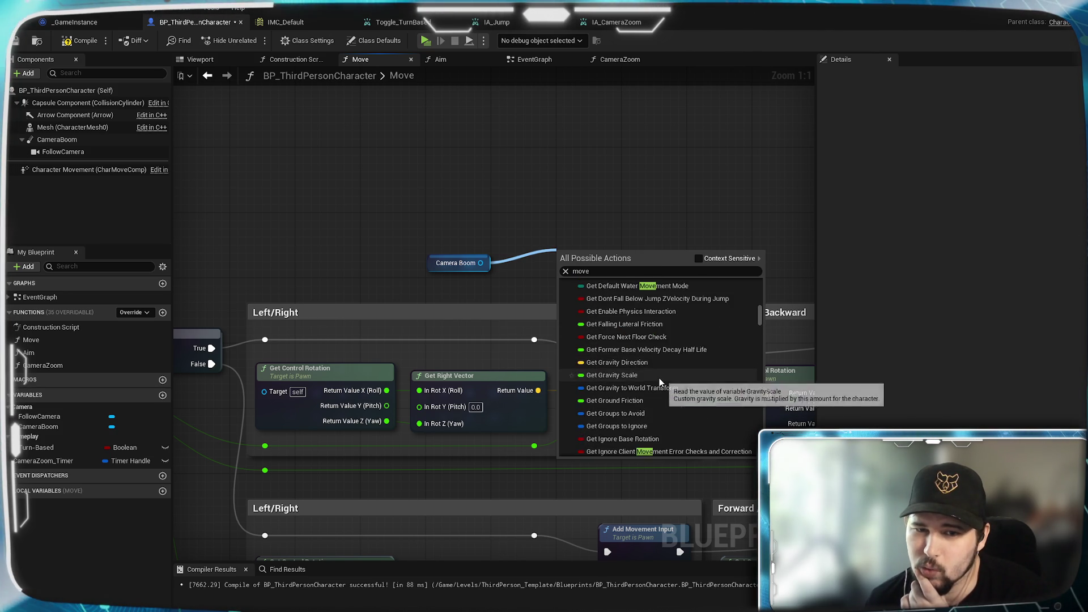
pyautogui.scroll(-5, 659, 379)
pyautogui.scroll(-3, 689, 389)
pyautogui.scroll(-8, 689, 392)
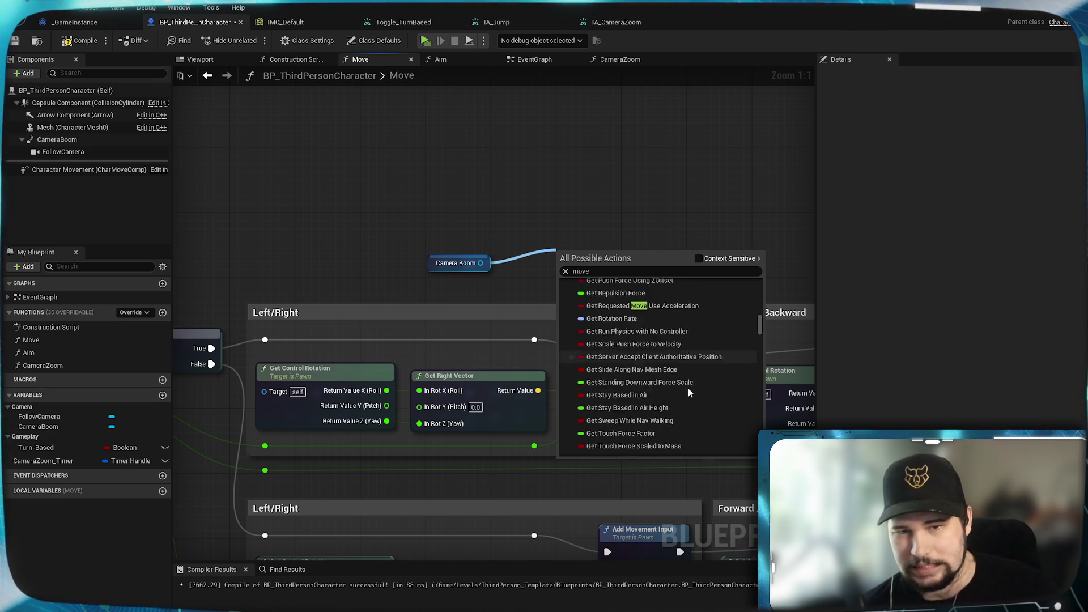
pyautogui.scroll(-8, 689, 393)
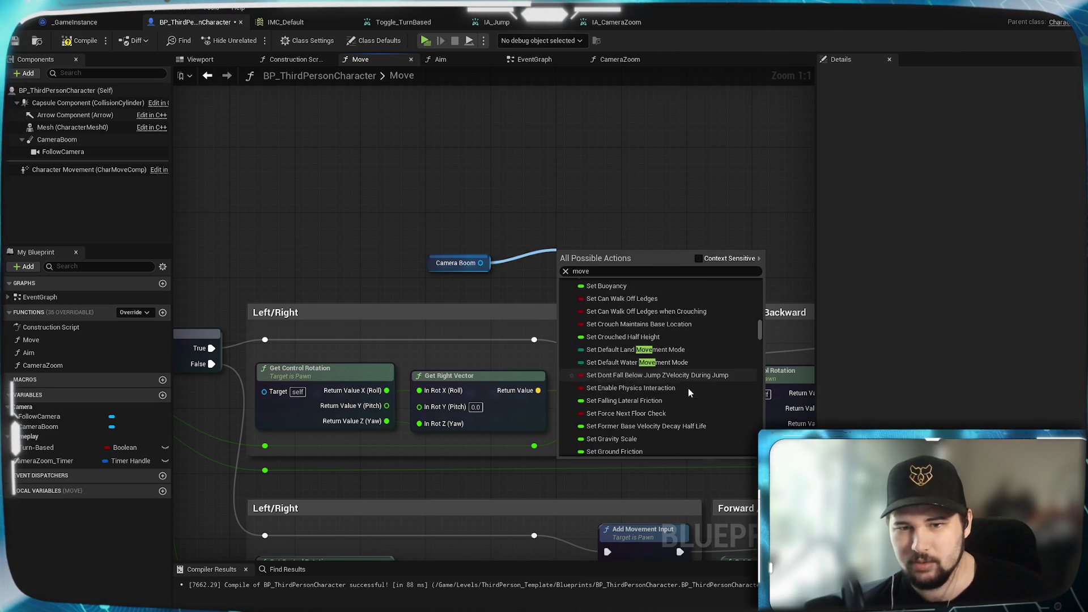
pyautogui.scroll(-8, 689, 389)
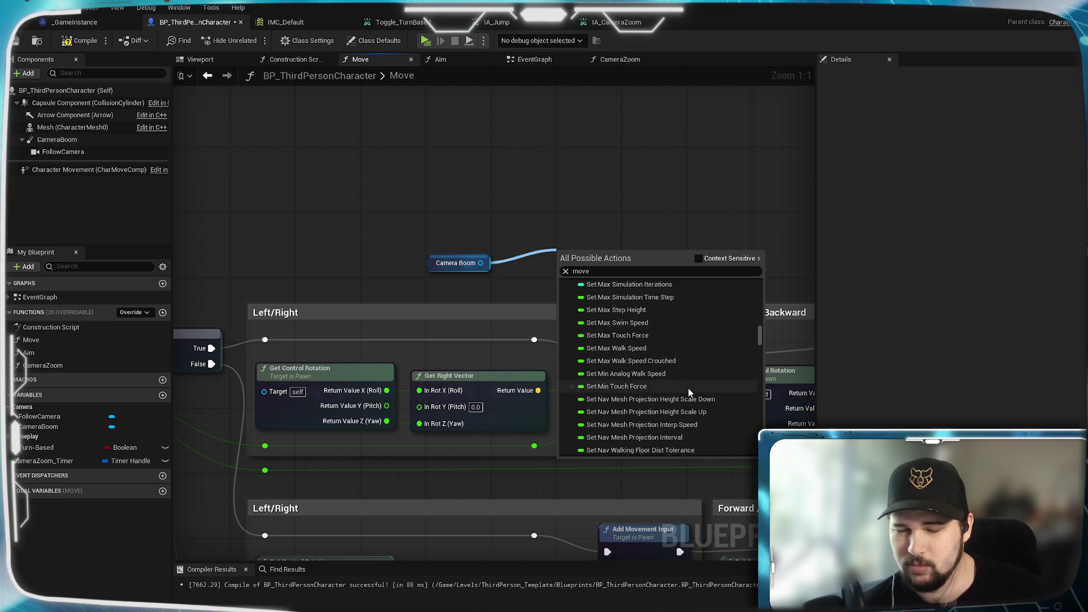
pyautogui.scroll(-8, 688, 389)
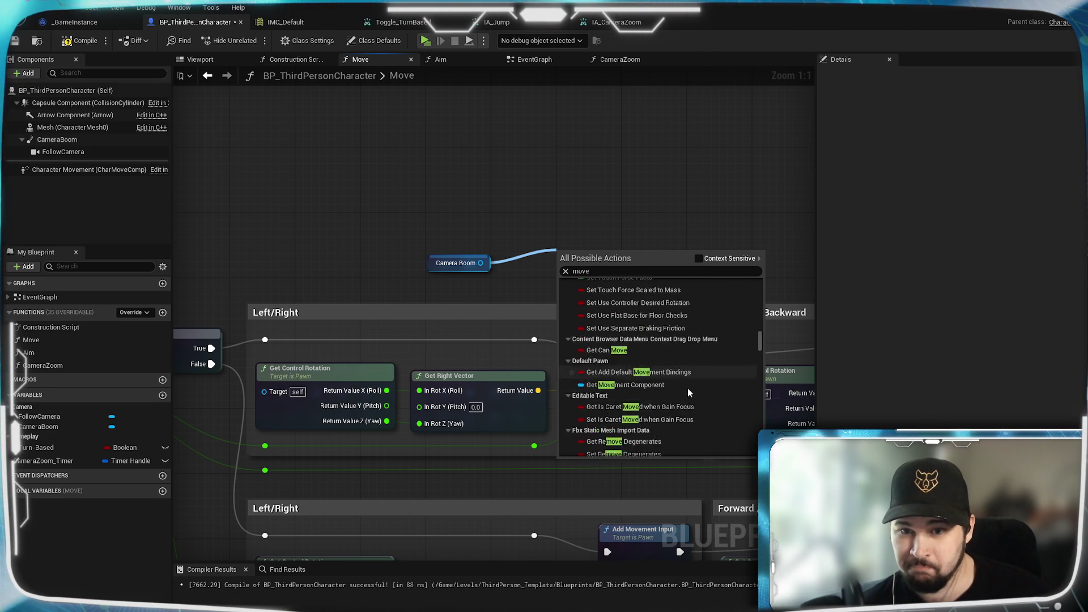
pyautogui.scroll(-10, 688, 389)
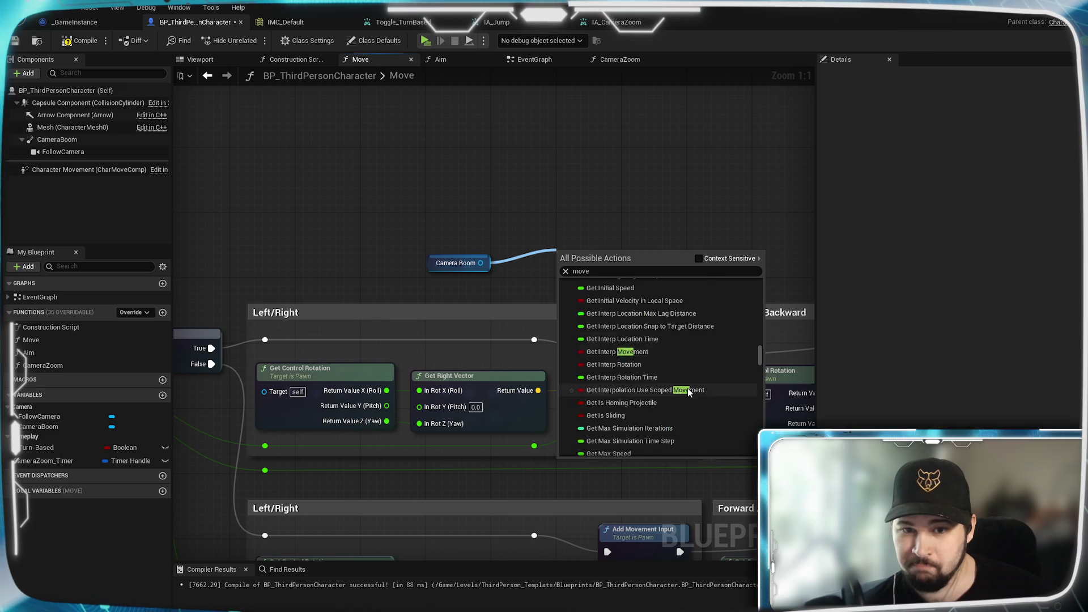
pyautogui.scroll(-10, 688, 389)
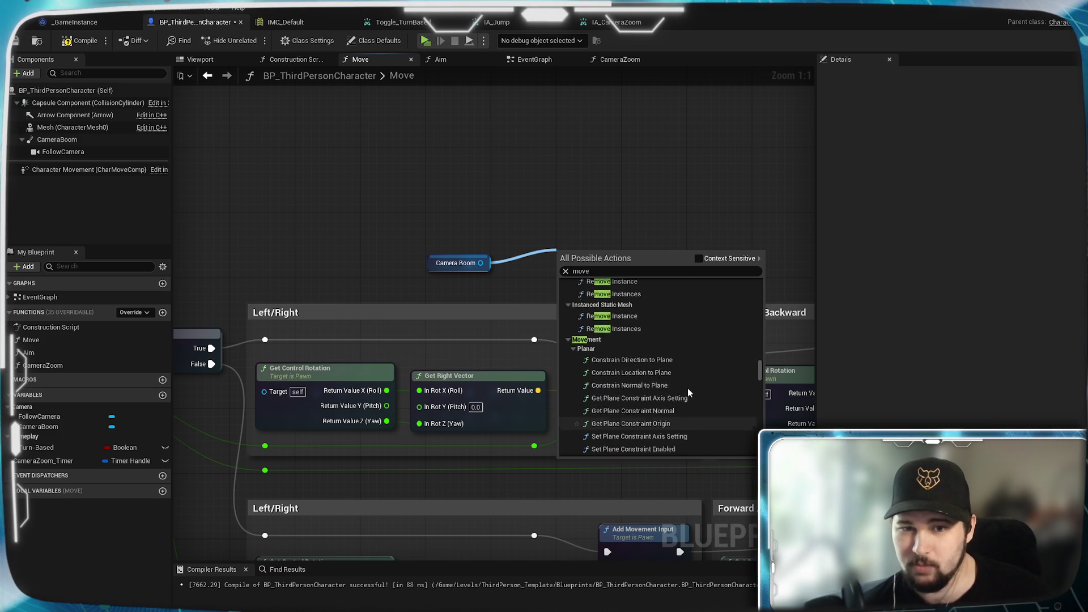
pyautogui.scroll(5, 688, 389)
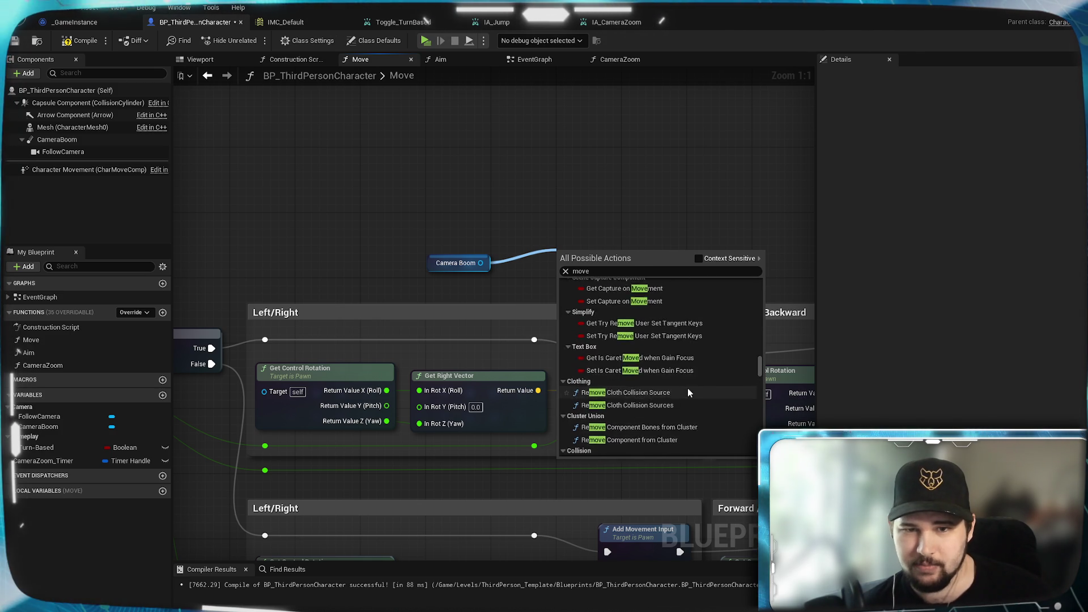
pyautogui.scroll(-5, 688, 389)
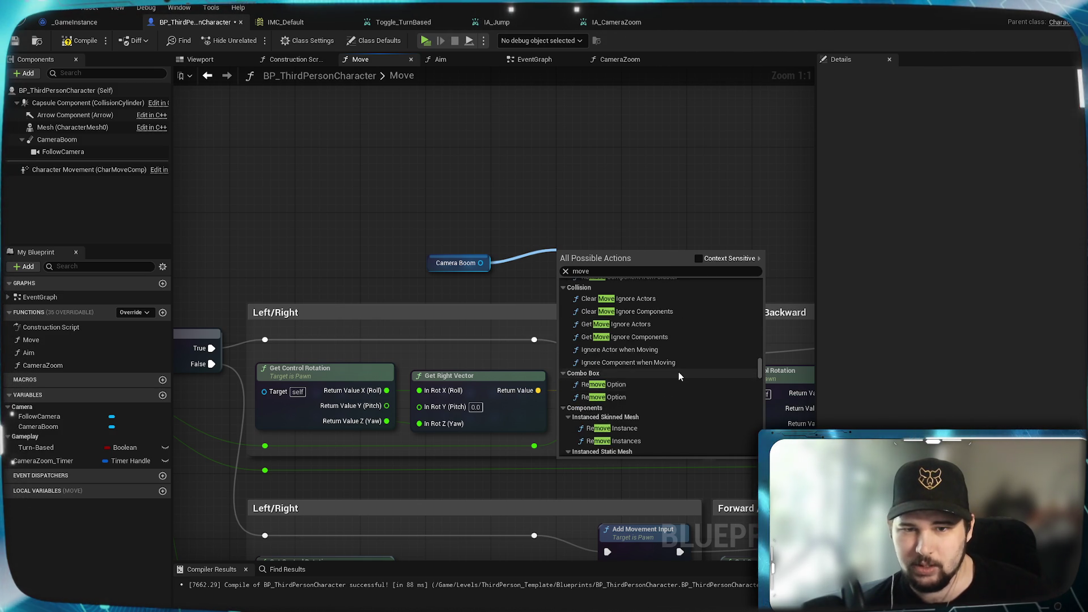
pyautogui.scroll(-4, 679, 375)
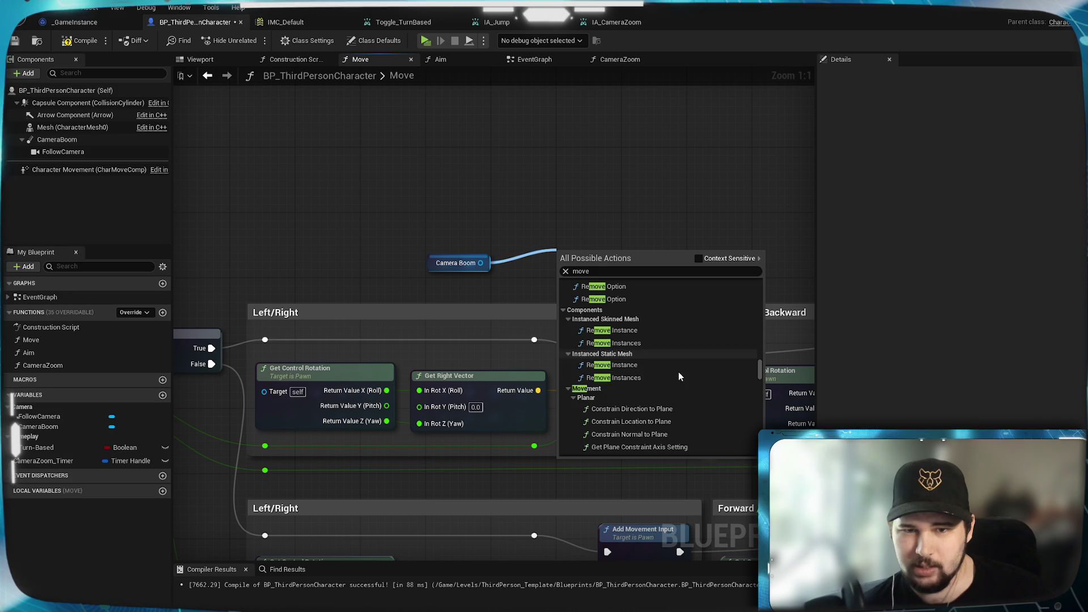
pyautogui.scroll(-4, 679, 375)
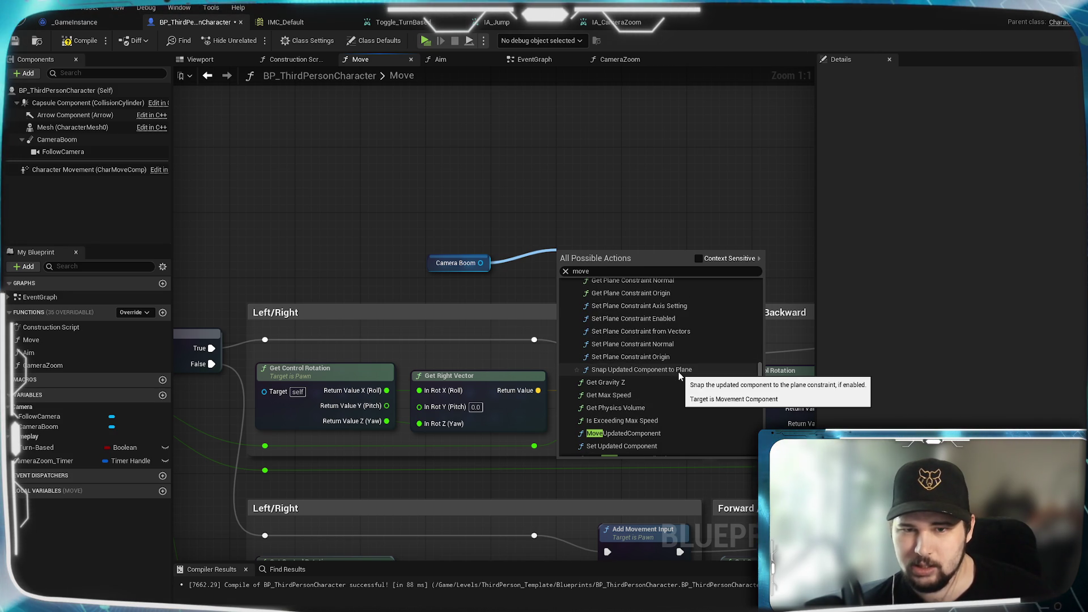
pyautogui.scroll(-4, 678, 372)
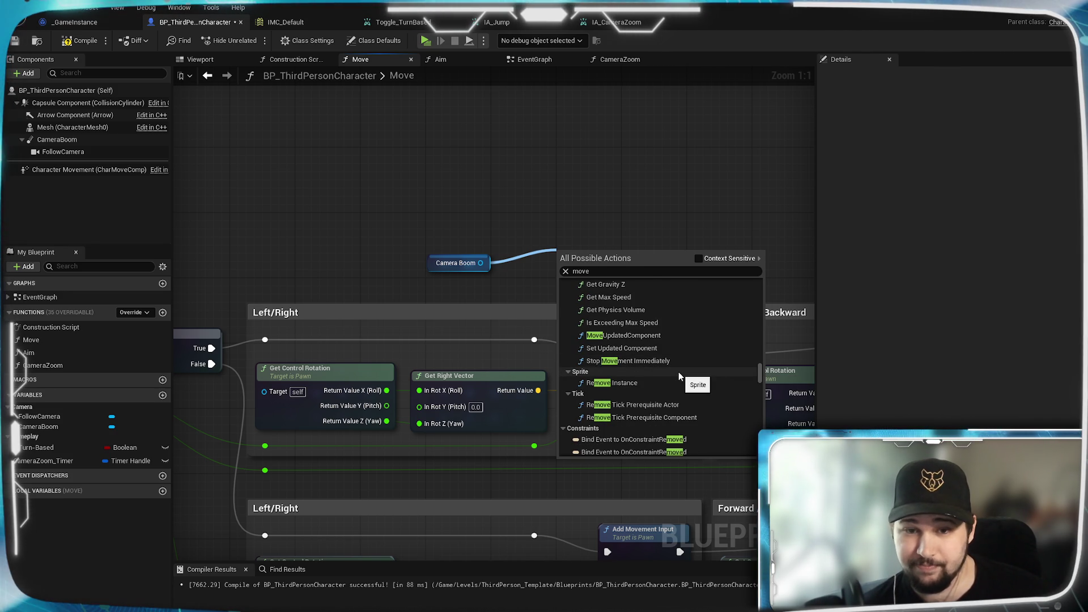
pyautogui.scroll(1, 678, 372)
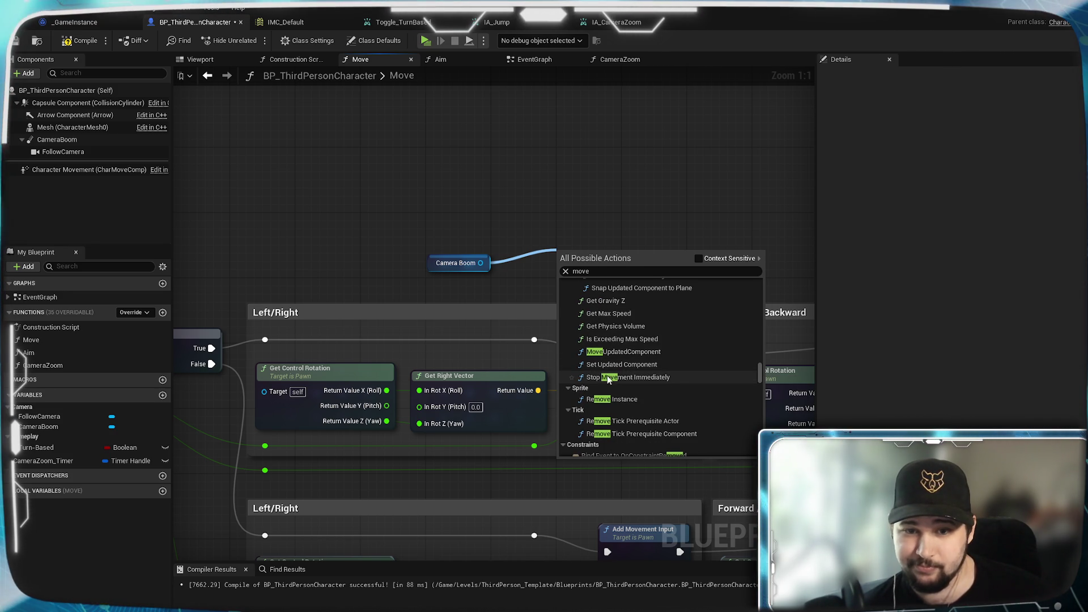
pyautogui.scroll(-4, 688, 354)
pyautogui.scroll(-2, 689, 358)
pyautogui.scroll(-2, 688, 357)
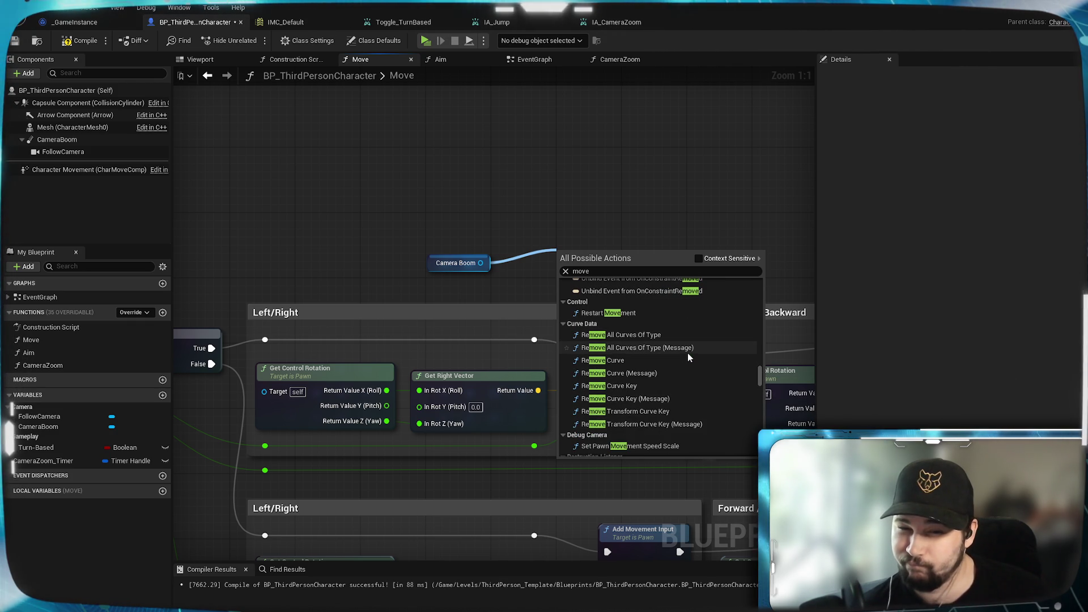
pyautogui.scroll(-3, 688, 353)
pyautogui.scroll(-4, 647, 369)
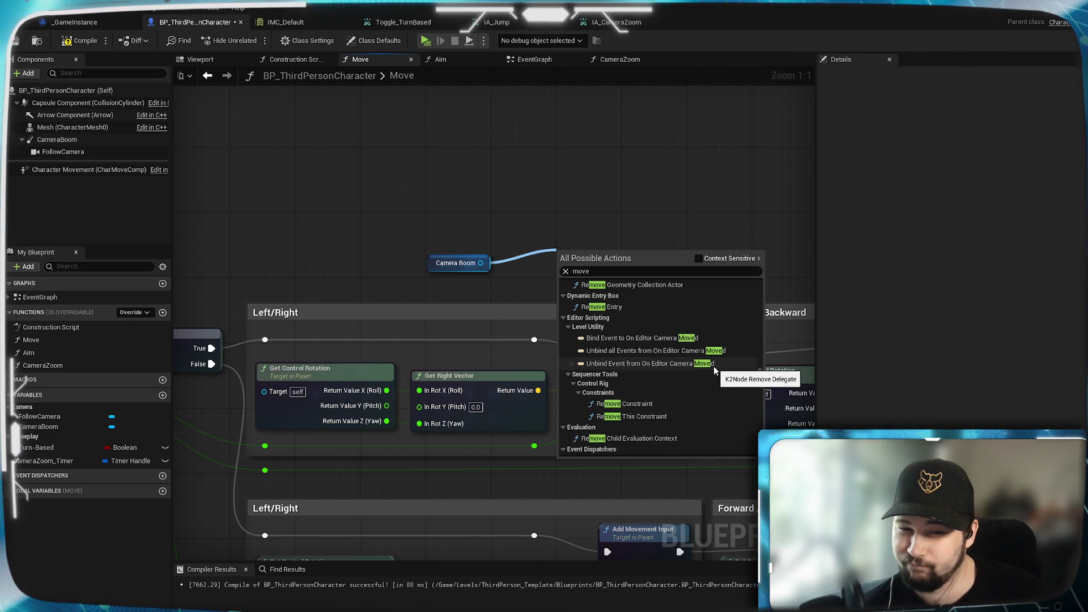
pyautogui.scroll(-2, 714, 367)
pyautogui.scroll(-2, 713, 366)
pyautogui.scroll(-2, 713, 366)
pyautogui.scroll(-3, 713, 367)
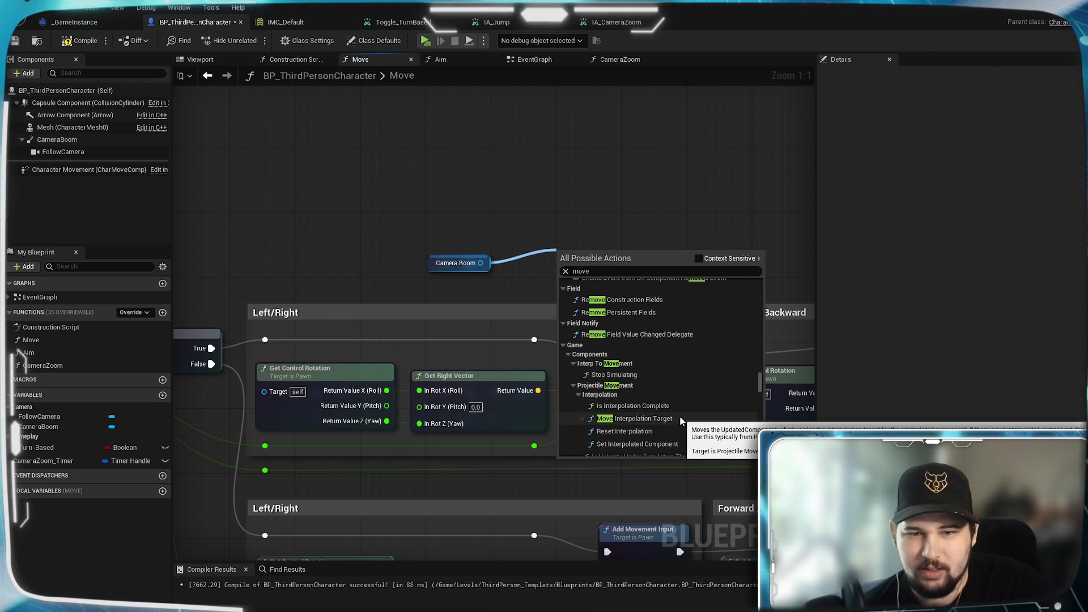
pyautogui.scroll(-3, 680, 416)
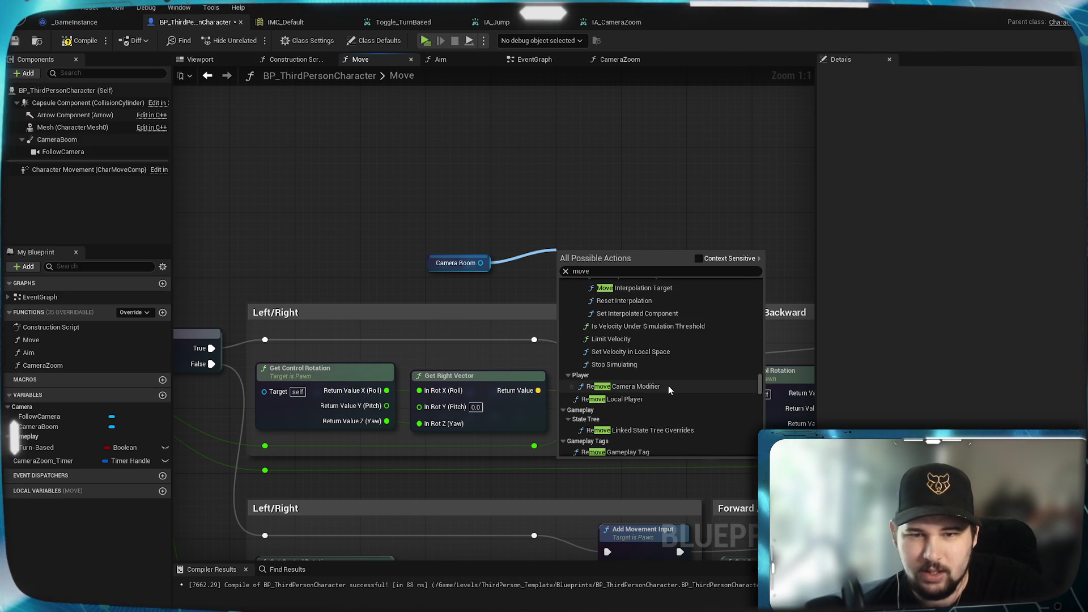
pyautogui.scroll(-2, 668, 386)
pyautogui.scroll(-8, 669, 387)
pyautogui.scroll(-10, 668, 385)
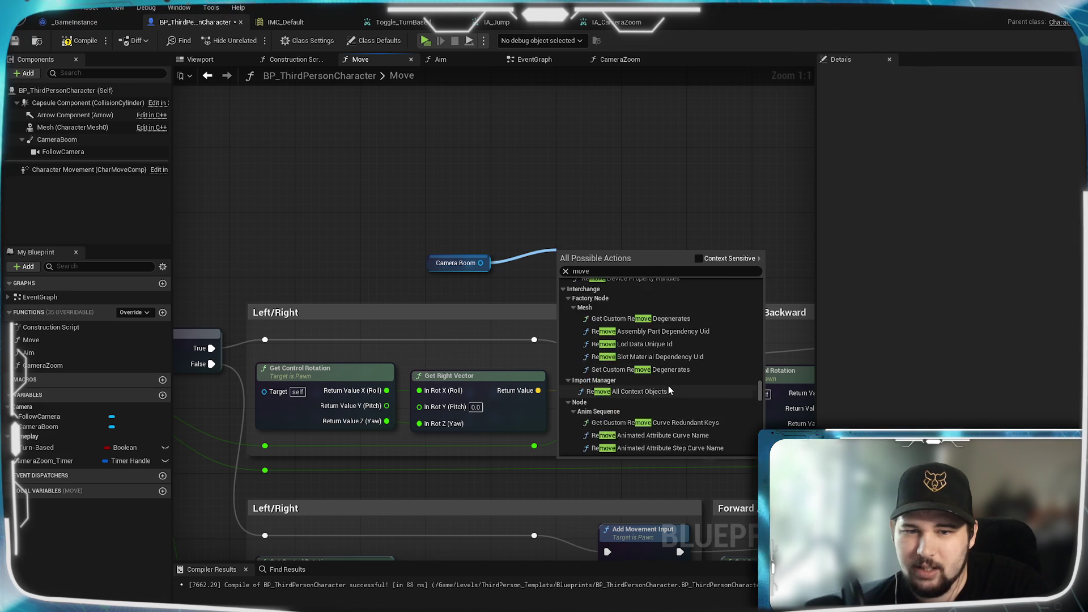
pyautogui.scroll(-5, 668, 386)
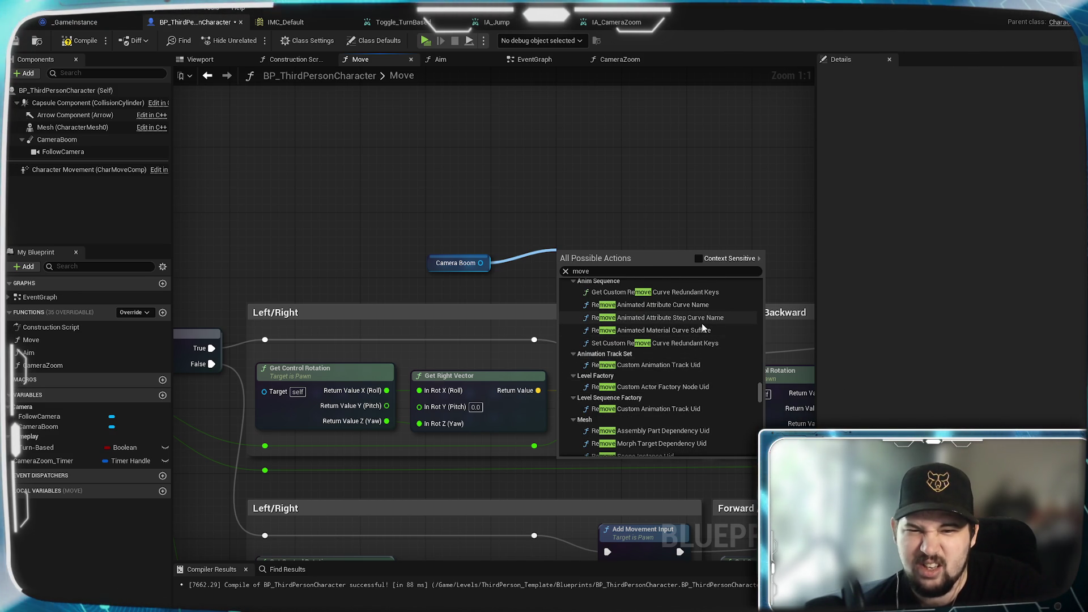
pyautogui.scroll(-5, 702, 326)
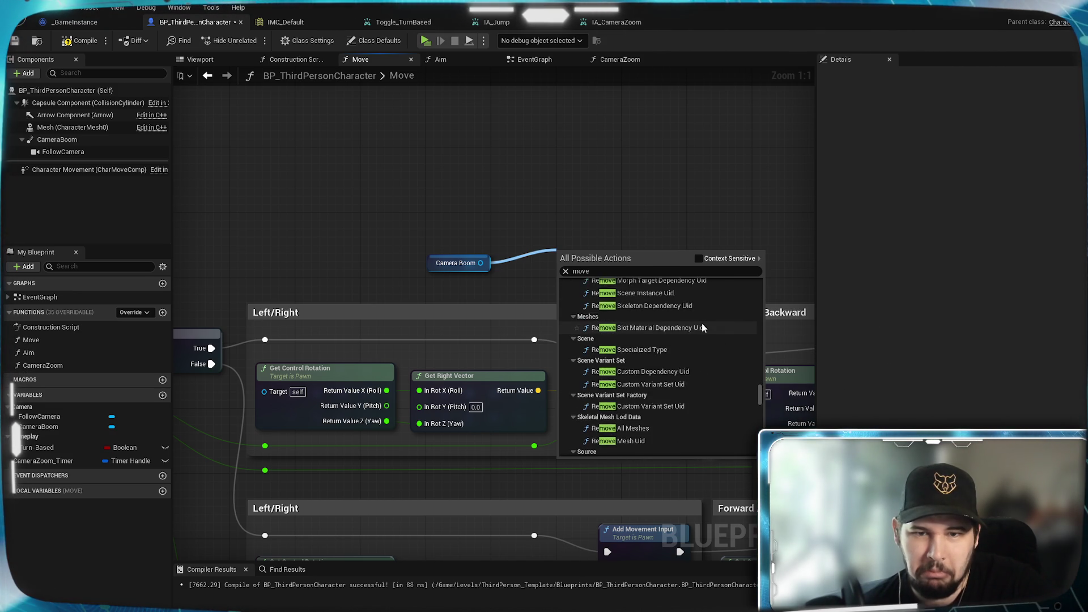
pyautogui.scroll(-5, 702, 324)
pyautogui.scroll(-3, 702, 324)
pyautogui.scroll(-3, 702, 326)
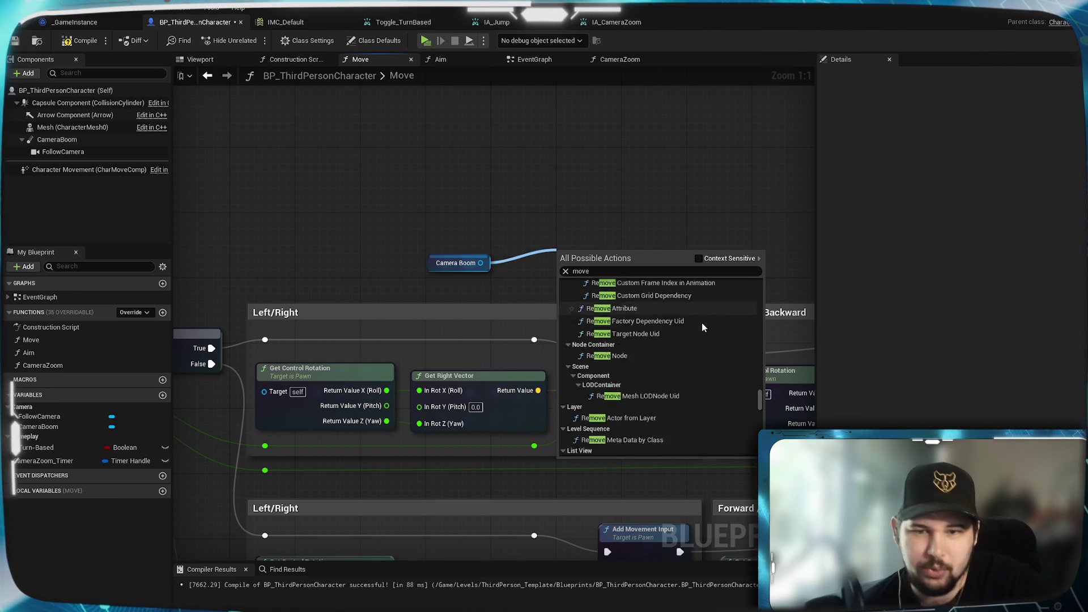
pyautogui.scroll(-2, 703, 327)
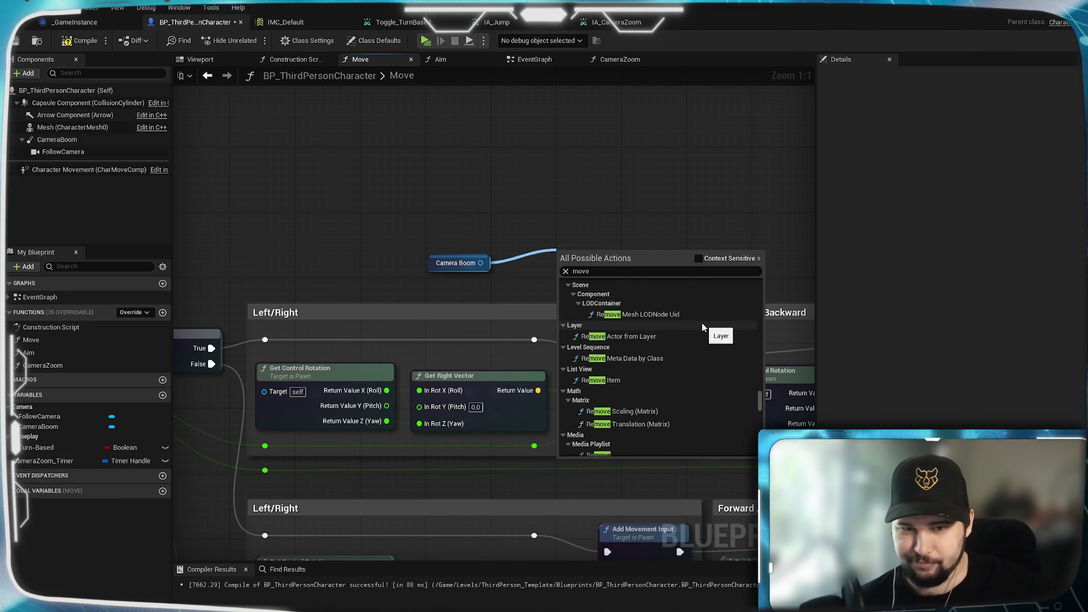
pyautogui.scroll(-1, 702, 322)
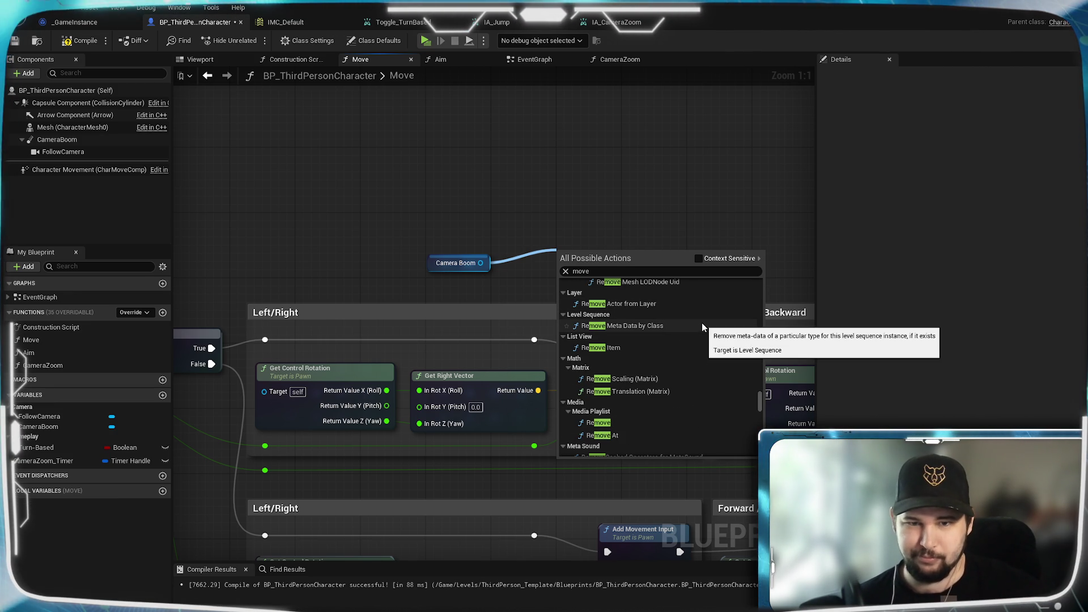
pyautogui.scroll(-3, 702, 327)
pyautogui.scroll(-6, 702, 327)
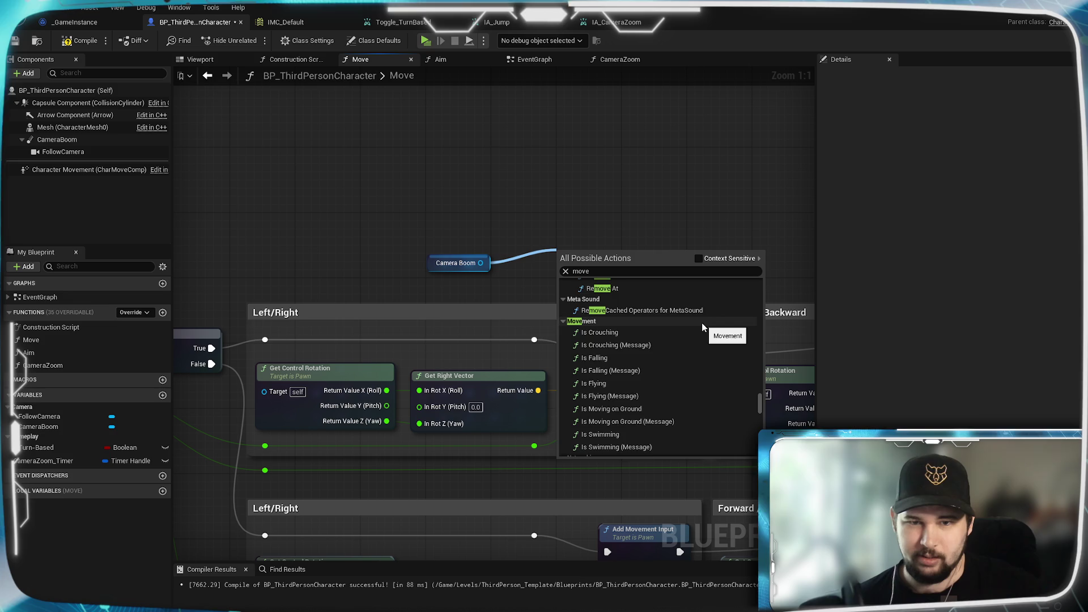
pyautogui.scroll(-1, 701, 323)
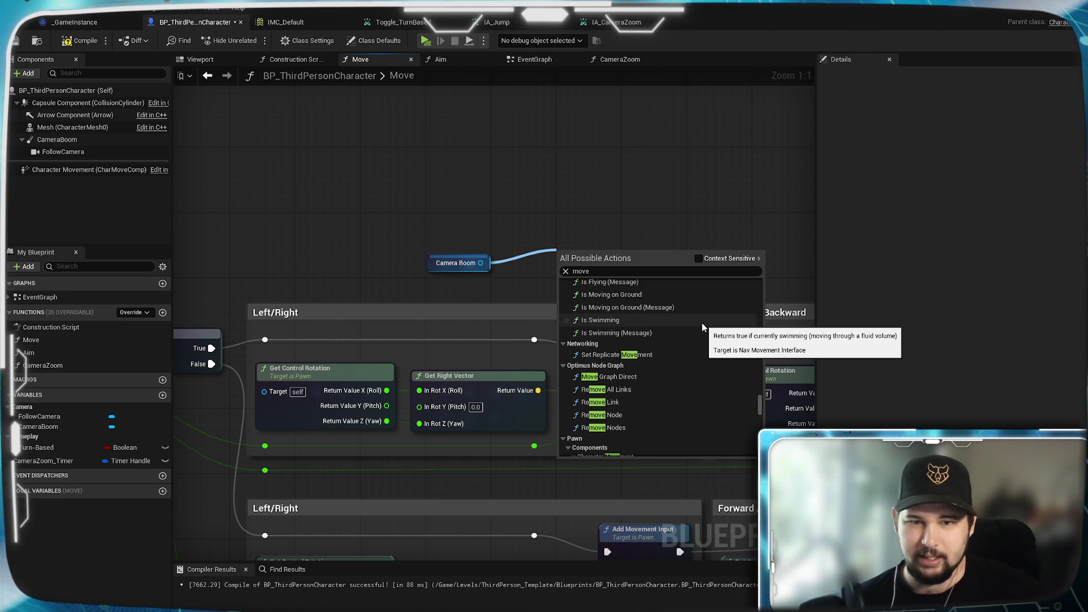
pyautogui.scroll(-6, 702, 326)
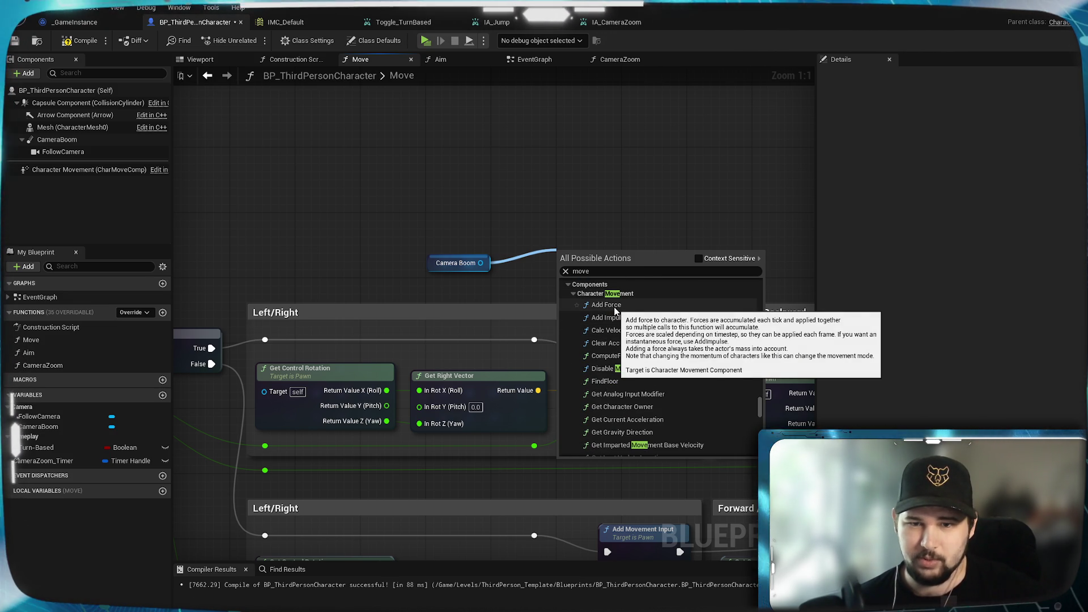
pyautogui.scroll(-10, 658, 397)
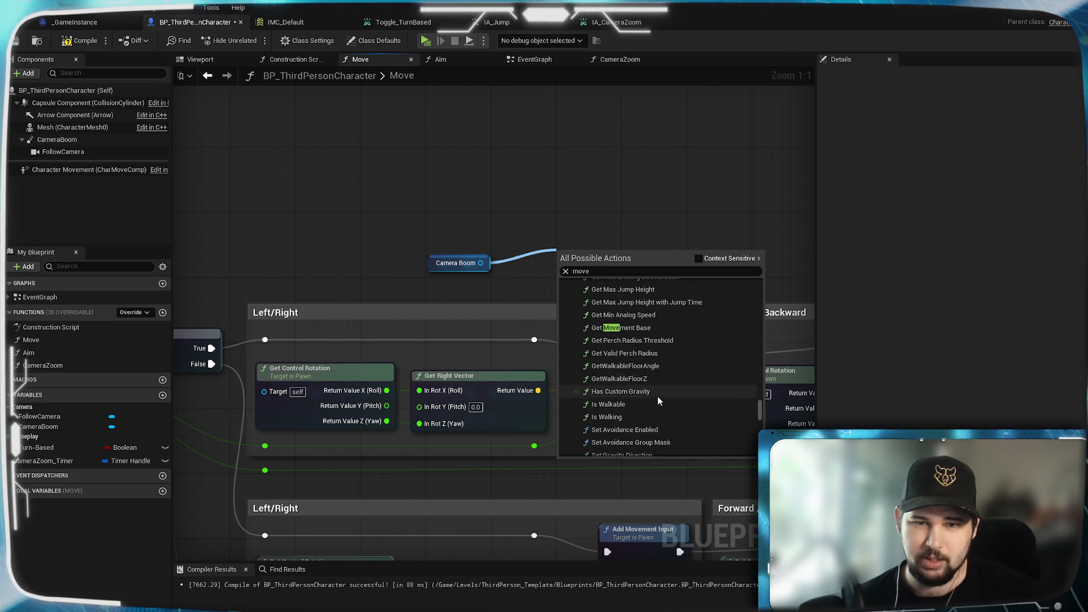
pyautogui.scroll(-5, 658, 395)
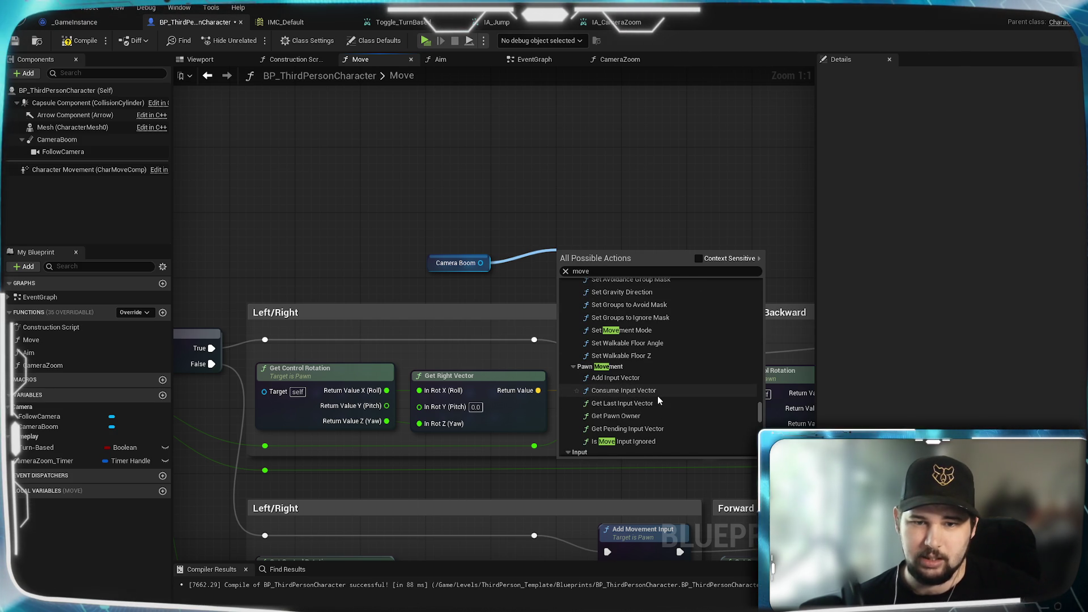
pyautogui.scroll(-2, 657, 395)
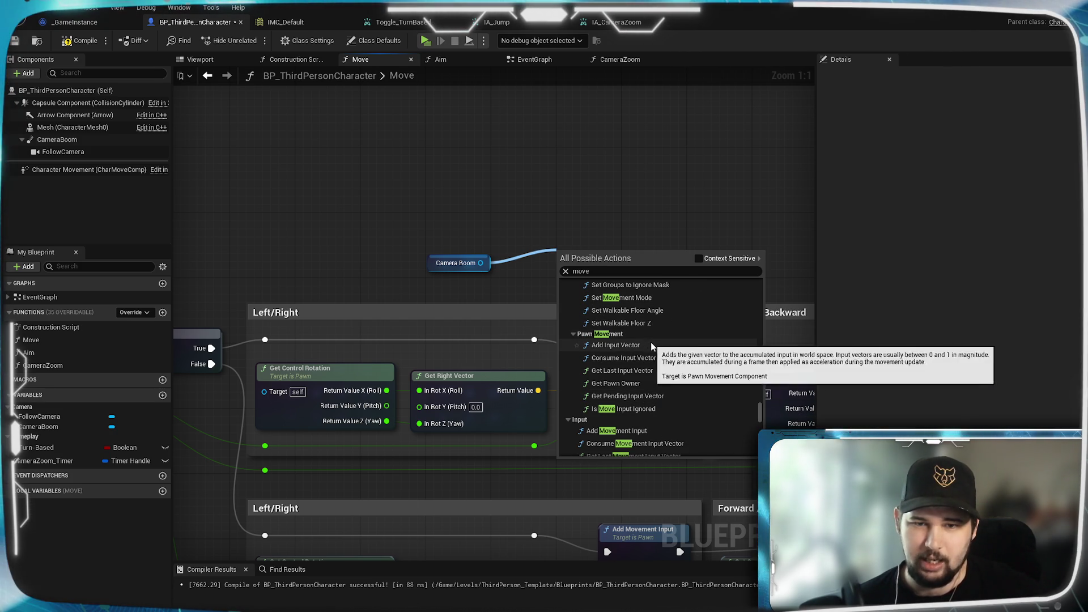
pyautogui.scroll(-2, 654, 349)
pyautogui.scroll(-4, 654, 349)
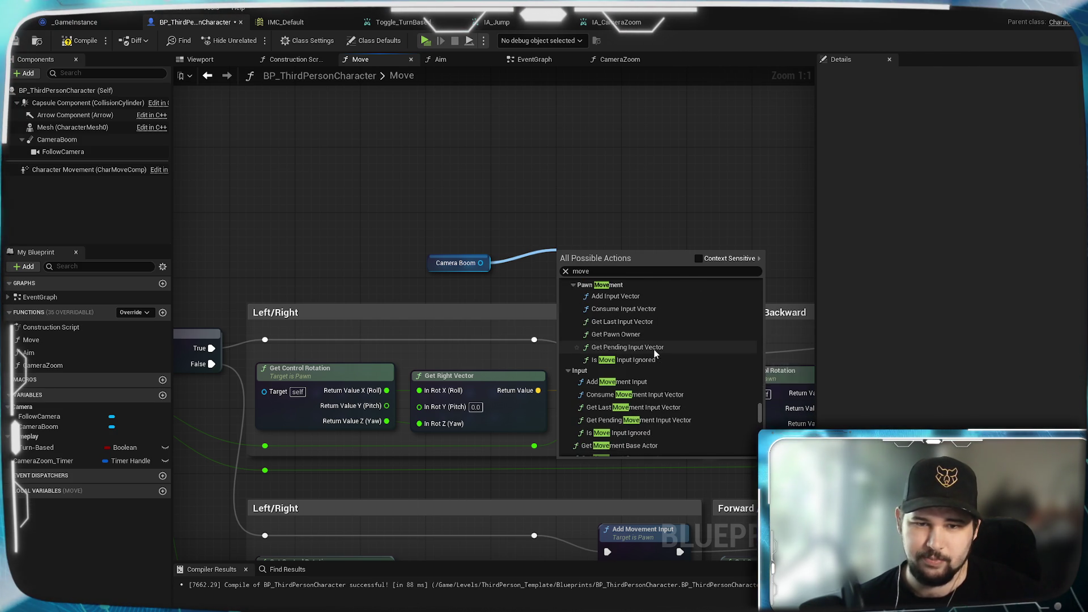
pyautogui.scroll(-10, 654, 349)
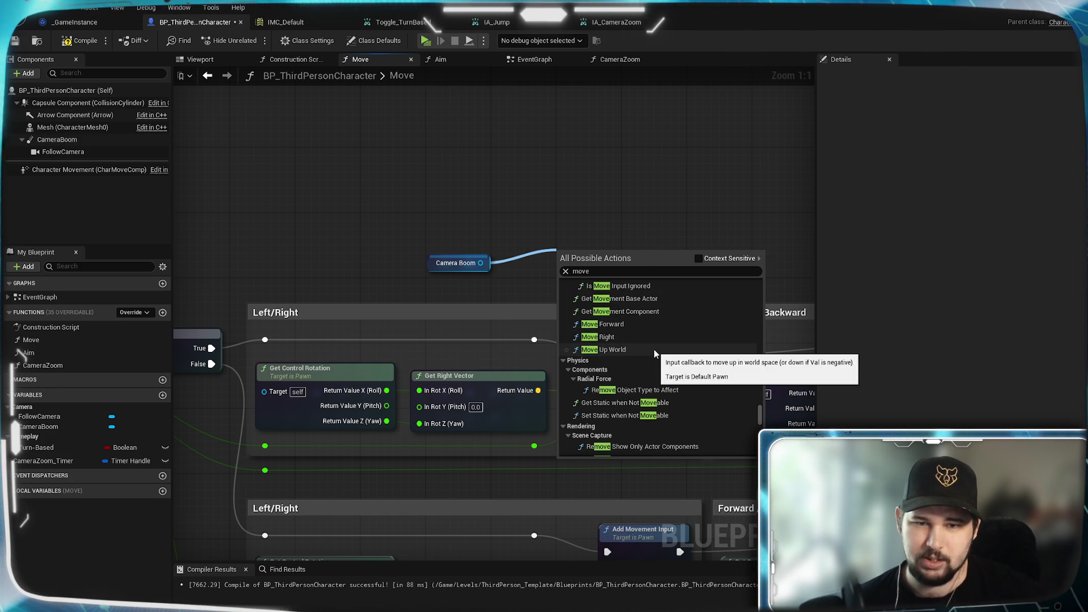
pyautogui.scroll(-5, 654, 349)
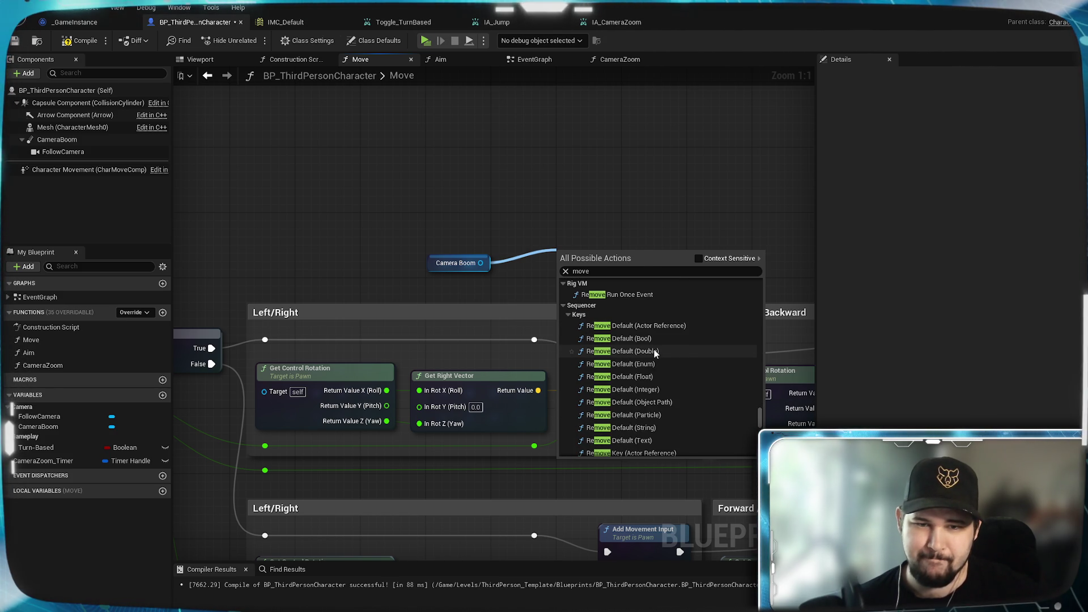
pyautogui.scroll(-8, 654, 349)
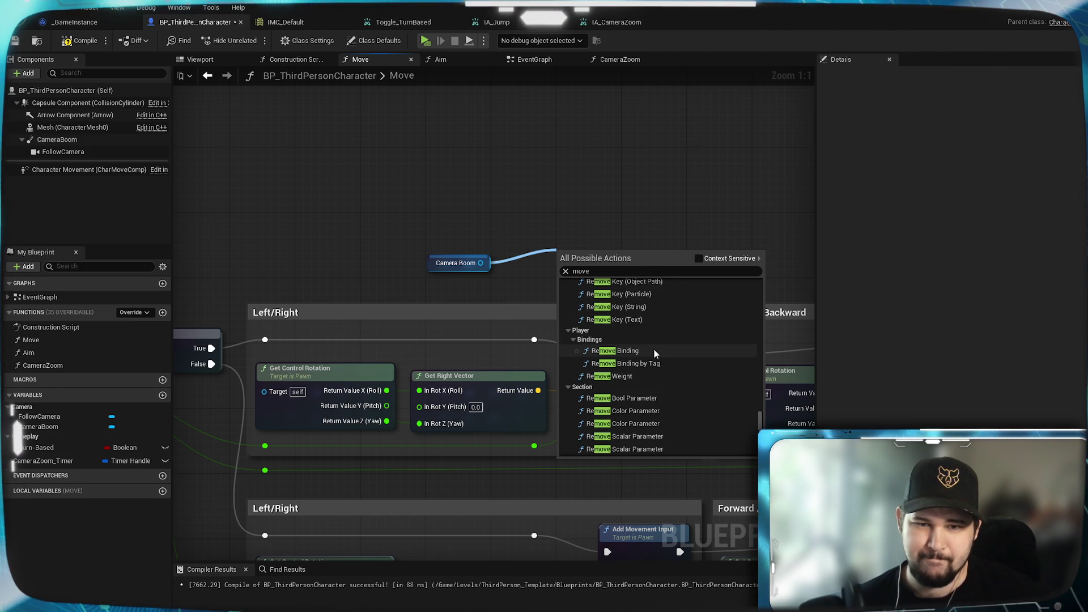
pyautogui.scroll(-10, 654, 350)
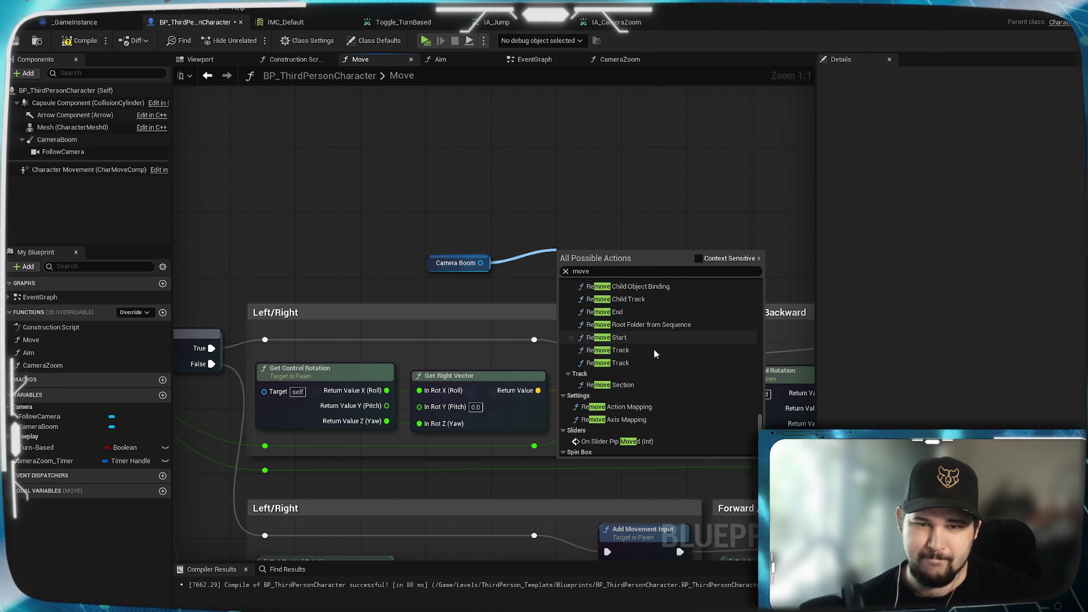
pyautogui.scroll(-10, 654, 352)
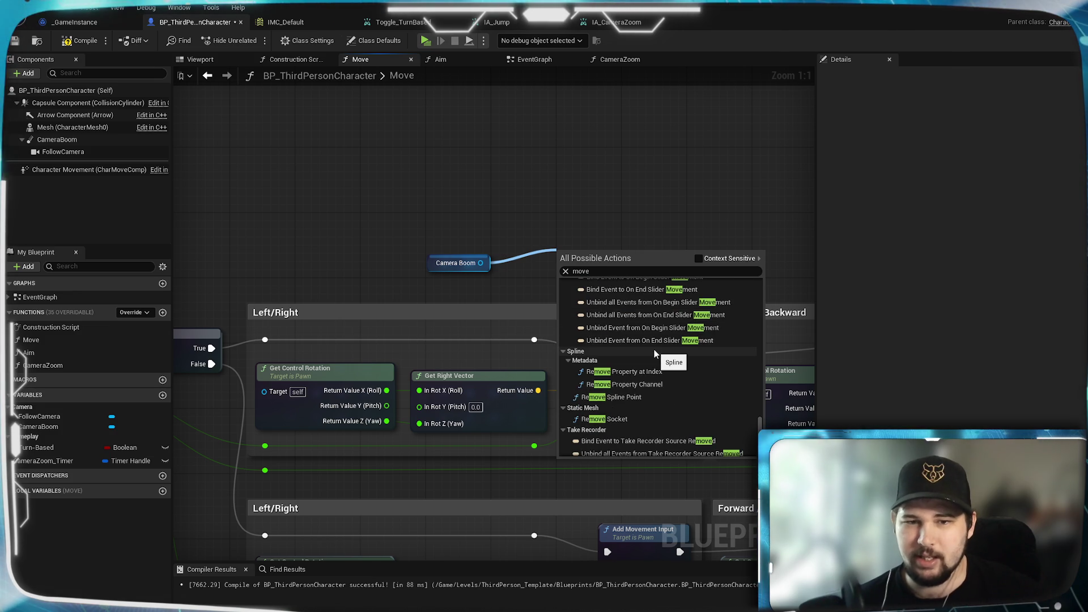
pyautogui.scroll(-2, 657, 365)
pyautogui.scroll(-4, 658, 365)
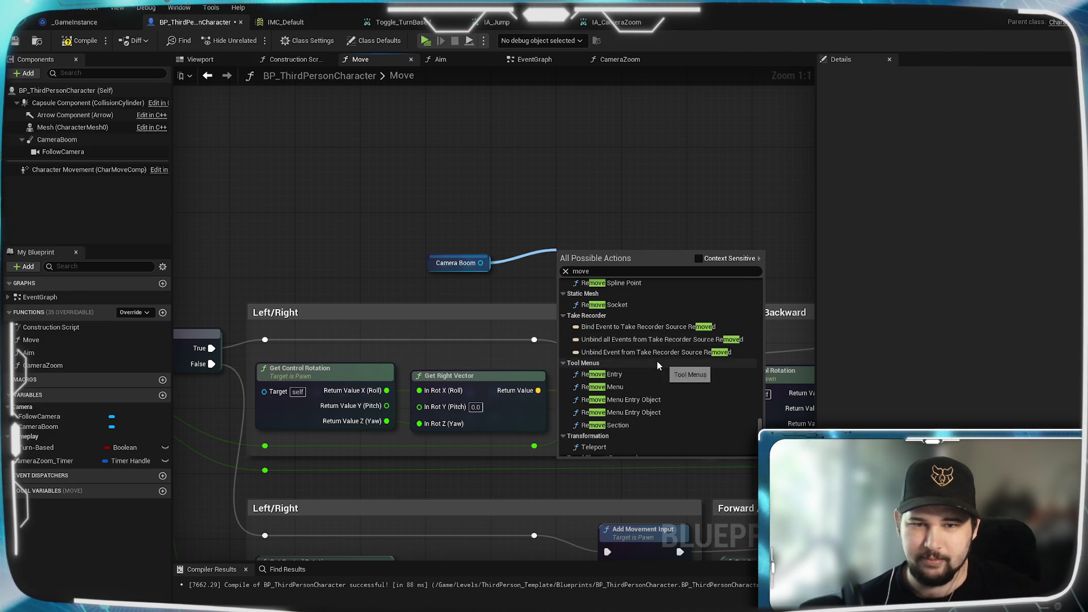
pyautogui.scroll(-3, 657, 365)
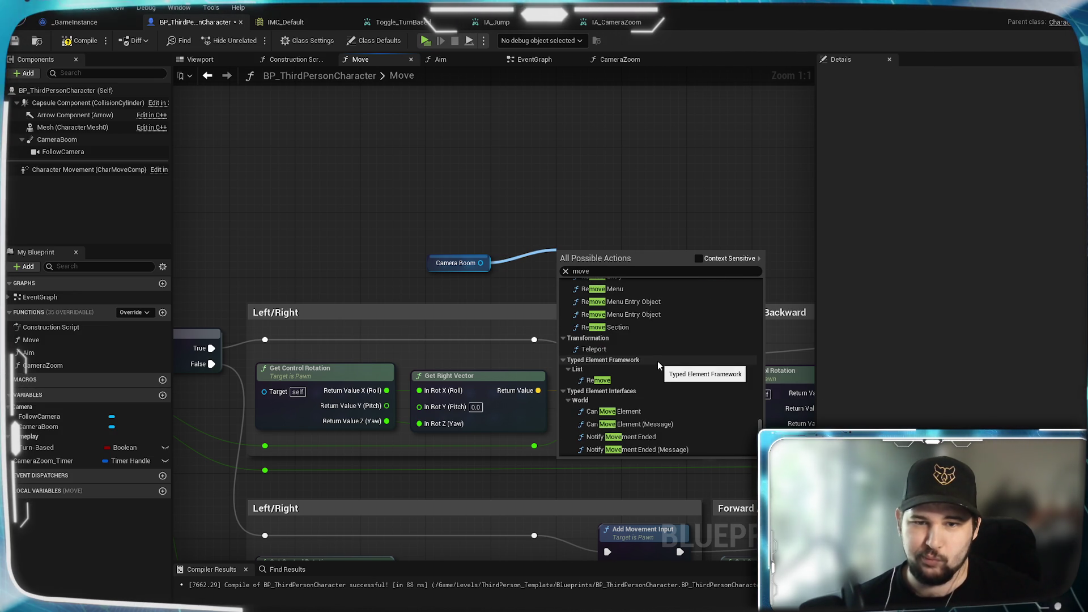
pyautogui.scroll(-6, 658, 363)
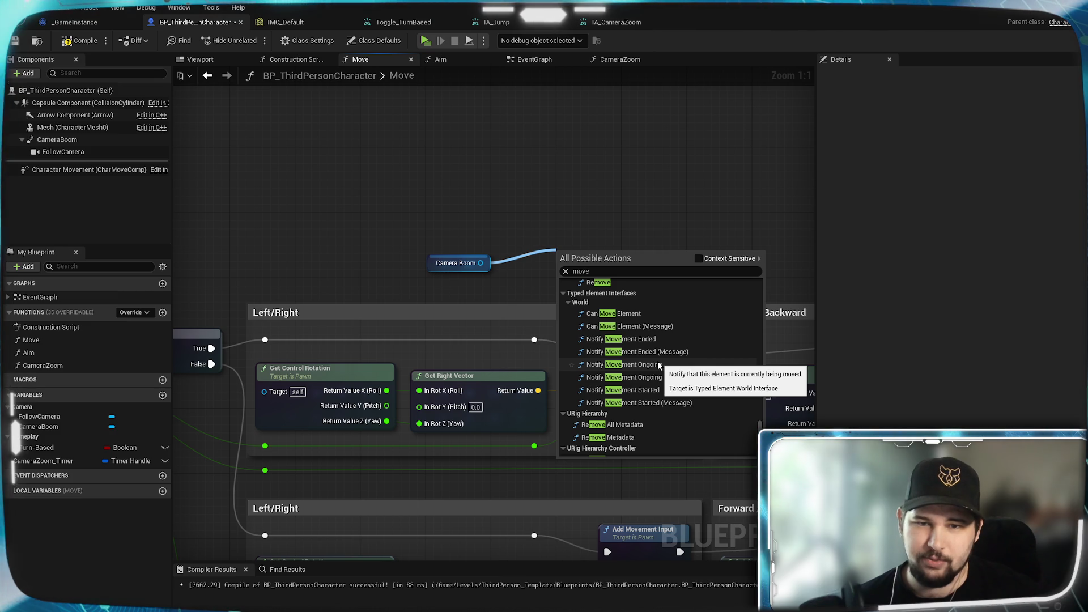
pyautogui.scroll(-4, 658, 364)
pyautogui.scroll(3, 658, 362)
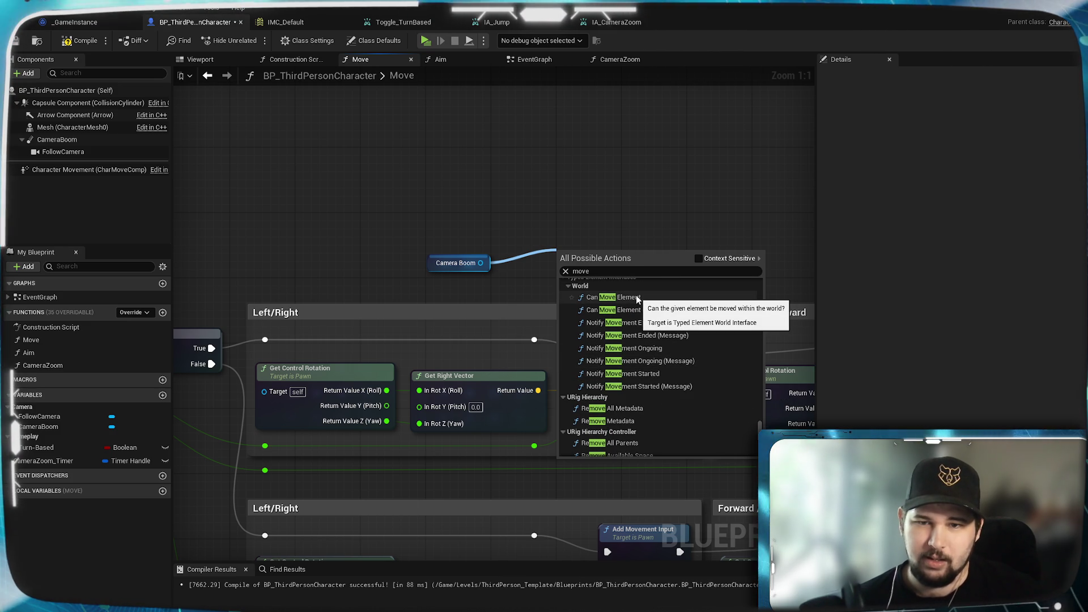
pyautogui.scroll(-5, 636, 295)
pyautogui.scroll(-4, 696, 377)
pyautogui.scroll(-10, 696, 376)
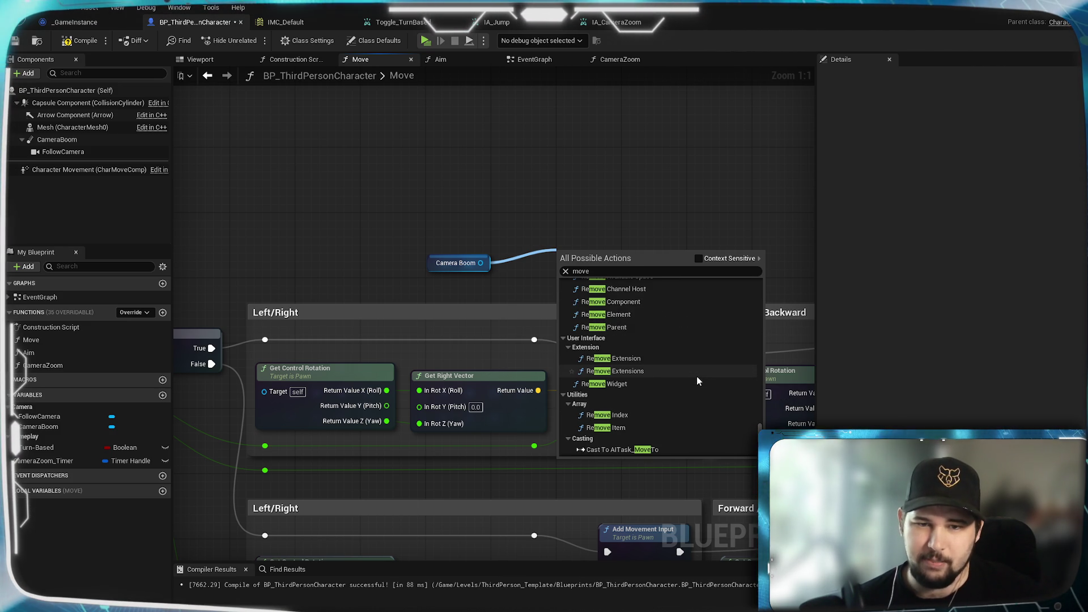
pyautogui.scroll(-10, 697, 380)
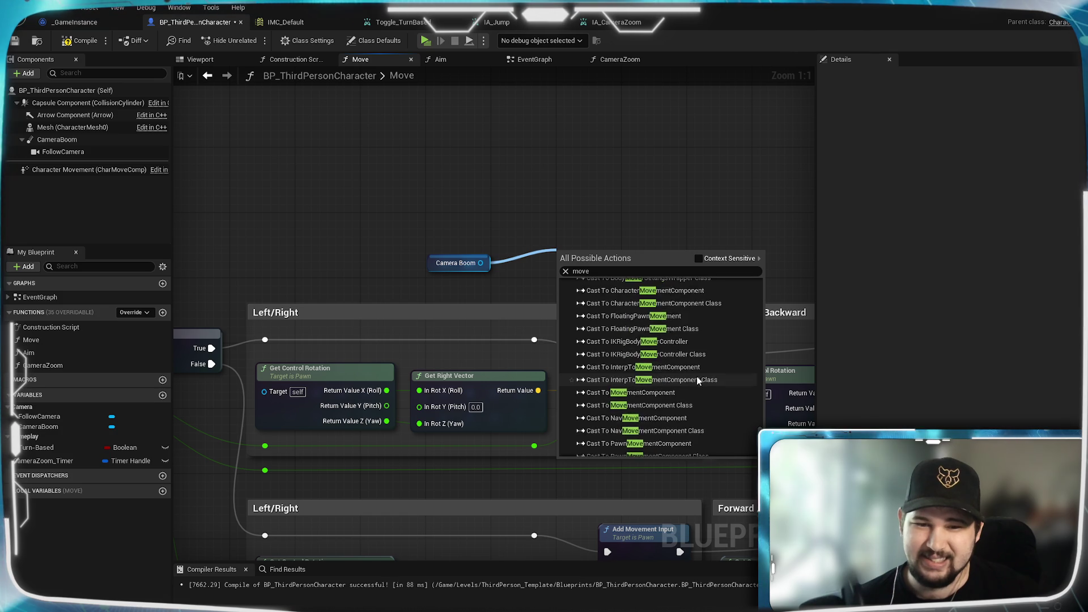
pyautogui.scroll(-6, 697, 376)
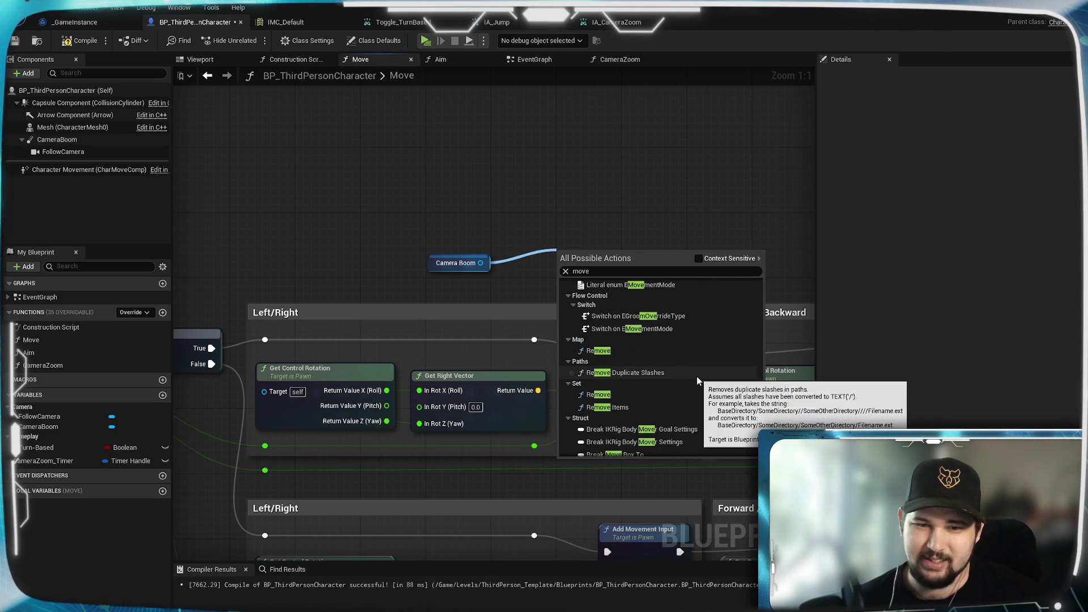
pyautogui.scroll(-2, 626, 342)
pyautogui.scroll(-10, 641, 346)
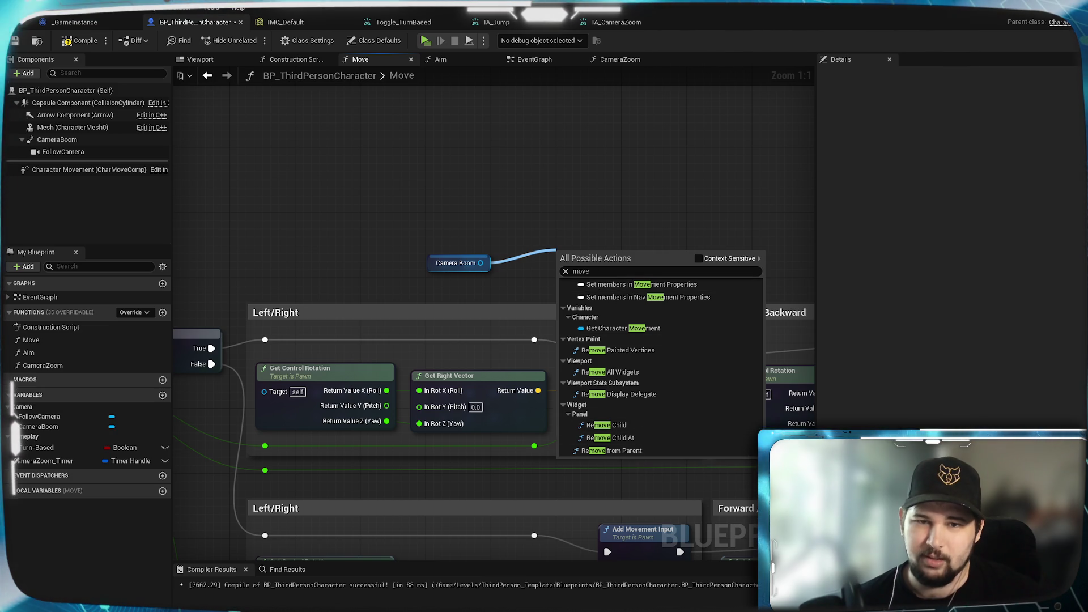
pyautogui.click(699, 259)
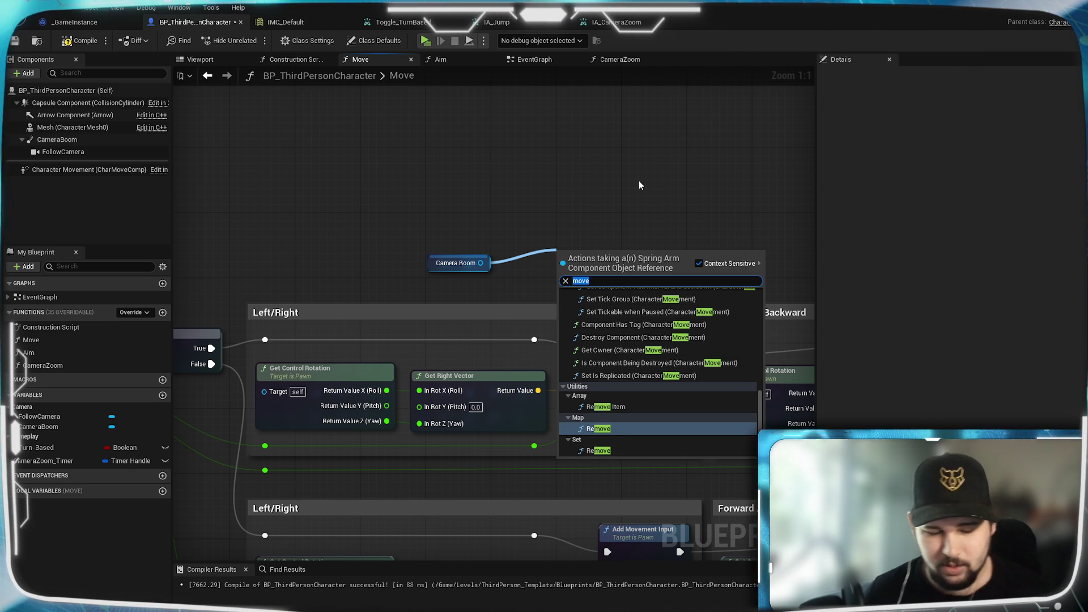
# Change the Camera Boom action search to 'transform' and scroll up to Set Relative Transform
pyautogui.write('transla')
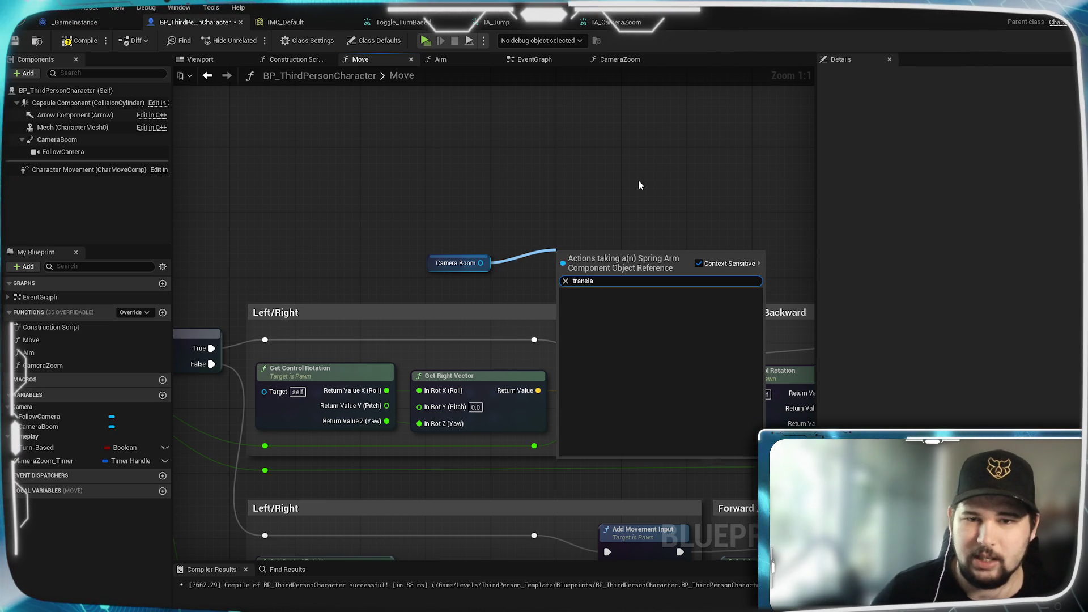
pyautogui.press('BackSpace')
pyautogui.press('BackSpace')
pyautogui.press('BackSpace')
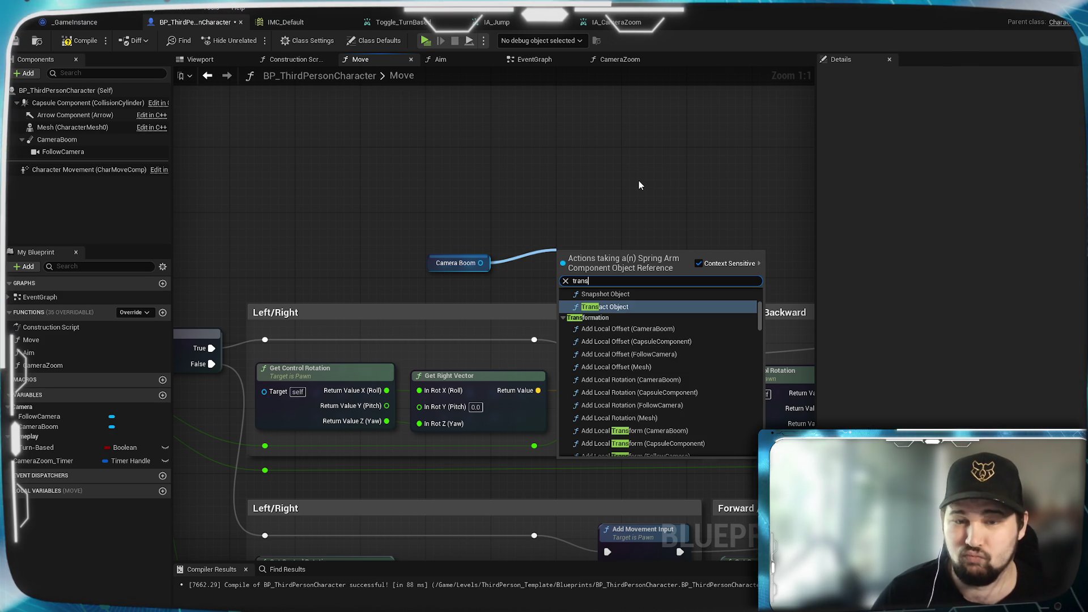
pyautogui.scroll(-2, 648, 337)
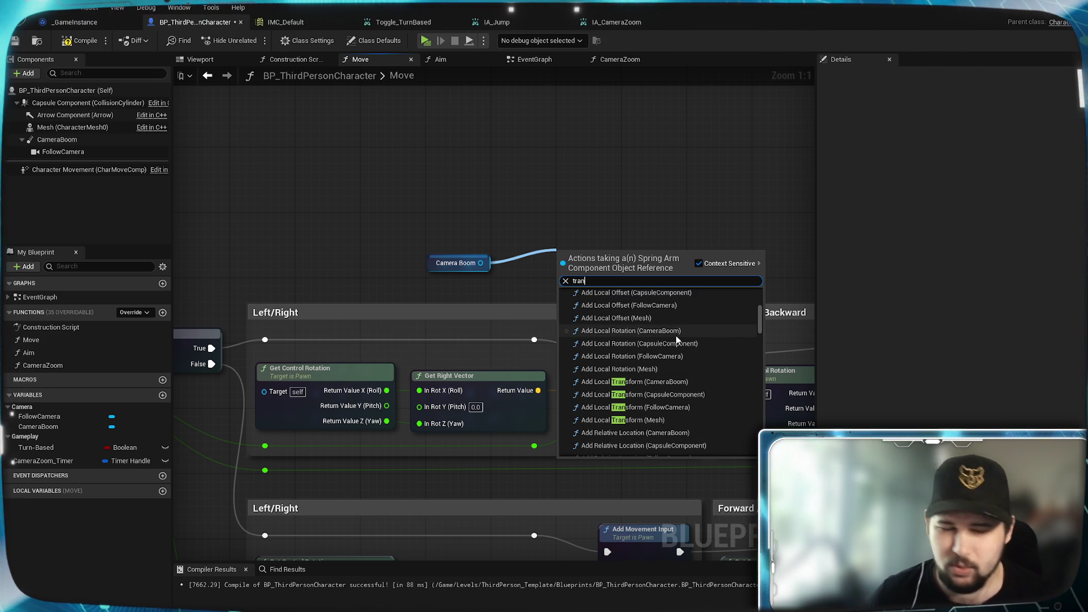
pyautogui.write('sfo')
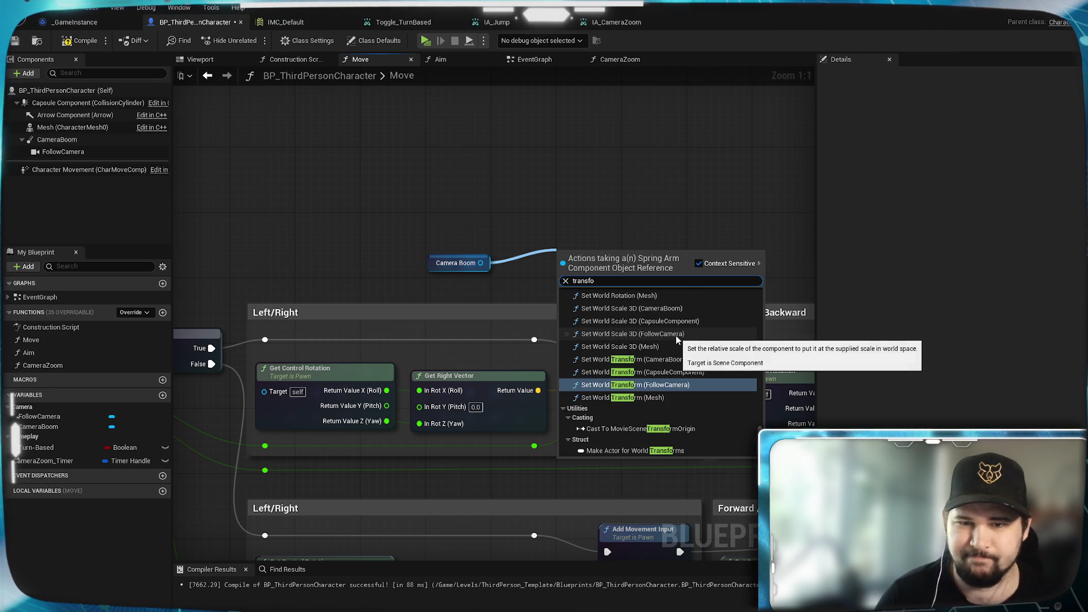
pyautogui.write('rm')
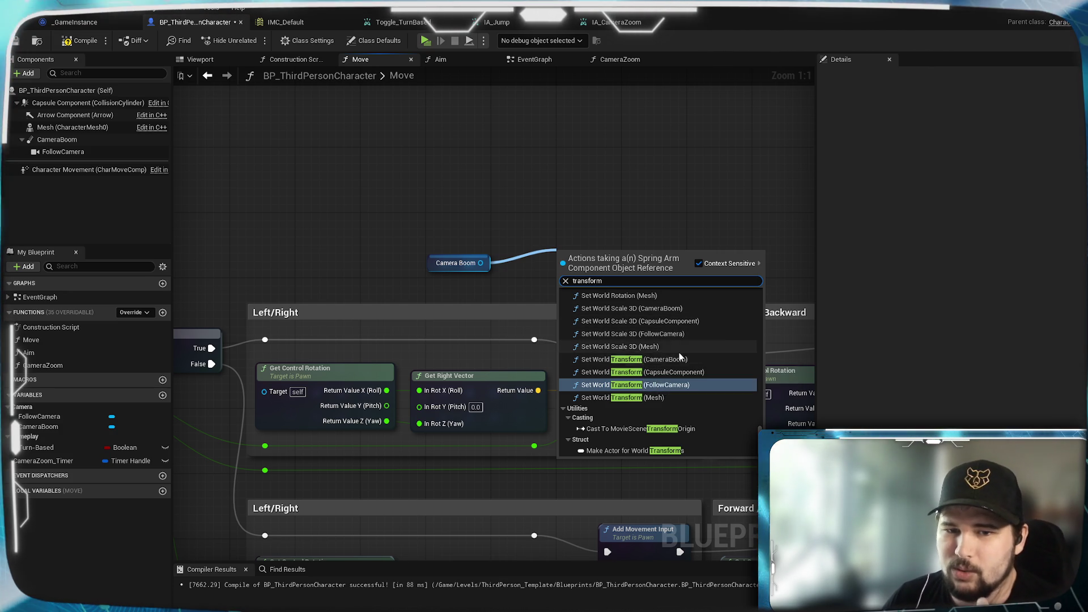
pyautogui.scroll(3, 679, 353)
pyautogui.scroll(2, 679, 352)
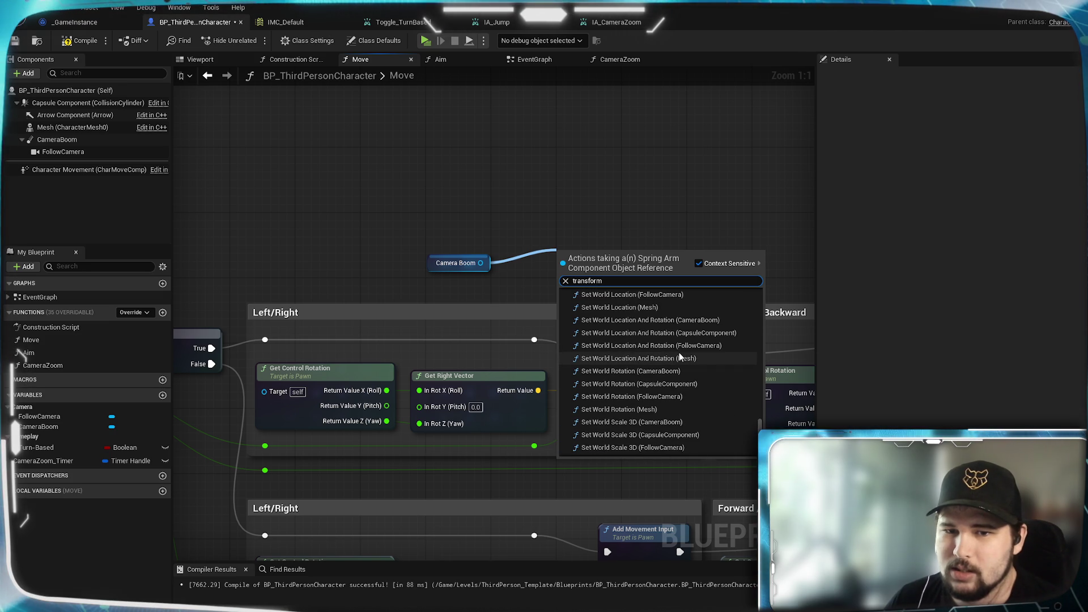
pyautogui.scroll(3, 679, 353)
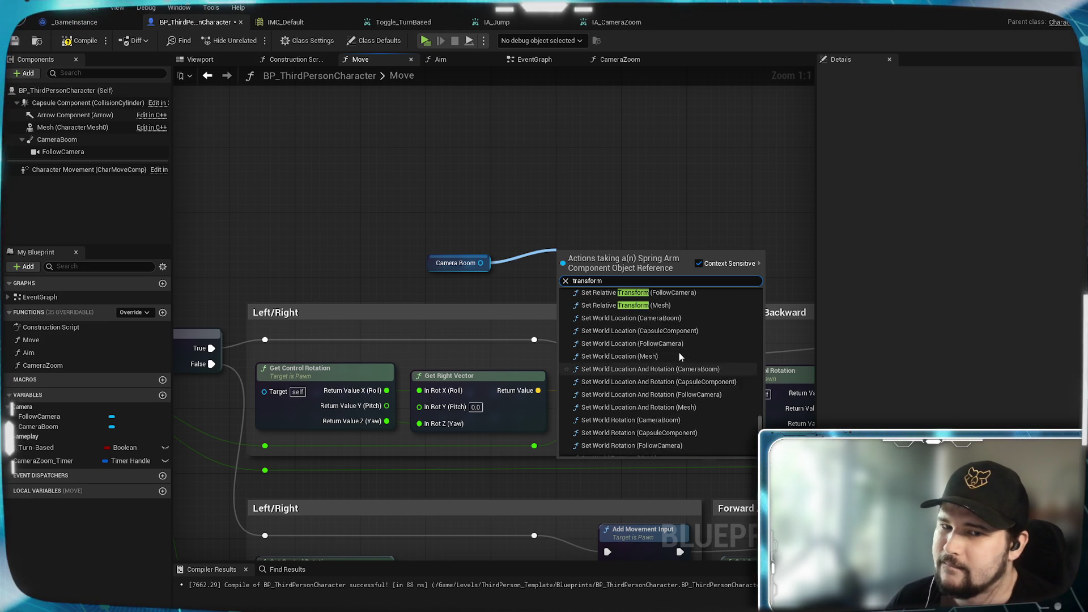
pyautogui.scroll(2, 679, 355)
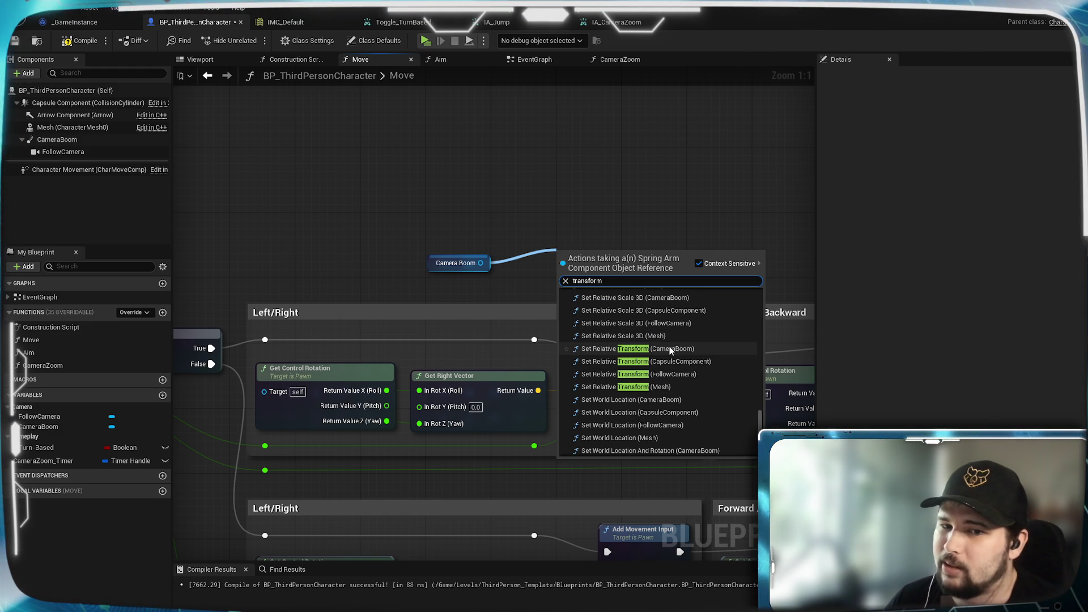
# Add a Set Relative Transform node for Camera Boom and arrange it with its getters
pyautogui.click(670, 351)
pyautogui.moveTo(583, 291); pyautogui.dragTo(597, 211)
pyautogui.moveTo(465, 261); pyautogui.dragTo(397, 212)
pyautogui.moveTo(489, 165)
pyautogui.mouseDown()
pyautogui.moveTo(425, 165)
pyautogui.moveTo(383, 188)
pyautogui.mouseUp()
# Delete the duplicate Camera Boom getter and wire Get Right Vector into New Transform
pyautogui.click(408, 216)
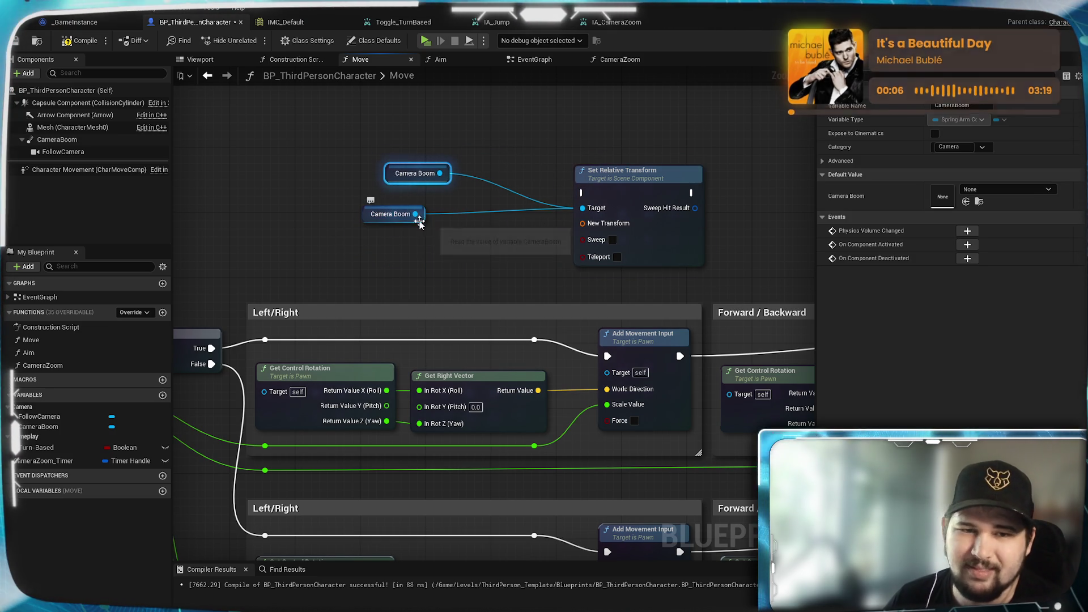
pyautogui.press('Delete')
pyautogui.moveTo(440, 172)
pyautogui.mouseDown()
pyautogui.moveTo(471, 198)
pyautogui.moveTo(462, 223)
pyautogui.mouseUp()
pyautogui.press('Escape')
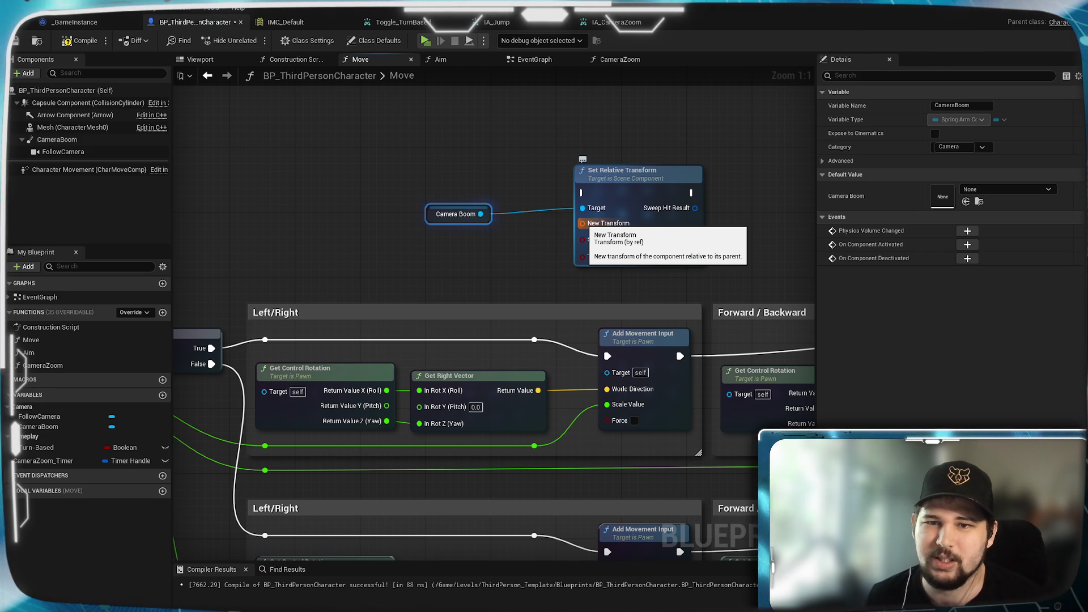
pyautogui.moveTo(538, 390)
pyautogui.mouseDown()
pyautogui.moveTo(572, 340)
pyautogui.moveTo(586, 225)
pyautogui.mouseUp()
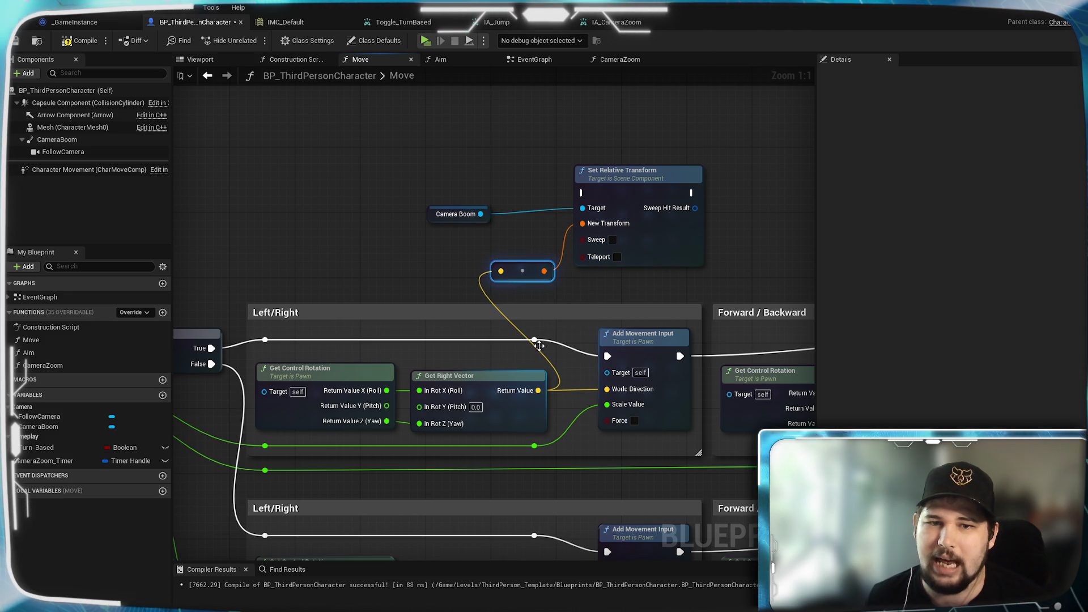
# Route the left/right execution wire into the Set Relative Transform node
pyautogui.moveTo(534, 339); pyautogui.dragTo(583, 192)
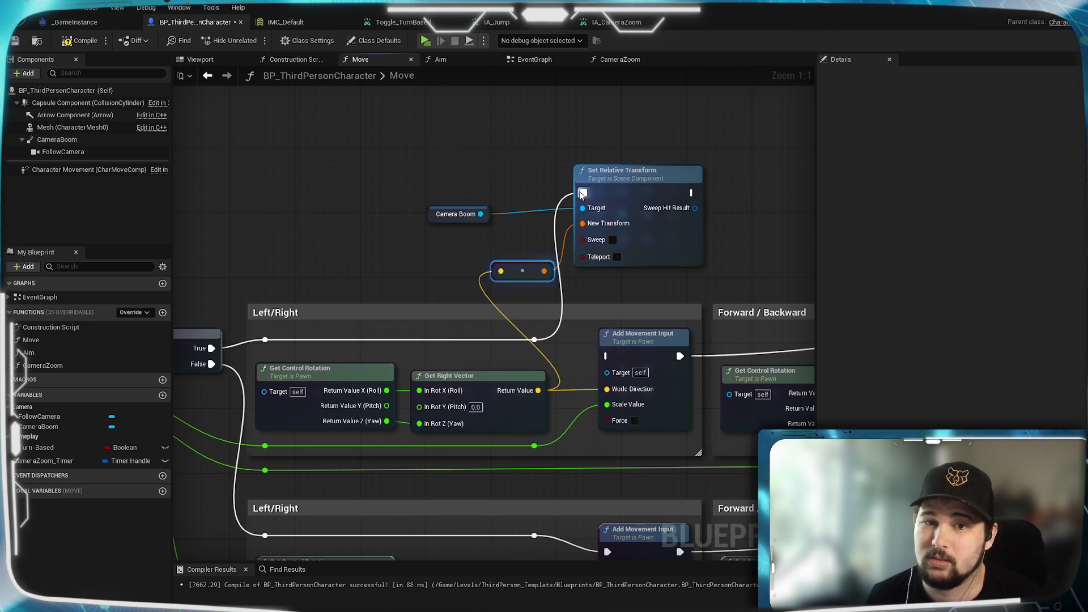
pyautogui.click(703, 248)
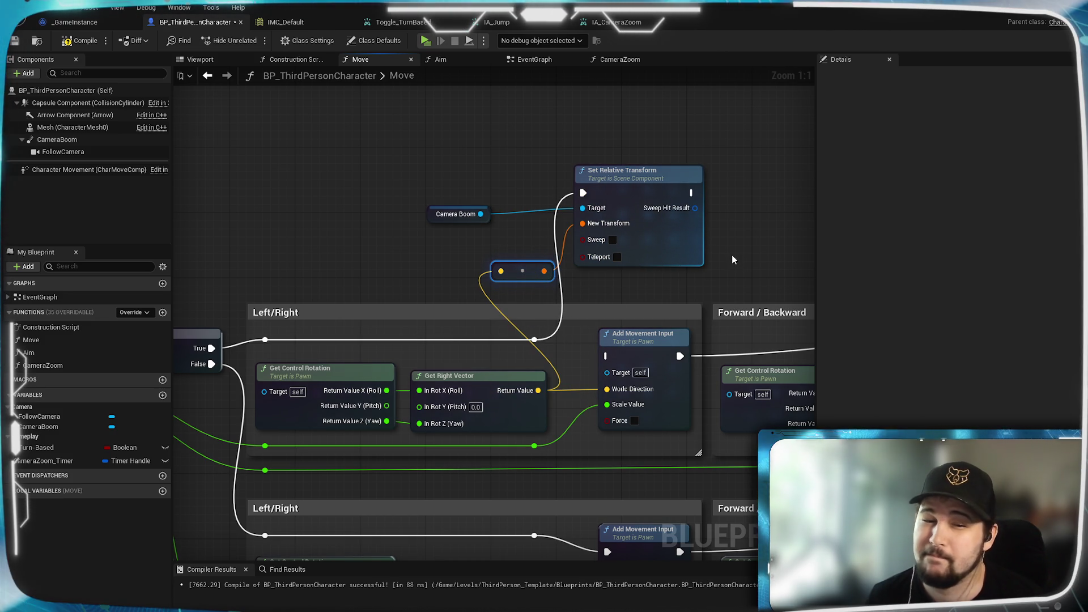
pyautogui.moveTo(732, 254)
pyautogui.mouseDown()
pyautogui.moveTo(237, 257)
pyautogui.moveTo(559, 255)
pyautogui.moveTo(390, 279)
pyautogui.mouseUp()
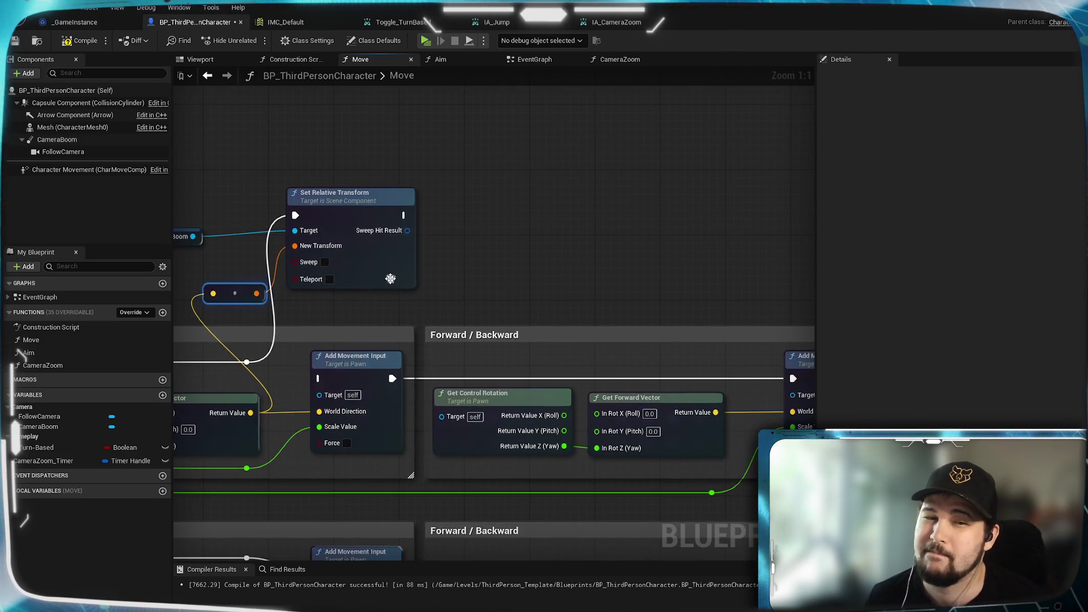
# Duplicate Set Relative Transform for Forward/Backward, feed it Get Forward Vector, and save
pyautogui.click(390, 280)
pyautogui.moveTo(564, 290); pyautogui.dragTo(522, 284)
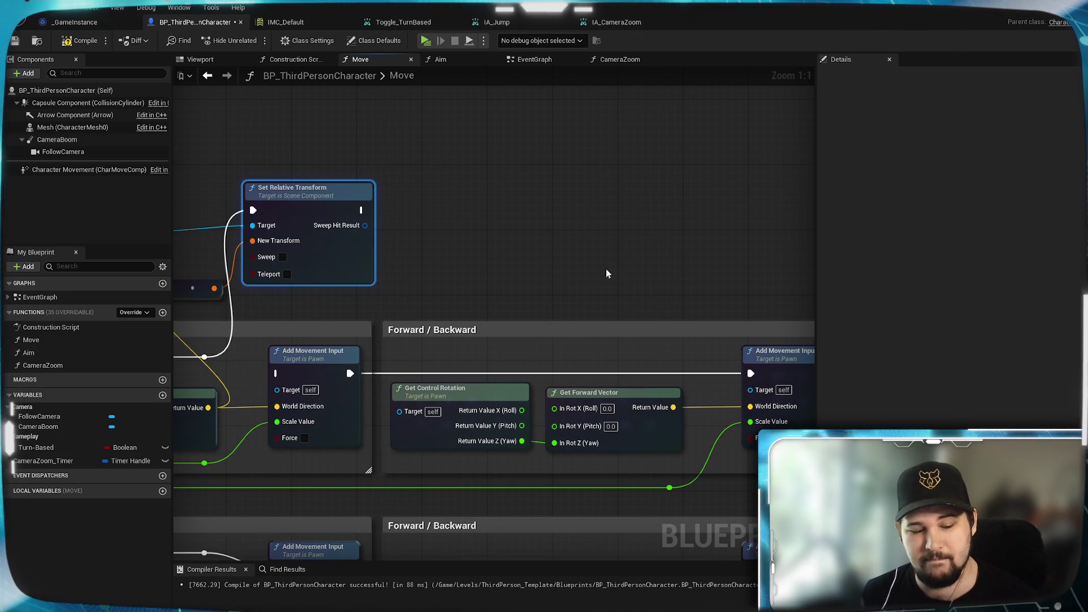
pyautogui.hotkey('ctrl', 'c')
pyautogui.hotkey('ctrl', 'v')
pyautogui.moveTo(177, 241)
pyautogui.mouseDown()
pyautogui.moveTo(337, 248)
pyautogui.moveTo(814, 333)
pyautogui.moveTo(632, 287)
pyautogui.moveTo(641, 259)
pyautogui.moveTo(547, 292)
pyautogui.moveTo(703, 255)
pyautogui.moveTo(753, 224)
pyautogui.mouseUp()
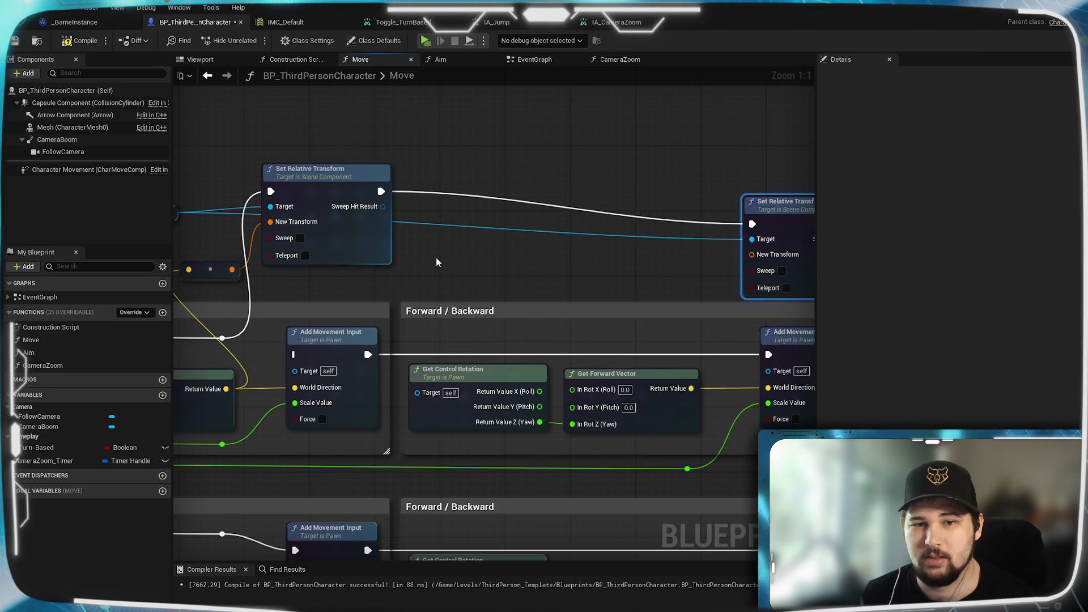
pyautogui.moveTo(440, 259)
pyautogui.mouseDown()
pyautogui.moveTo(567, 270)
pyautogui.moveTo(501, 293)
pyautogui.moveTo(308, 303)
pyautogui.mouseUp()
pyautogui.moveTo(560, 398); pyautogui.dragTo(618, 264)
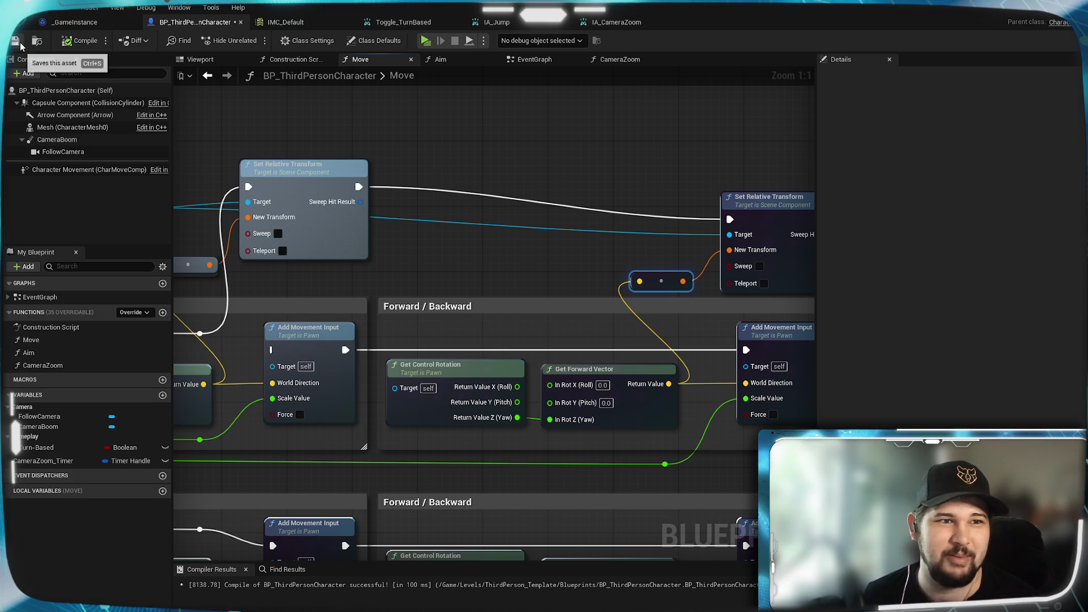
pyautogui.click(17, 42)
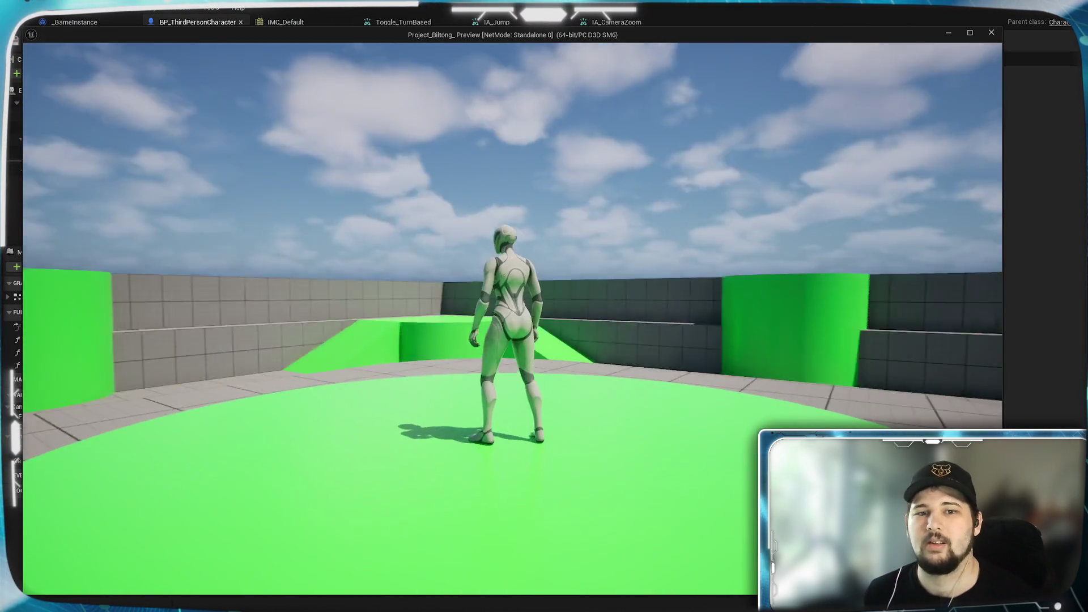
pyautogui.press('w')
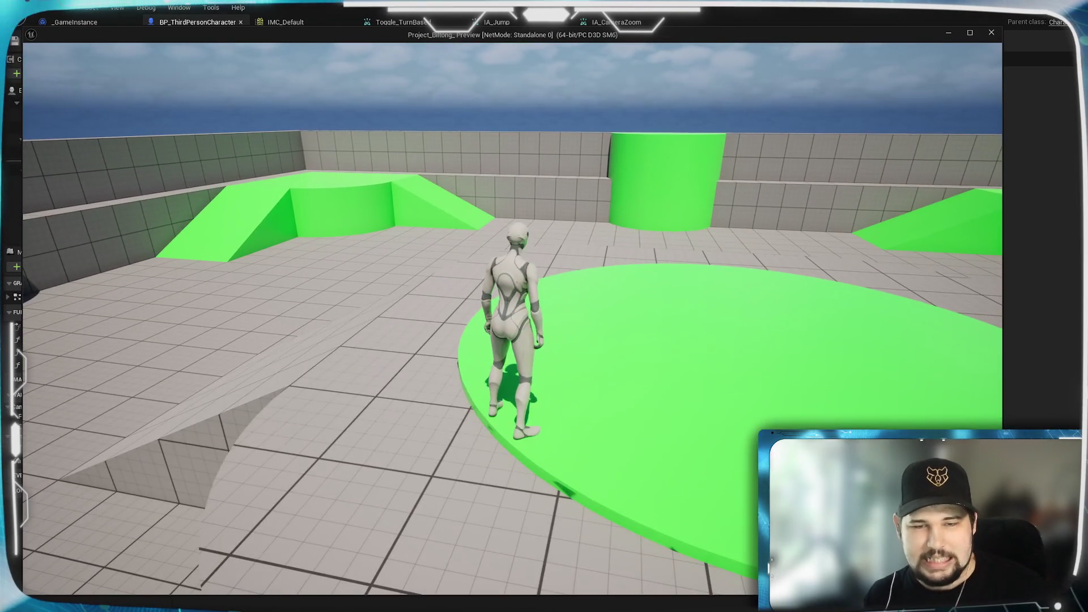
pyautogui.scroll(-5, 510, 317)
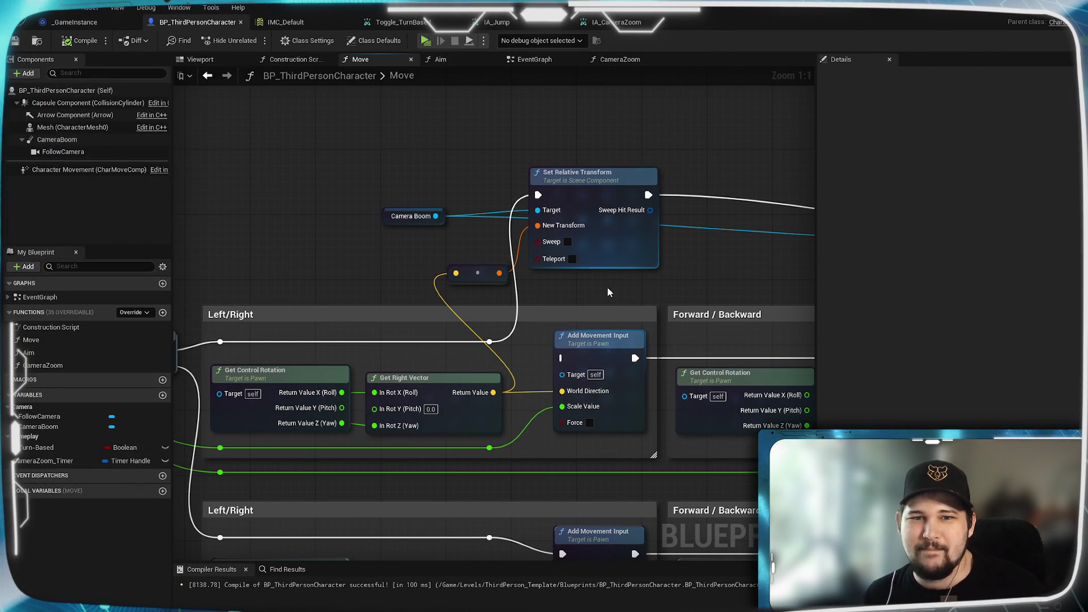
# From Camera Boom, search 'set transform' and add a Set World Location node
pyautogui.moveTo(593, 295); pyautogui.dragTo(711, 288)
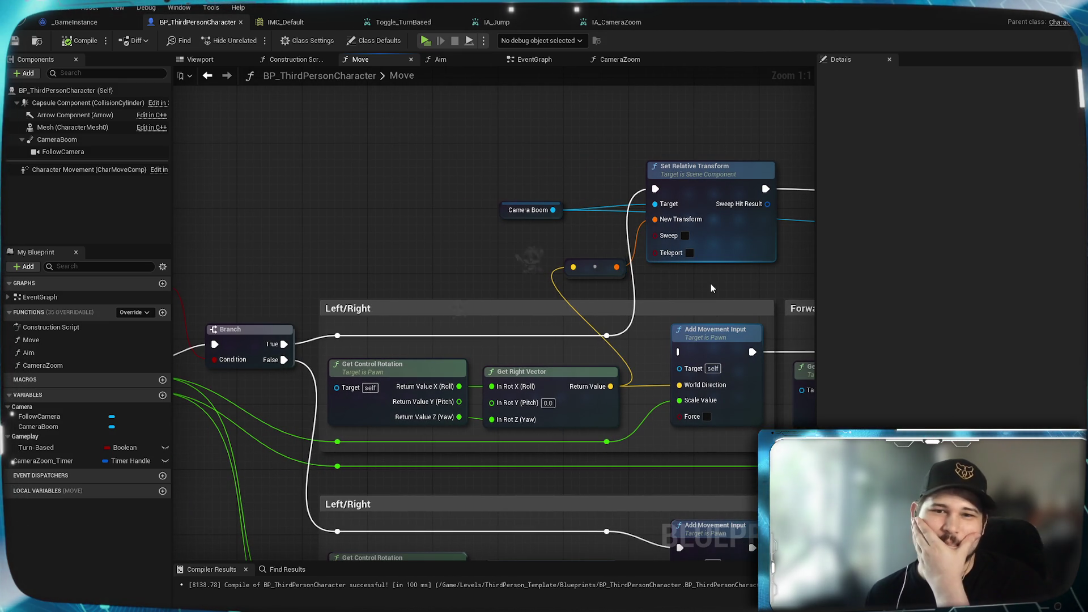
pyautogui.moveTo(711, 284); pyautogui.dragTo(643, 332)
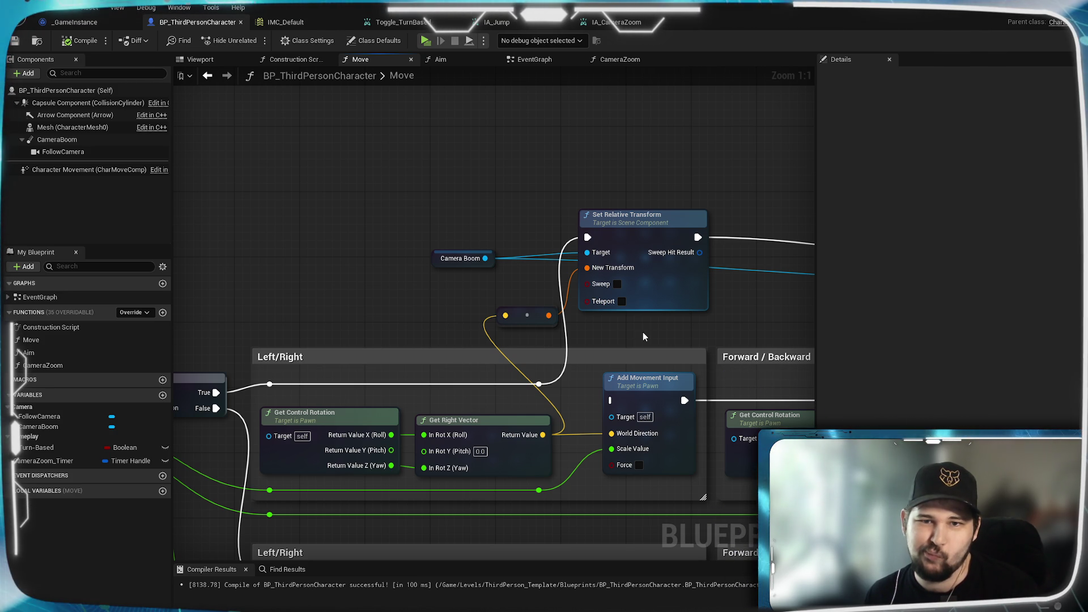
pyautogui.moveTo(485, 258); pyautogui.dragTo(585, 134)
pyautogui.write('s')
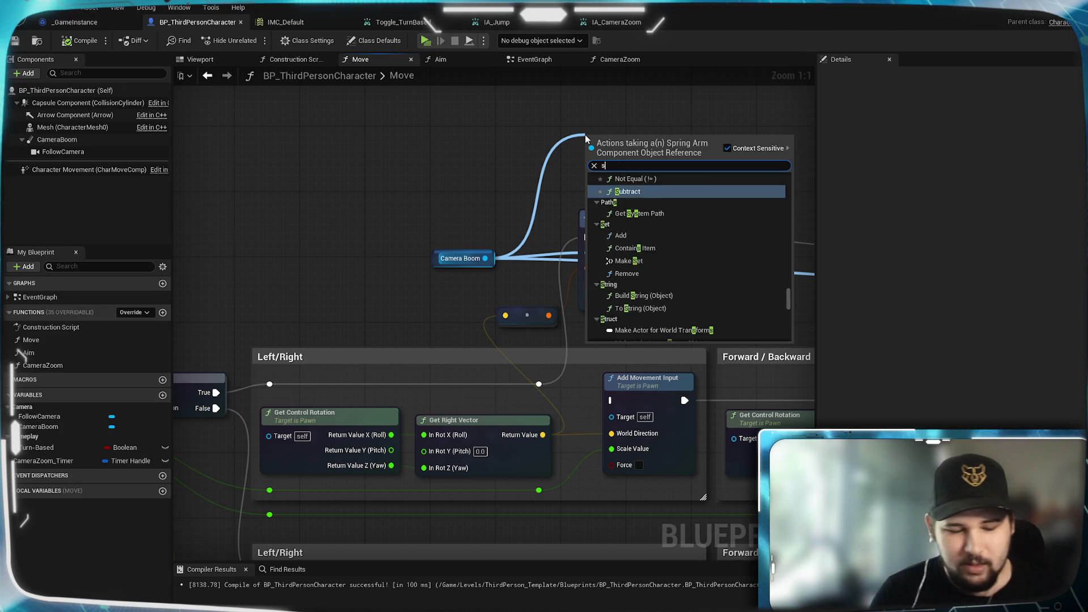
pyautogui.write('et transform')
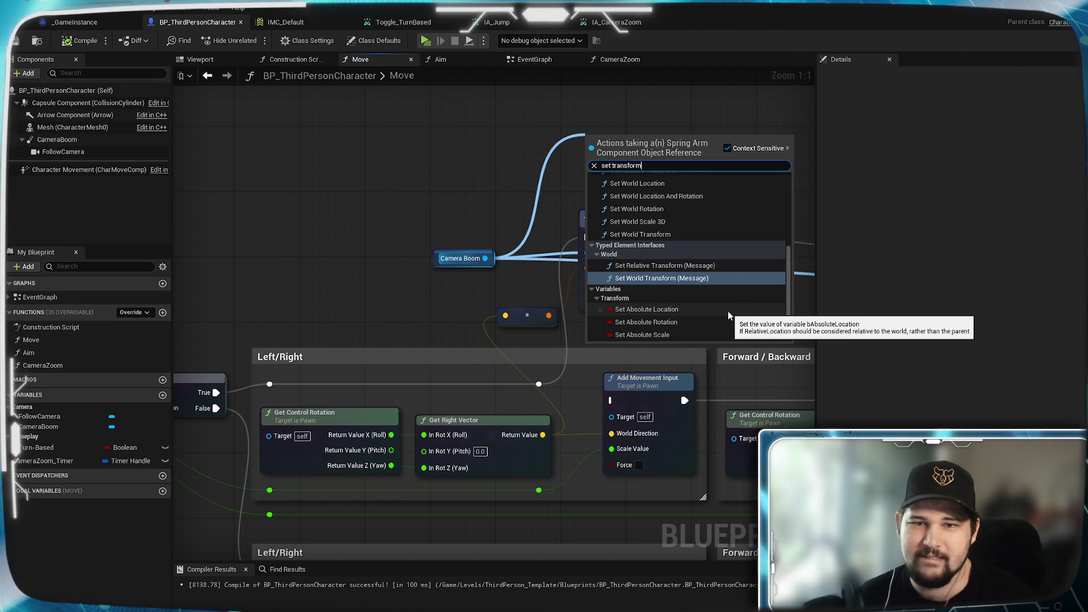
pyautogui.scroll(3, 719, 298)
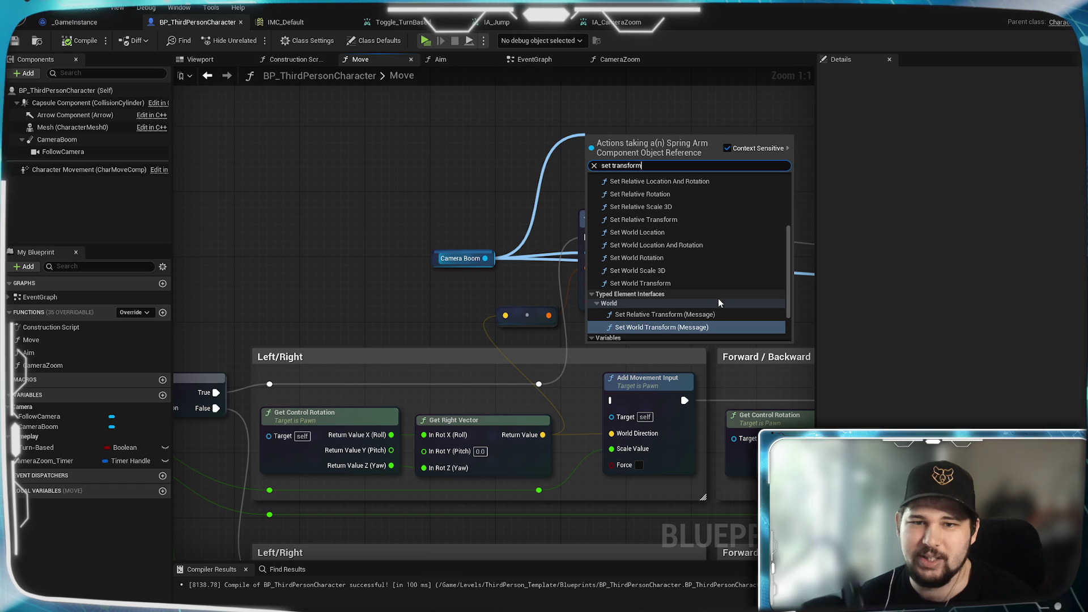
pyautogui.scroll(2, 719, 298)
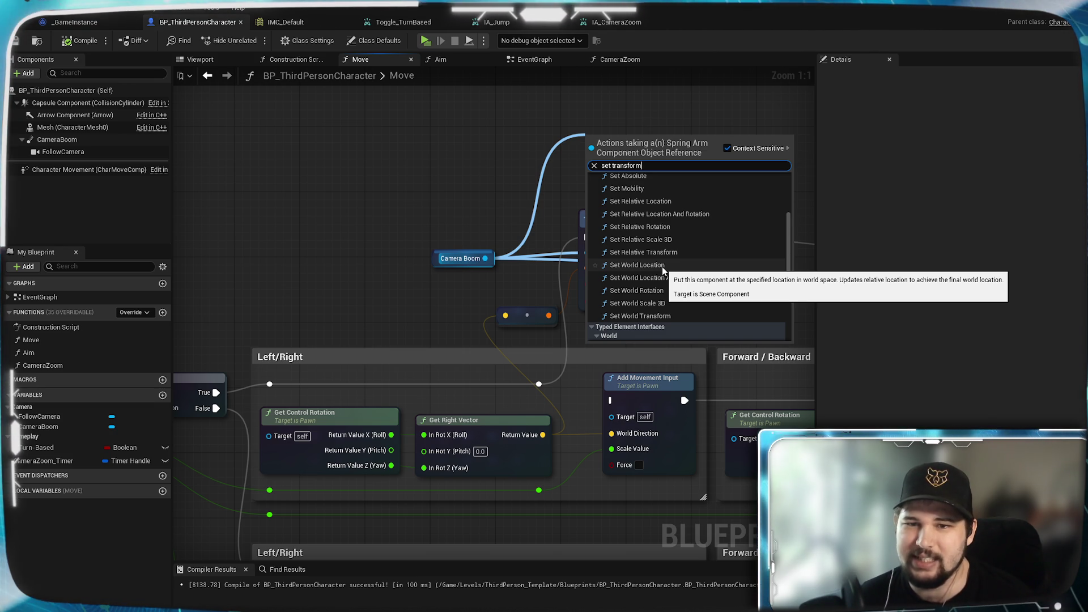
pyautogui.click(662, 264)
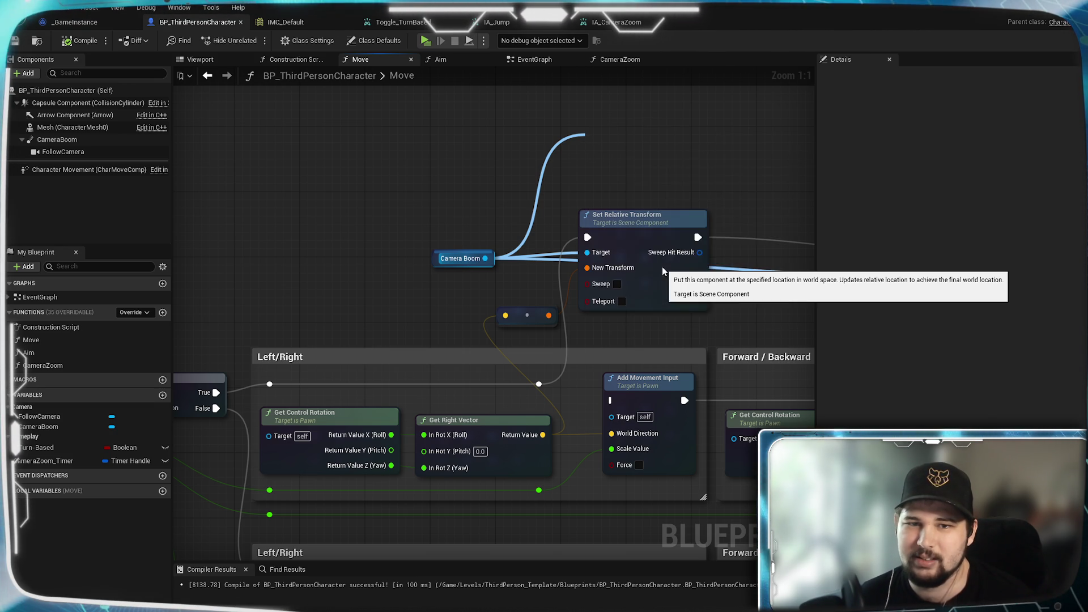
# Wire the right vector into New Location and the reroute execution into Set World Location
pyautogui.moveTo(659, 168); pyautogui.dragTo(659, 110)
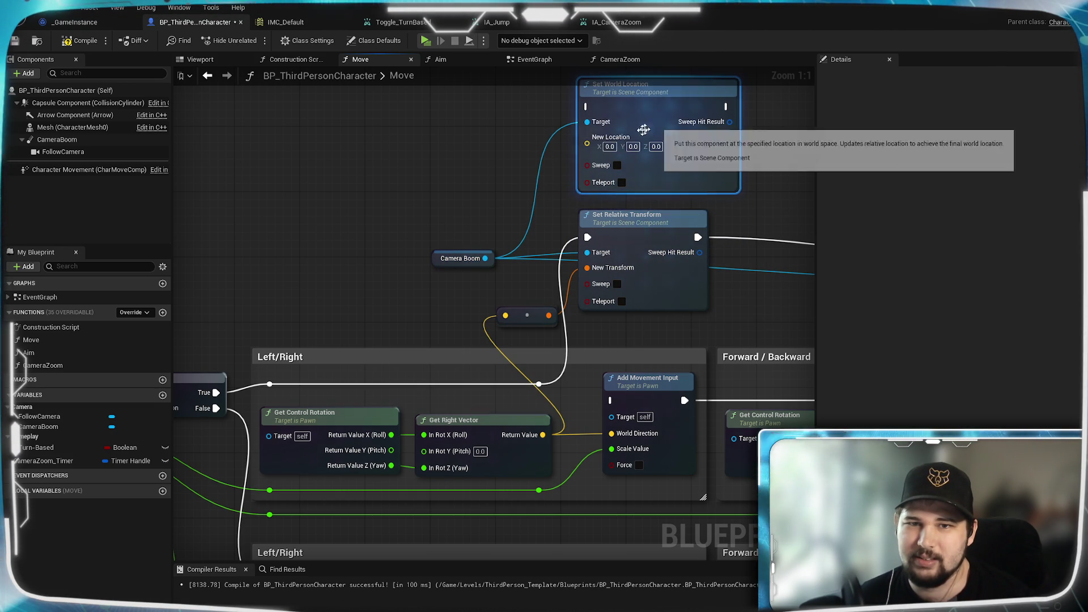
pyautogui.moveTo(543, 435); pyautogui.dragTo(587, 143)
pyautogui.moveTo(538, 384); pyautogui.dragTo(587, 106)
pyautogui.moveTo(656, 100)
pyautogui.mouseDown()
pyautogui.moveTo(401, 210)
pyautogui.moveTo(291, 209)
pyautogui.mouseUp()
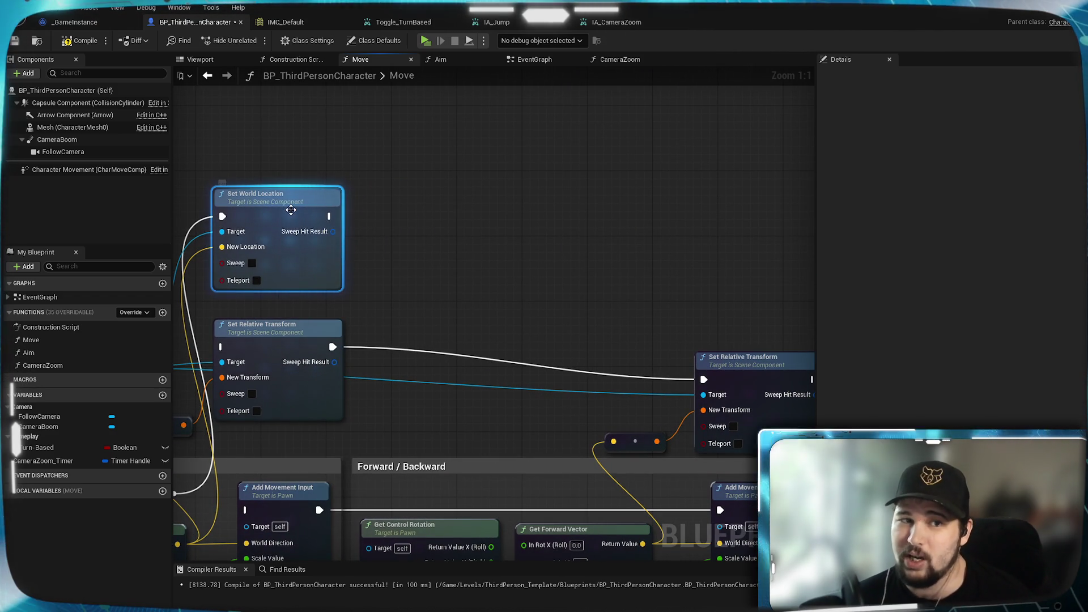
# Duplicate Set World Location, chain execution into it, target Camera Boom, and compile
pyautogui.hotkey('ctrl', 'c')
pyautogui.hotkey('ctrl', 'v')
pyautogui.moveTo(624, 196); pyautogui.dragTo(709, 196)
pyautogui.moveTo(486, 288); pyautogui.dragTo(849, 170)
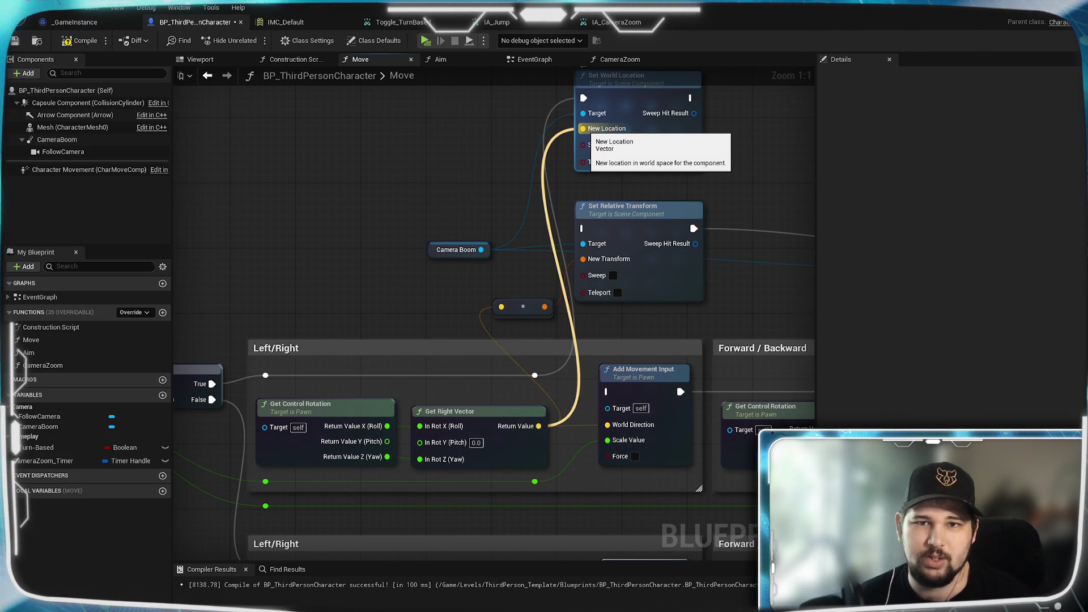
pyautogui.moveTo(584, 130); pyautogui.dragTo(270, 207)
pyautogui.moveTo(374, 175); pyautogui.dragTo(734, 175)
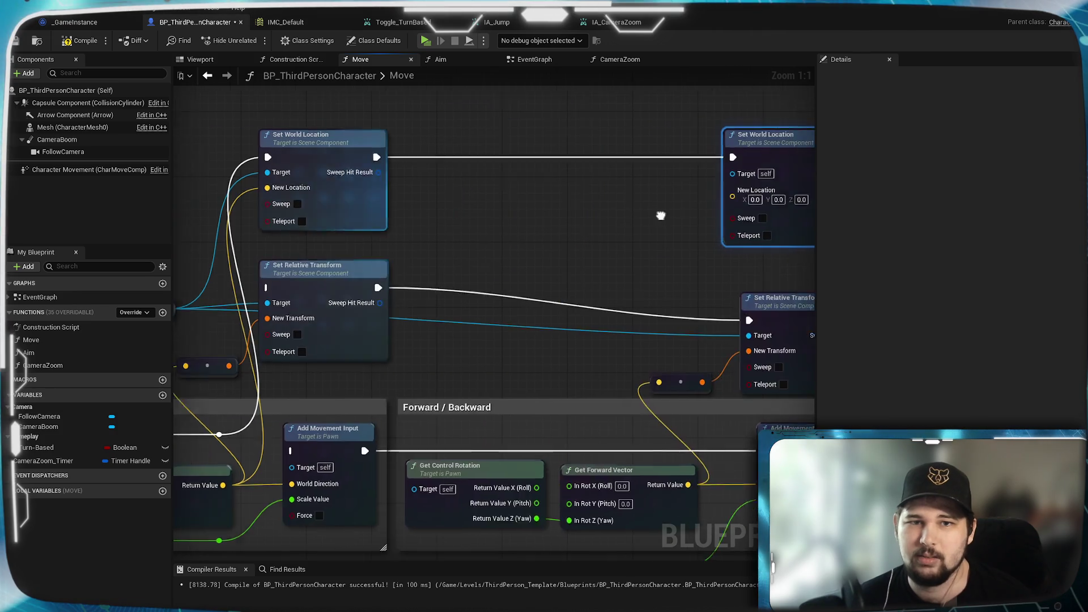
pyautogui.moveTo(243, 297)
pyautogui.mouseDown()
pyautogui.moveTo(683, 237)
pyautogui.moveTo(693, 163)
pyautogui.mouseUp()
pyautogui.moveTo(645, 208)
pyautogui.mouseDown()
pyautogui.moveTo(547, 175)
pyautogui.moveTo(537, 184)
pyautogui.moveTo(804, 201)
pyautogui.mouseUp()
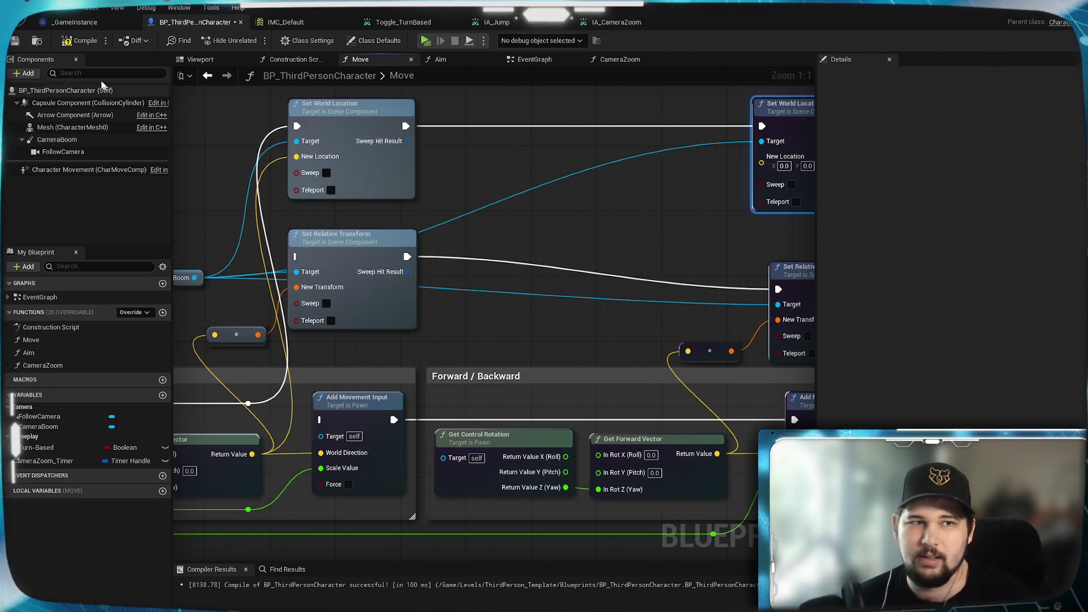
pyautogui.click(65, 41)
# Save the Blueprint, test the camera in a Standalone game, then pan back to Camera Boom
pyautogui.hotkey('ctrl', 's')
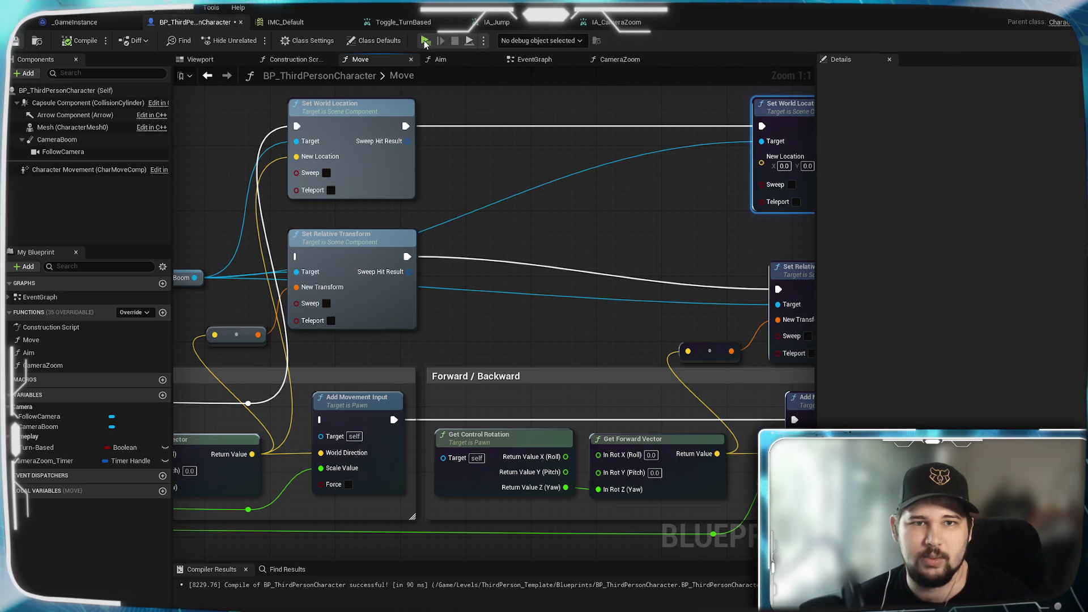
pyautogui.click(425, 42)
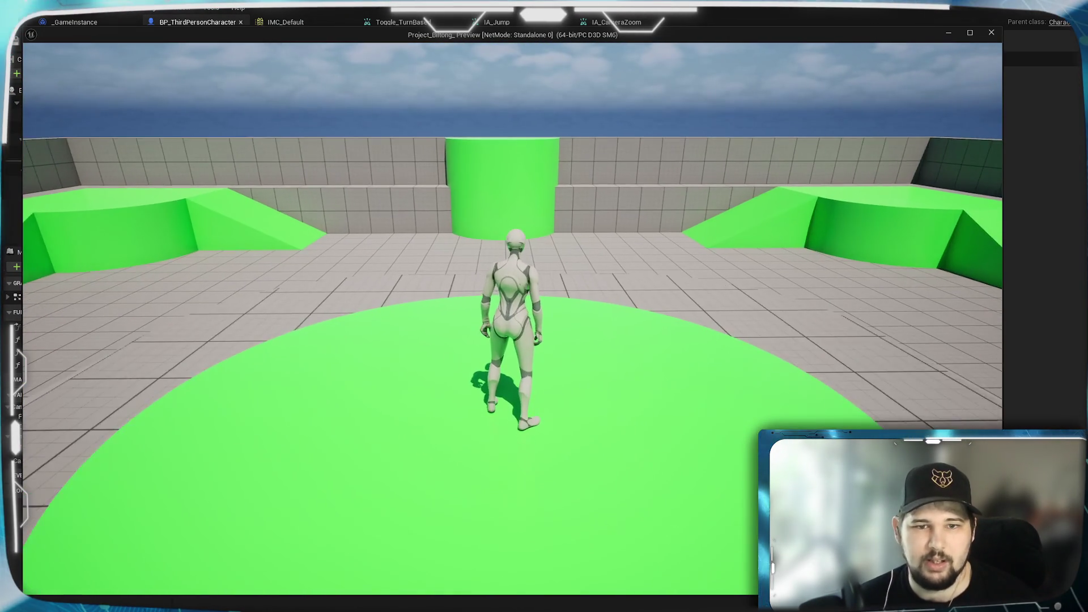
pyautogui.scroll(-3, 512, 317)
pyautogui.press('t')
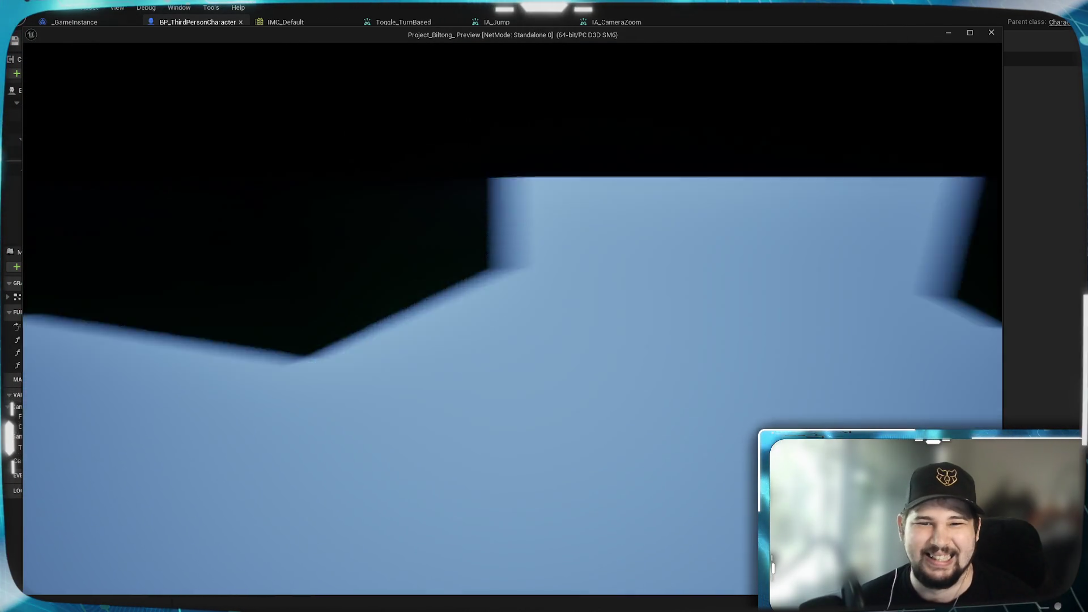
pyautogui.press('Escape')
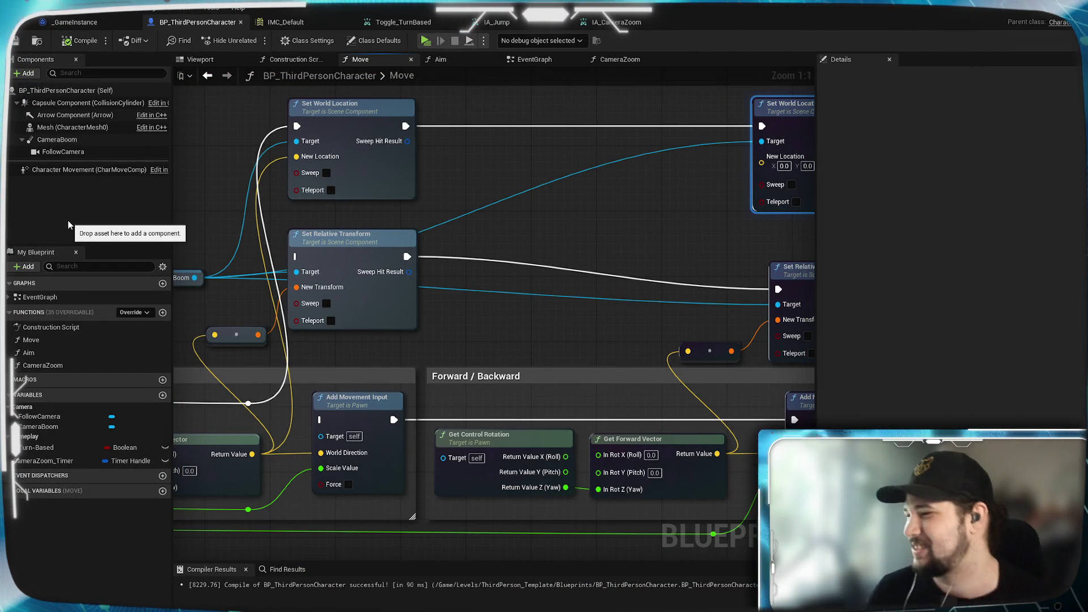
pyautogui.moveTo(436, 200)
pyautogui.mouseDown()
pyautogui.moveTo(633, 238)
pyautogui.moveTo(566, 213)
pyautogui.mouseUp()
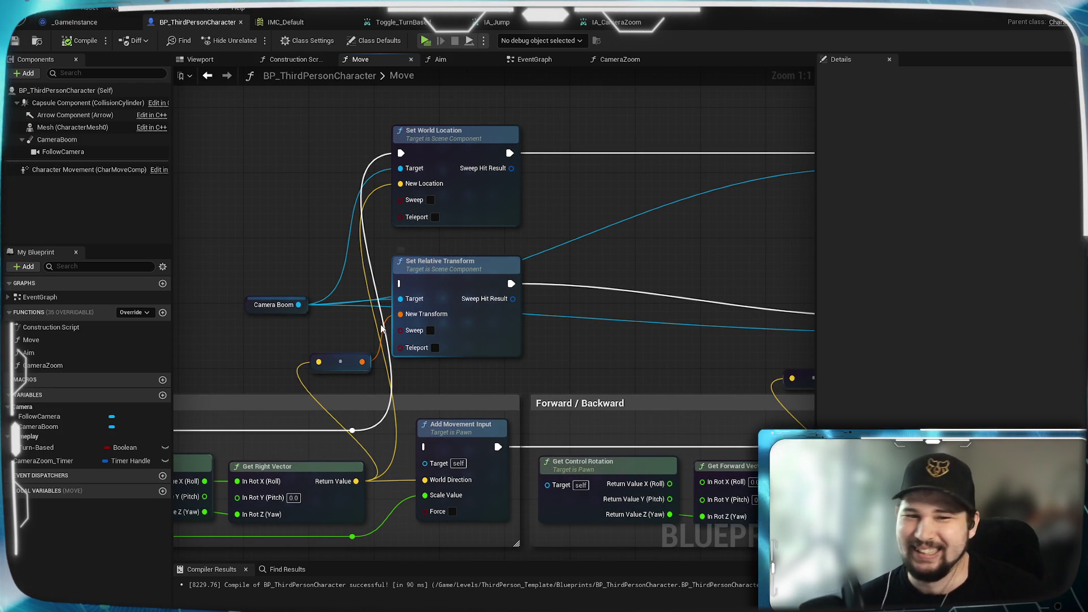
pyautogui.moveTo(316, 305)
pyautogui.mouseDown()
pyautogui.moveTo(390, 330)
pyautogui.moveTo(498, 344)
pyautogui.moveTo(290, 360)
pyautogui.moveTo(349, 230)
pyautogui.mouseUp()
# Search Camera Boom actions for 'get transform' and add a Get Component Velocity node
pyautogui.rightClick(389, 287)
pyautogui.click(299, 316)
pyautogui.write('get')
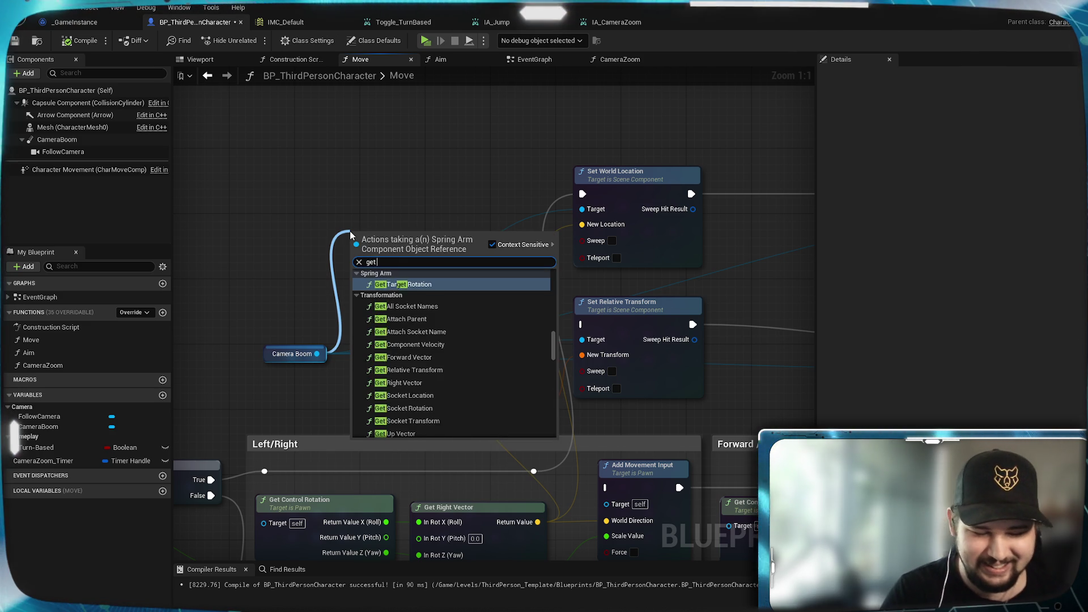
pyautogui.write(' tra')
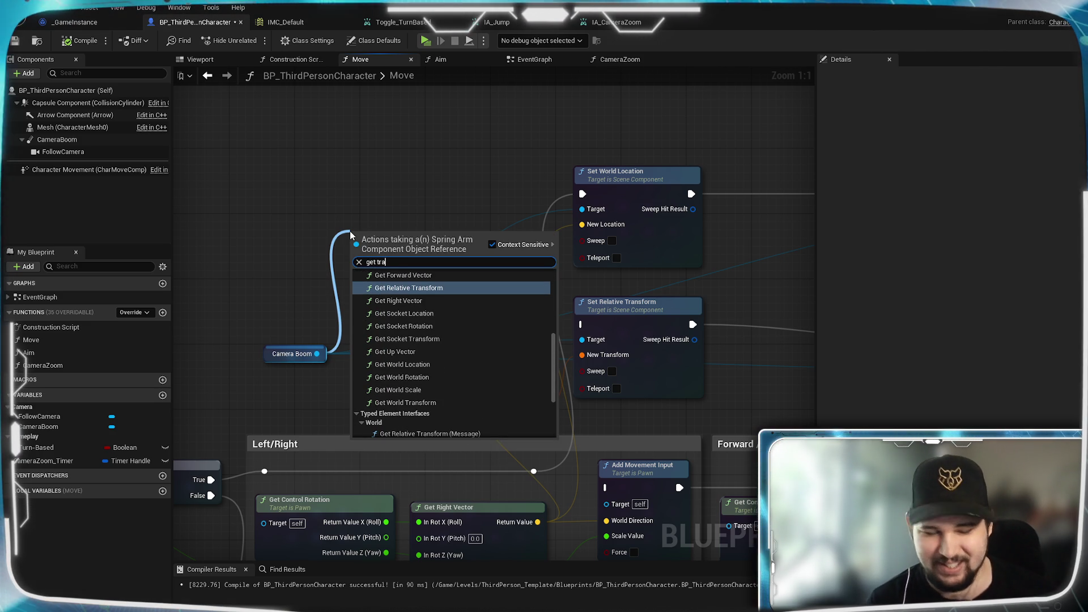
pyautogui.write('nsform')
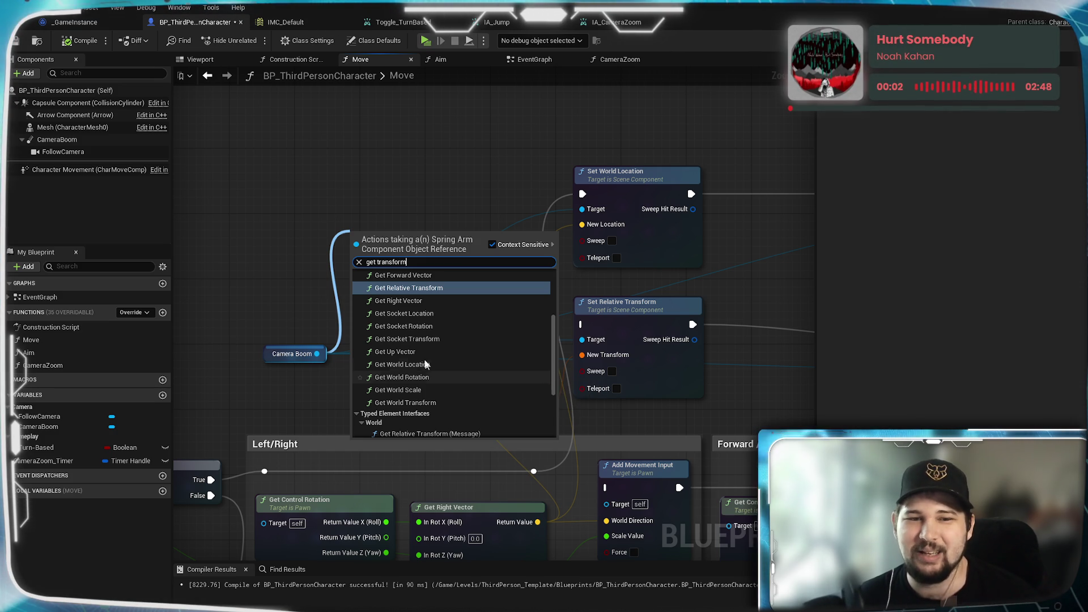
pyautogui.scroll(3, 424, 357)
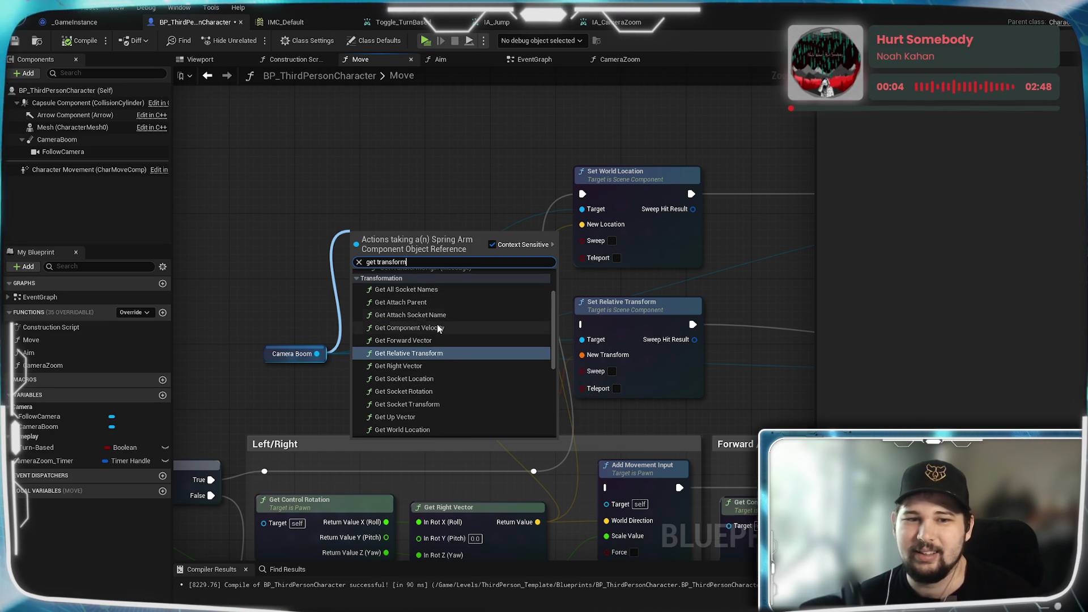
pyautogui.scroll(-1, 437, 337)
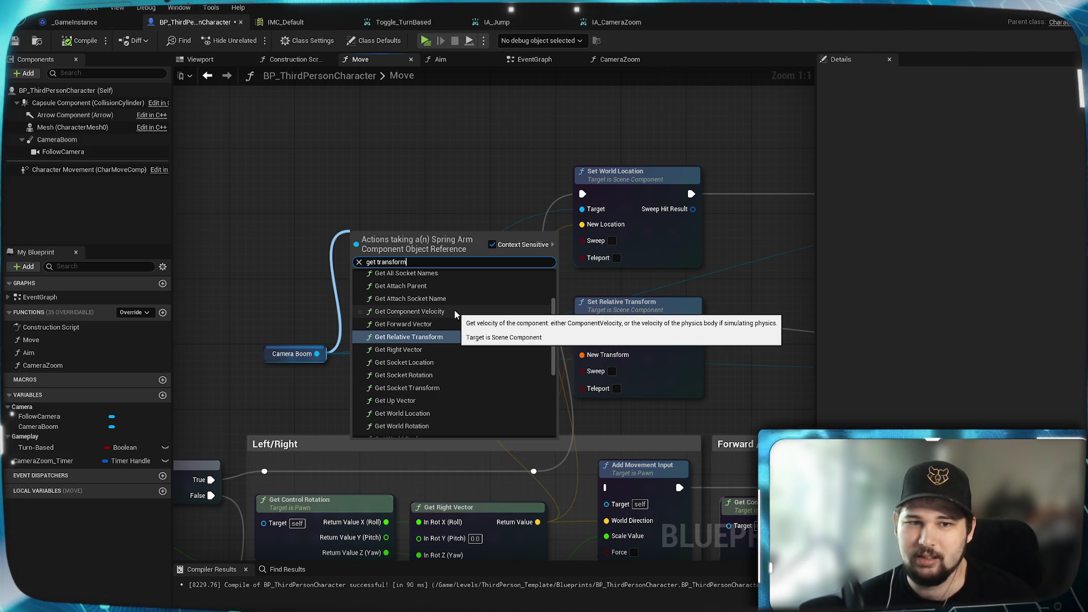
pyautogui.scroll(-3, 454, 310)
pyautogui.scroll(3, 446, 366)
pyautogui.click(408, 272)
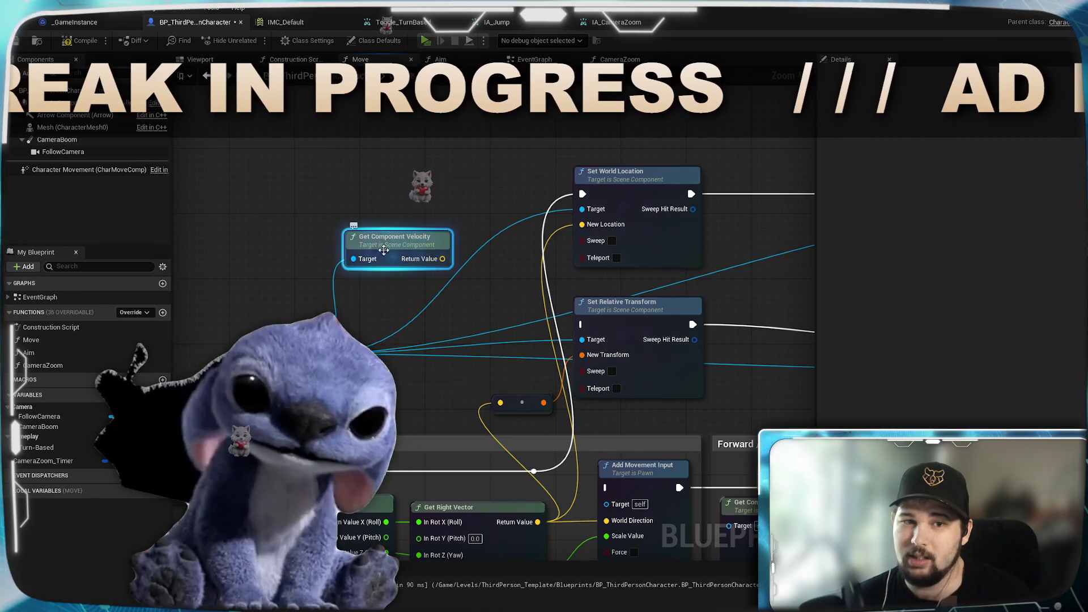
pyautogui.moveTo(402, 228); pyautogui.dragTo(299, 107)
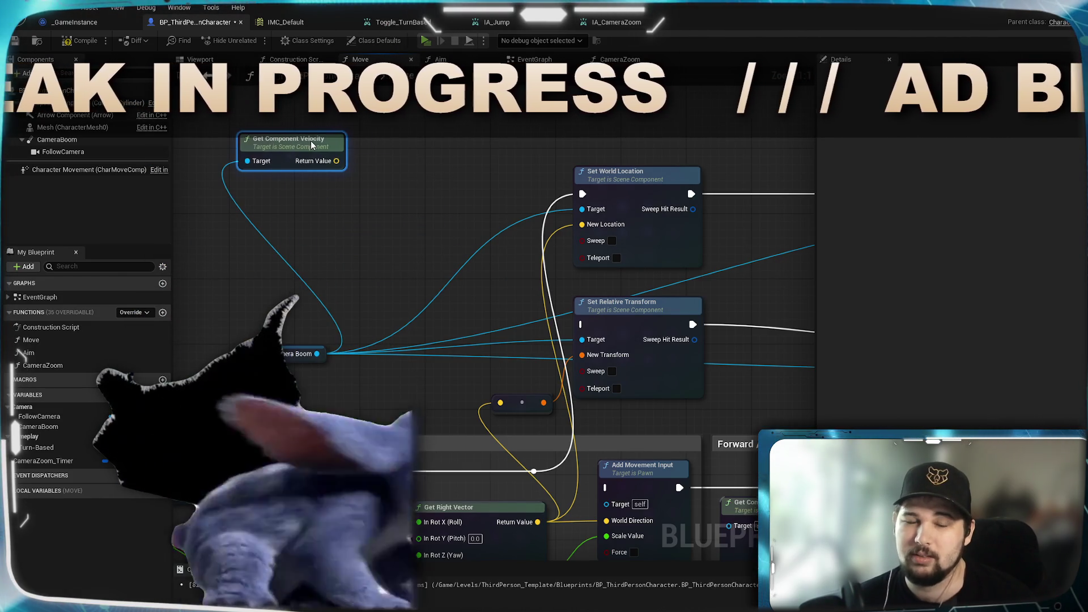
# Drag from Camera Boom again, search 'get transform', and add Get Relative Location
pyautogui.click(310, 356)
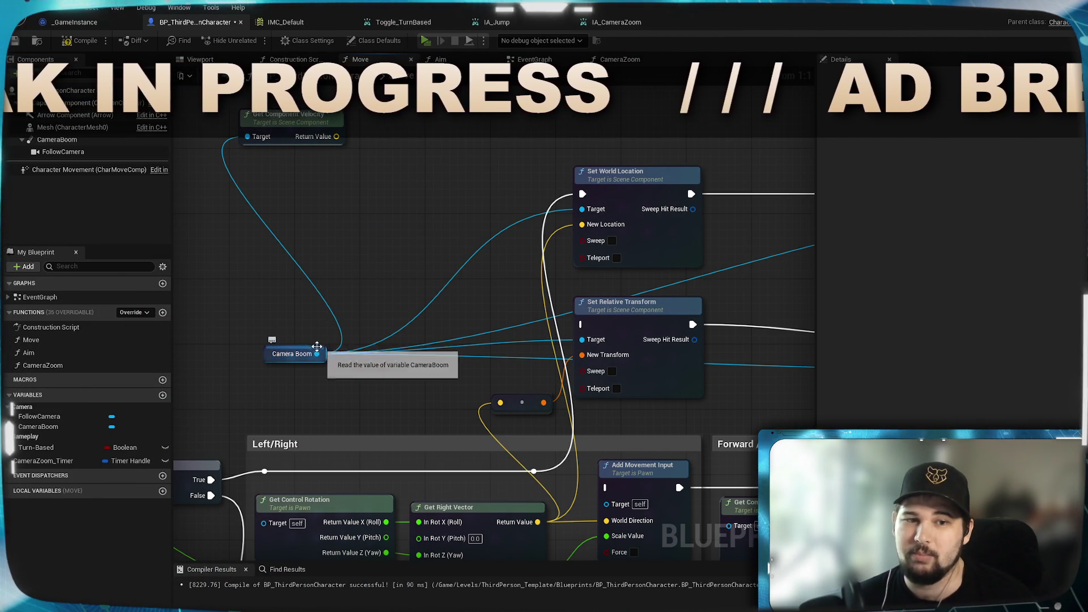
pyautogui.moveTo(317, 354); pyautogui.dragTo(365, 236)
pyautogui.write('get transof')
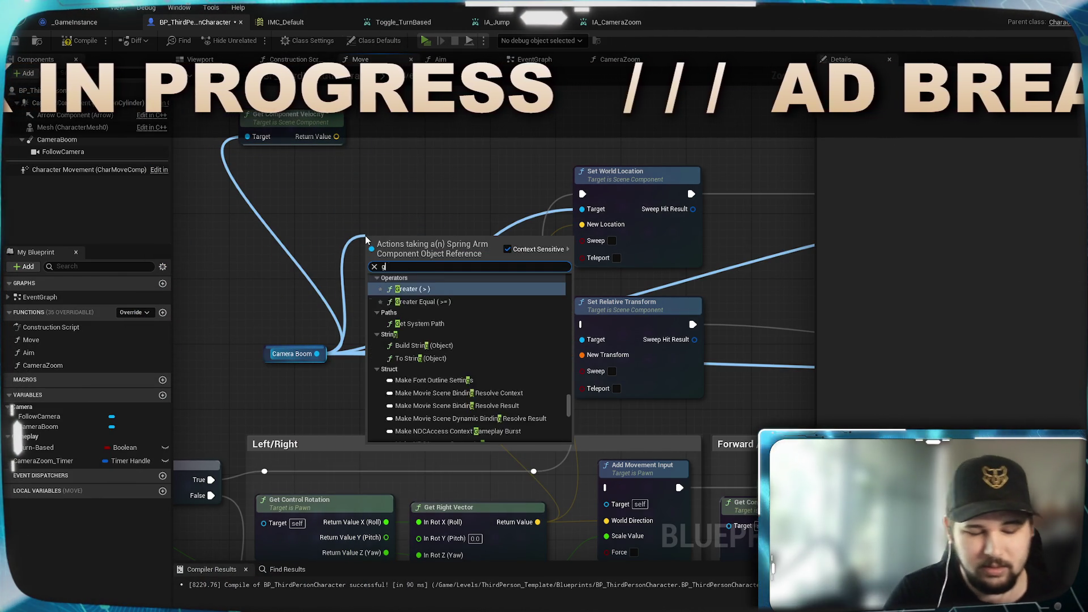
pyautogui.press('BackSpace')
pyautogui.press('BackSpace')
pyautogui.write('form')
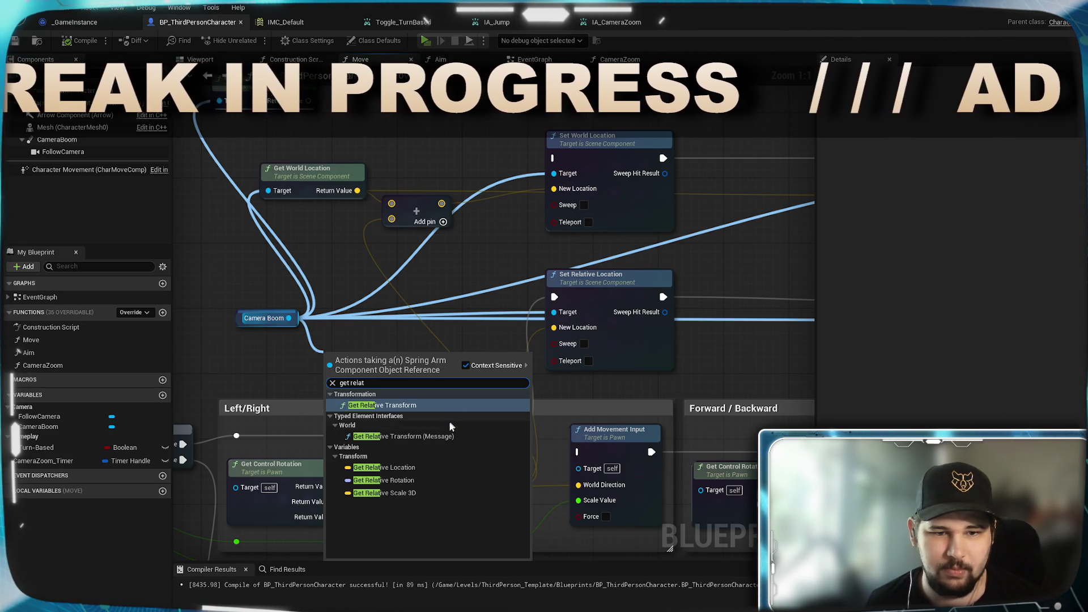
pyautogui.click(417, 469)
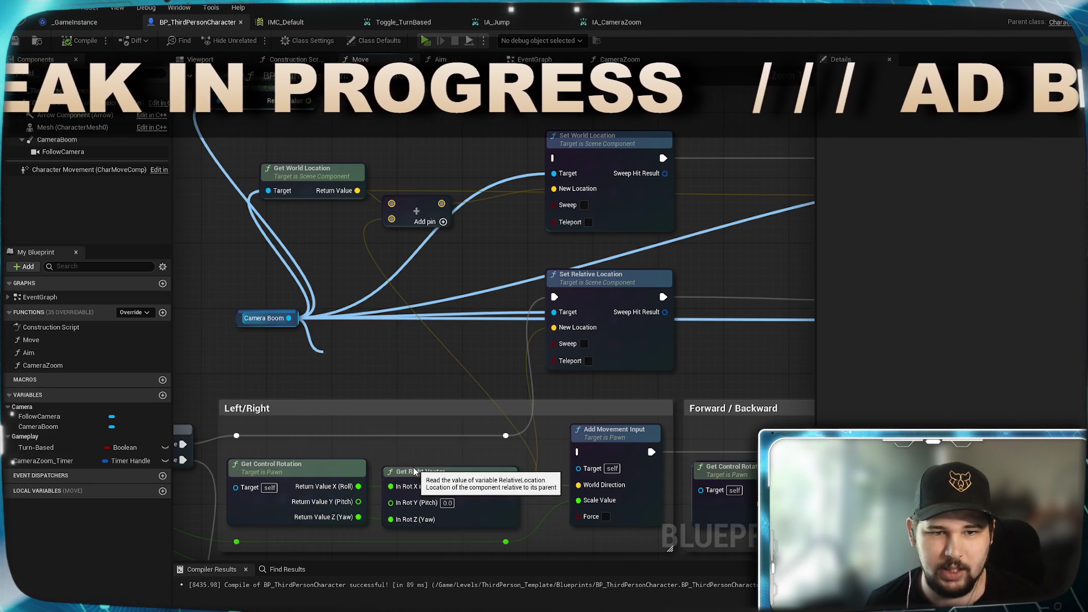
# Add Get Right Vector to Camera Boom's Relative Location with an Add node wired into New Location
pyautogui.moveTo(422, 359); pyautogui.dragTo(378, 370)
pyautogui.click(433, 351)
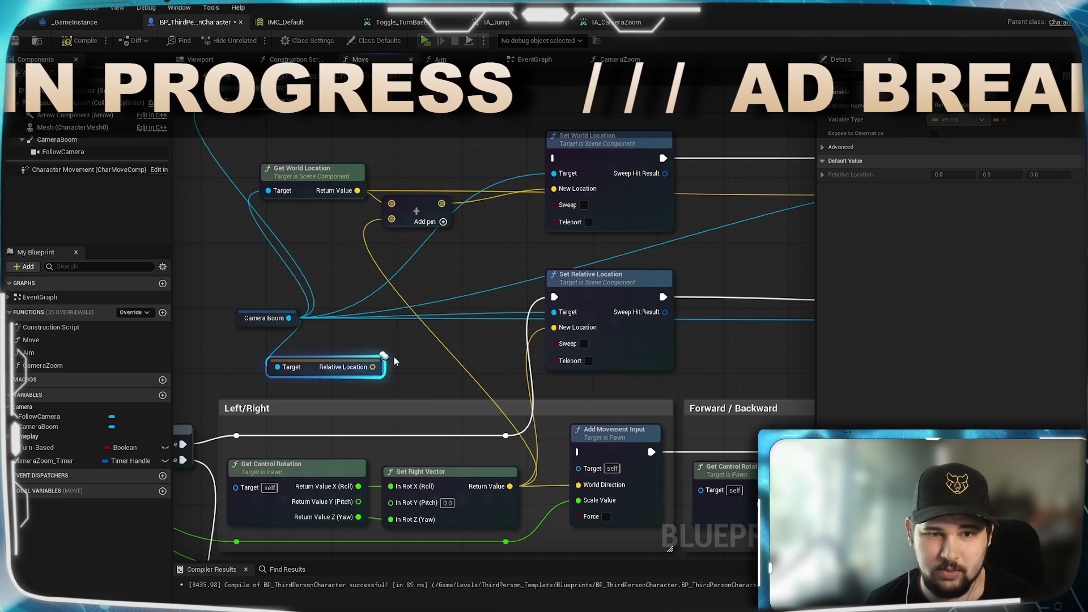
pyautogui.click(381, 354)
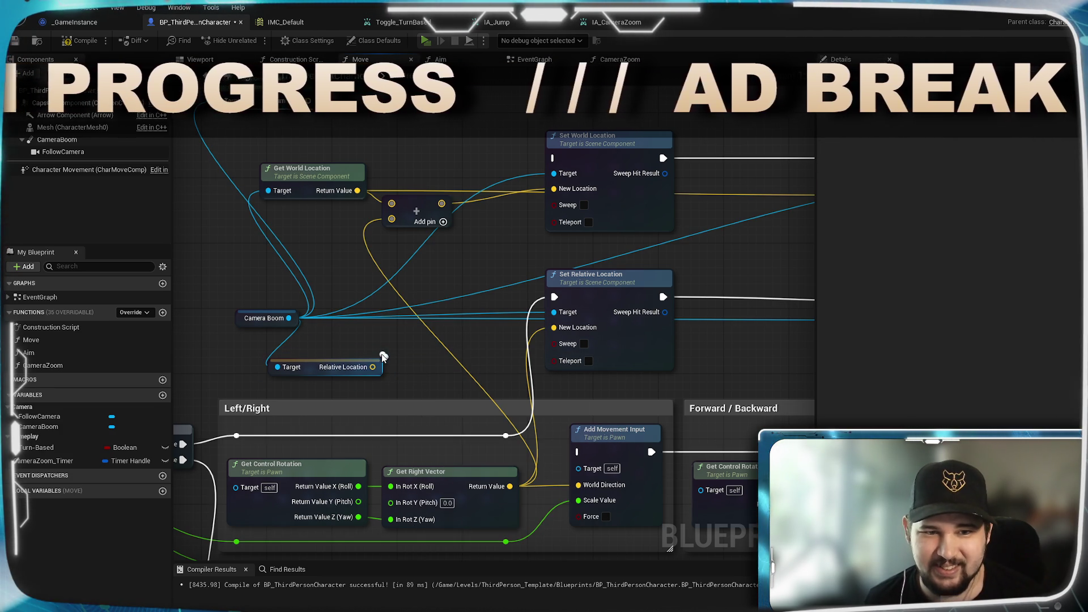
pyautogui.click(381, 363)
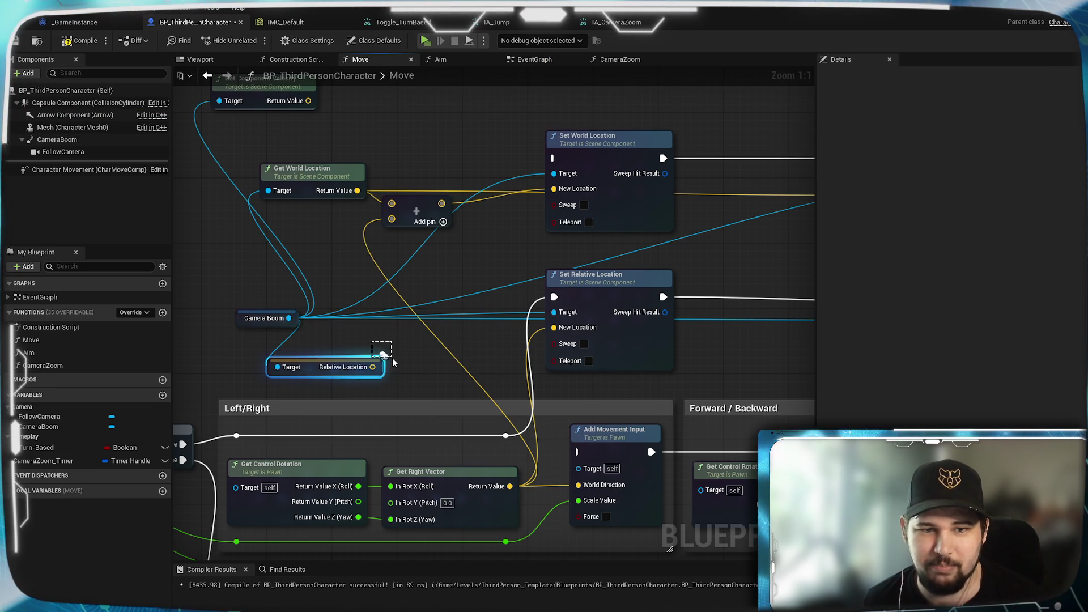
pyautogui.click(416, 363)
pyautogui.moveTo(434, 362)
pyautogui.mouseDown()
pyautogui.moveTo(492, 306)
pyautogui.moveTo(484, 287)
pyautogui.moveTo(481, 297)
pyautogui.mouseUp()
pyautogui.write('+')
pyautogui.press('Return')
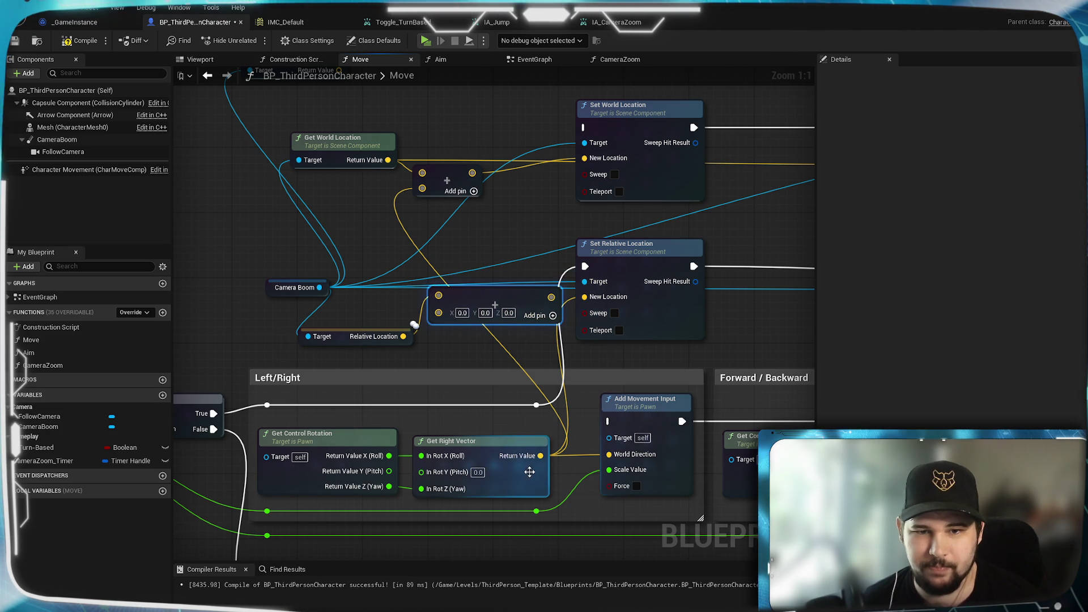
pyautogui.moveTo(541, 456)
pyautogui.mouseDown()
pyautogui.moveTo(445, 316)
pyautogui.moveTo(585, 297)
pyautogui.mouseUp()
pyautogui.moveTo(487, 304); pyautogui.dragTo(528, 304)
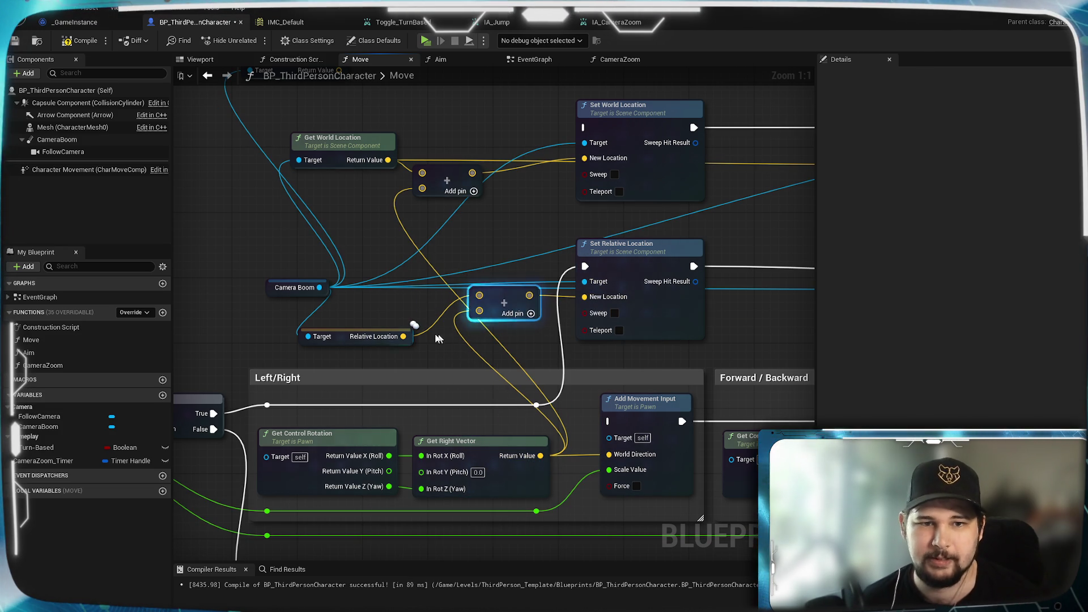
pyautogui.moveTo(403, 336)
pyautogui.mouseDown()
pyautogui.moveTo(788, 301)
pyautogui.moveTo(420, 313)
pyautogui.moveTo(468, 291)
pyautogui.mouseUp()
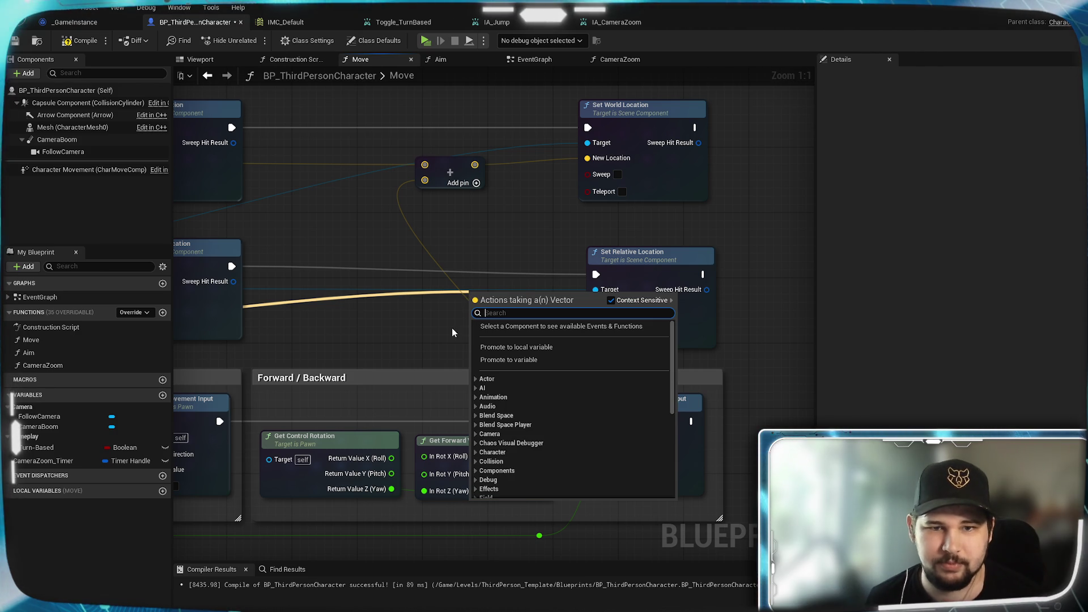
# Add Get Forward Vector to the boom's Relative Location with a second Add node
pyautogui.write('+')
pyautogui.press('Return')
pyautogui.moveTo(543, 455)
pyautogui.mouseDown()
pyautogui.moveTo(474, 311)
pyautogui.moveTo(595, 305)
pyautogui.mouseUp()
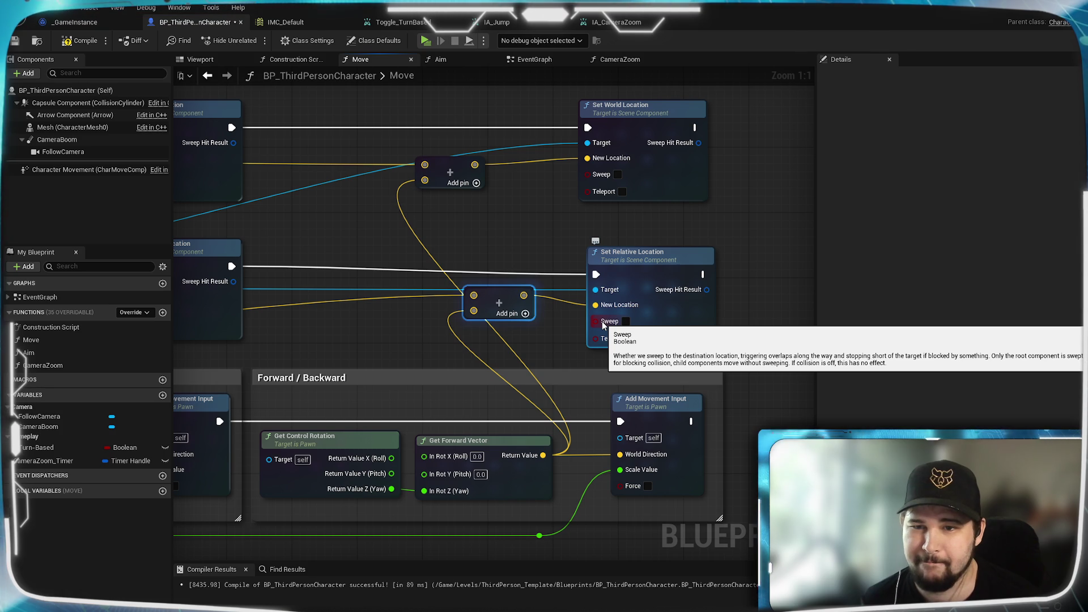
# Compile (F7) and save the Blueprint
pyautogui.press('F7')
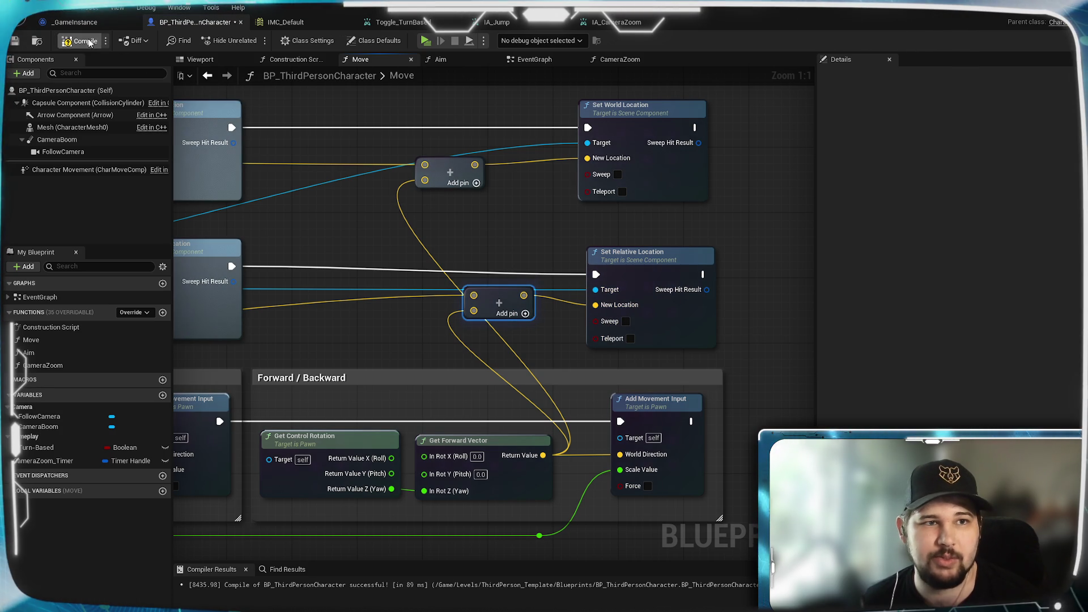
pyautogui.hotkey('ctrl', 's')
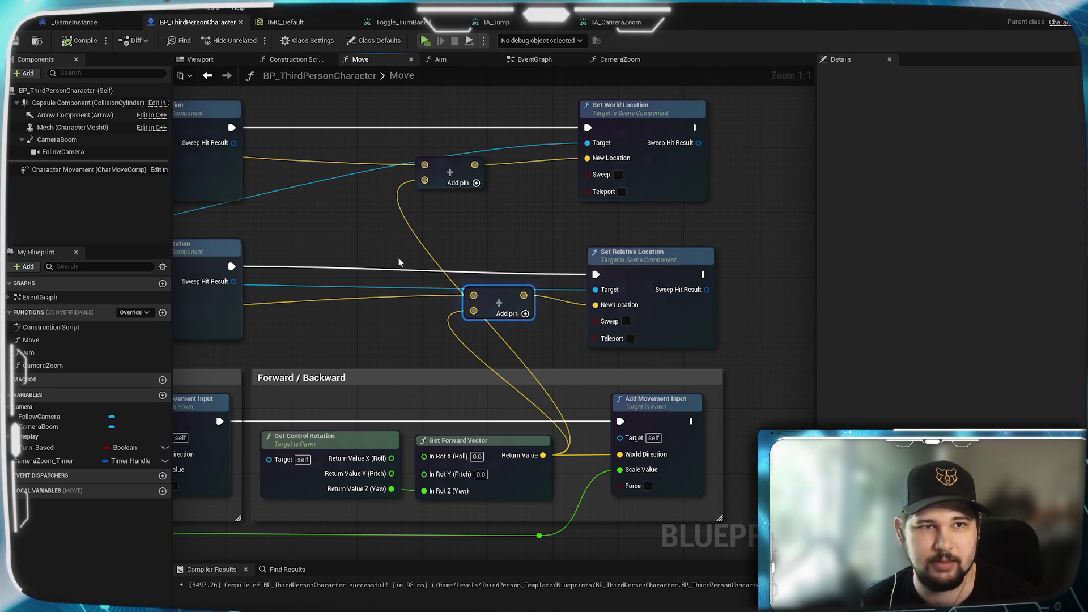
pyautogui.moveTo(381, 246); pyautogui.dragTo(436, 265)
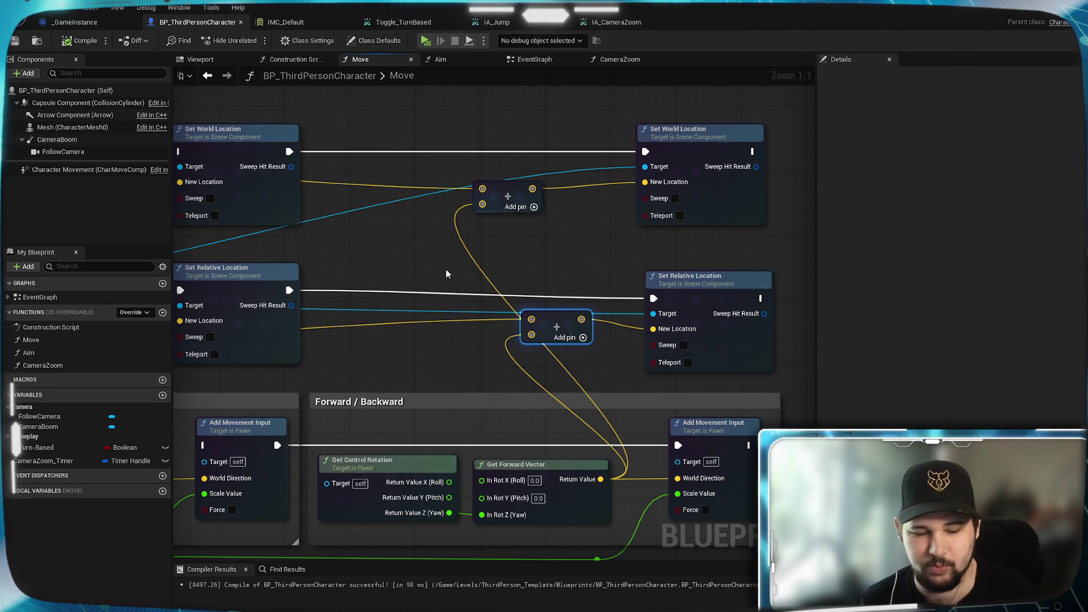
# Launch a Standalone game, start a New Game and move right with D to test the camera
pyautogui.hotkey('alt', 'p')
pyautogui.click(317, 287)
pyautogui.scroll(-5, 544, 306)
pyautogui.press('d')
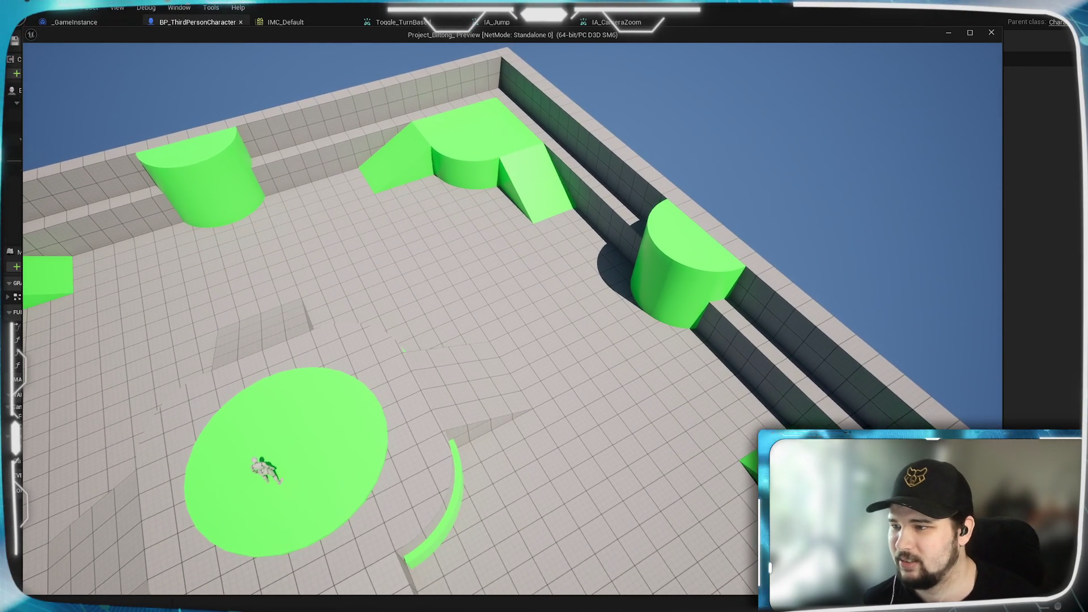
# Exit the play session and pan the Move graph to the Left/Right section
pyautogui.press('Escape')
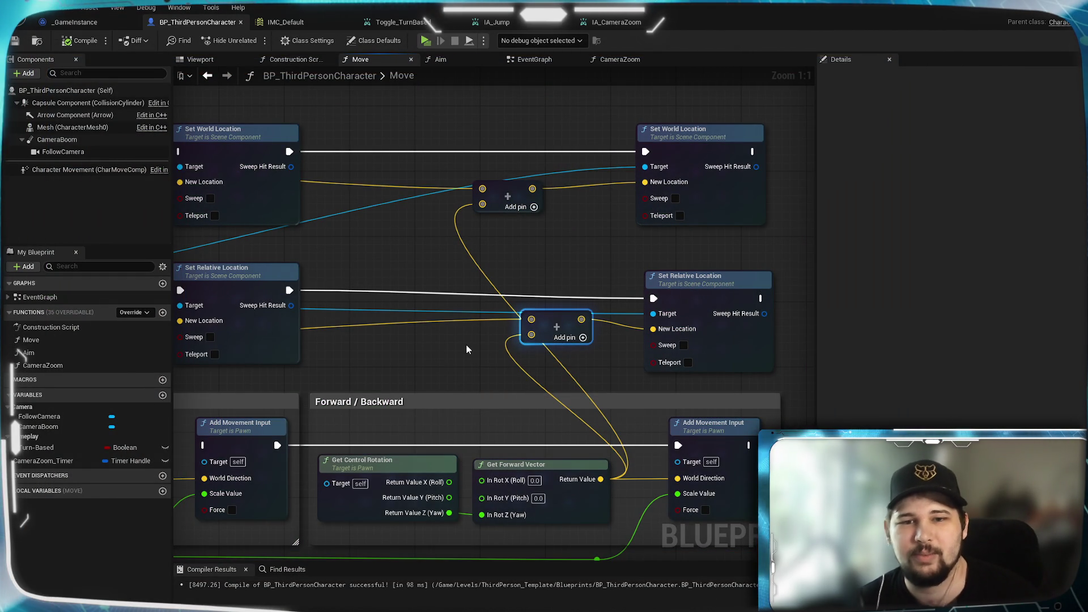
pyautogui.moveTo(372, 372)
pyautogui.mouseDown()
pyautogui.moveTo(602, 355)
pyautogui.moveTo(669, 332)
pyautogui.mouseUp()
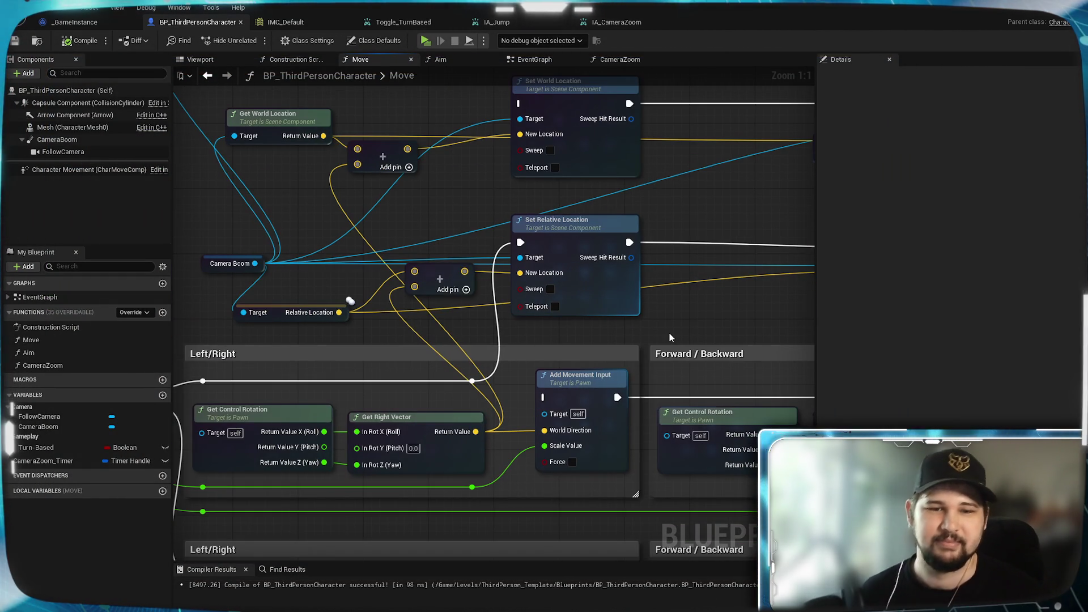
pyautogui.moveTo(378, 333)
pyautogui.mouseDown()
pyautogui.moveTo(543, 308)
pyautogui.moveTo(528, 281)
pyautogui.moveTo(420, 292)
pyautogui.mouseUp()
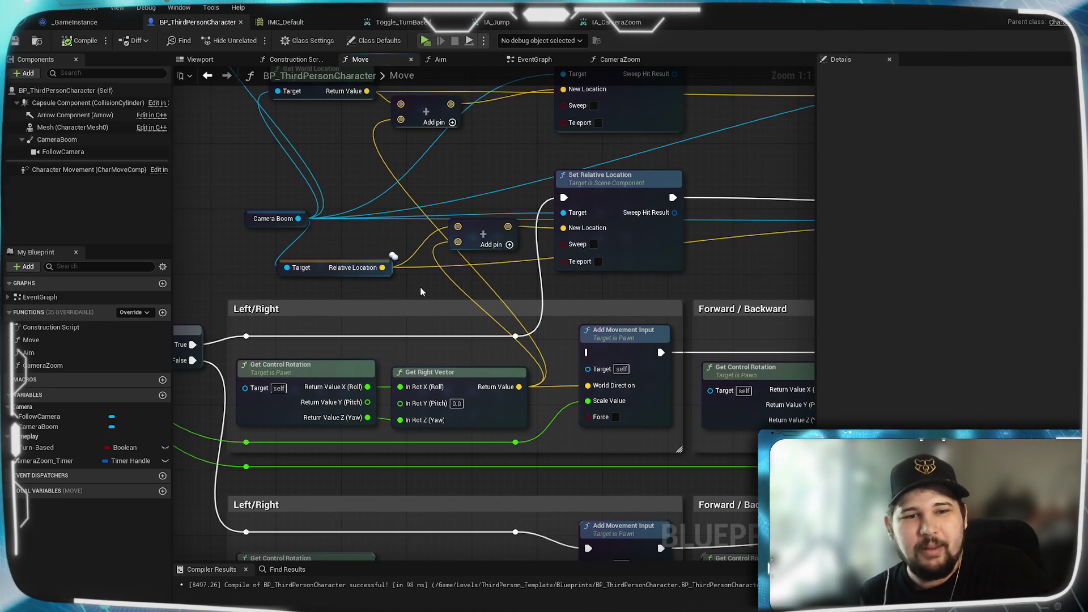
pyautogui.moveTo(416, 286); pyautogui.dragTo(431, 140)
# Drag Camera Boom onto Add Movement Input's Target, then dismiss the two-pin actions menu
pyautogui.moveTo(381, 351)
pyautogui.mouseDown()
pyautogui.moveTo(412, 271)
pyautogui.moveTo(513, 286)
pyautogui.mouseUp()
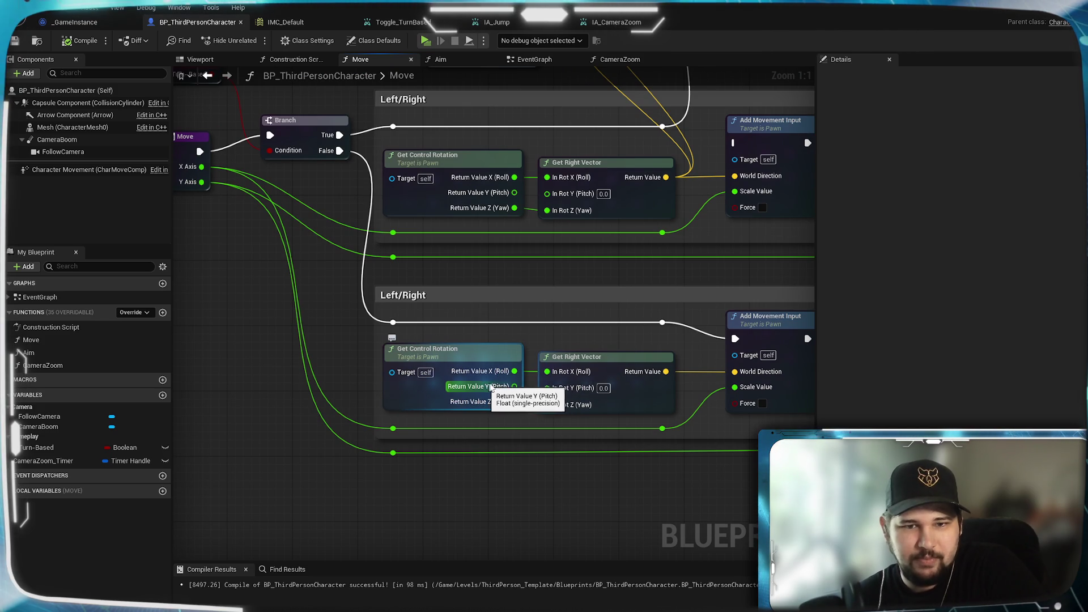
pyautogui.moveTo(736, 371); pyautogui.dragTo(527, 374)
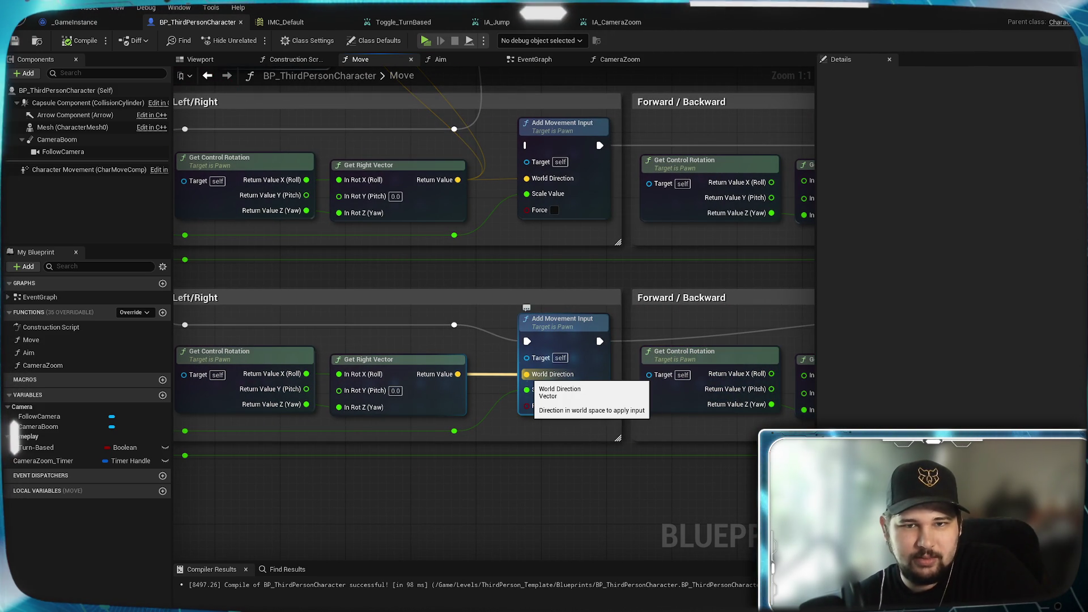
pyautogui.moveTo(566, 182); pyautogui.dragTo(559, 366)
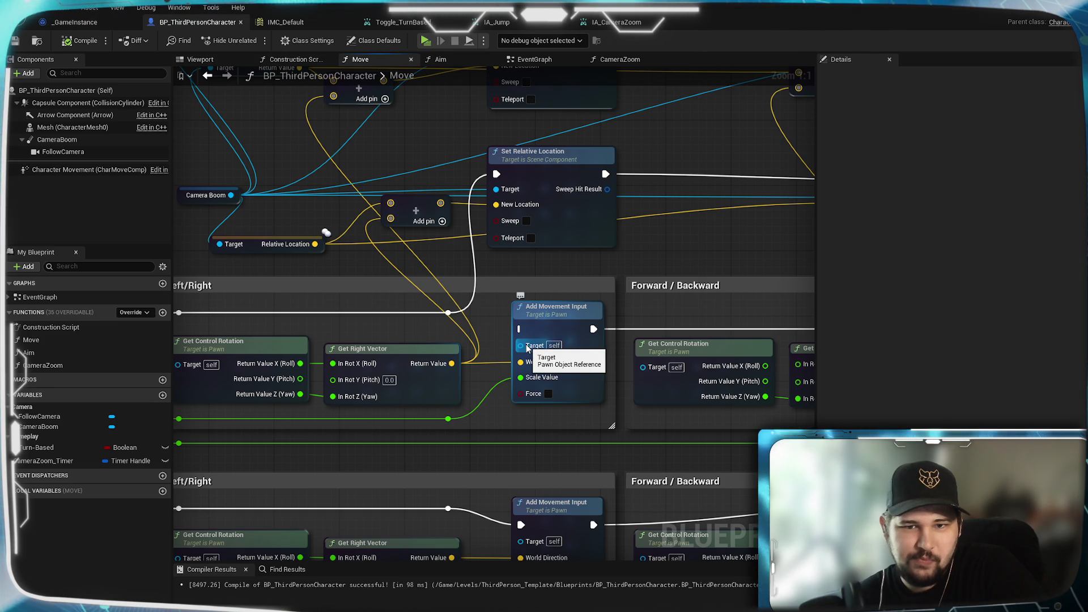
pyautogui.moveTo(230, 195); pyautogui.dragTo(525, 351)
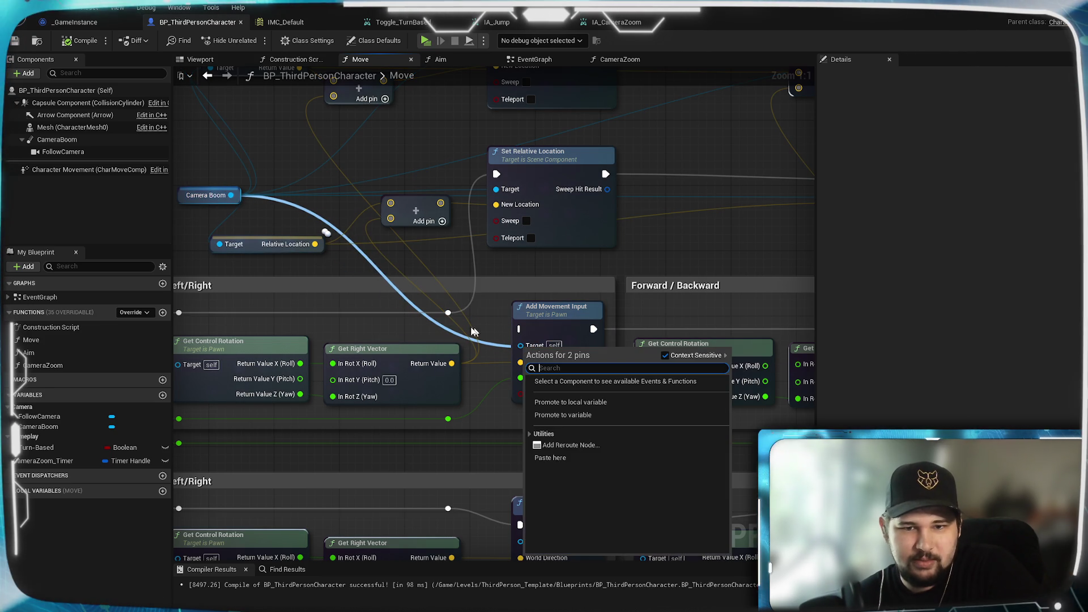
pyautogui.click(488, 263)
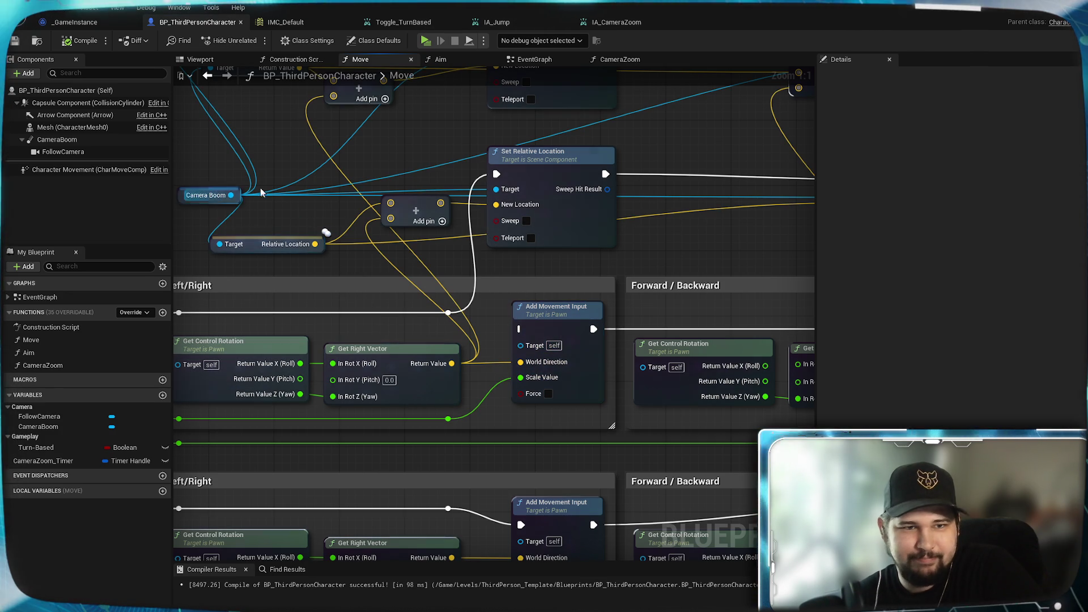
pyautogui.moveTo(640, 306)
pyautogui.mouseDown()
pyautogui.moveTo(316, 235)
pyautogui.moveTo(176, 244)
pyautogui.moveTo(511, 225)
pyautogui.moveTo(435, 213)
pyautogui.moveTo(547, 302)
pyautogui.mouseUp()
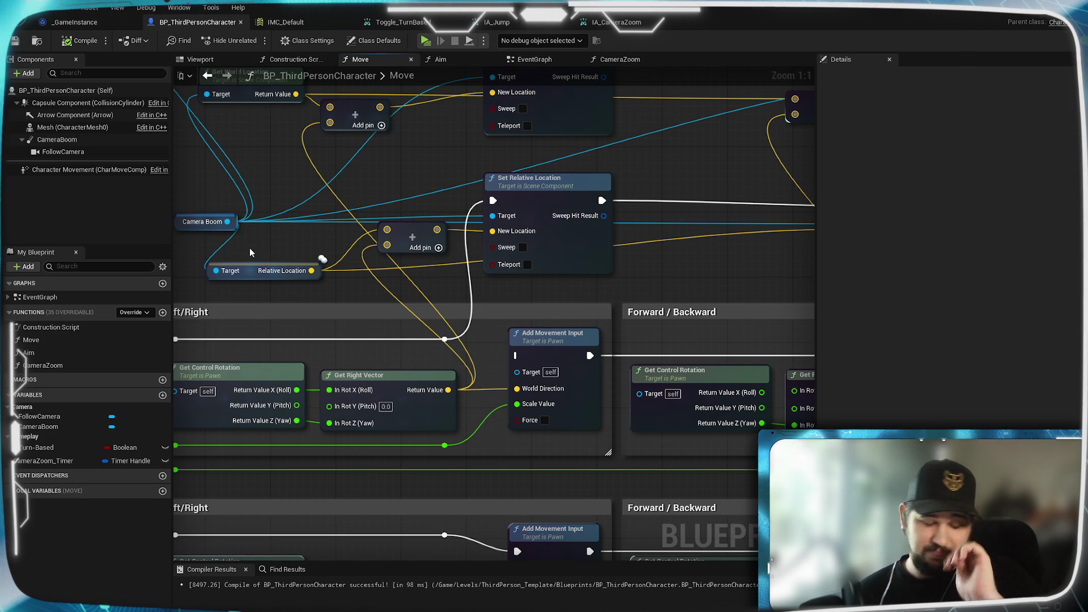
pyautogui.moveTo(293, 228)
pyautogui.mouseDown()
pyautogui.moveTo(479, 314)
pyautogui.moveTo(390, 224)
pyautogui.moveTo(441, 241)
pyautogui.moveTo(352, 318)
pyautogui.moveTo(430, 268)
pyautogui.moveTo(587, 243)
pyautogui.moveTo(638, 320)
pyautogui.moveTo(397, 272)
pyautogui.moveTo(427, 284)
pyautogui.moveTo(560, 272)
pyautogui.moveTo(451, 310)
pyautogui.mouseUp()
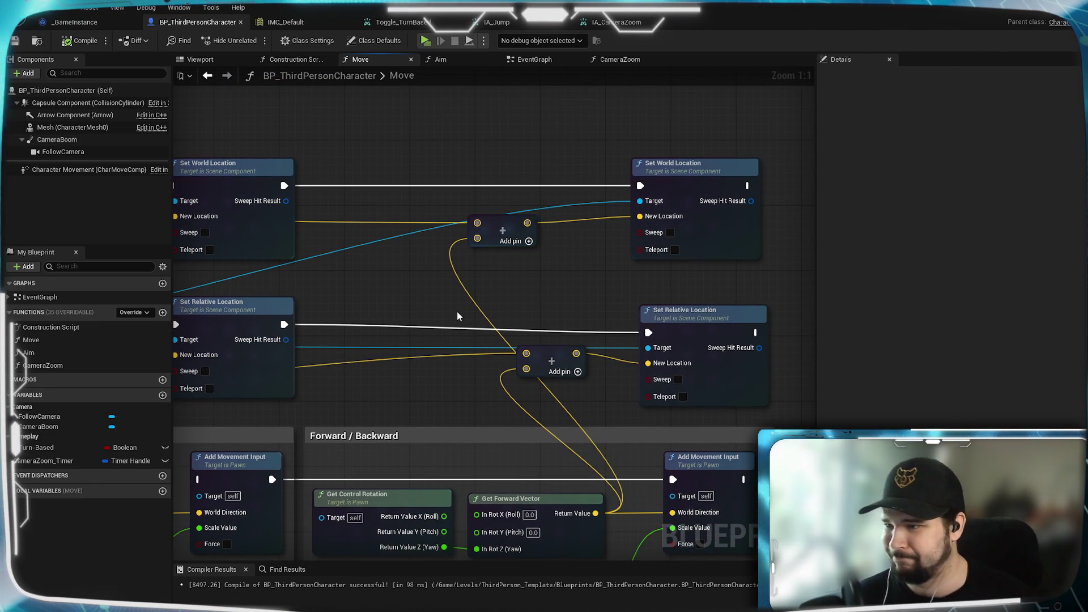
pyautogui.moveTo(424, 356)
pyautogui.mouseDown()
pyautogui.moveTo(521, 331)
pyautogui.moveTo(518, 243)
pyautogui.mouseUp()
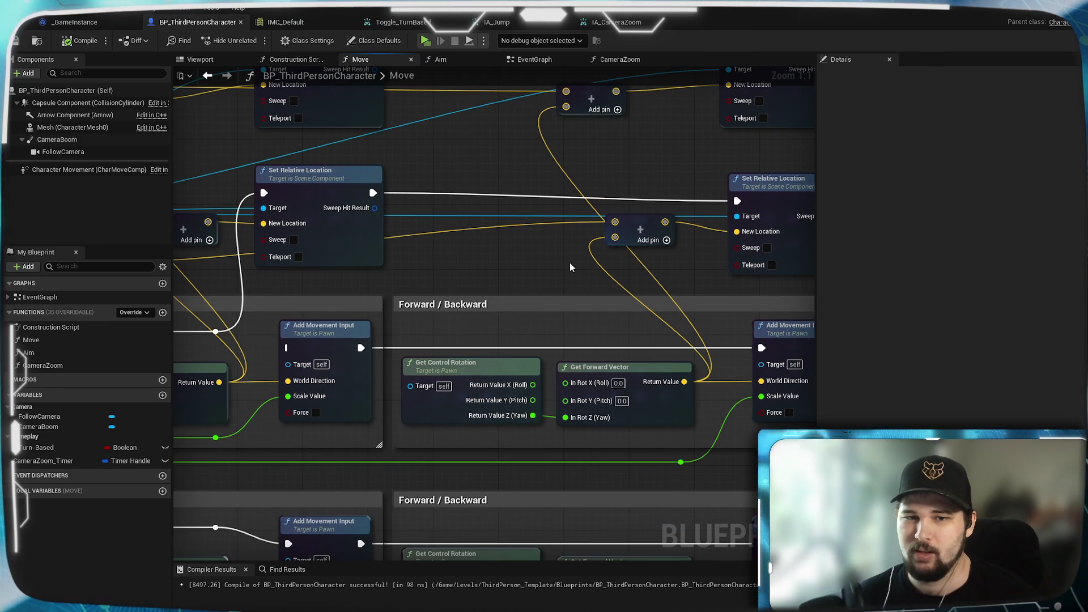
pyautogui.moveTo(557, 274); pyautogui.dragTo(810, 244)
pyautogui.moveTo(365, 330)
pyautogui.mouseDown()
pyautogui.moveTo(622, 234)
pyautogui.moveTo(621, 189)
pyautogui.mouseUp()
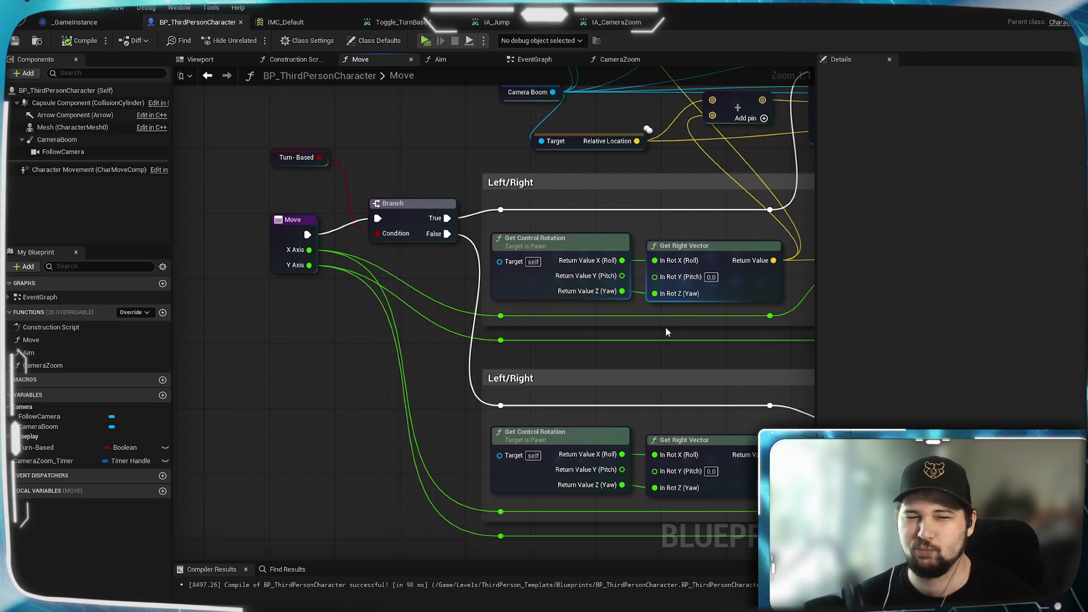
pyautogui.moveTo(665, 328)
pyautogui.mouseDown()
pyautogui.moveTo(338, 284)
pyautogui.moveTo(473, 289)
pyautogui.moveTo(108, 273)
pyautogui.moveTo(496, 298)
pyautogui.mouseUp()
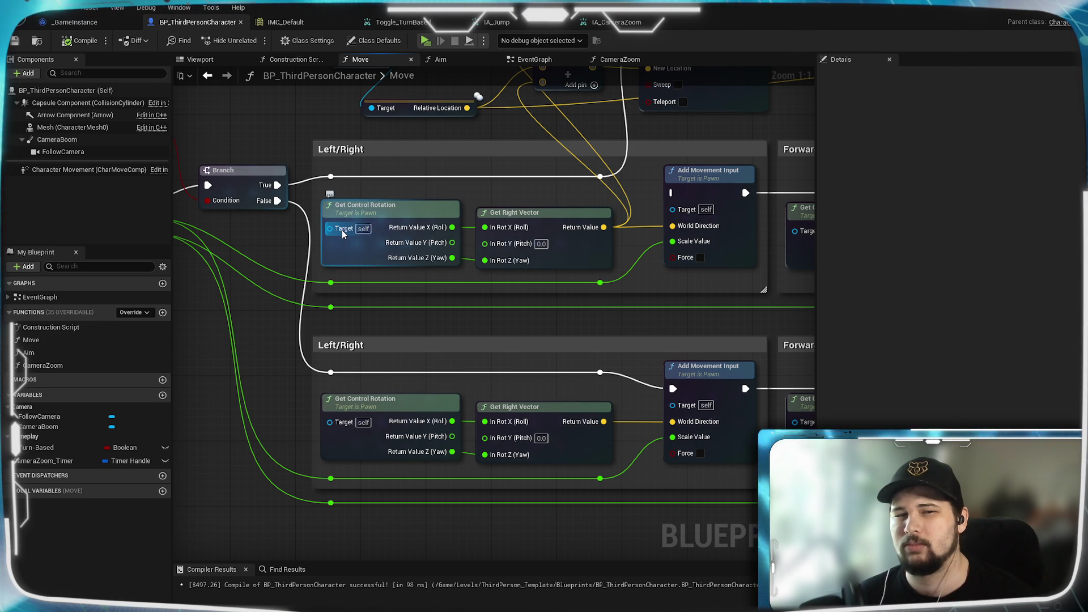
pyautogui.moveTo(457, 197)
pyautogui.mouseDown()
pyautogui.moveTo(505, 301)
pyautogui.moveTo(557, 300)
pyautogui.moveTo(483, 306)
pyautogui.mouseUp()
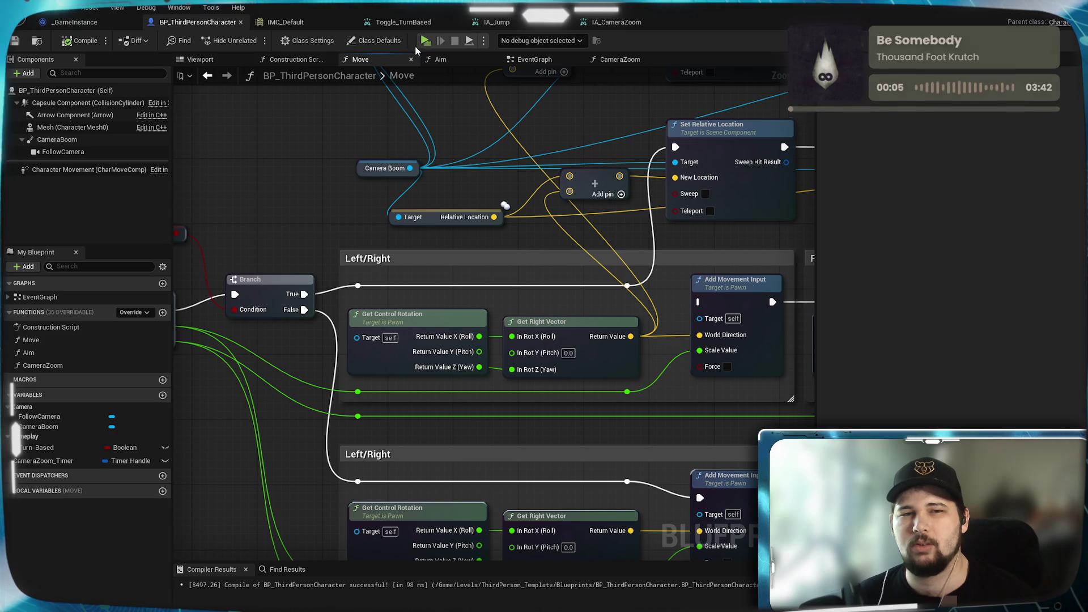
pyautogui.click(425, 40)
pyautogui.click(249, 287)
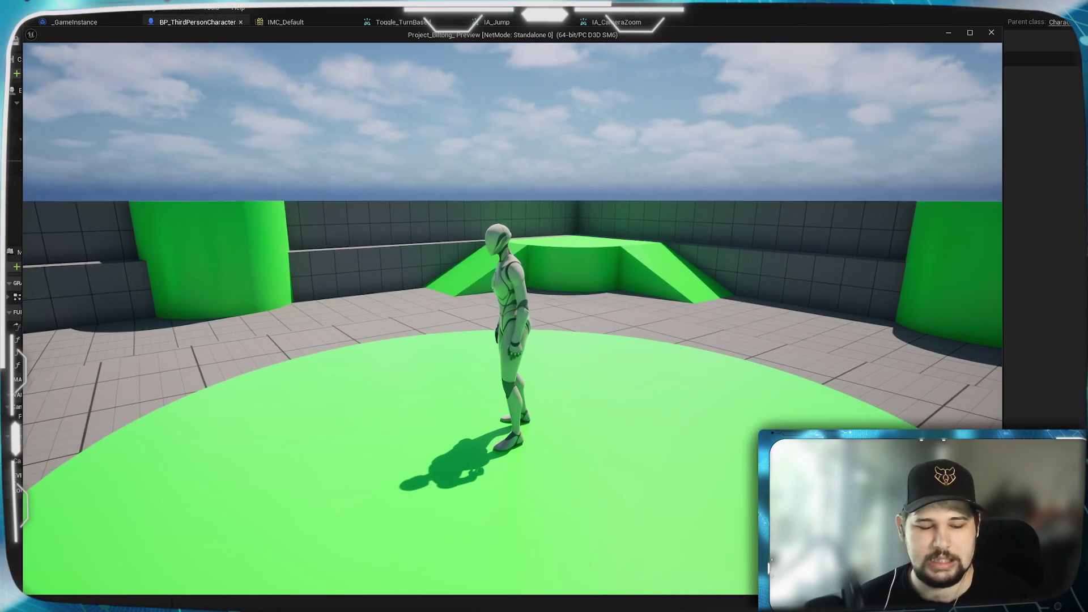
# Walk the character around the green platform with W, S, A, D and zoom the camera out
pyautogui.press('w')
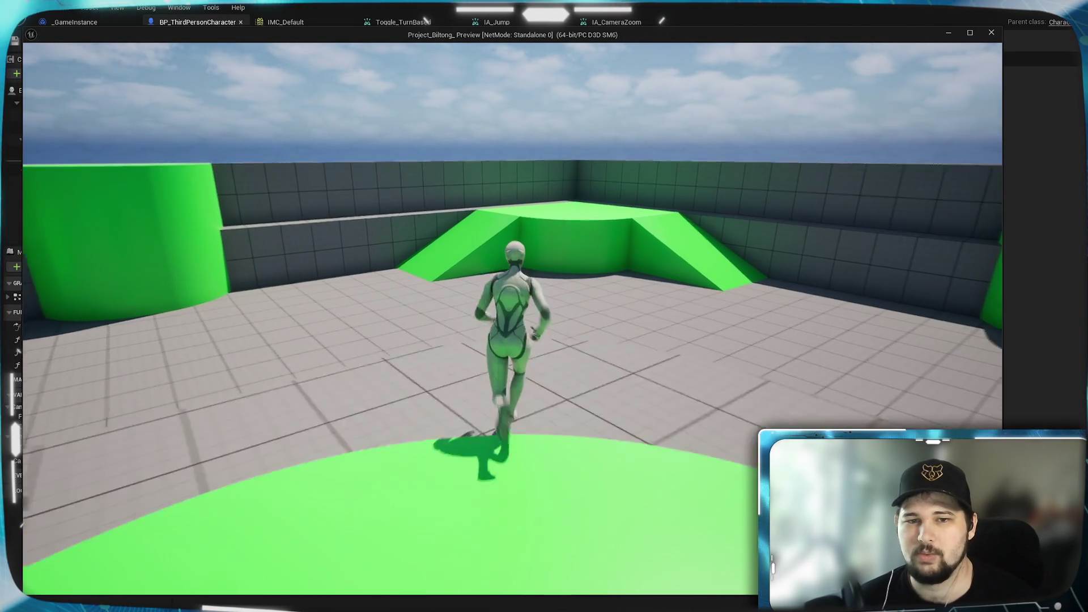
pyautogui.press('s')
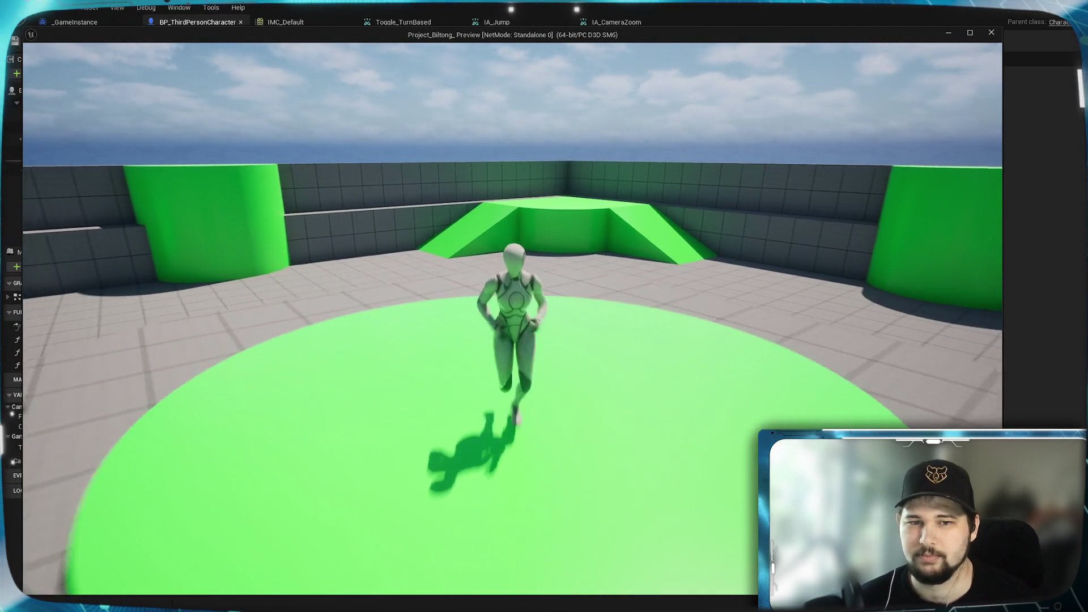
pyautogui.press('a')
pyautogui.press('d')
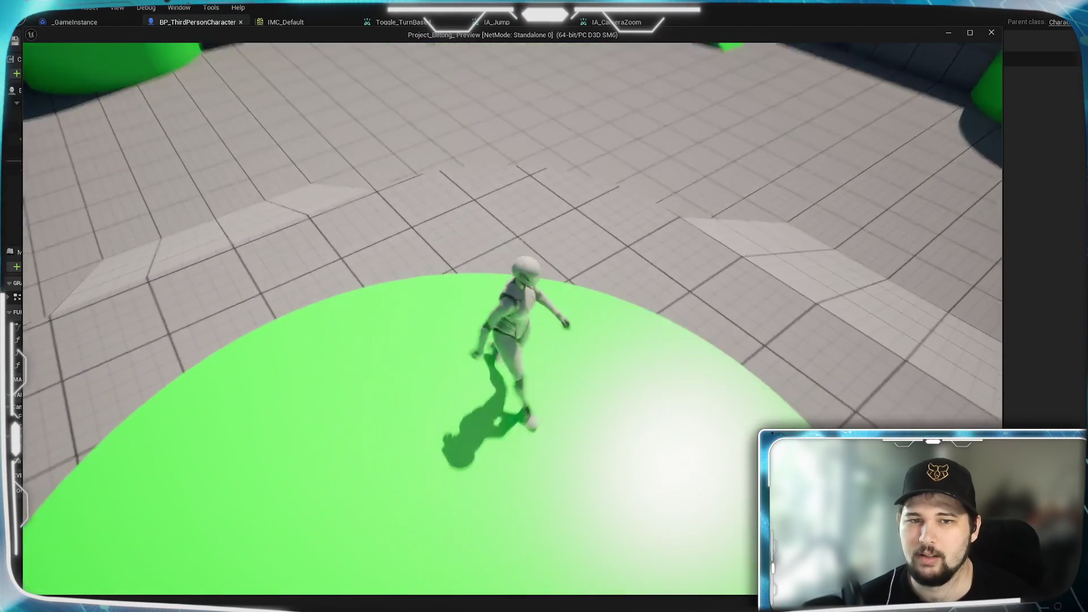
pyautogui.press('a')
pyautogui.press('w')
pyautogui.scroll(-5, 510, 317)
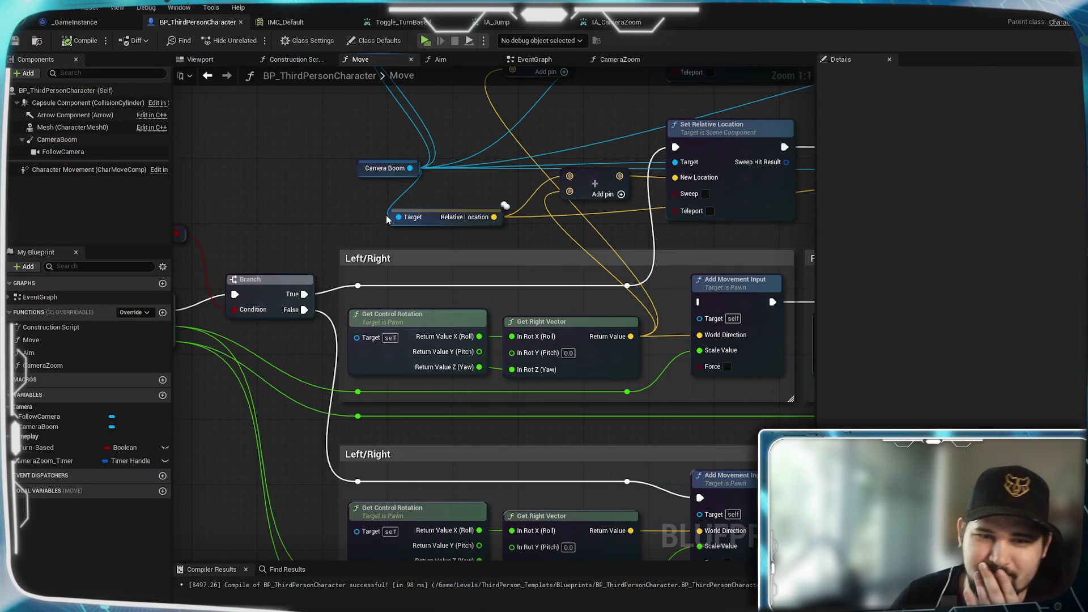
# Multiply the Left/Right Add output by the axis value with a new Multiply node
pyautogui.moveTo(544, 242); pyautogui.dragTo(428, 297)
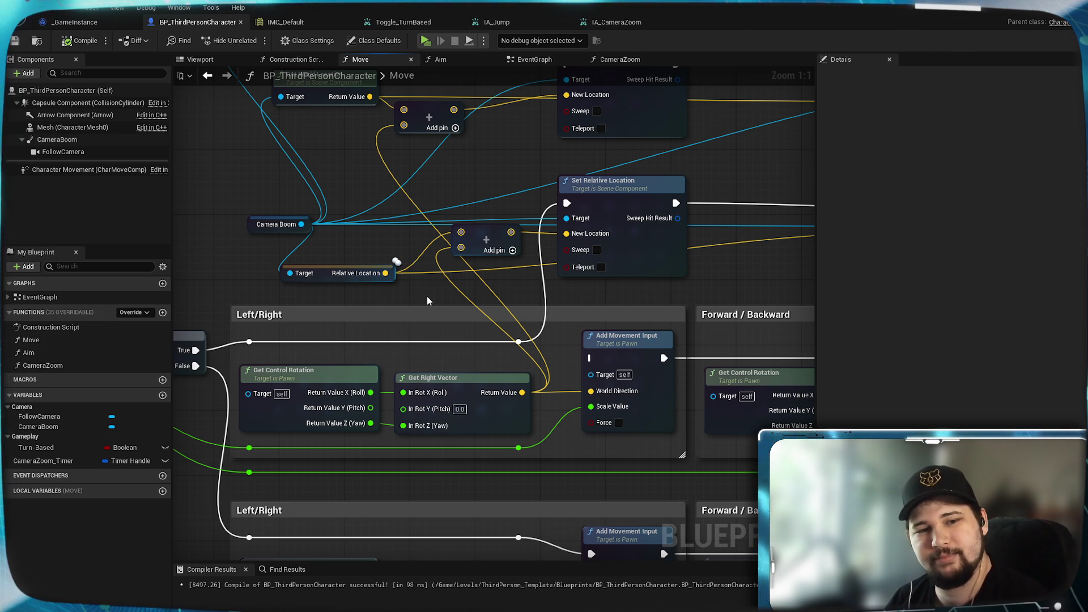
pyautogui.moveTo(427, 301)
pyautogui.mouseDown()
pyautogui.moveTo(413, 296)
pyautogui.moveTo(629, 283)
pyautogui.moveTo(653, 261)
pyautogui.moveTo(349, 272)
pyautogui.moveTo(476, 243)
pyautogui.moveTo(610, 256)
pyautogui.mouseUp()
pyautogui.moveTo(736, 284); pyautogui.dragTo(572, 353)
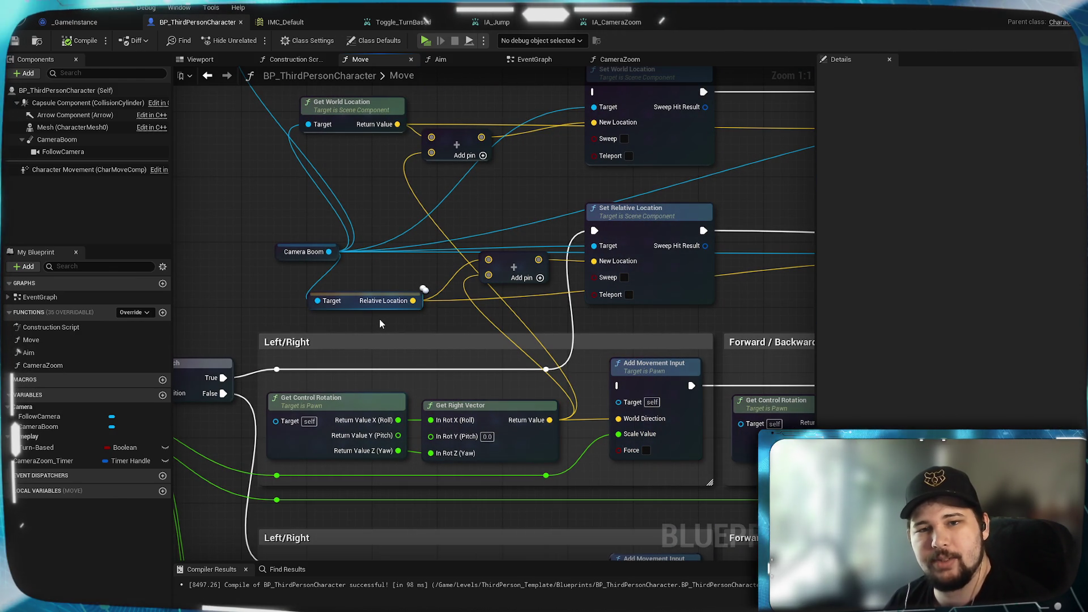
pyautogui.moveTo(398, 331)
pyautogui.mouseDown()
pyautogui.moveTo(668, 303)
pyautogui.moveTo(498, 345)
pyautogui.mouseUp()
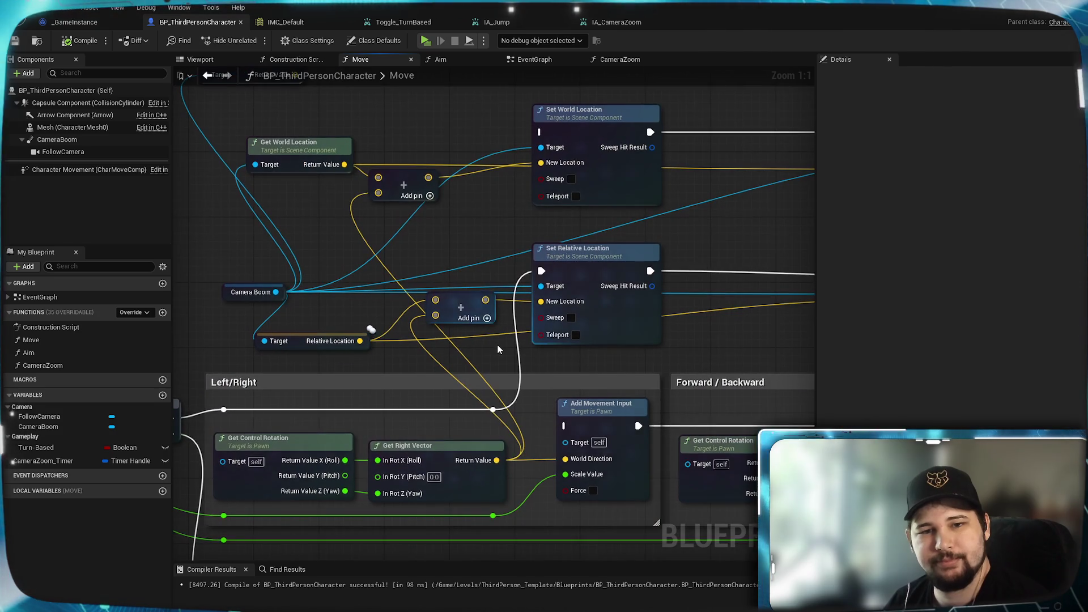
pyautogui.click(336, 346)
pyautogui.moveTo(335, 346); pyautogui.dragTo(311, 322)
pyautogui.moveTo(454, 308)
pyautogui.mouseDown()
pyautogui.moveTo(405, 329)
pyautogui.moveTo(381, 320)
pyautogui.moveTo(454, 335)
pyautogui.mouseUp()
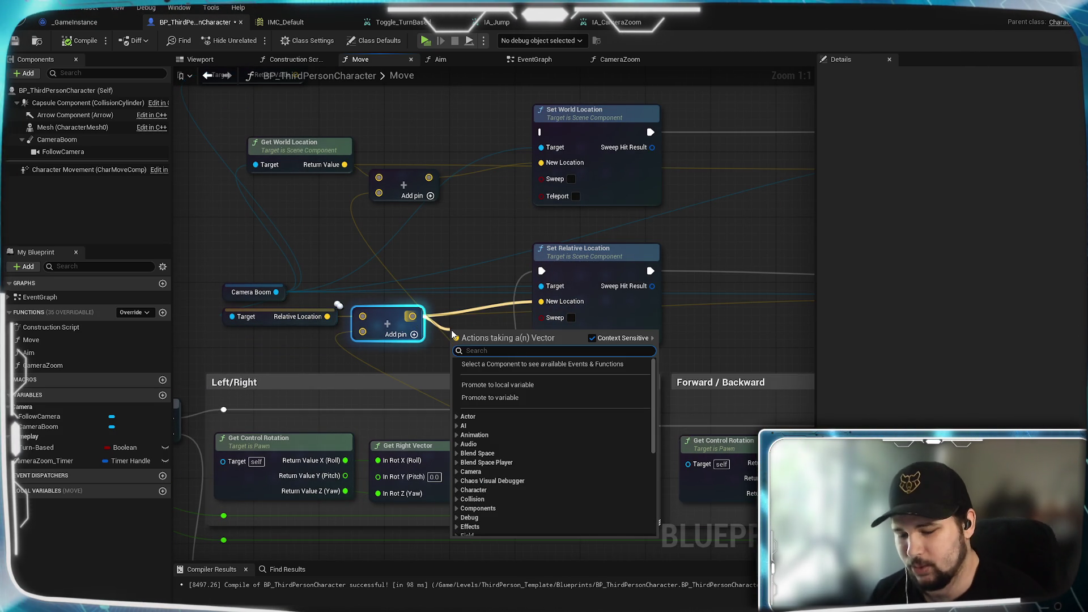
pyautogui.write('*')
pyautogui.press('Return')
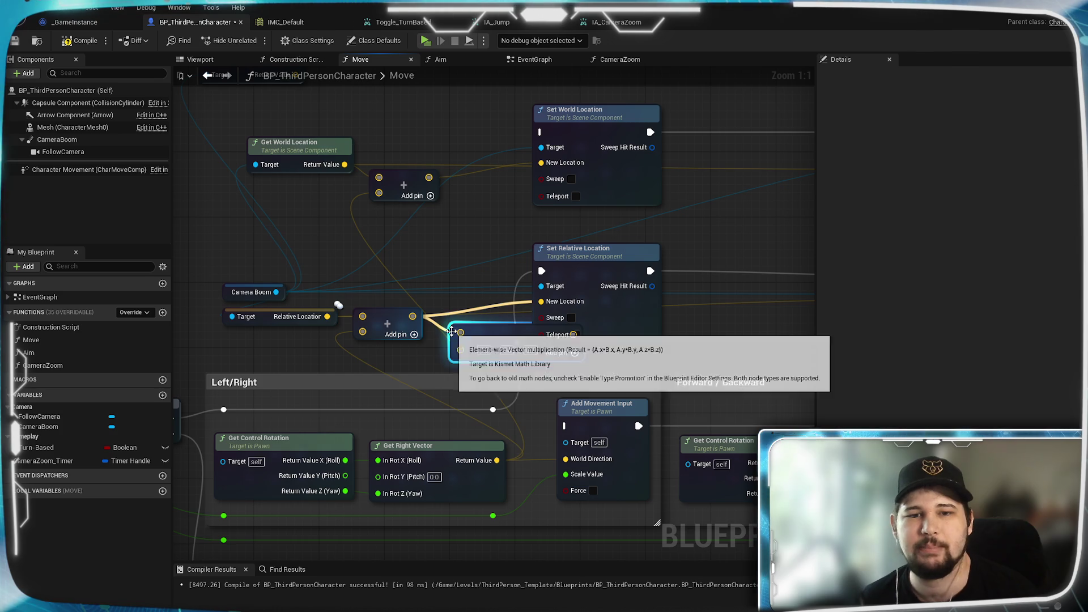
pyautogui.moveTo(494, 322); pyautogui.dragTo(471, 321)
pyautogui.moveTo(360, 368)
pyautogui.mouseDown()
pyautogui.moveTo(607, 297)
pyautogui.moveTo(522, 297)
pyautogui.mouseUp()
pyautogui.moveTo(385, 444)
pyautogui.mouseDown()
pyautogui.moveTo(603, 265)
pyautogui.moveTo(539, 326)
pyautogui.moveTo(480, 350)
pyautogui.mouseUp()
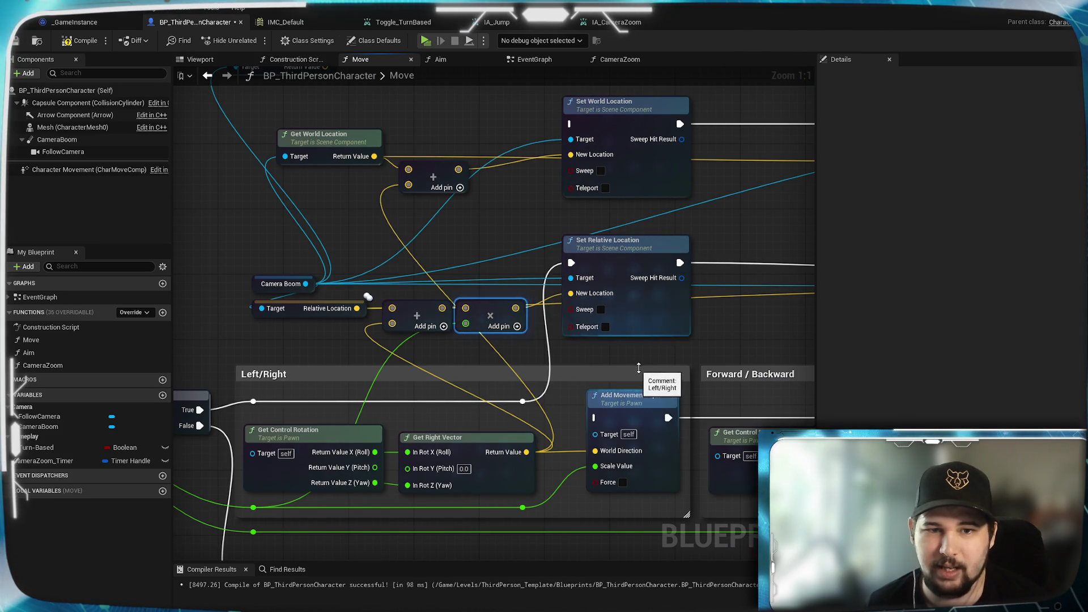
# Multiply the Forward/Backward Add output by the forward axis value, then compile and save
pyautogui.moveTo(646, 397); pyautogui.dragTo(300, 386)
pyautogui.moveTo(597, 288)
pyautogui.mouseDown()
pyautogui.moveTo(562, 301)
pyautogui.moveTo(537, 294)
pyautogui.moveTo(607, 300)
pyautogui.mouseUp()
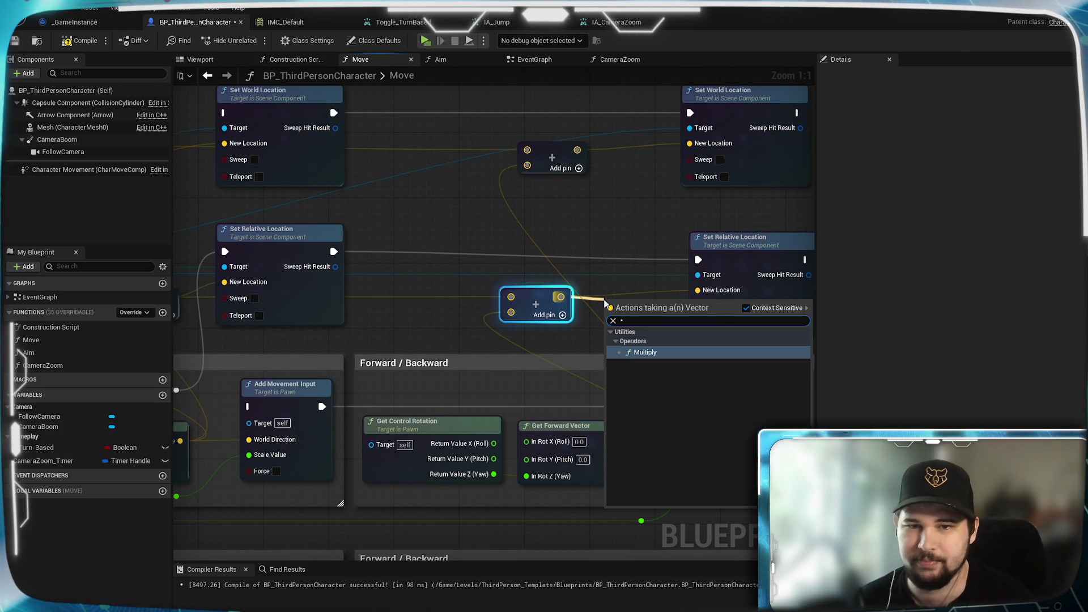
pyautogui.click(623, 352)
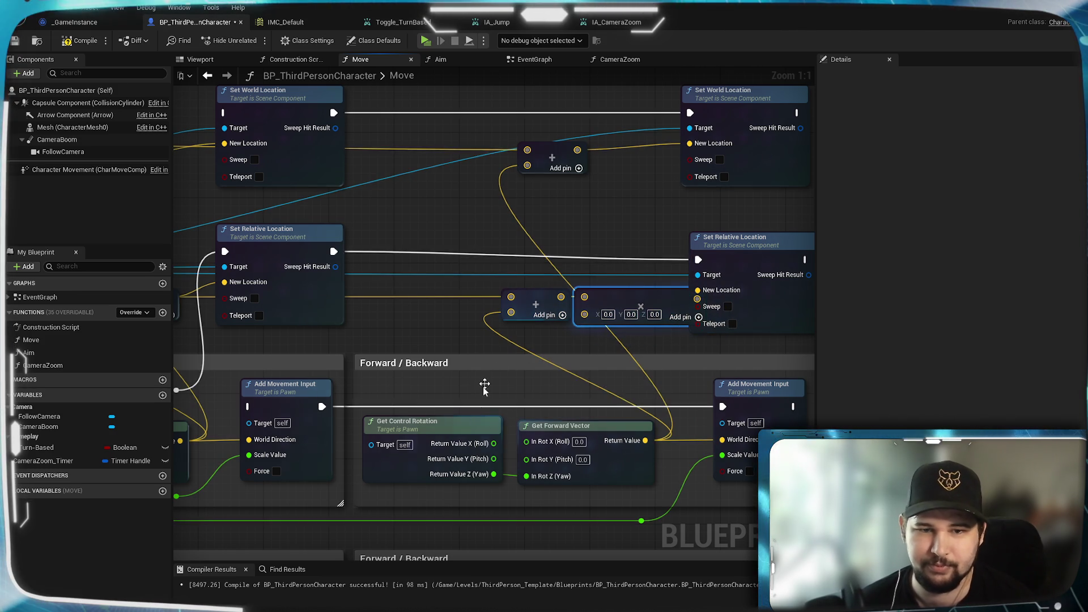
pyautogui.moveTo(641, 520)
pyautogui.mouseDown()
pyautogui.moveTo(586, 277)
pyautogui.moveTo(585, 327)
pyautogui.moveTo(585, 314)
pyautogui.moveTo(704, 296)
pyautogui.mouseUp()
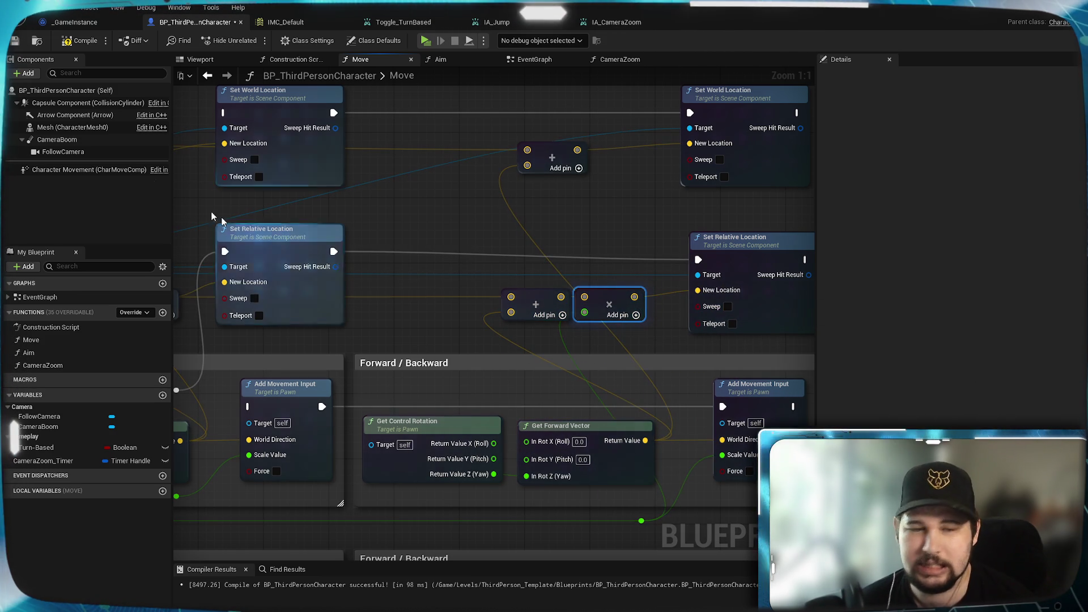
pyautogui.click(81, 40)
pyautogui.click(17, 42)
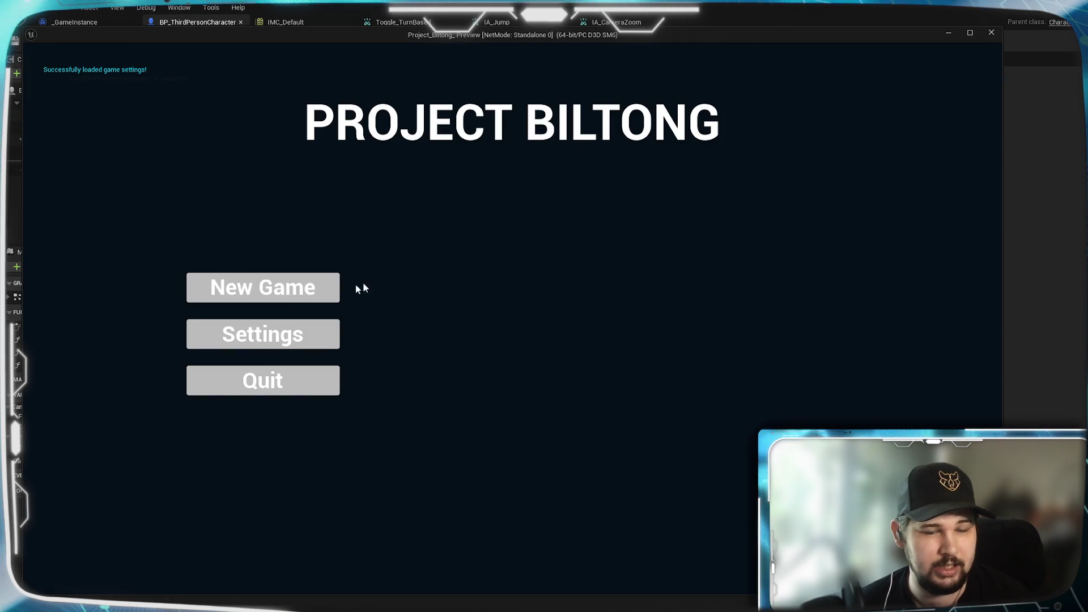
# Start a New Game, walk with W, D, A, pause and resume, zoom out, then exit
pyautogui.click(271, 293)
pyautogui.scroll(-5, 512, 318)
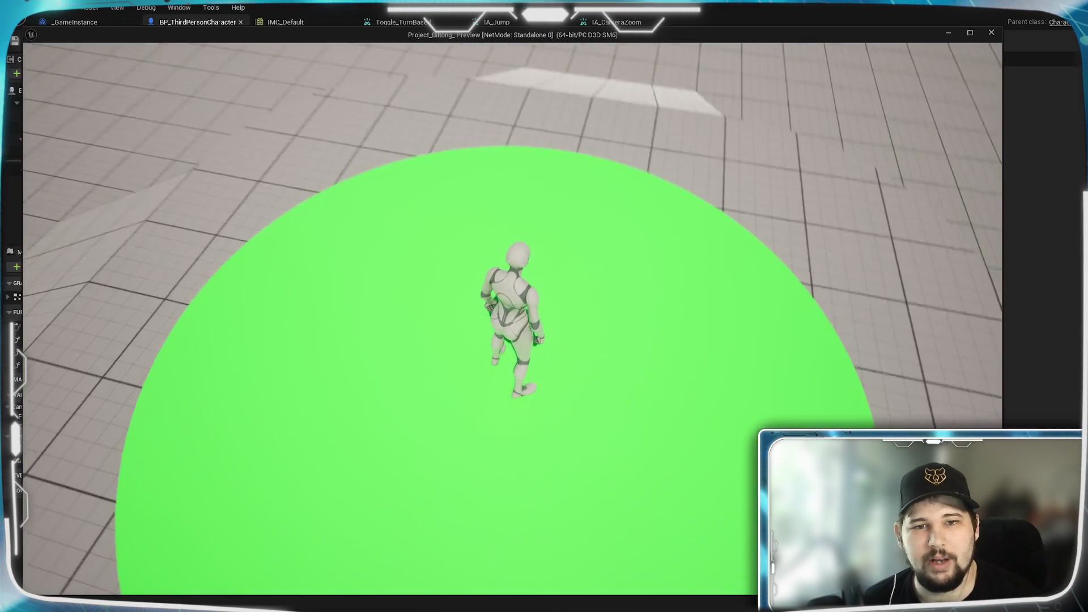
pyautogui.scroll(3, 513, 317)
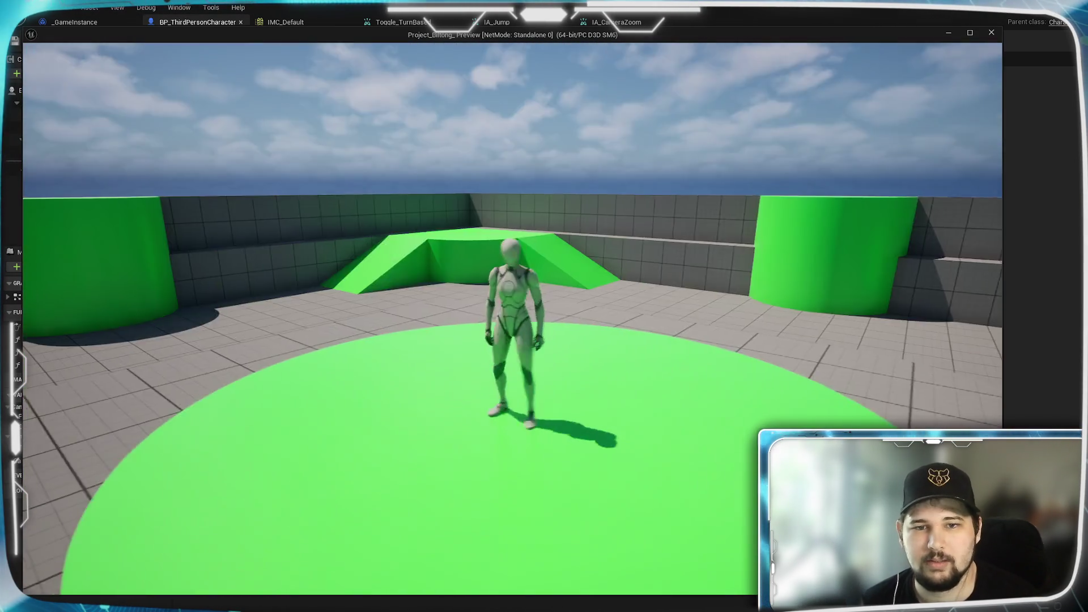
pyautogui.press('w')
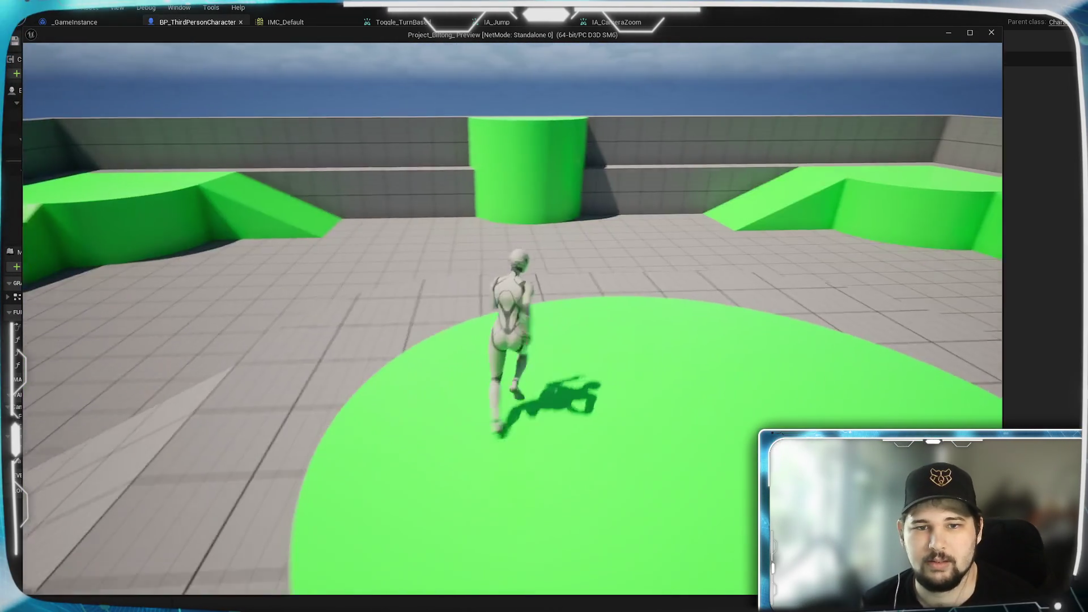
pyautogui.press('d')
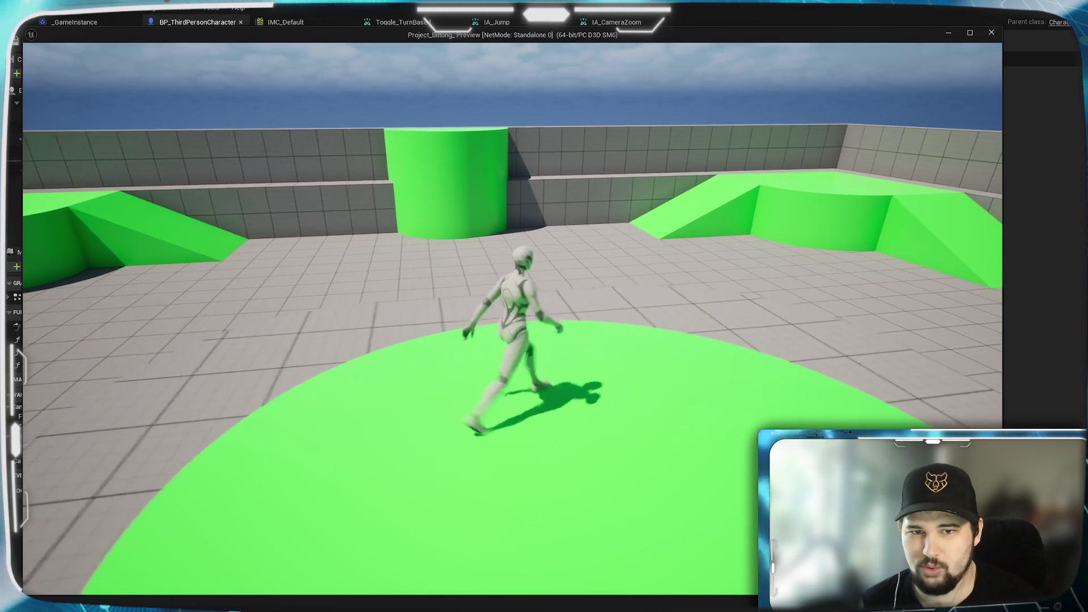
pyautogui.press('a')
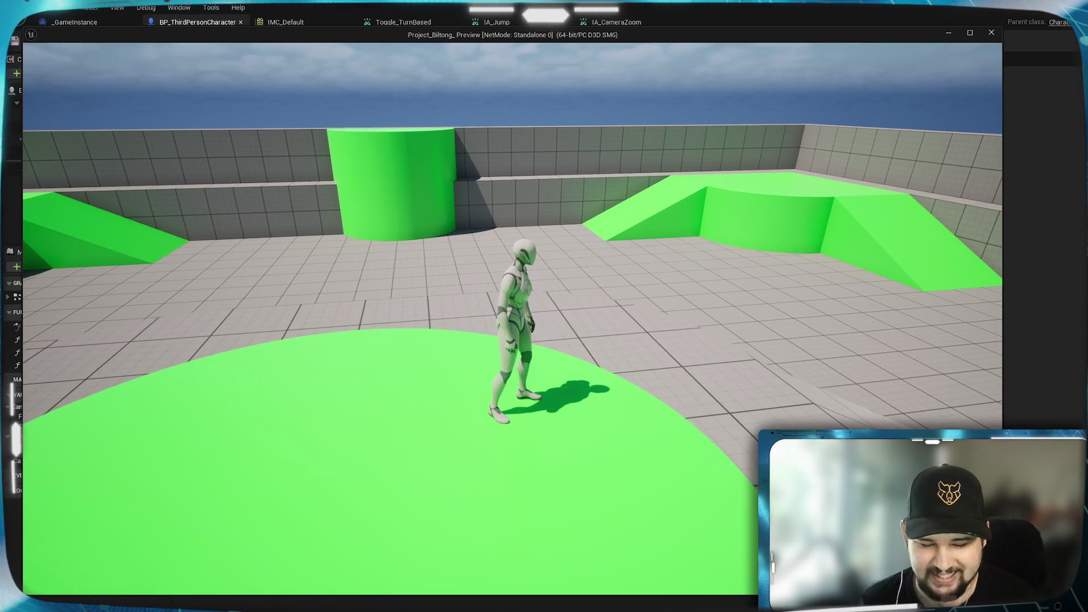
pyautogui.press('Escape')
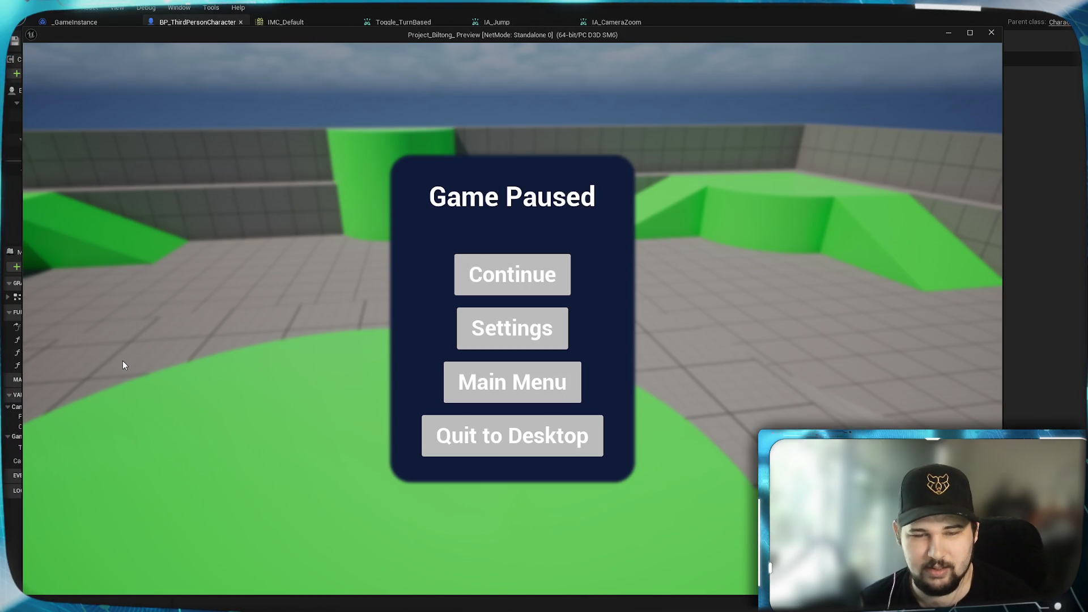
pyautogui.click(482, 276)
pyautogui.scroll(-6, 513, 318)
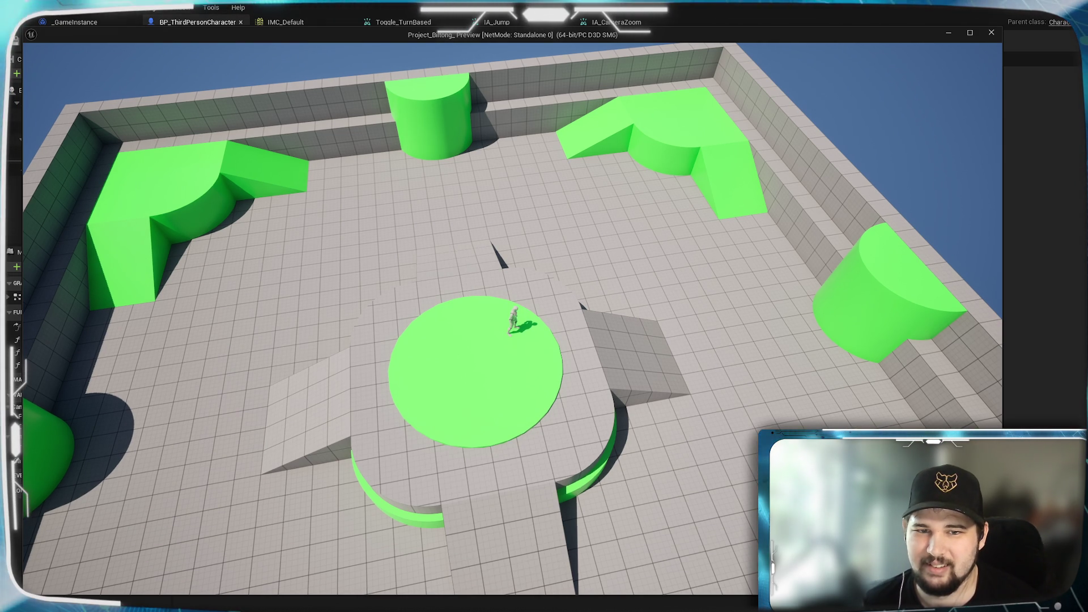
pyautogui.press('Escape')
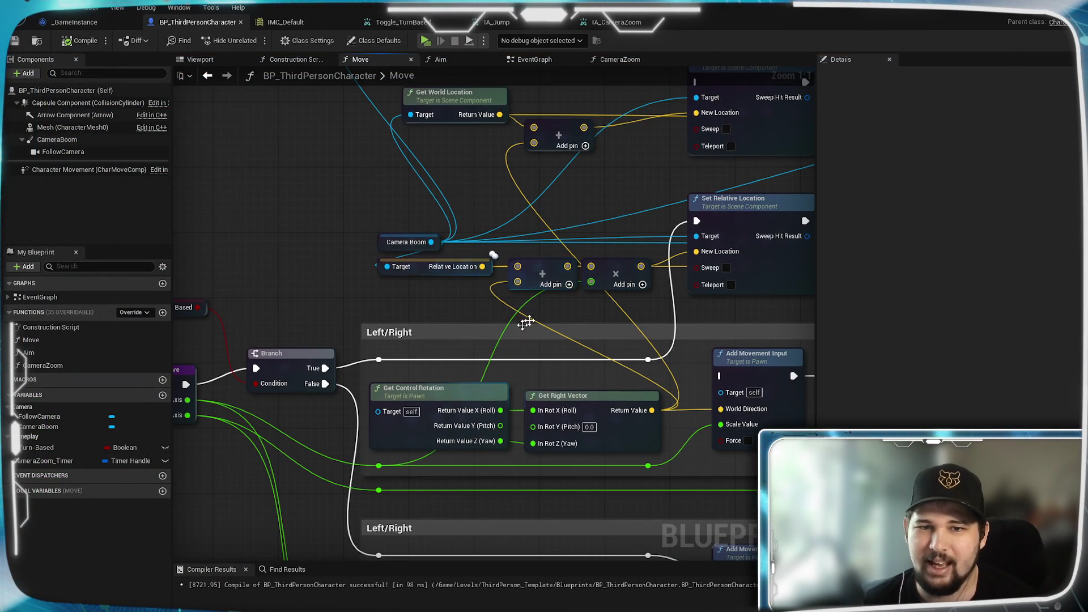
# Multiply Get Right Vector by the axis value and remove the old right multiply node
pyautogui.moveTo(652, 411)
pyautogui.mouseDown()
pyautogui.moveTo(432, 298)
pyautogui.moveTo(401, 301)
pyautogui.mouseUp()
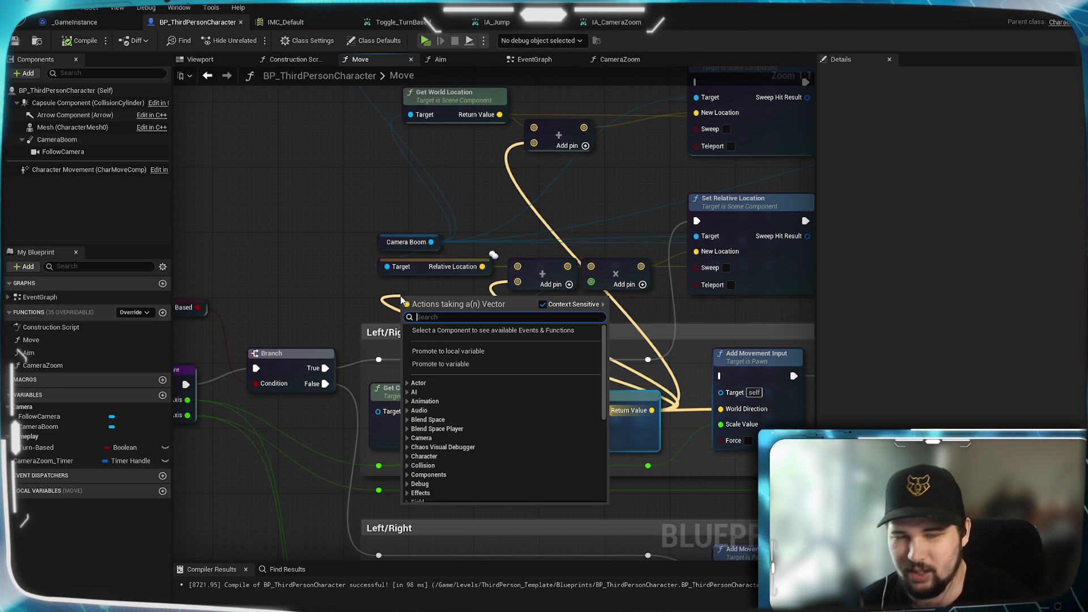
pyautogui.write('*')
pyautogui.press('Return')
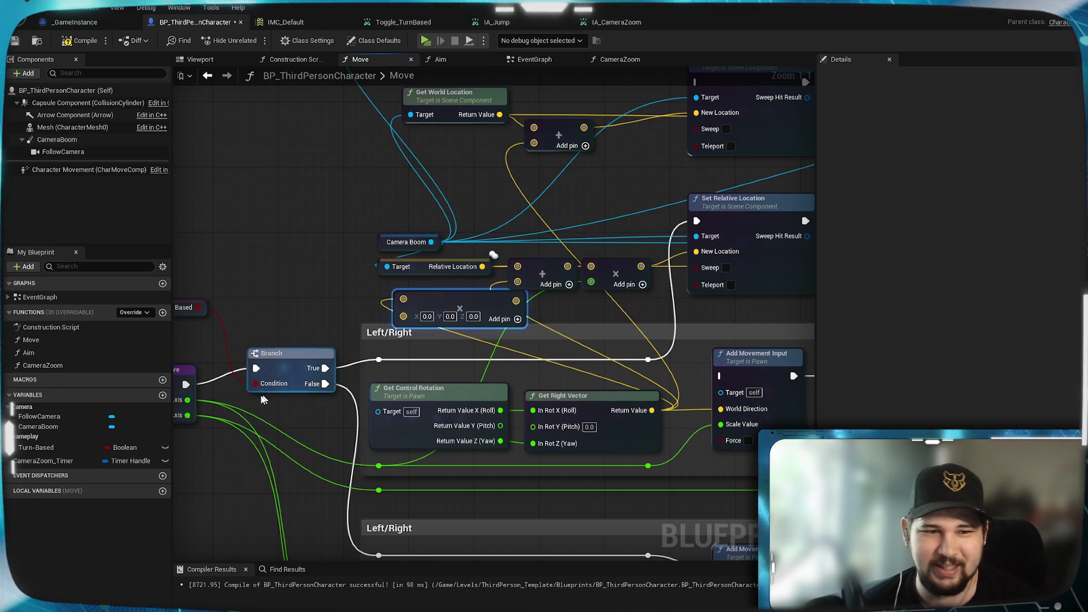
pyautogui.moveTo(378, 466)
pyautogui.mouseDown()
pyautogui.moveTo(403, 315)
pyautogui.moveTo(696, 252)
pyautogui.mouseUp()
pyautogui.click(627, 262)
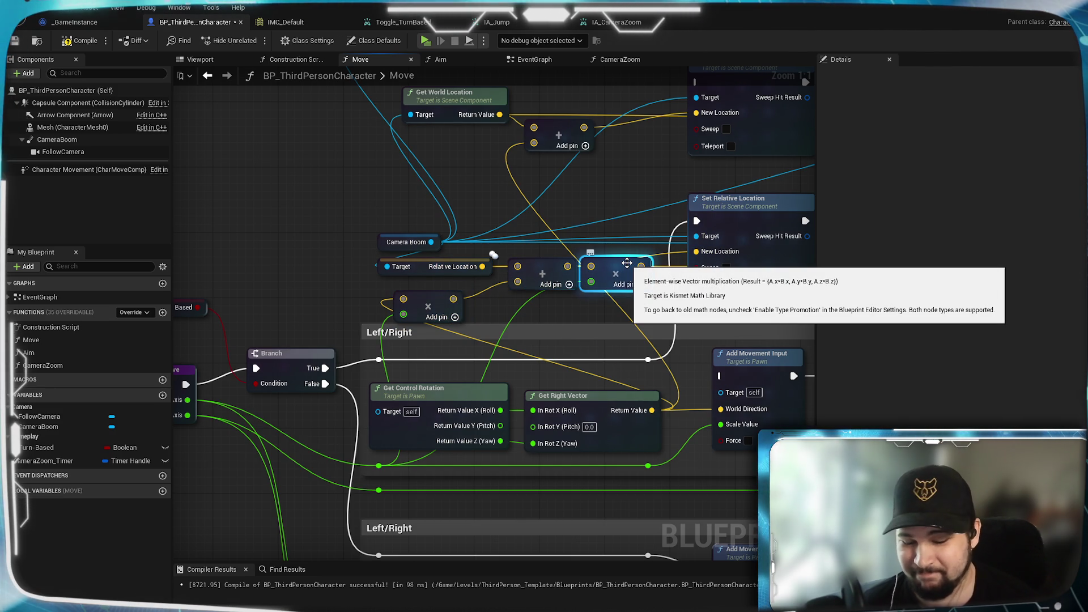
pyautogui.hotkey('ctrl', 'z')
pyautogui.moveTo(424, 299)
pyautogui.mouseDown()
pyautogui.moveTo(449, 291)
pyautogui.moveTo(444, 336)
pyautogui.mouseUp()
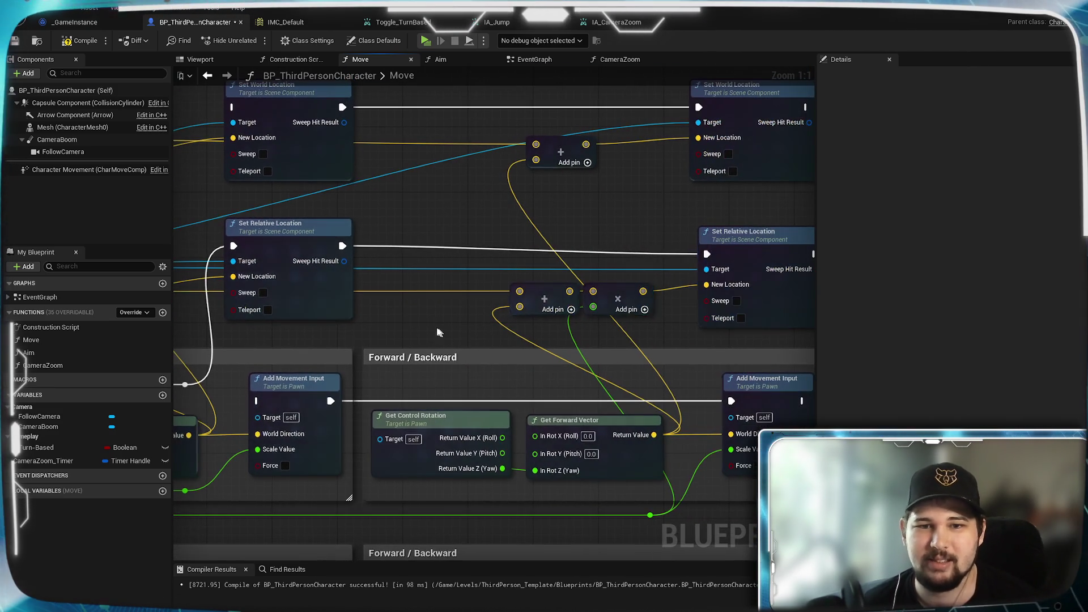
# Multiply Get Forward Vector by the axis value and delete the old forward multiply node
pyautogui.moveTo(653, 435)
pyautogui.mouseDown()
pyautogui.moveTo(583, 360)
pyautogui.moveTo(499, 352)
pyautogui.moveTo(438, 327)
pyautogui.mouseUp()
pyautogui.write('*')
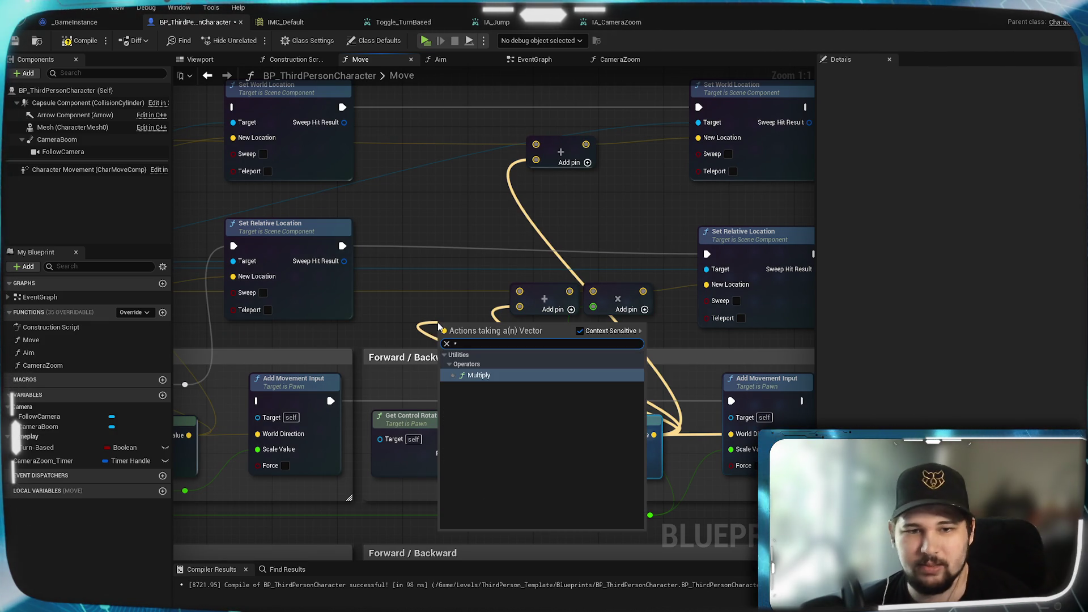
pyautogui.press('Return')
pyautogui.moveTo(425, 464)
pyautogui.mouseDown()
pyautogui.moveTo(543, 481)
pyautogui.moveTo(616, 314)
pyautogui.mouseUp()
pyautogui.doubleClick(531, 472)
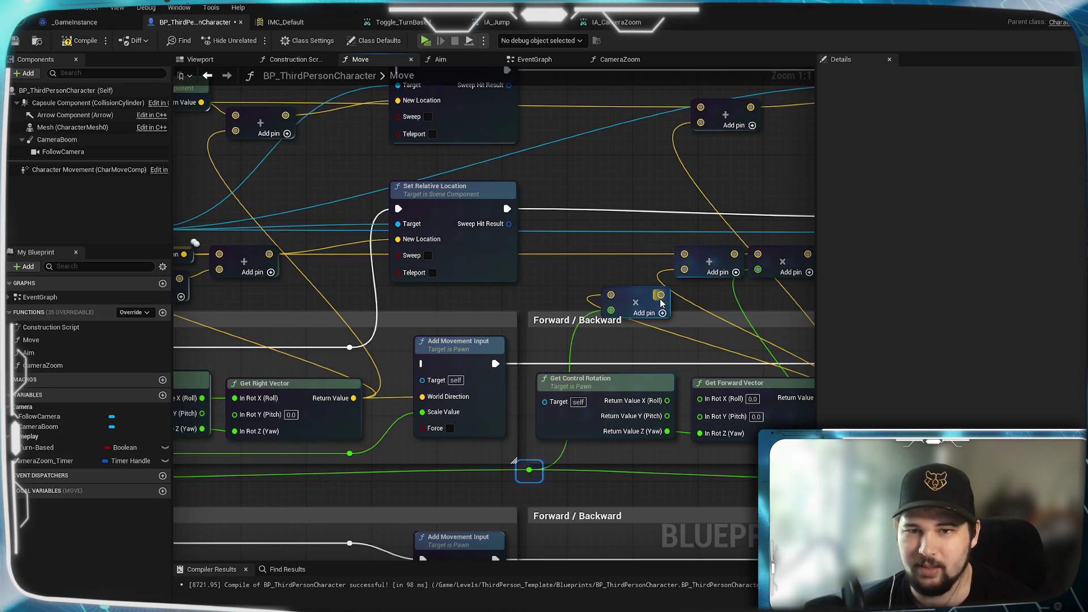
pyautogui.moveTo(714, 297); pyautogui.dragTo(559, 346)
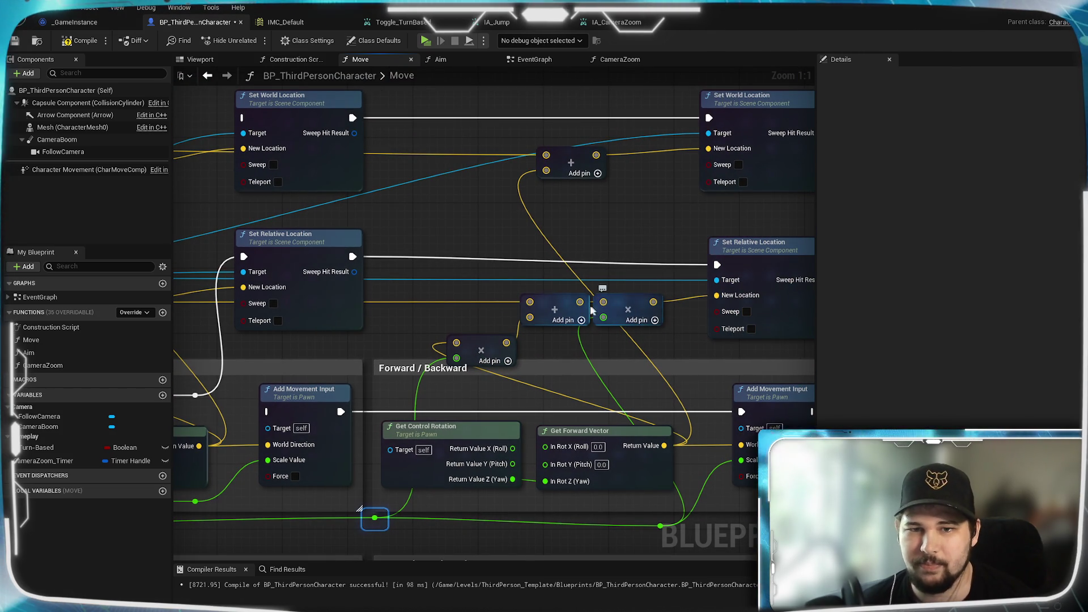
pyautogui.click(642, 309)
pyautogui.press('Delete')
# Compile and save the Blueprint, then launch the game preview
pyautogui.press('F7')
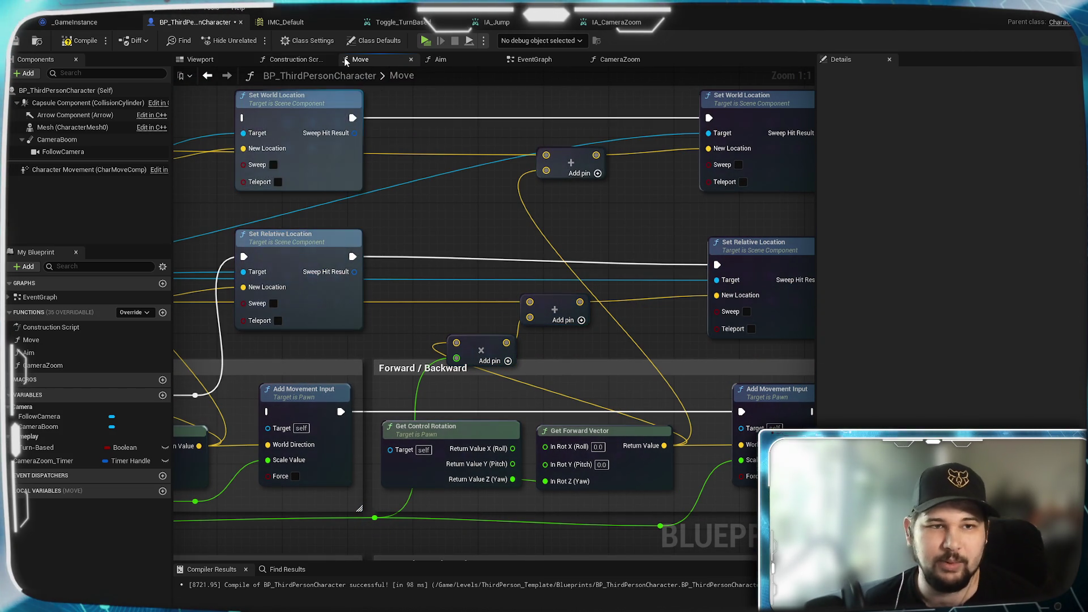
pyautogui.click(15, 44)
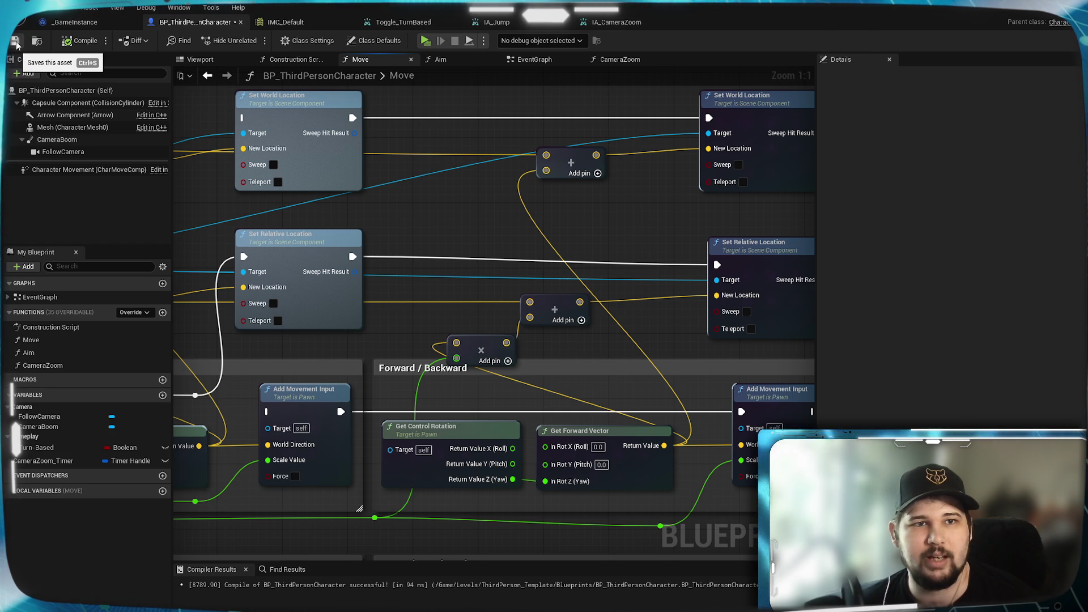
pyautogui.click(425, 41)
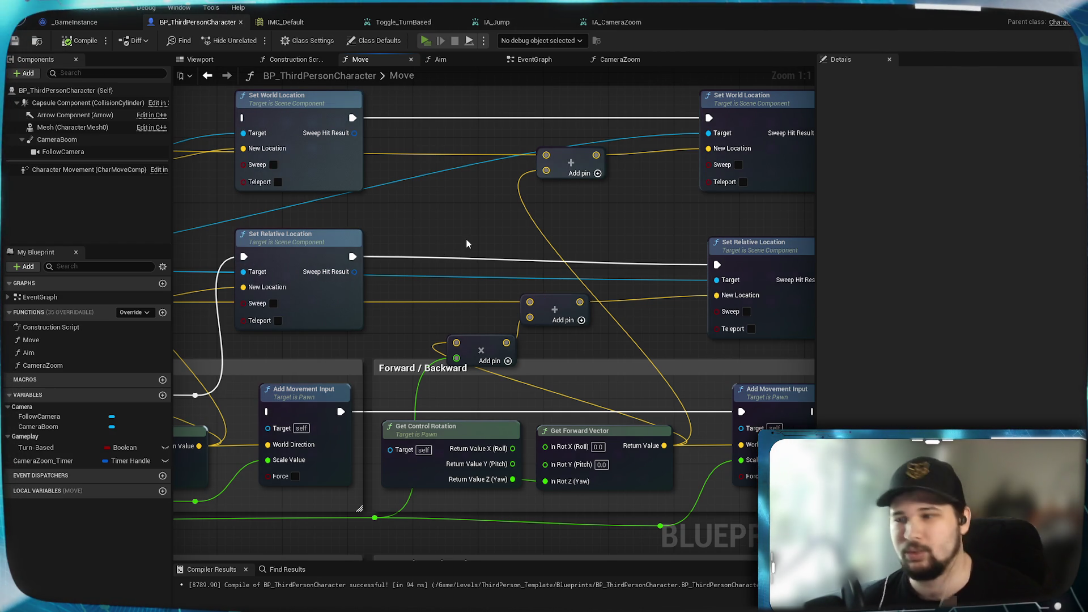
# Start a New Game, zoom out, toggle the turn-based top-down camera with T four times, then exit
pyautogui.click(263, 288)
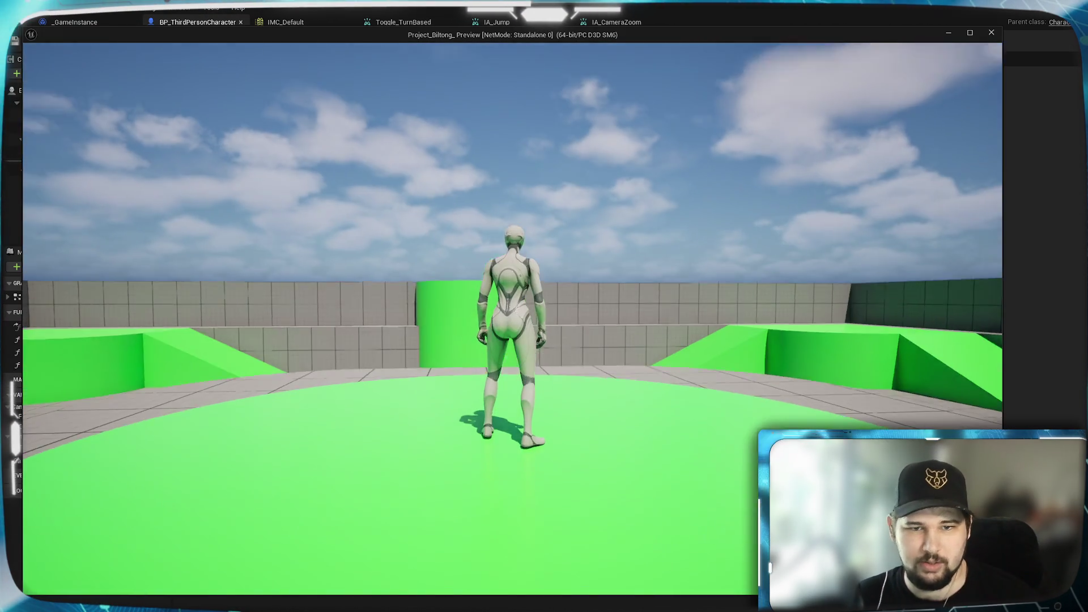
pyautogui.scroll(-5, 512, 318)
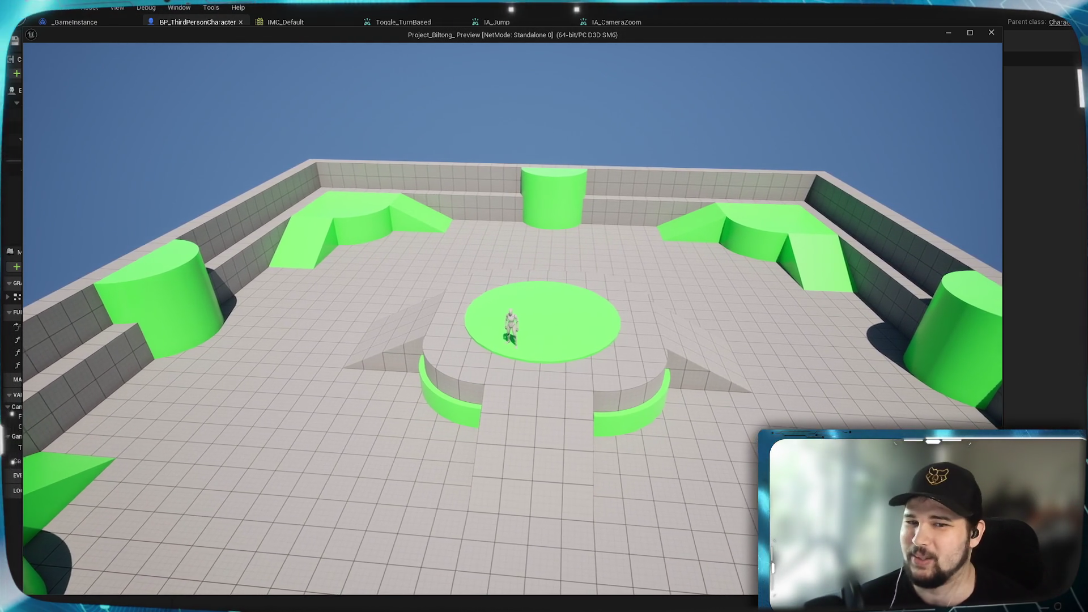
pyautogui.press('t')
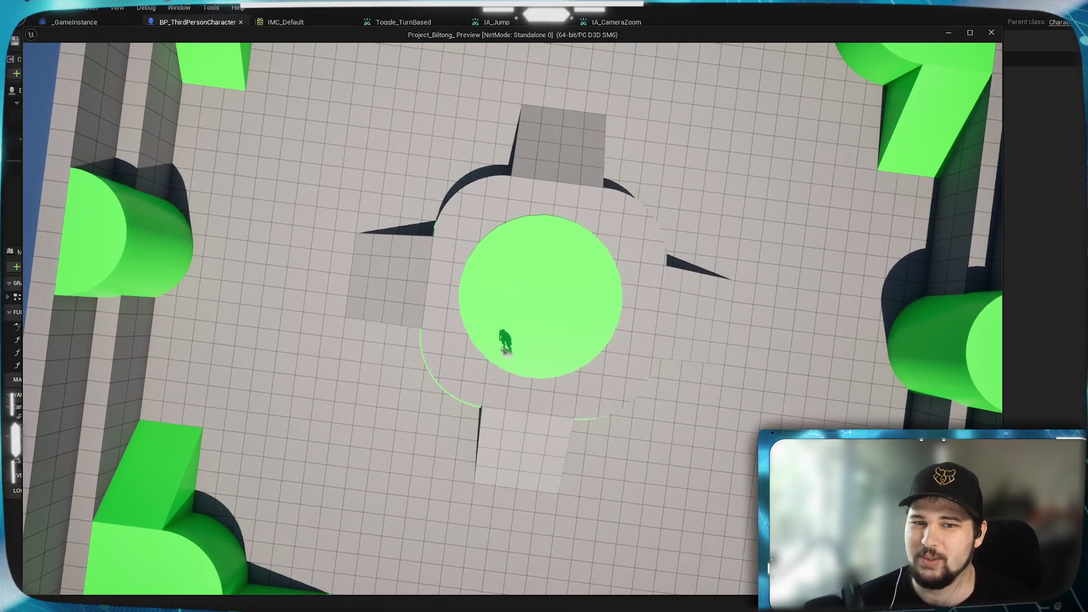
pyautogui.press('t')
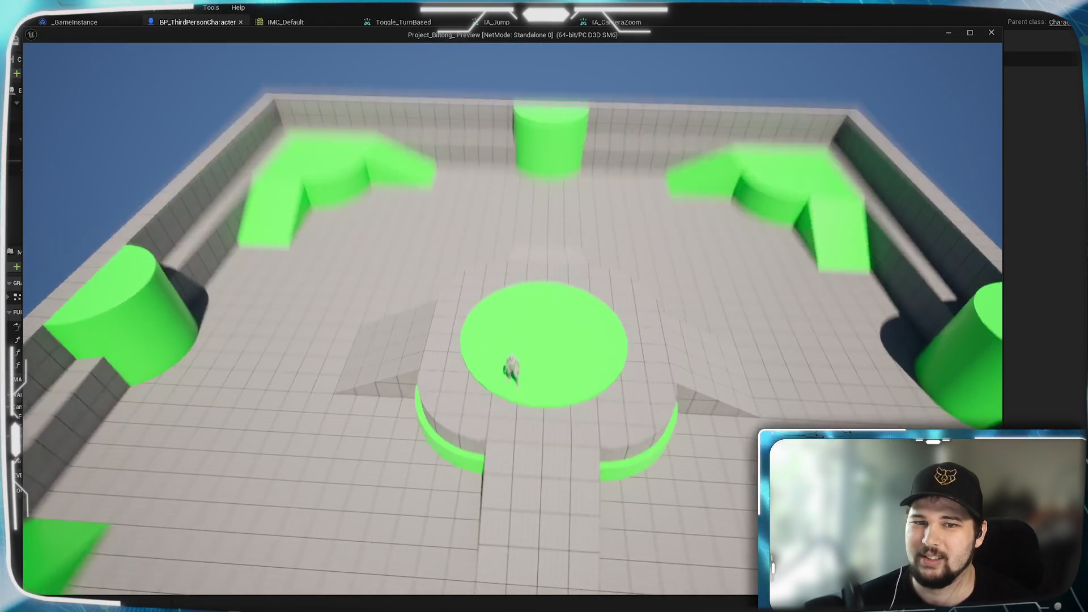
pyautogui.press('t')
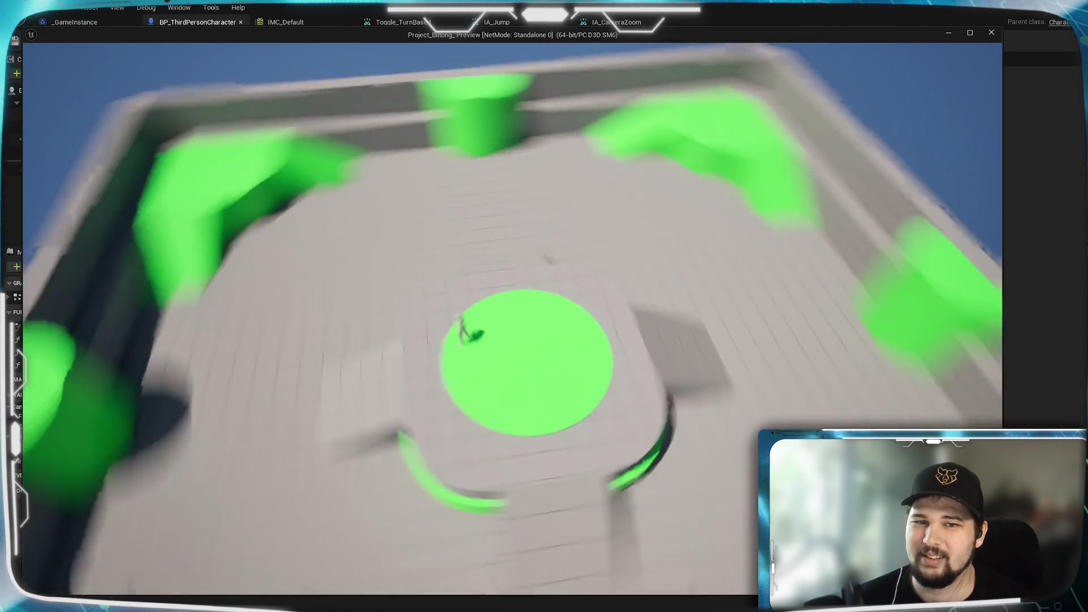
pyautogui.press('t')
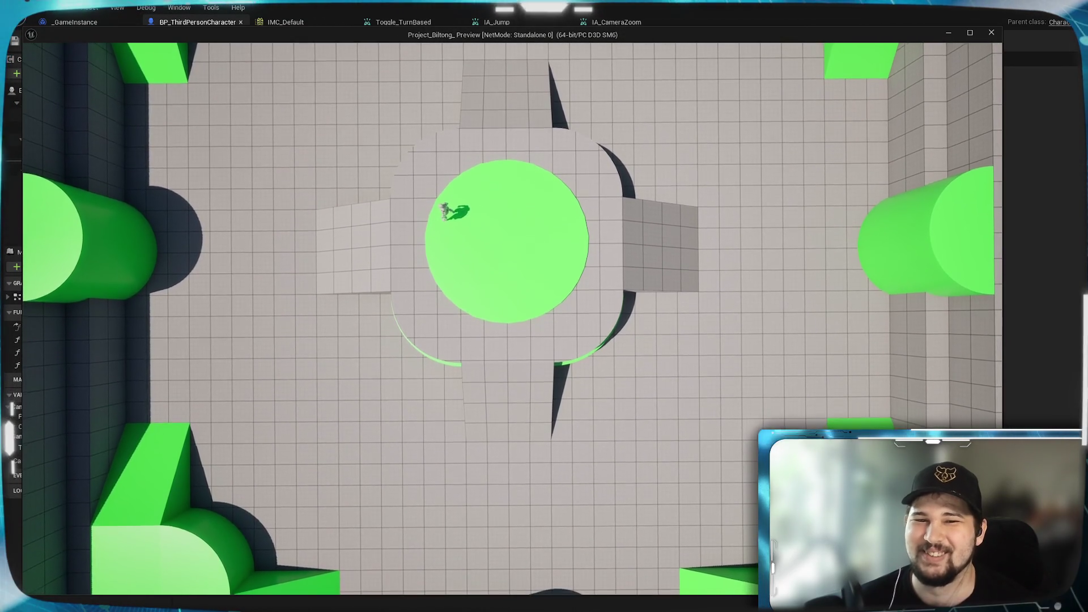
pyautogui.press('Escape')
pyautogui.hotkey('ctrl', 'z')
pyautogui.hotkey('ctrl', 'z')
pyautogui.hotkey('ctrl', 'z')
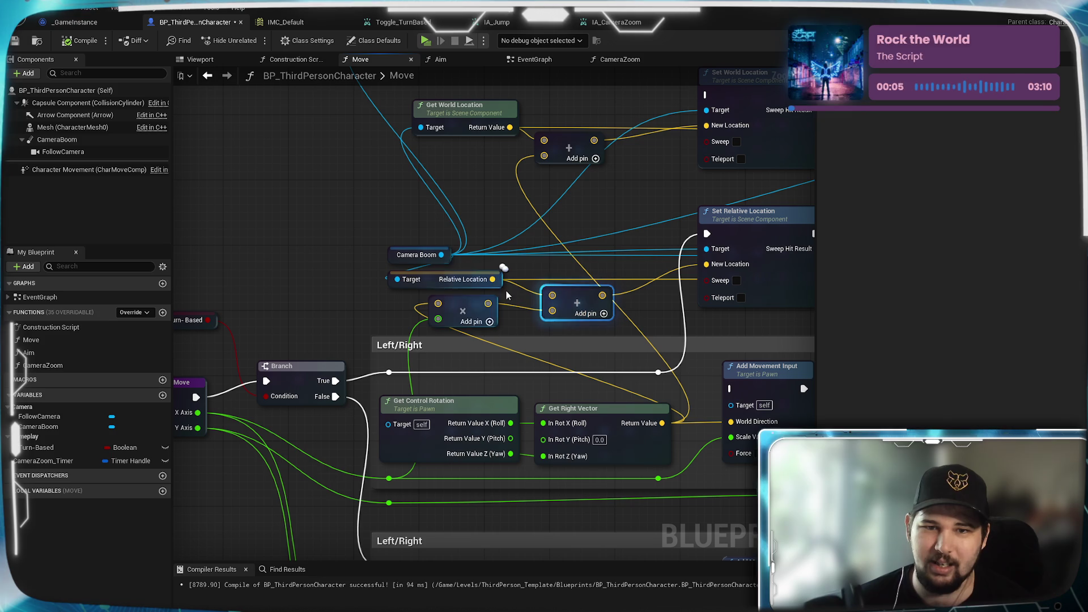
# Replace the Left/Right Add with a Subtract of the scaled right vector into New Location
pyautogui.moveTo(492, 279); pyautogui.dragTo(566, 251)
pyautogui.write('-')
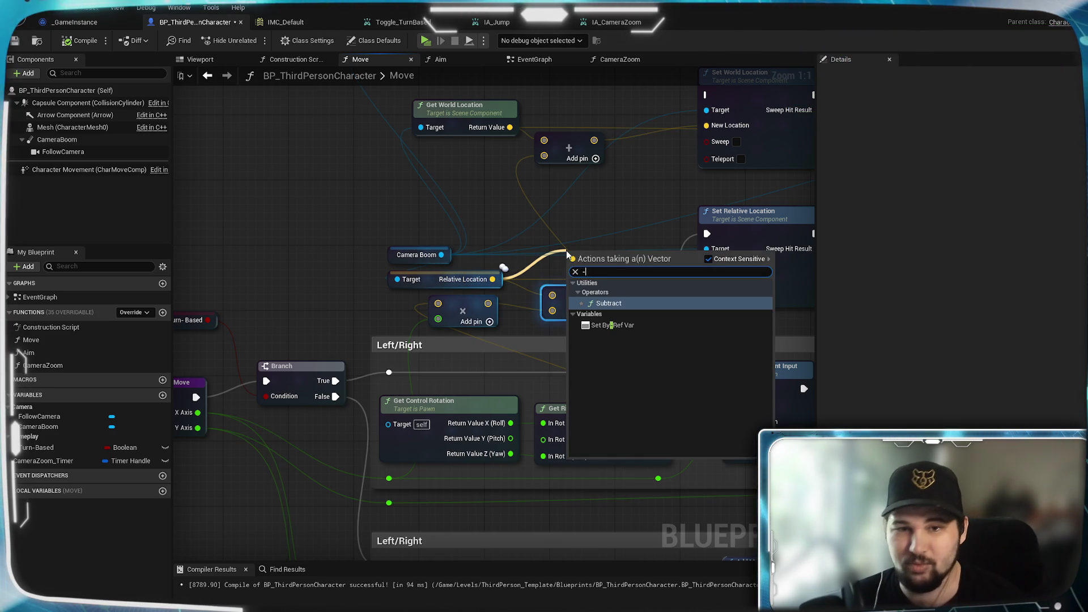
pyautogui.press('Return')
pyautogui.moveTo(488, 304)
pyautogui.mouseDown()
pyautogui.moveTo(576, 272)
pyautogui.moveTo(705, 272)
pyautogui.mouseUp()
pyautogui.click(574, 293)
pyautogui.press('Delete')
pyautogui.moveTo(602, 260); pyautogui.dragTo(602, 268)
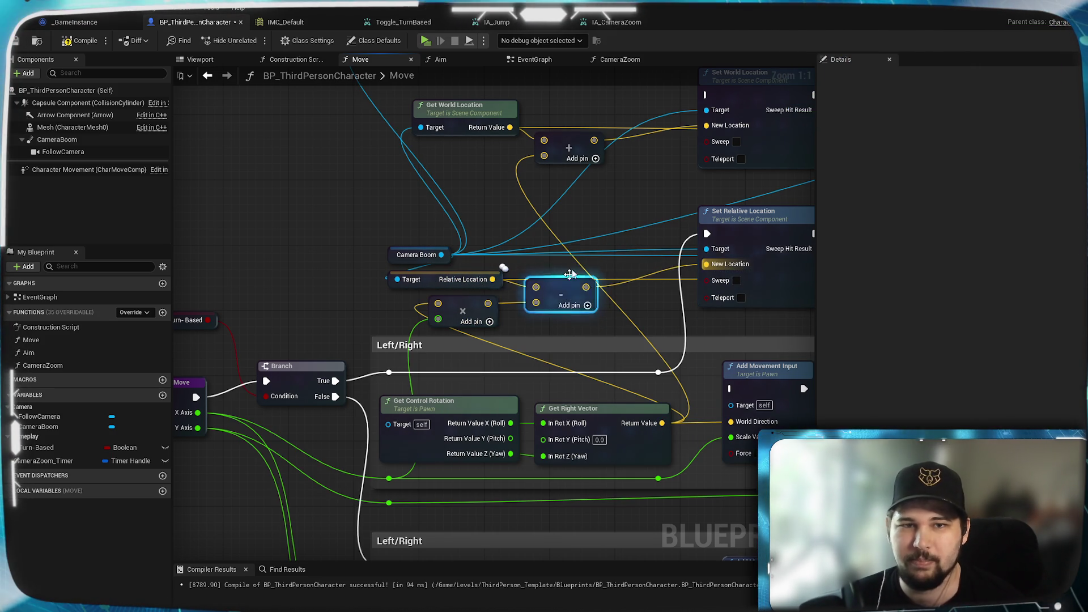
# Delete the unused Set World Location nodes and leftover Add nodes
pyautogui.scroll(-3, 567, 282)
pyautogui.moveTo(245, 203)
pyautogui.mouseDown()
pyautogui.moveTo(540, 336)
pyautogui.moveTo(441, 272)
pyautogui.mouseUp()
pyautogui.press('Delete')
pyautogui.moveTo(437, 230); pyautogui.dragTo(553, 301)
pyautogui.press('Delete')
pyautogui.moveTo(425, 322)
pyautogui.mouseDown()
pyautogui.moveTo(481, 261)
pyautogui.moveTo(555, 315)
pyautogui.moveTo(624, 297)
pyautogui.moveTo(618, 265)
pyautogui.mouseUp()
pyautogui.scroll(2, 480, 261)
# Subtract the scaled forward vector from Relative Location and delete the old forward Add node
pyautogui.write('-')
pyautogui.press('Return')
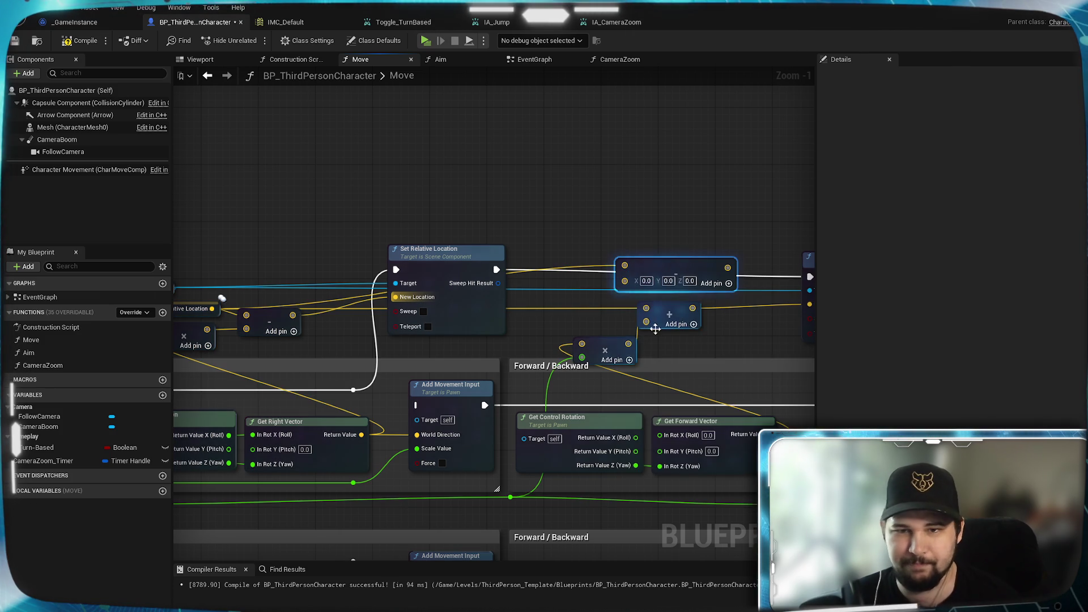
pyautogui.moveTo(628, 345)
pyautogui.mouseDown()
pyautogui.moveTo(614, 289)
pyautogui.moveTo(624, 281)
pyautogui.mouseUp()
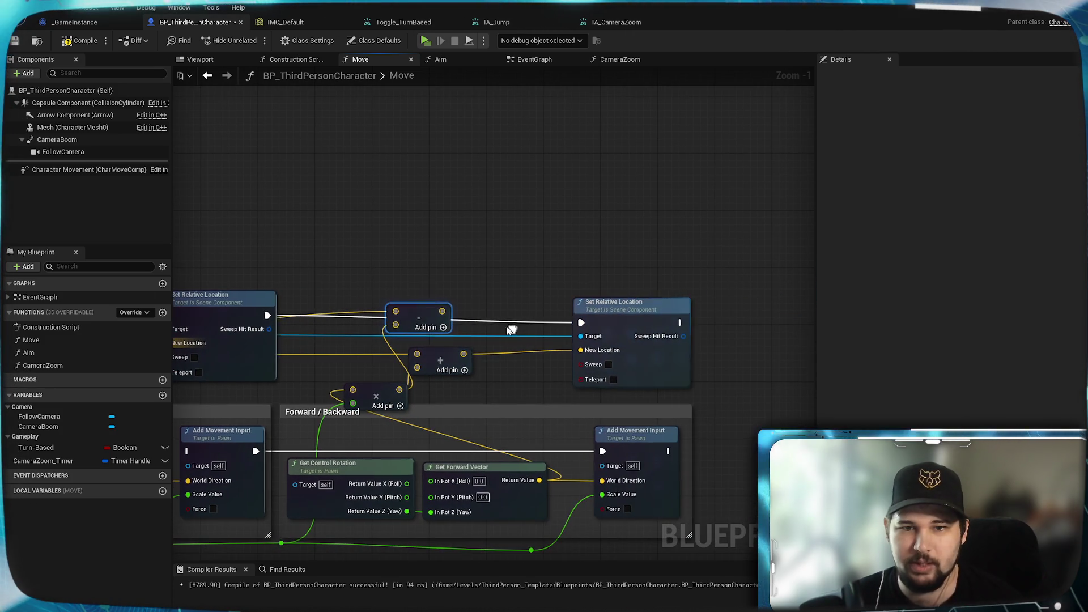
pyautogui.moveTo(443, 311); pyautogui.dragTo(581, 350)
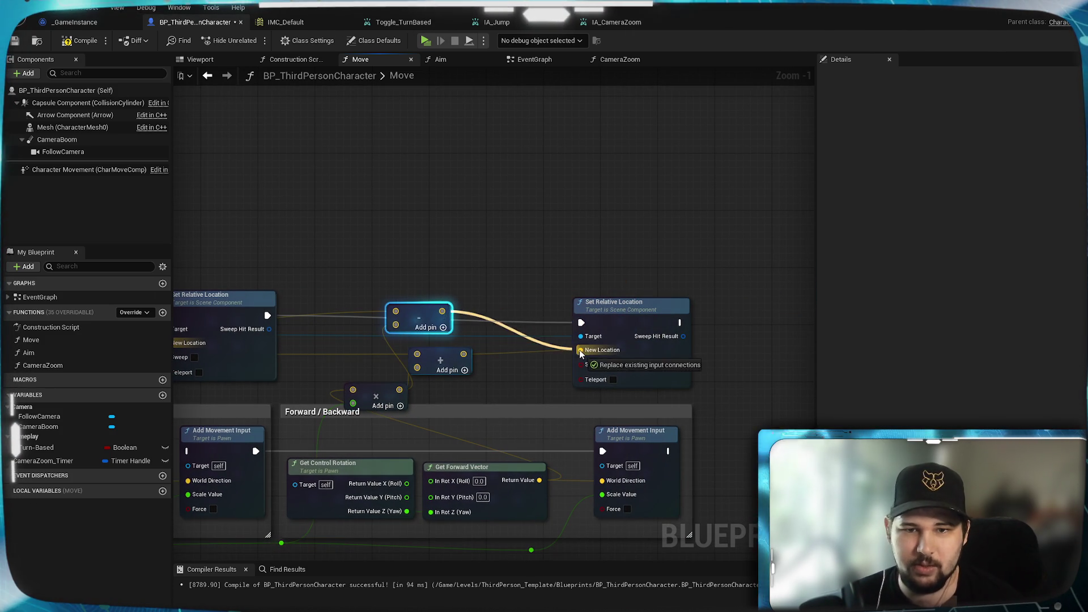
pyautogui.click(448, 361)
pyautogui.press('Delete')
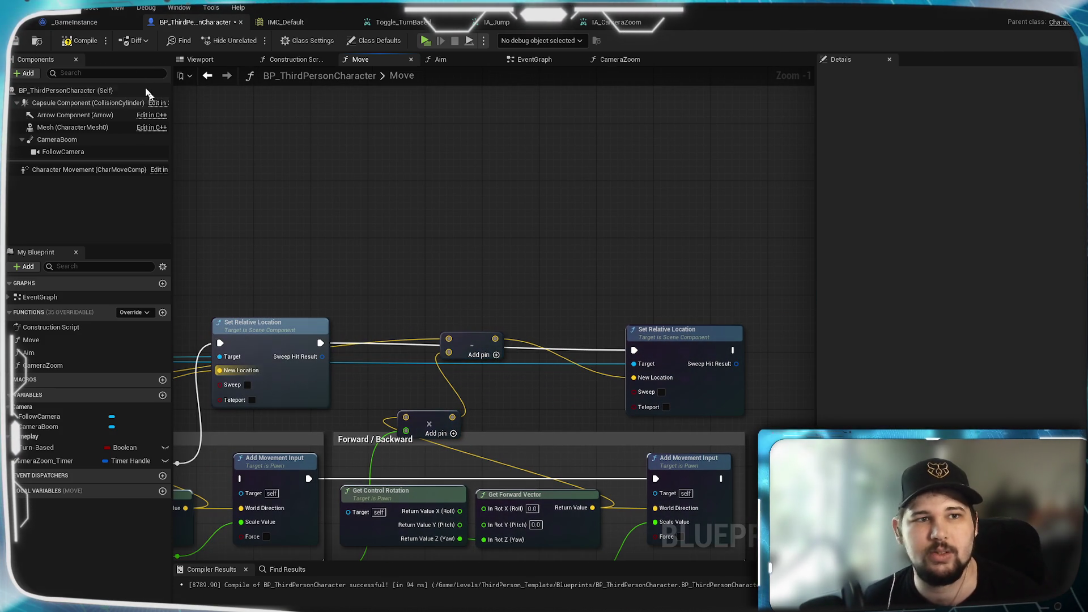
# Save the Blueprint and pan back to the Camera Boom nodes
pyautogui.click(15, 41)
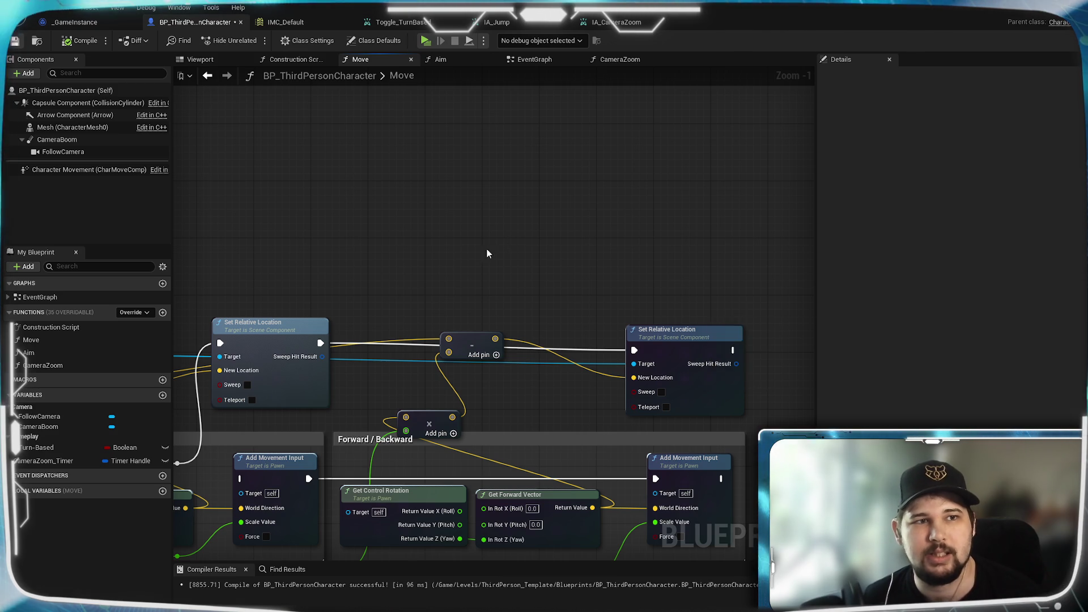
pyautogui.moveTo(378, 246); pyautogui.dragTo(776, 195)
pyautogui.scroll(1, 495, 264)
pyautogui.moveTo(495, 264)
pyautogui.mouseDown()
pyautogui.moveTo(598, 169)
pyautogui.moveTo(477, 243)
pyautogui.moveTo(447, 244)
pyautogui.mouseUp()
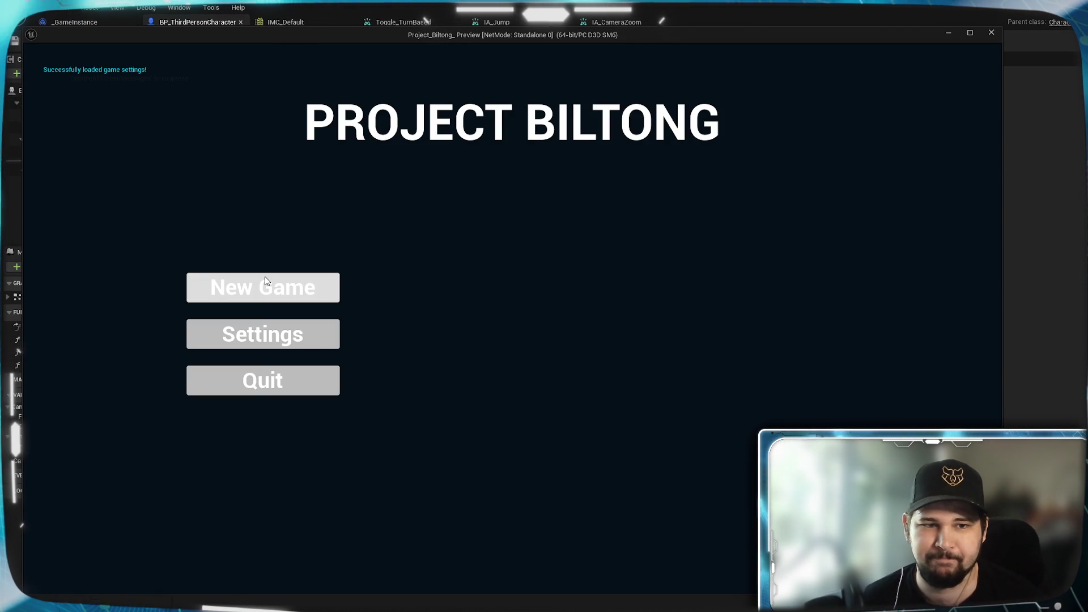
# Start a New Game, zoom out, switch to the top-down camera with T and rotate it 45° with E
pyautogui.click(267, 281)
pyautogui.scroll(-5, 512, 317)
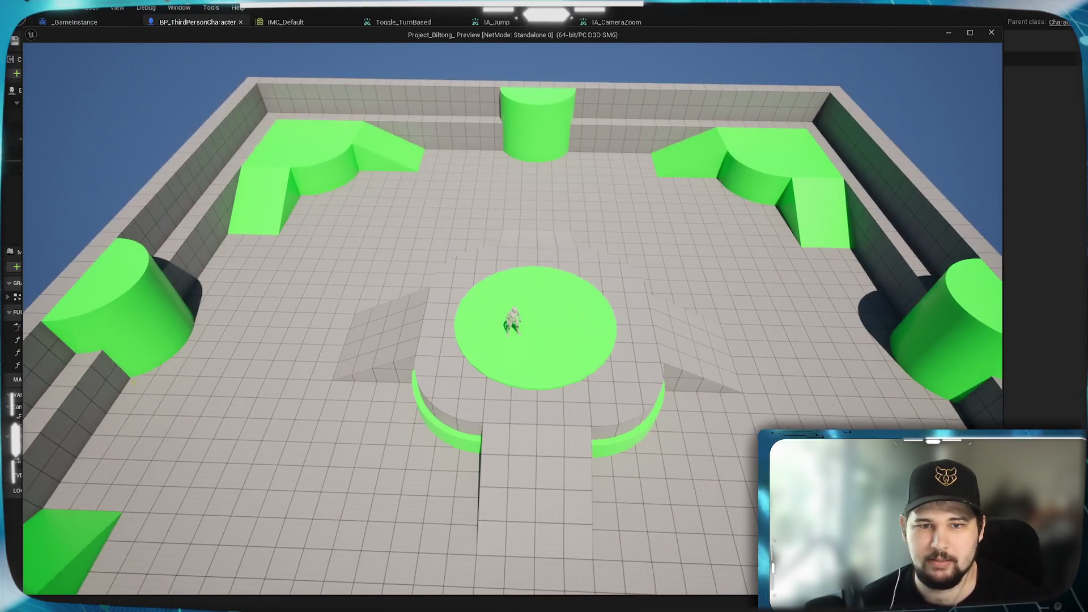
pyautogui.press('t')
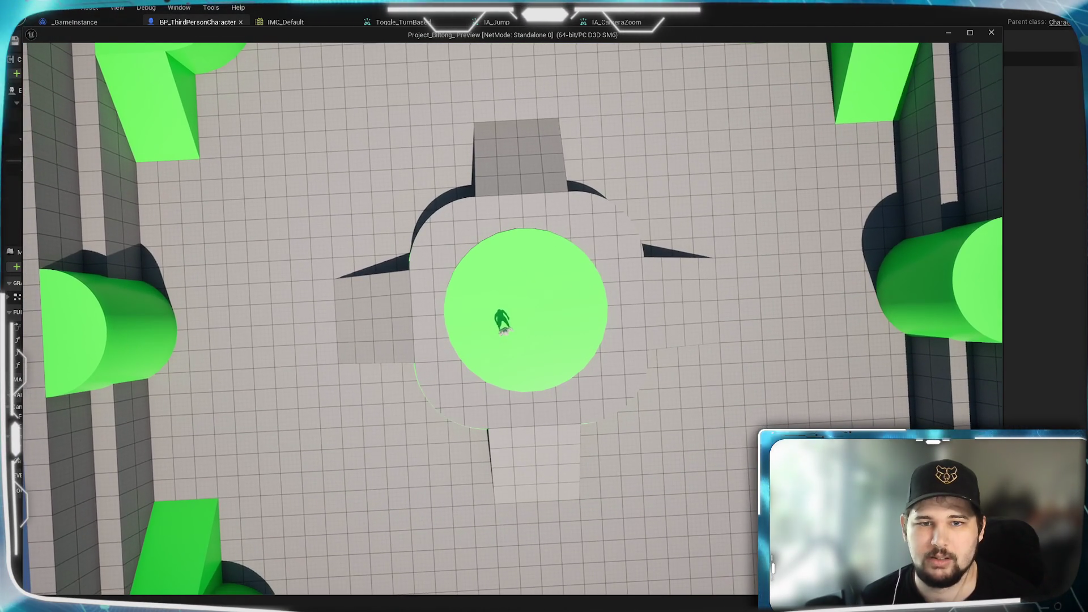
pyautogui.press('e')
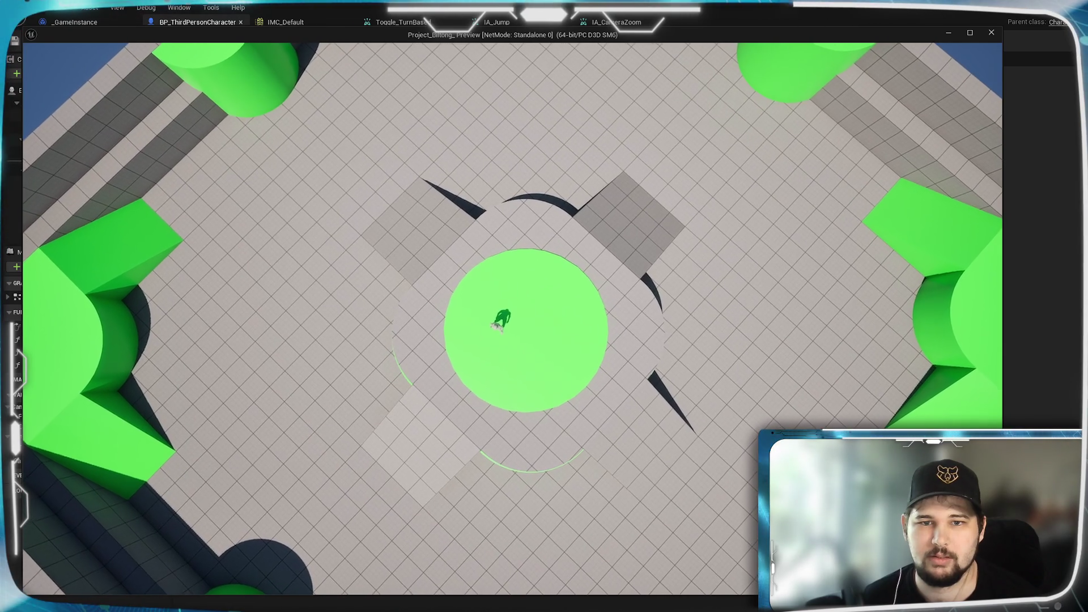
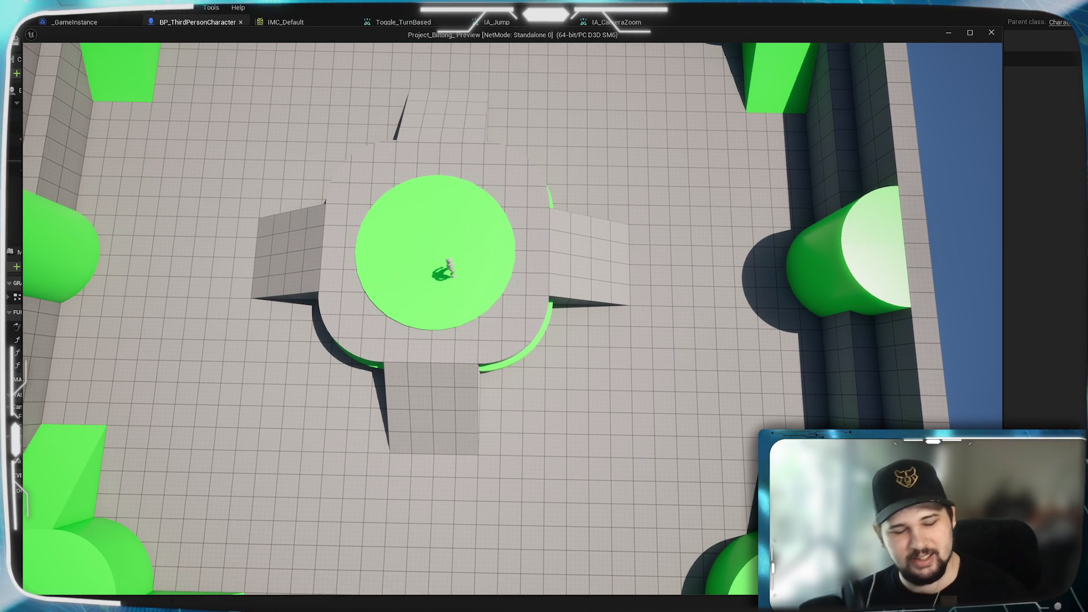
# Add the Camera Boom's Relative Location through a vector Add node into Set Relative Location's New Location
pyautogui.press('Escape')
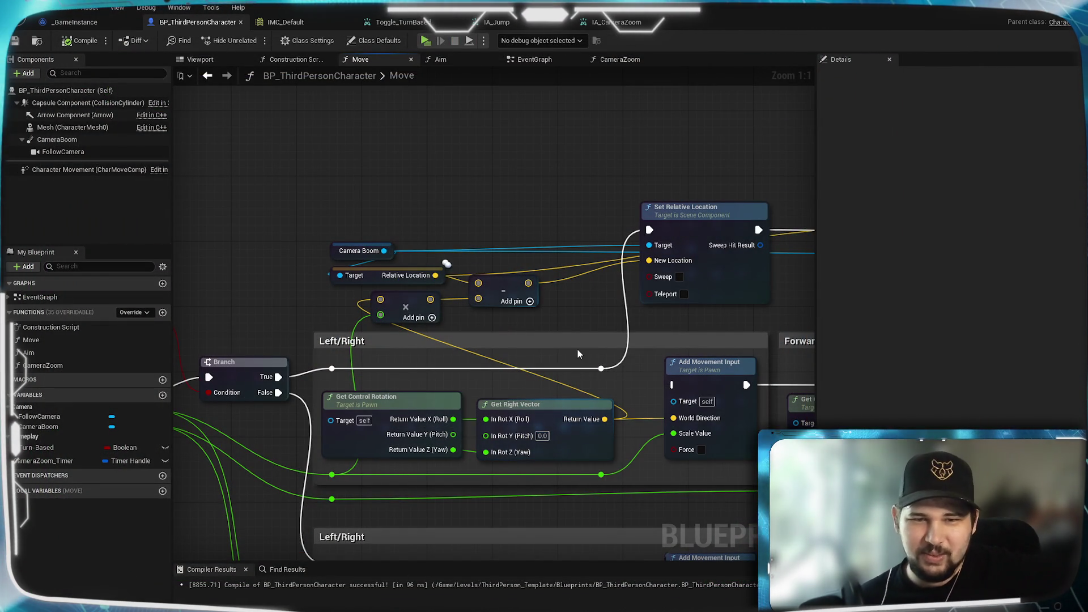
pyautogui.click(516, 283)
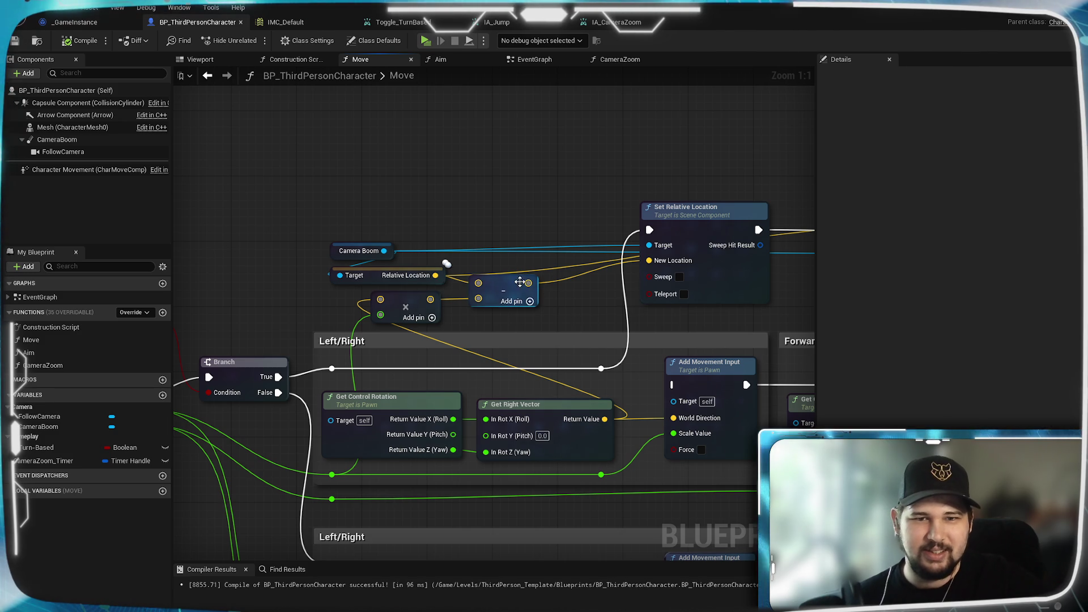
pyautogui.moveTo(516, 283); pyautogui.dragTo(532, 291)
pyautogui.moveTo(435, 276); pyautogui.dragTo(440, 276)
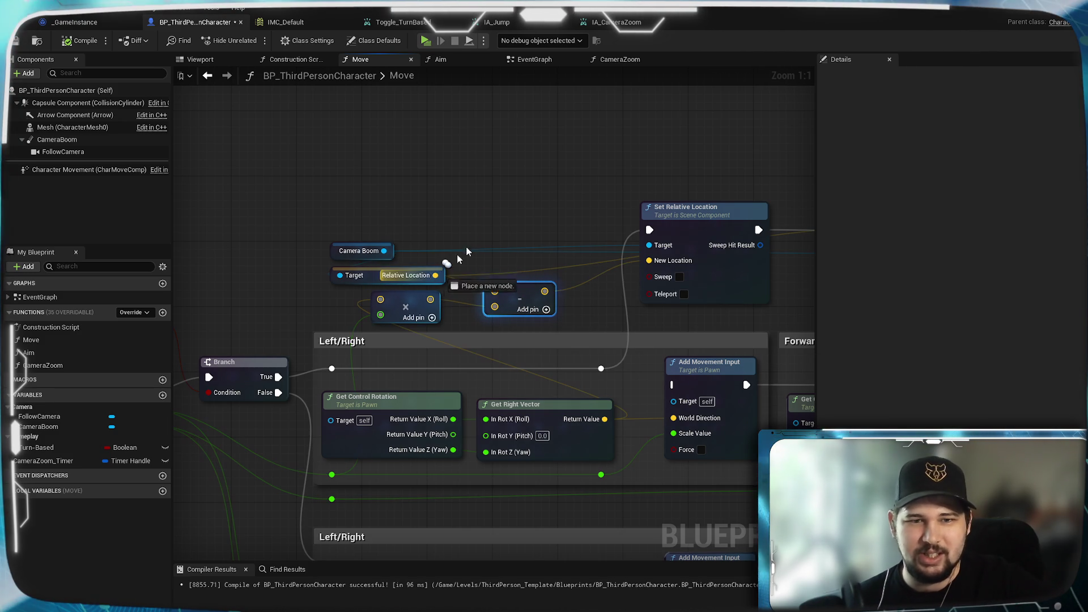
pyautogui.moveTo(494, 191); pyautogui.dragTo(495, 191)
pyautogui.write('+')
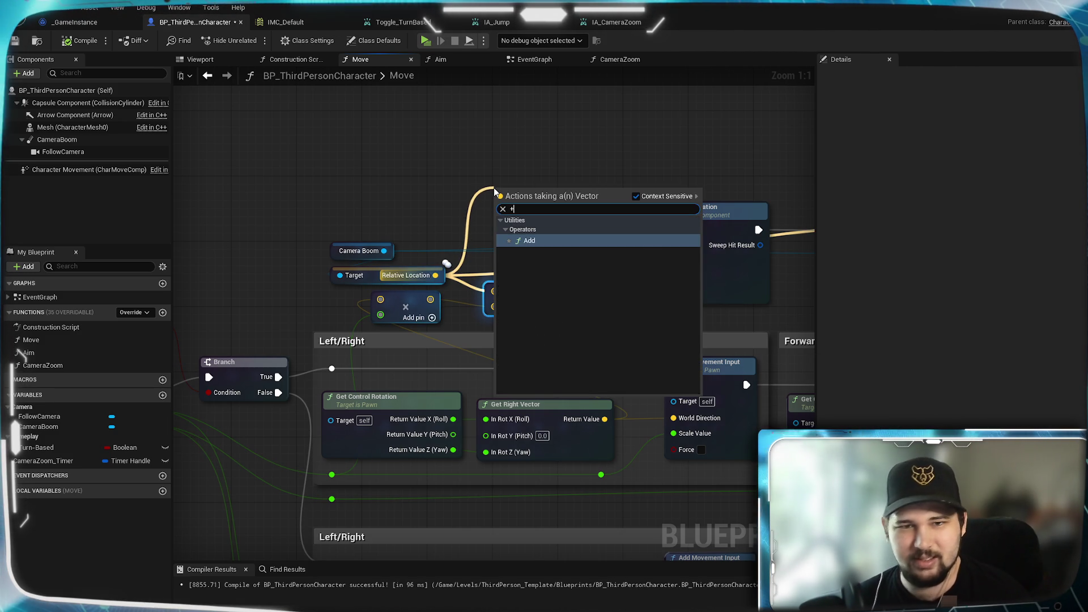
pyautogui.press('Return')
pyautogui.moveTo(436, 276)
pyautogui.mouseDown()
pyautogui.moveTo(503, 211)
pyautogui.moveTo(649, 260)
pyautogui.mouseUp()
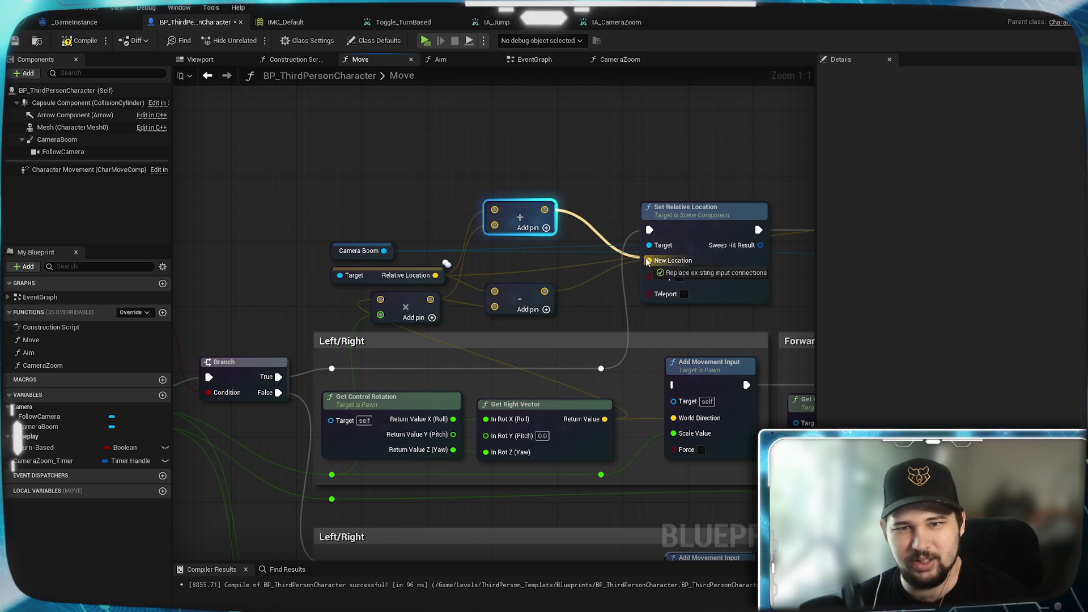
pyautogui.moveTo(754, 310)
pyautogui.mouseDown()
pyautogui.moveTo(440, 311)
pyautogui.moveTo(593, 295)
pyautogui.mouseUp()
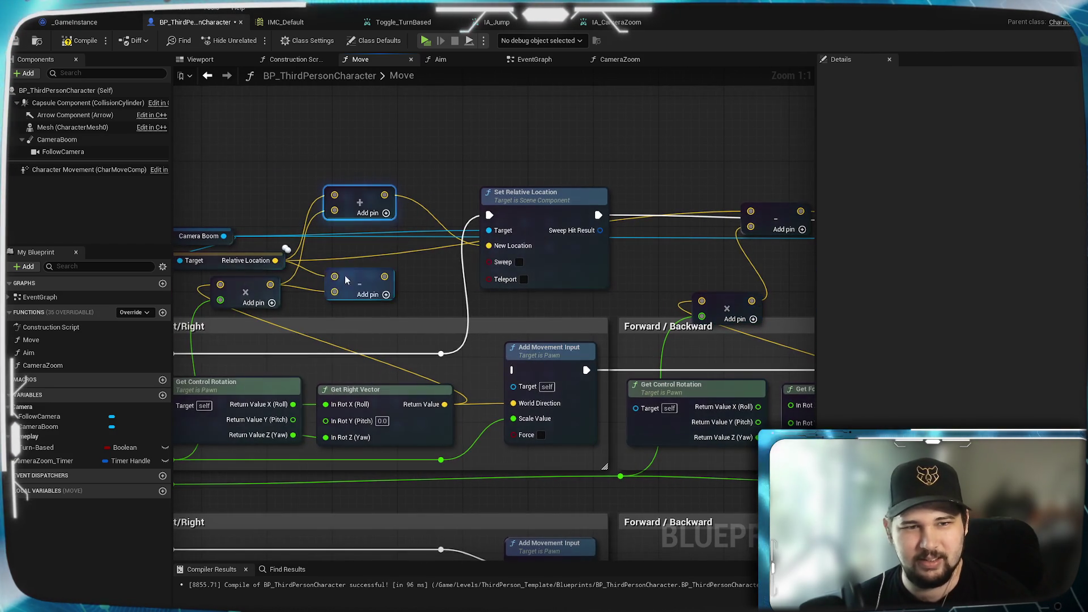
# Add a second vector Add node combining Relative Location with the multiply result
pyautogui.moveTo(276, 261)
pyautogui.mouseDown()
pyautogui.moveTo(666, 206)
pyautogui.moveTo(667, 174)
pyautogui.mouseUp()
pyautogui.write('+')
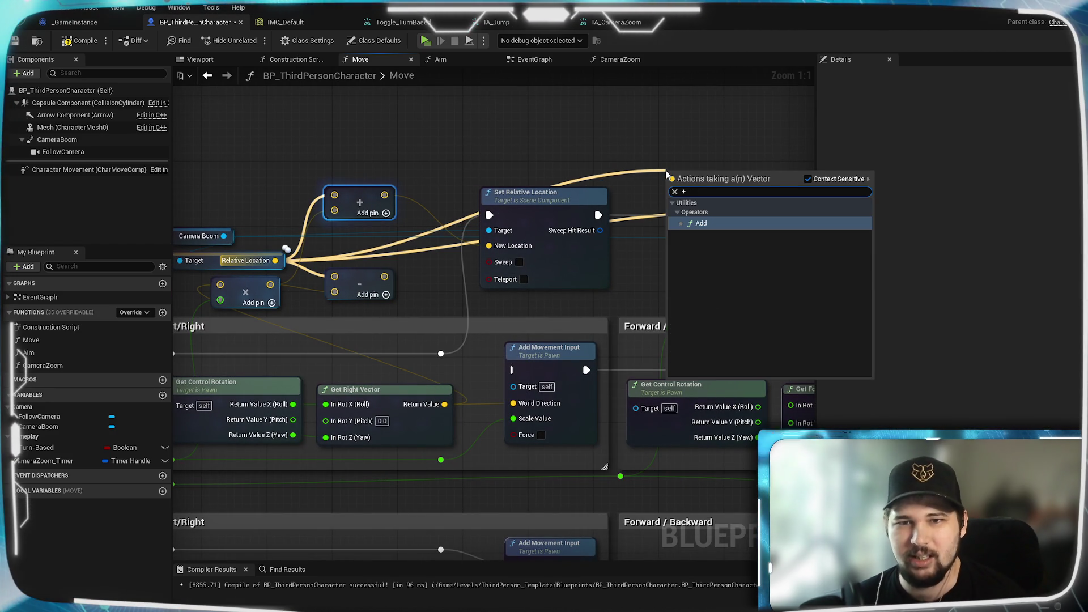
pyautogui.press('Return')
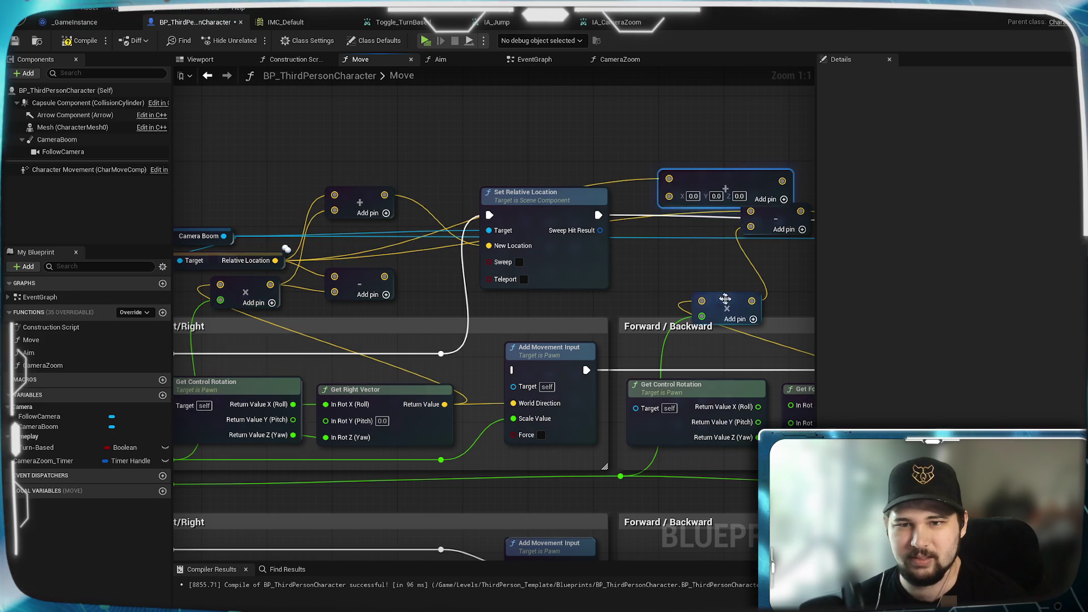
pyautogui.moveTo(751, 301); pyautogui.dragTo(670, 197)
pyautogui.moveTo(735, 174)
pyautogui.mouseDown()
pyautogui.moveTo(627, 181)
pyautogui.moveTo(549, 203)
pyautogui.moveTo(776, 285)
pyautogui.mouseUp()
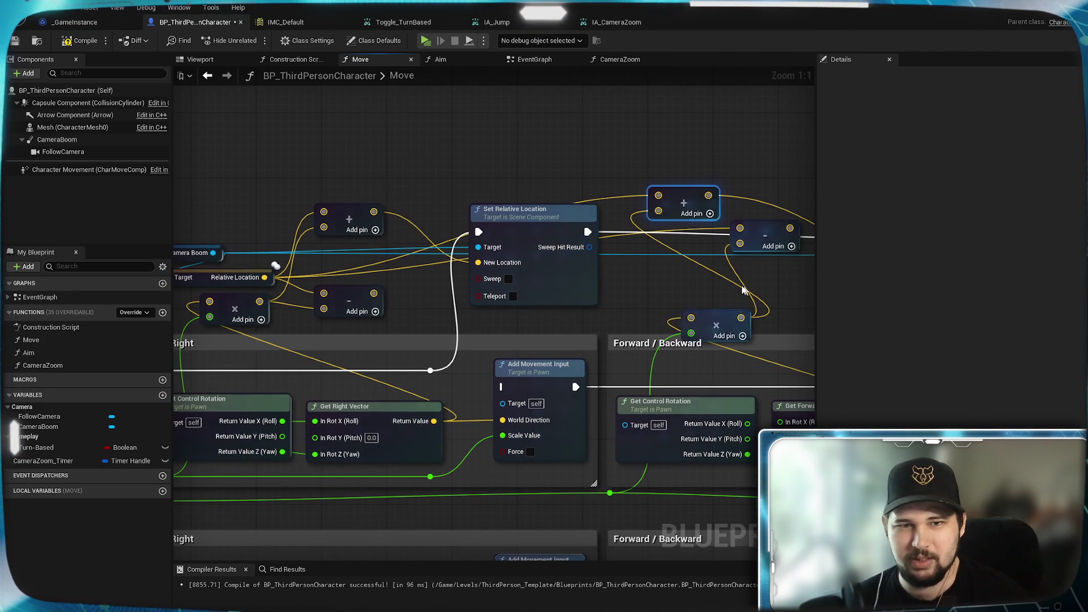
# Compile the character blueprint and start a new game in a standalone preview
pyautogui.click(82, 41)
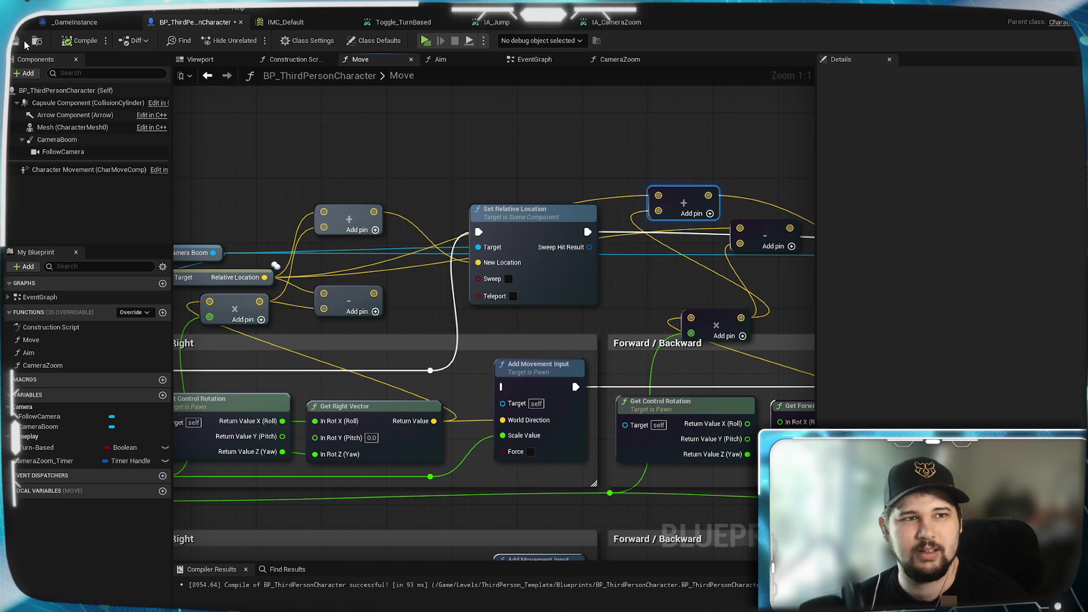
pyautogui.click(426, 40)
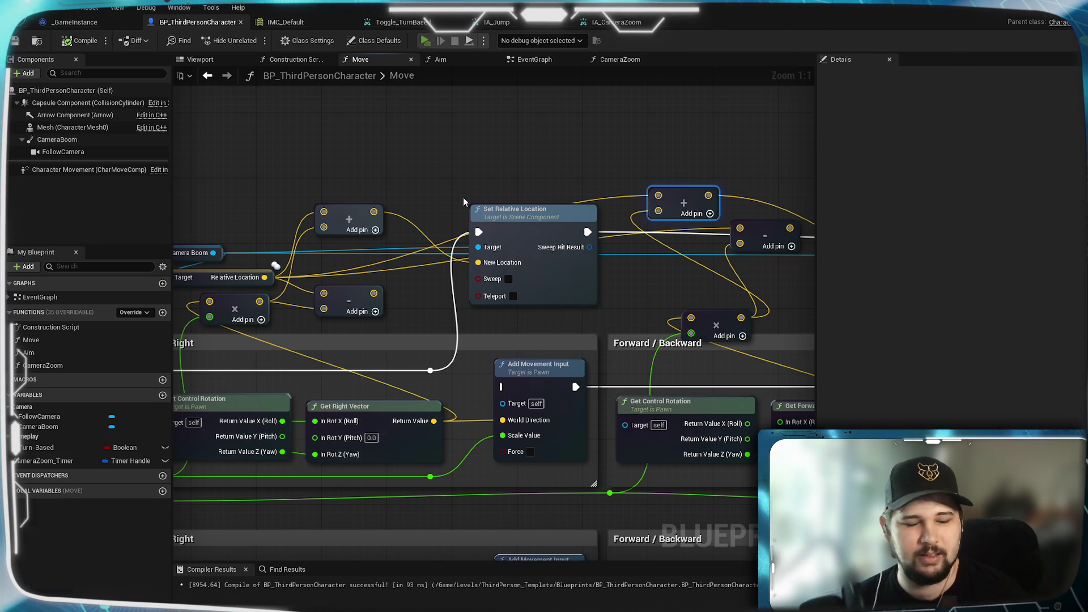
pyautogui.click(294, 286)
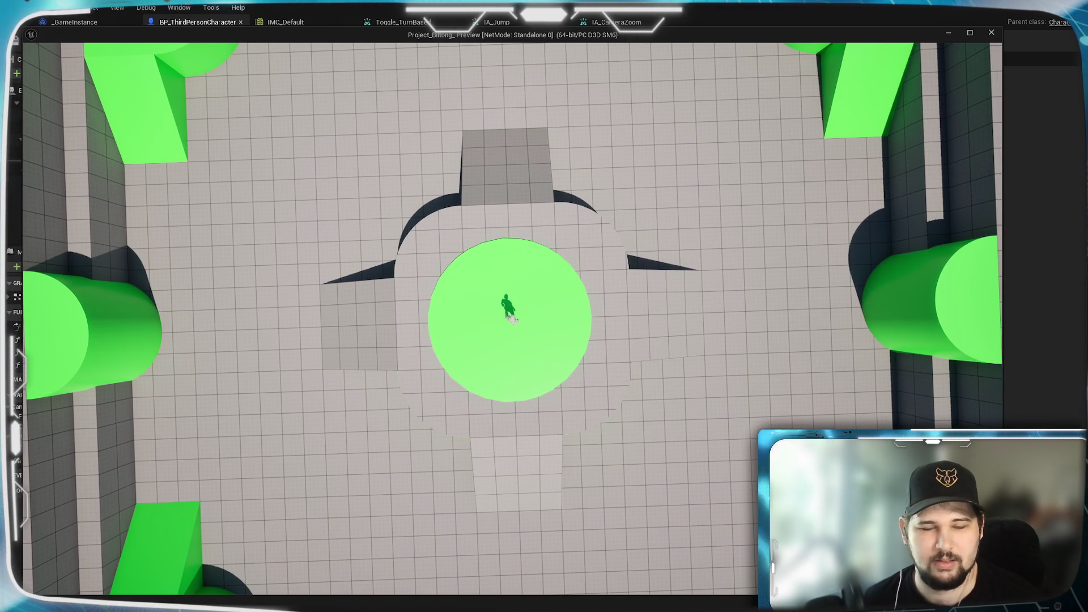
# Zoom the camera in and out with the mouse wheel in the game, then close the preview
pyautogui.scroll(2, 510, 318)
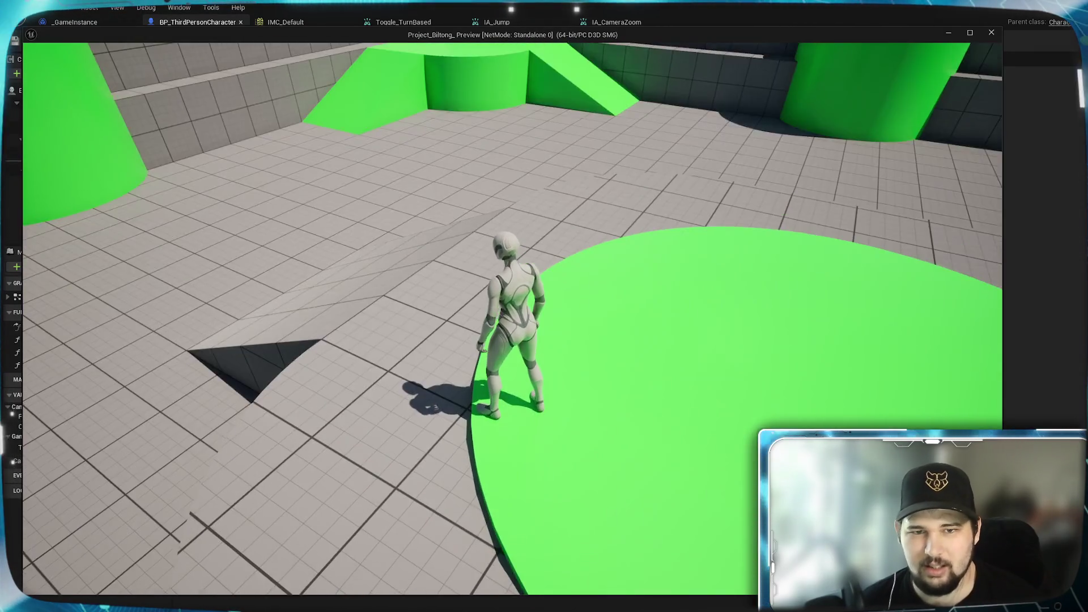
pyautogui.scroll(-5, 512, 318)
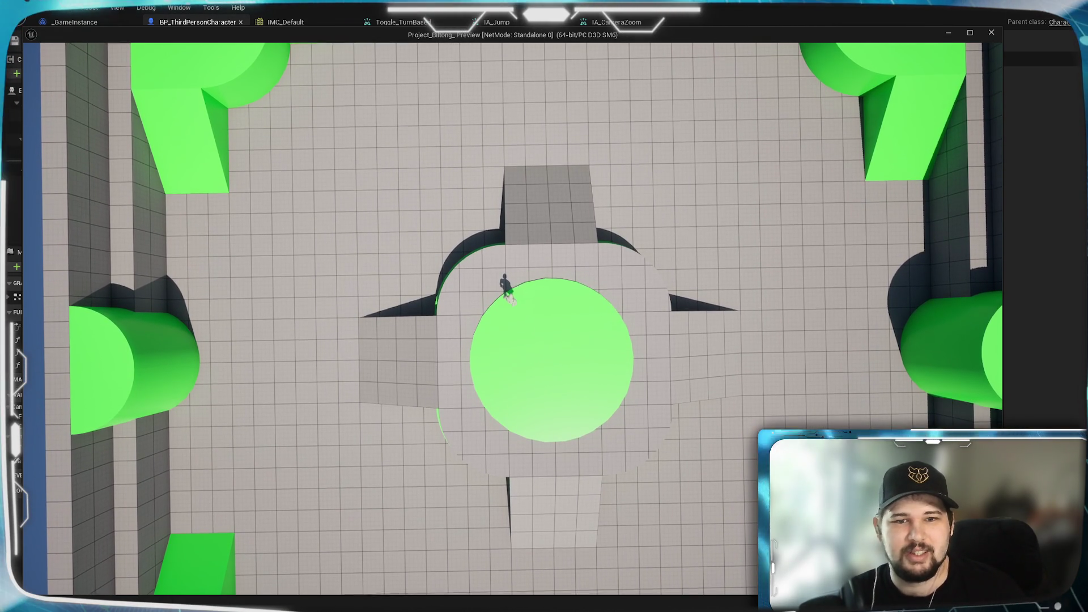
pyautogui.press('Escape')
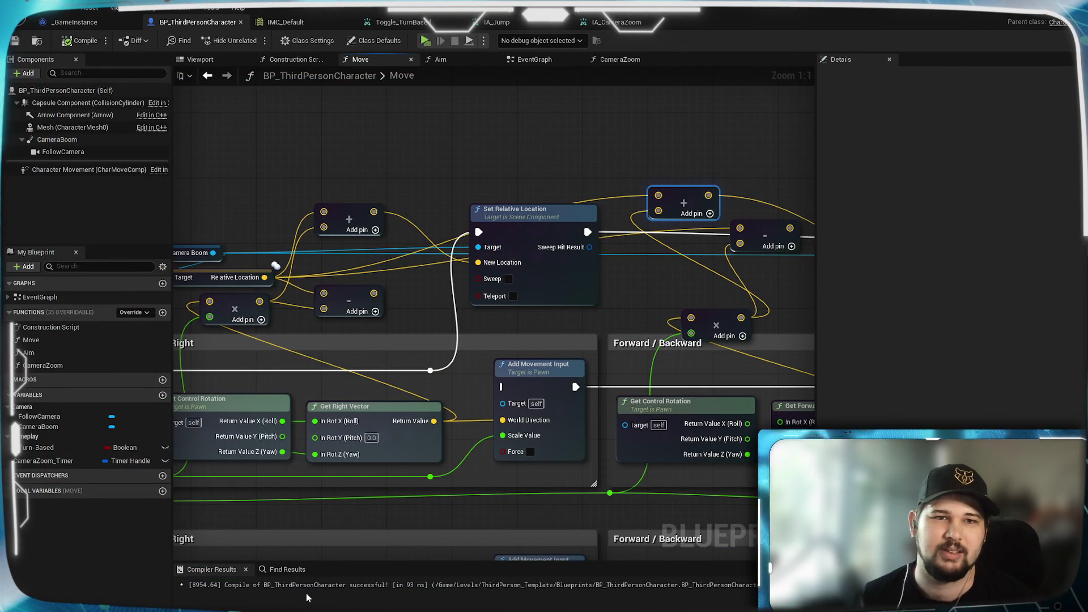
pyautogui.click(426, 40)
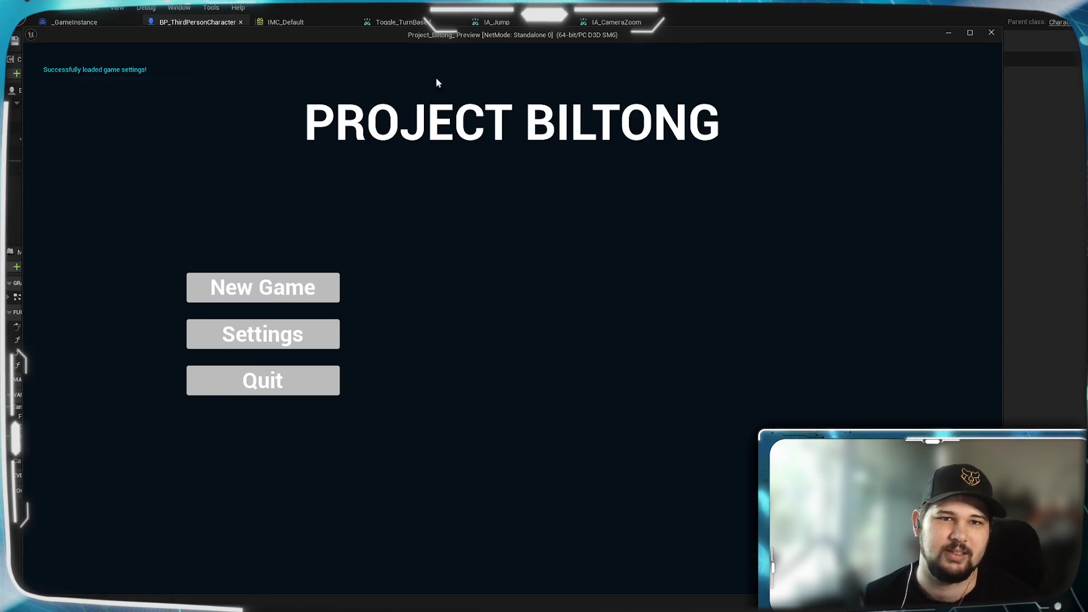
pyautogui.click(271, 296)
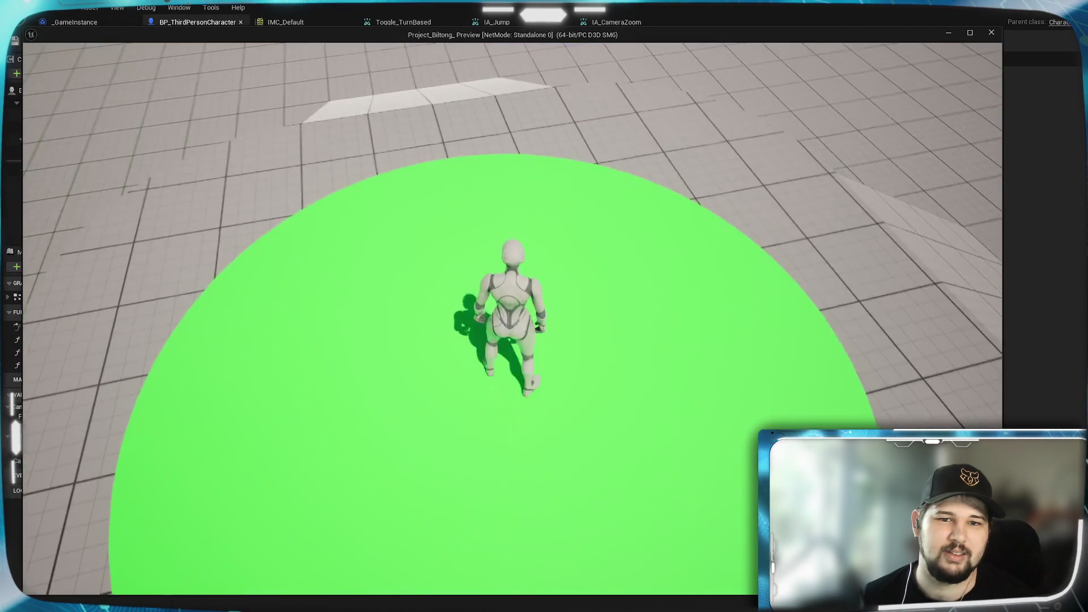
pyautogui.press('w')
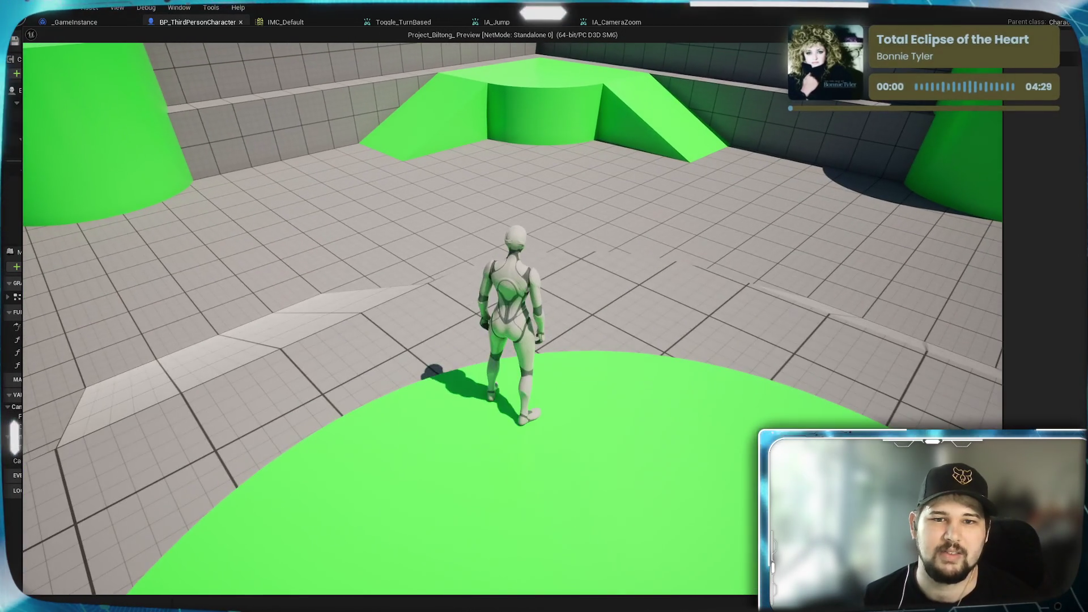
pyautogui.scroll(-2, 510, 318)
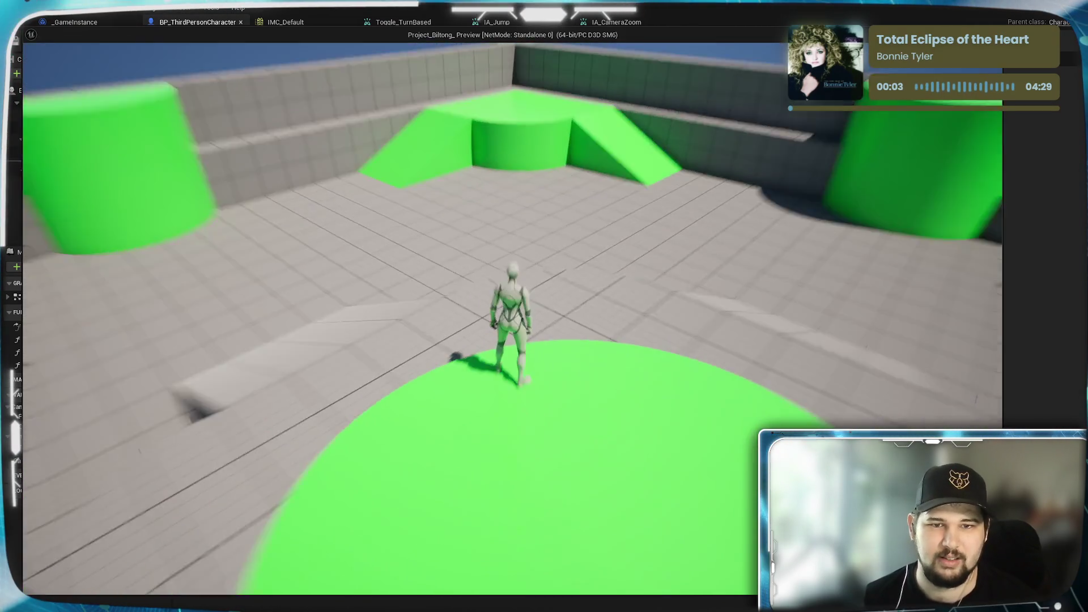
pyautogui.scroll(-5, 511, 317)
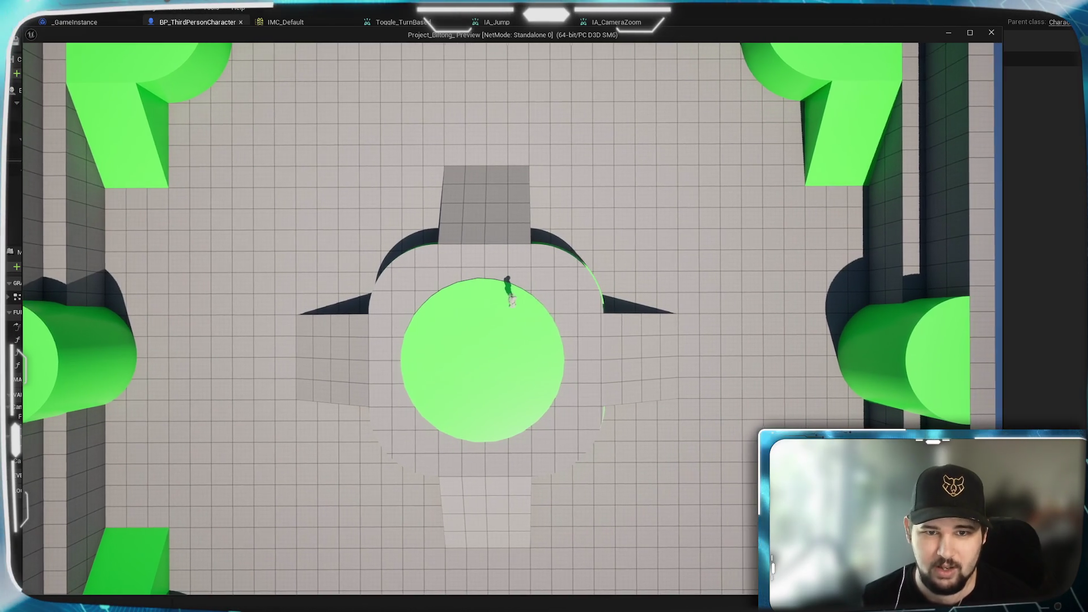
pyautogui.scroll(3, 510, 318)
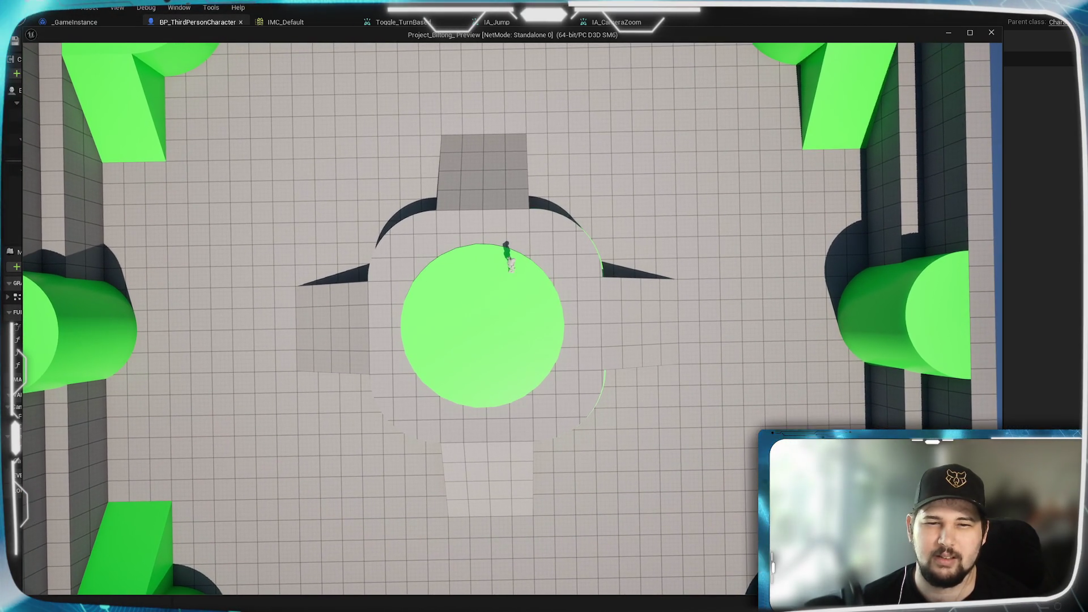
pyautogui.scroll(-3, 510, 318)
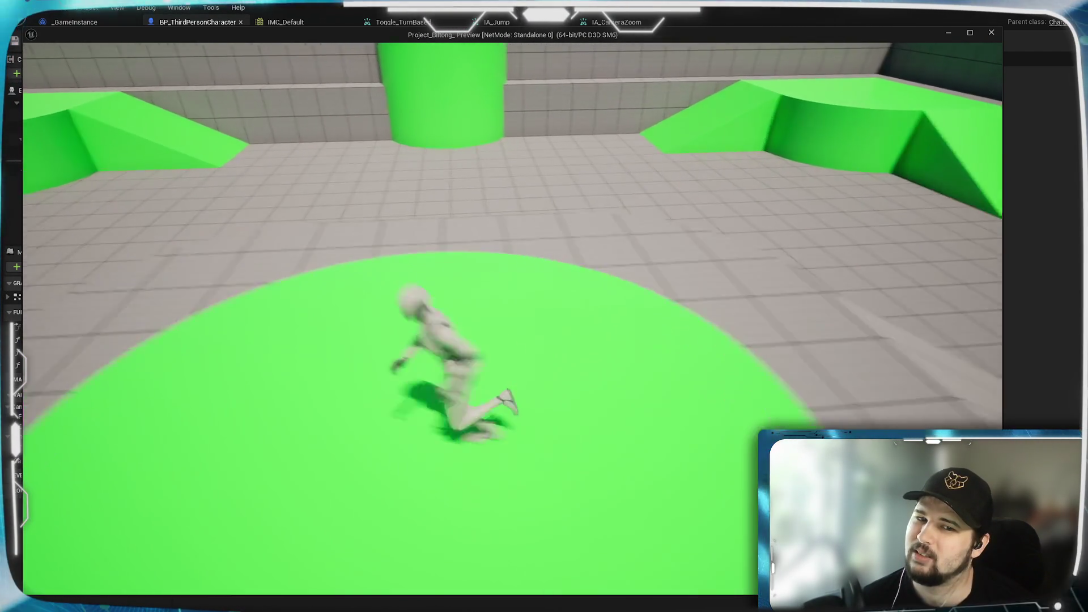
pyautogui.press('Escape')
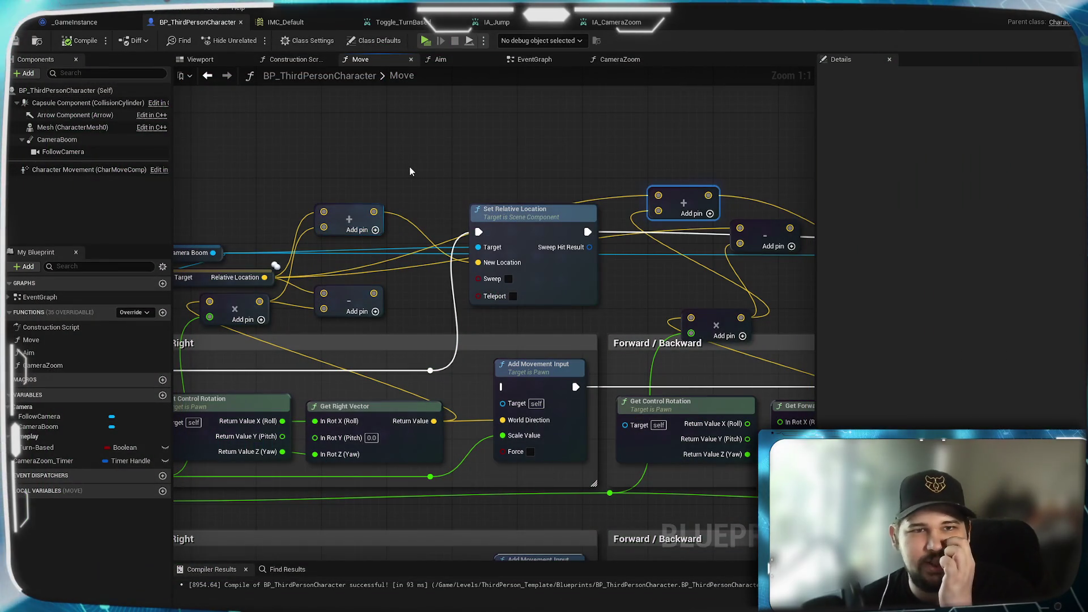
pyautogui.click(447, 59)
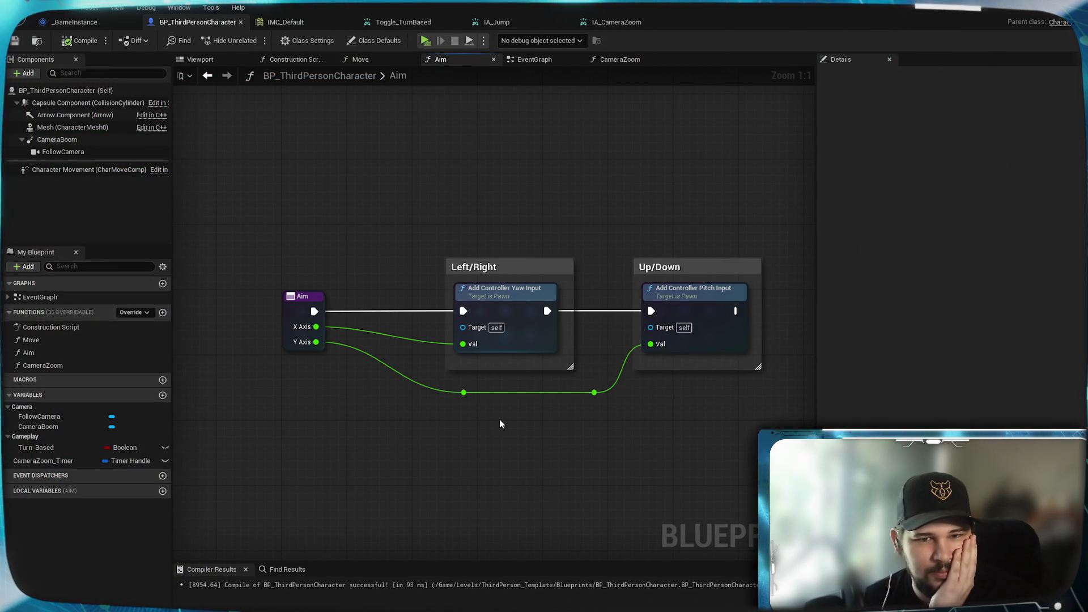
pyautogui.moveTo(499, 420); pyautogui.dragTo(427, 409)
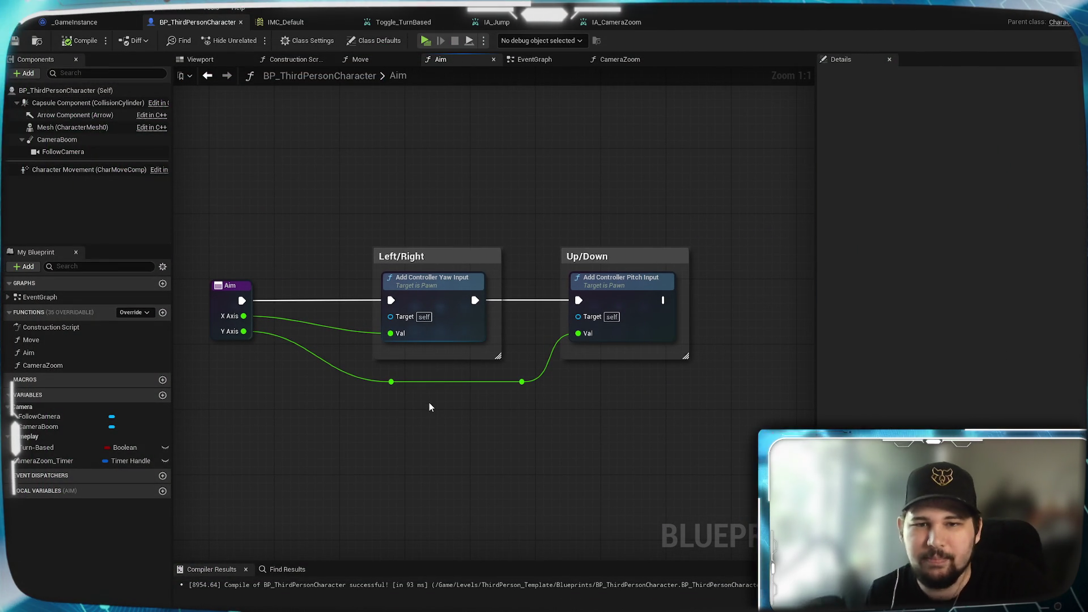
pyautogui.moveTo(395, 347)
pyautogui.mouseDown()
pyautogui.moveTo(473, 381)
pyautogui.moveTo(437, 444)
pyautogui.moveTo(438, 408)
pyautogui.moveTo(522, 242)
pyautogui.moveTo(590, 259)
pyautogui.mouseUp()
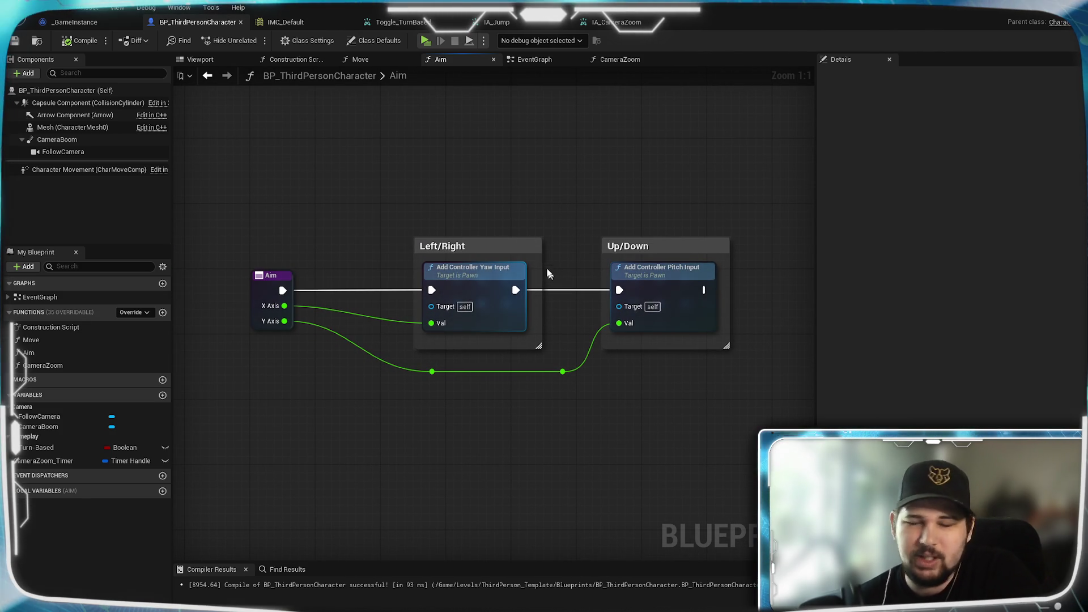
pyautogui.click(544, 60)
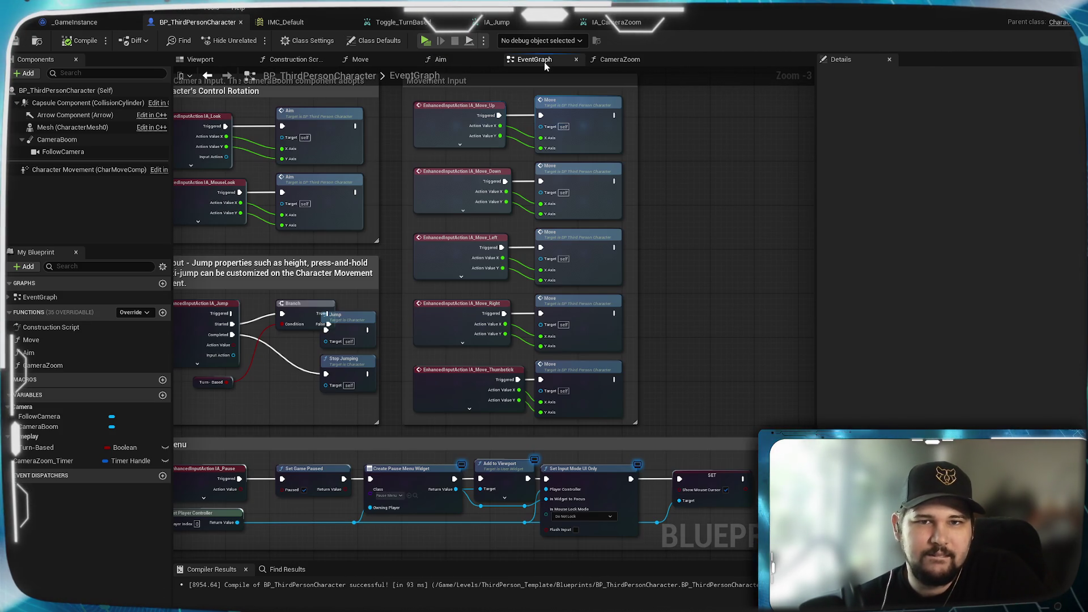
pyautogui.click(397, 60)
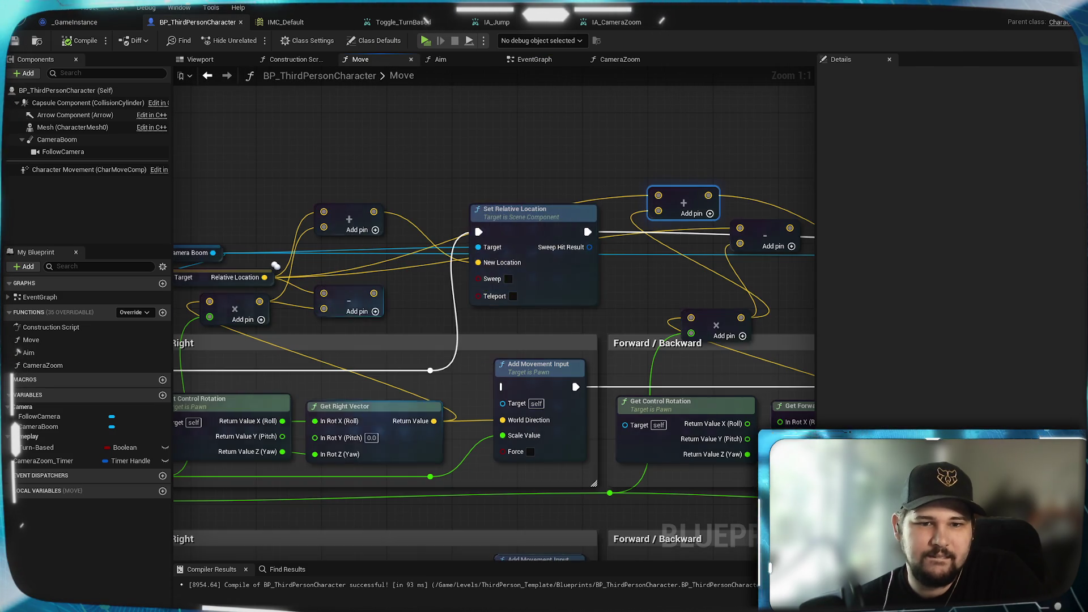
pyautogui.scroll(4, 388, 337)
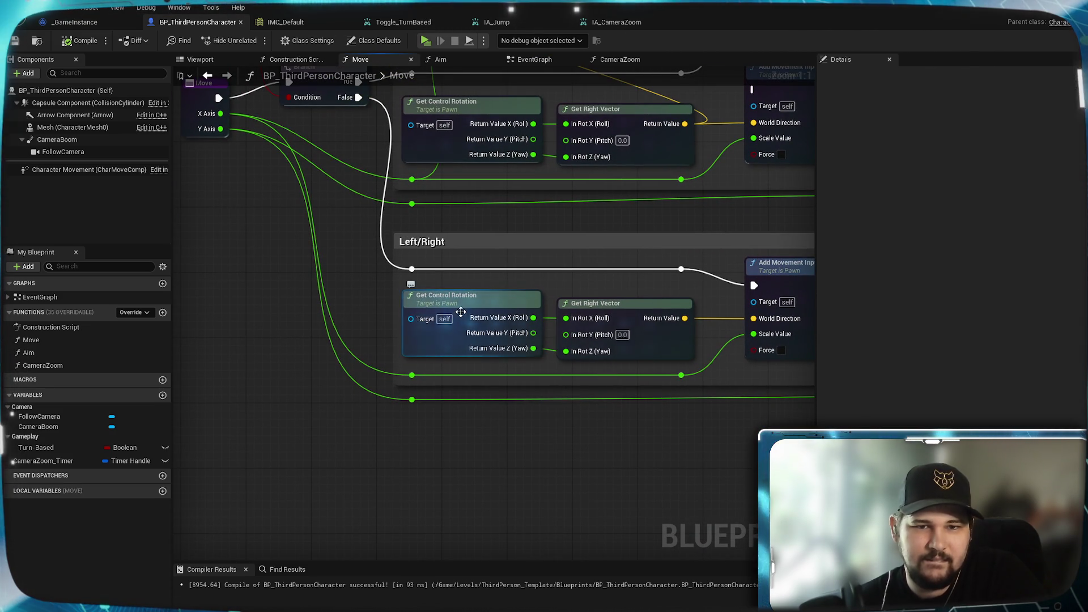
pyautogui.moveTo(464, 306)
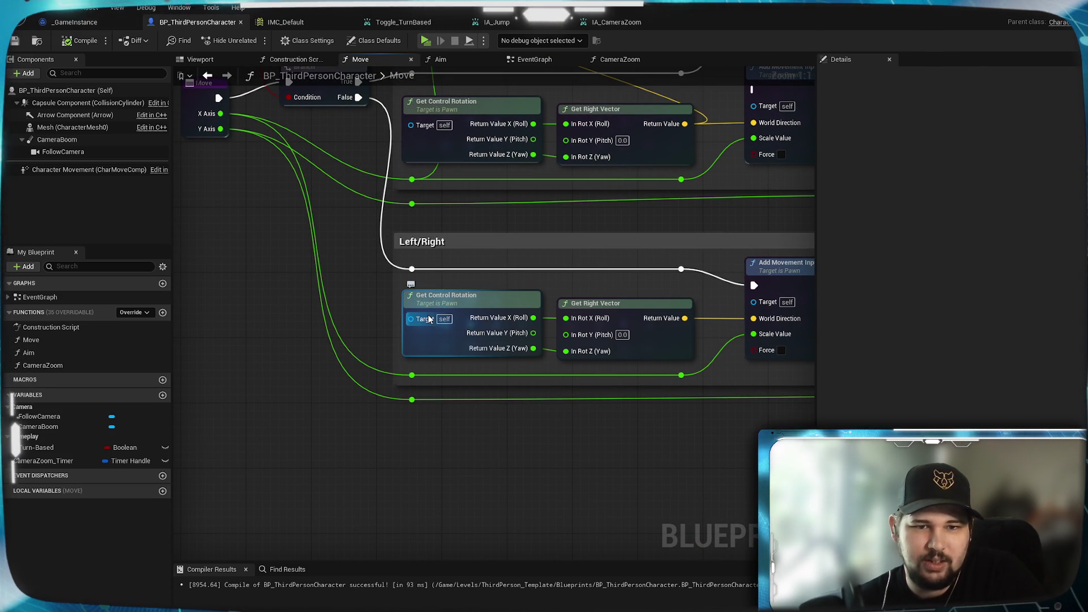
pyautogui.scroll(-2, 429, 320)
pyautogui.scroll(2, 511, 377)
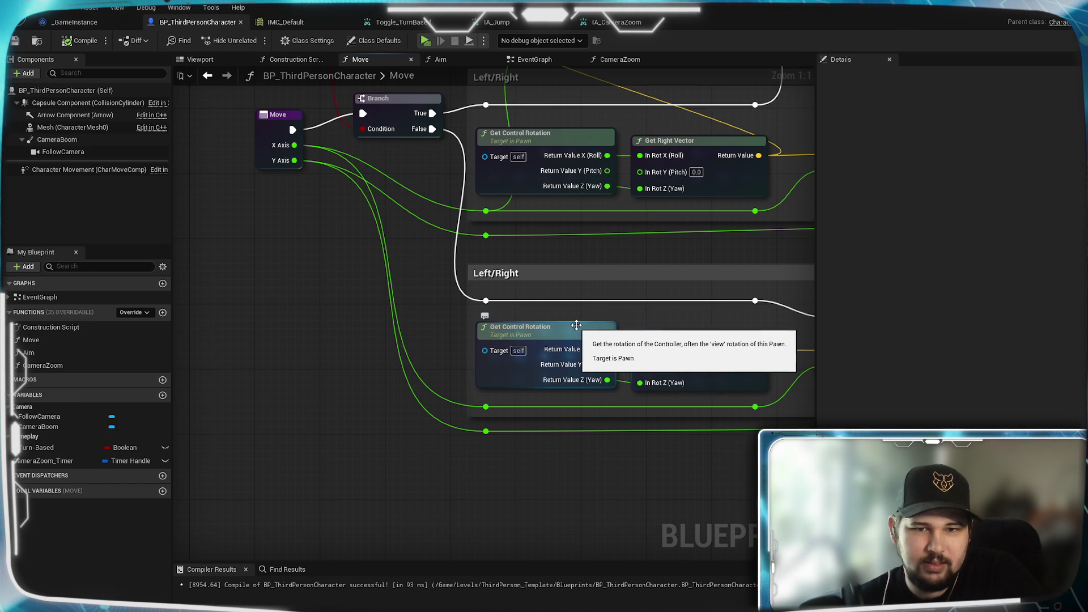
pyautogui.moveTo(656, 321)
pyautogui.mouseDown()
pyautogui.moveTo(374, 345)
pyautogui.moveTo(332, 329)
pyautogui.mouseUp()
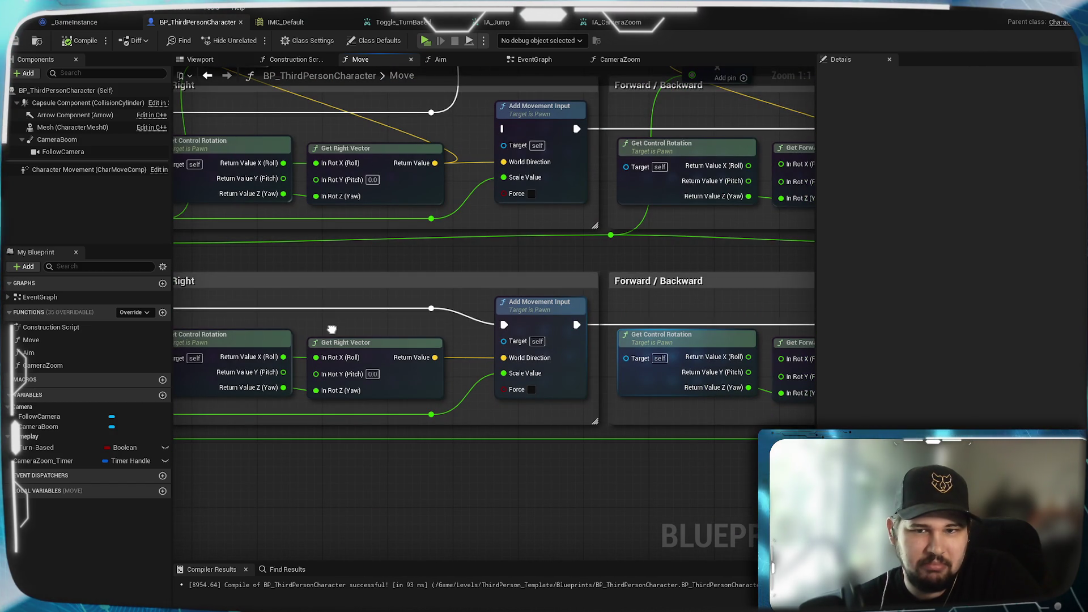
pyautogui.moveTo(332, 327); pyautogui.dragTo(546, 311)
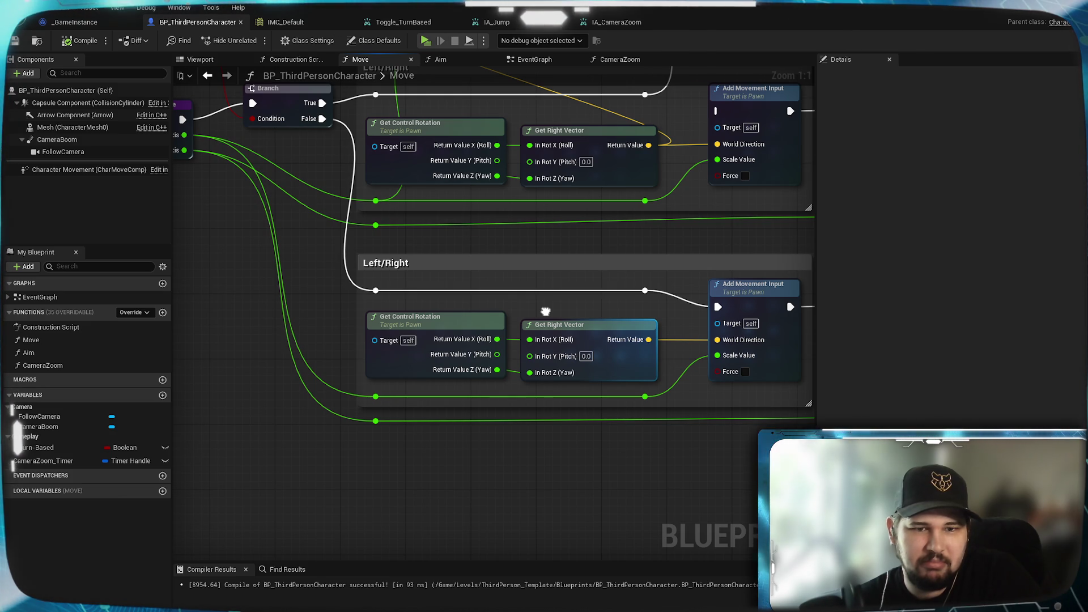
pyautogui.moveTo(546, 312); pyautogui.dragTo(523, 306)
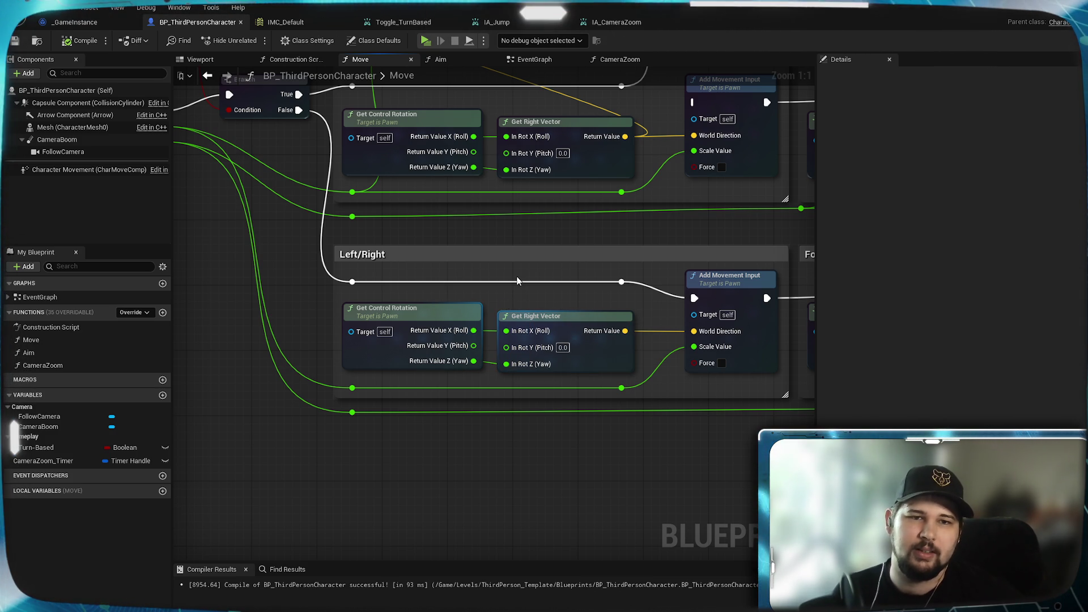
pyautogui.moveTo(469, 253)
pyautogui.mouseDown()
pyautogui.moveTo(508, 327)
pyautogui.moveTo(454, 300)
pyautogui.mouseUp()
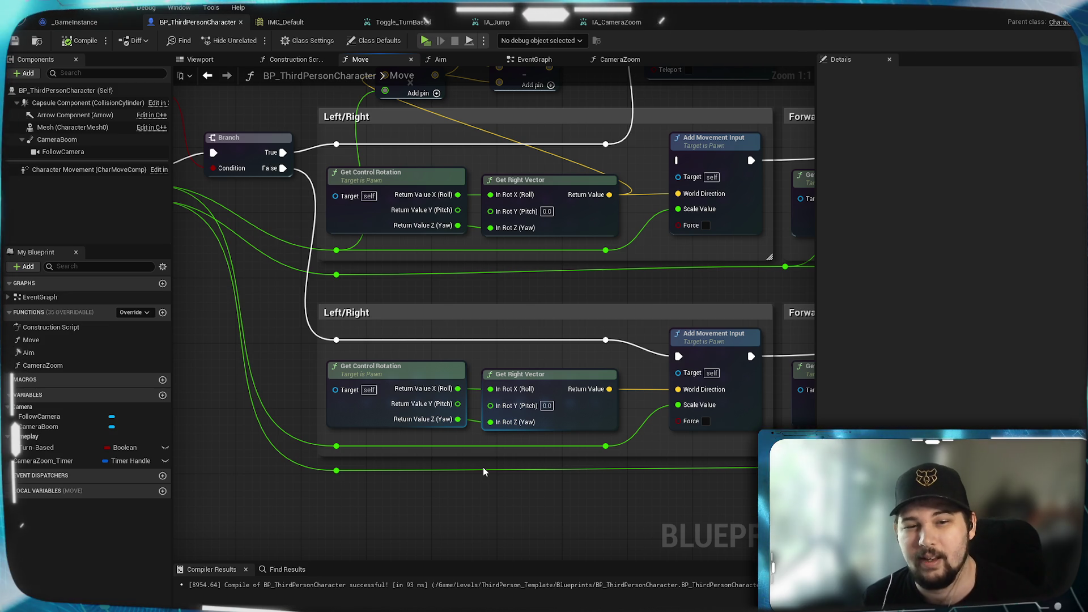
pyautogui.moveTo(483, 467)
pyautogui.mouseDown()
pyautogui.moveTo(294, 452)
pyautogui.moveTo(733, 454)
pyautogui.moveTo(501, 469)
pyautogui.mouseUp()
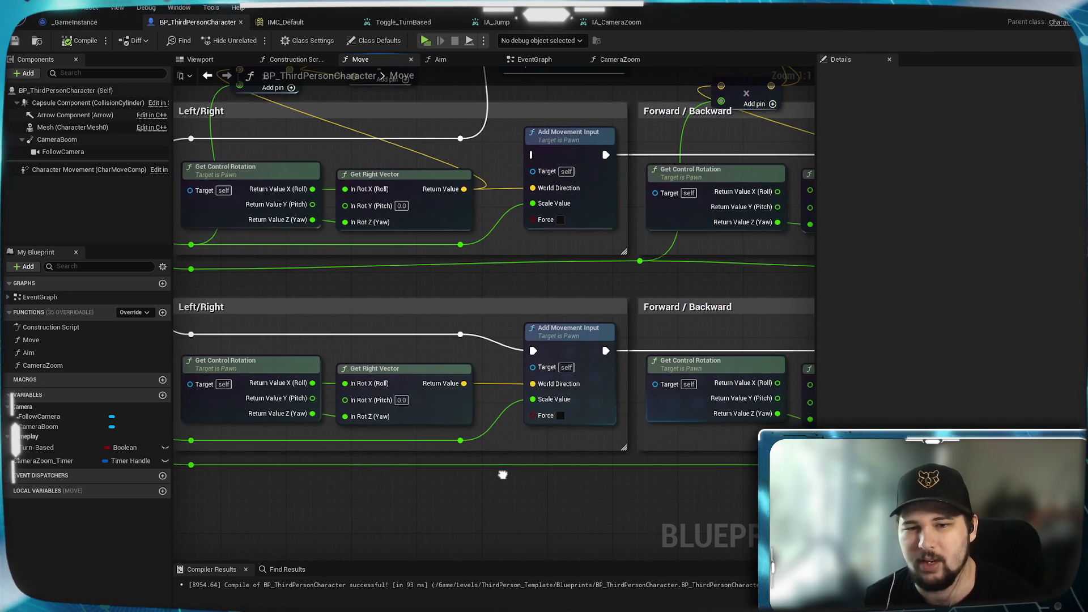
pyautogui.moveTo(662, 464)
pyautogui.mouseDown()
pyautogui.moveTo(321, 476)
pyautogui.moveTo(484, 517)
pyautogui.moveTo(491, 335)
pyautogui.moveTo(547, 434)
pyautogui.mouseUp()
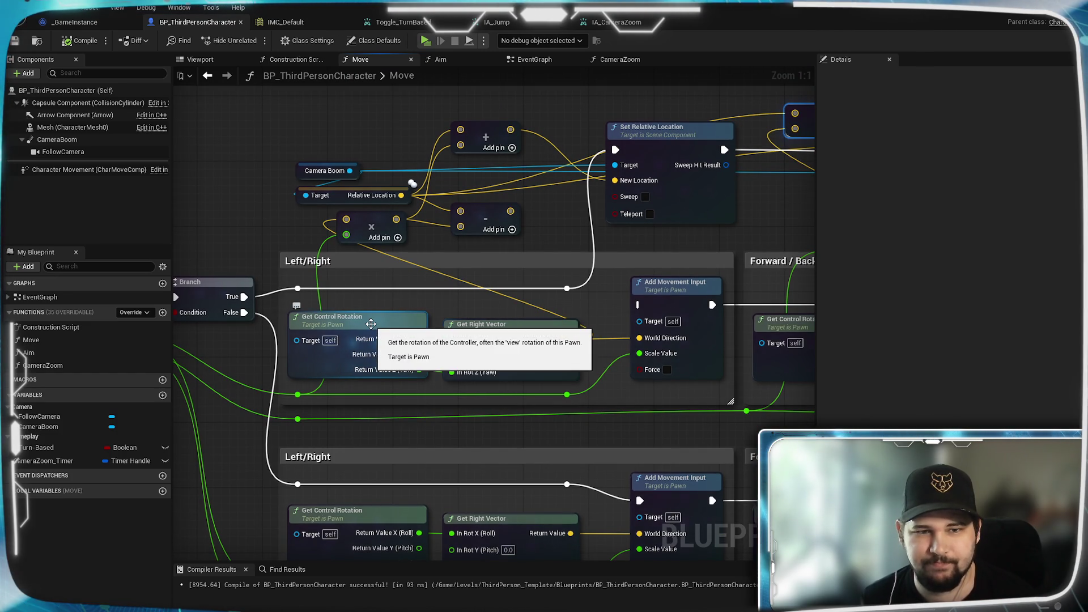
# Add a Get World Rotation node from Camera Boom and place it above the Camera Boom node
pyautogui.moveTo(361, 309); pyautogui.dragTo(518, 344)
pyautogui.moveTo(508, 205)
pyautogui.mouseDown()
pyautogui.moveTo(315, 164)
pyautogui.moveTo(328, 154)
pyautogui.mouseUp()
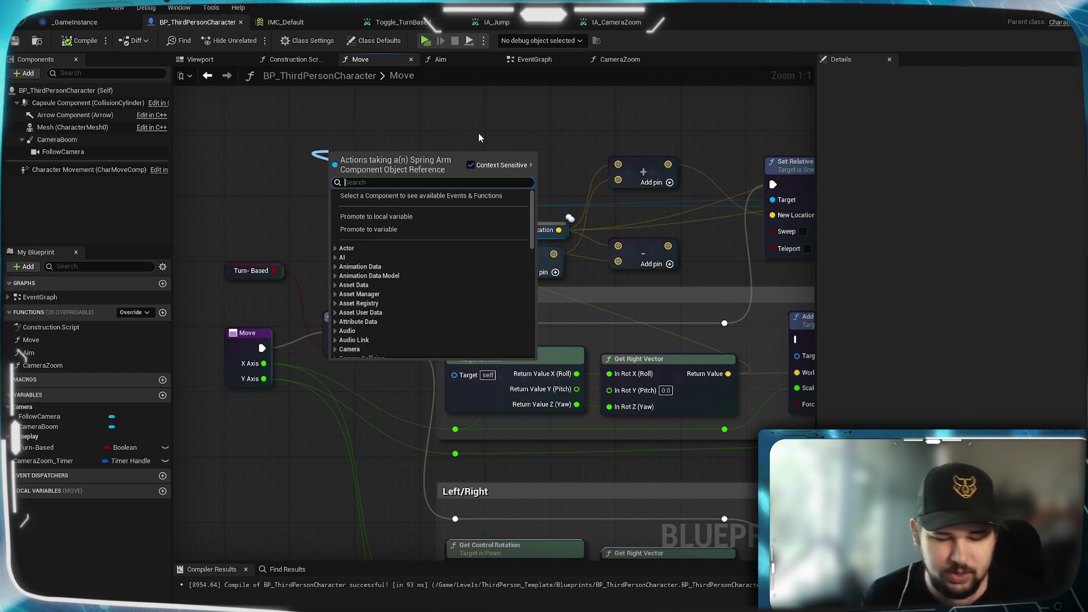
pyautogui.write('get')
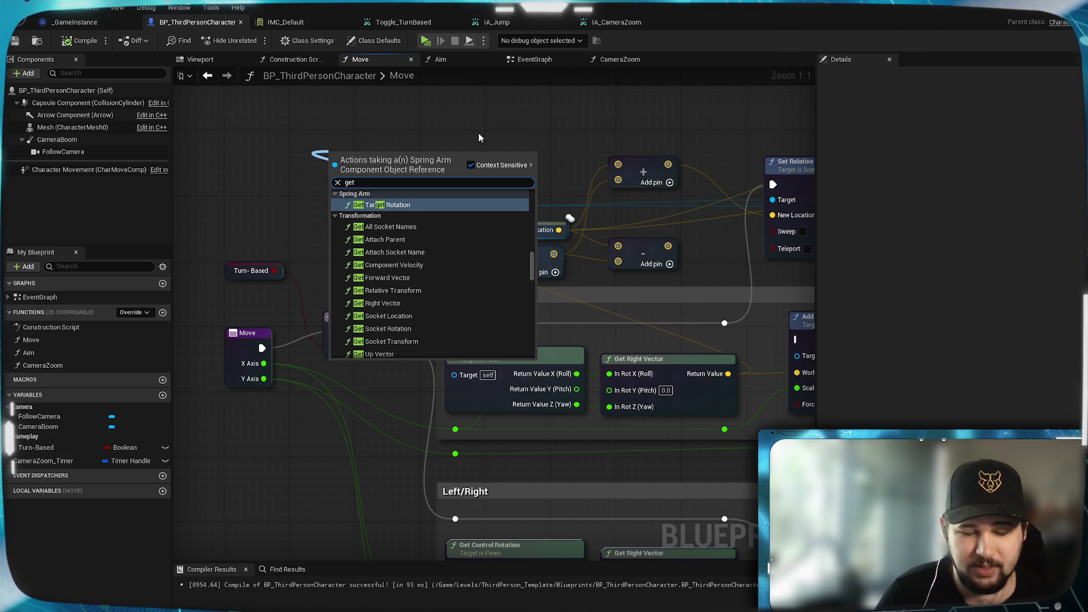
pyautogui.write(' rotat')
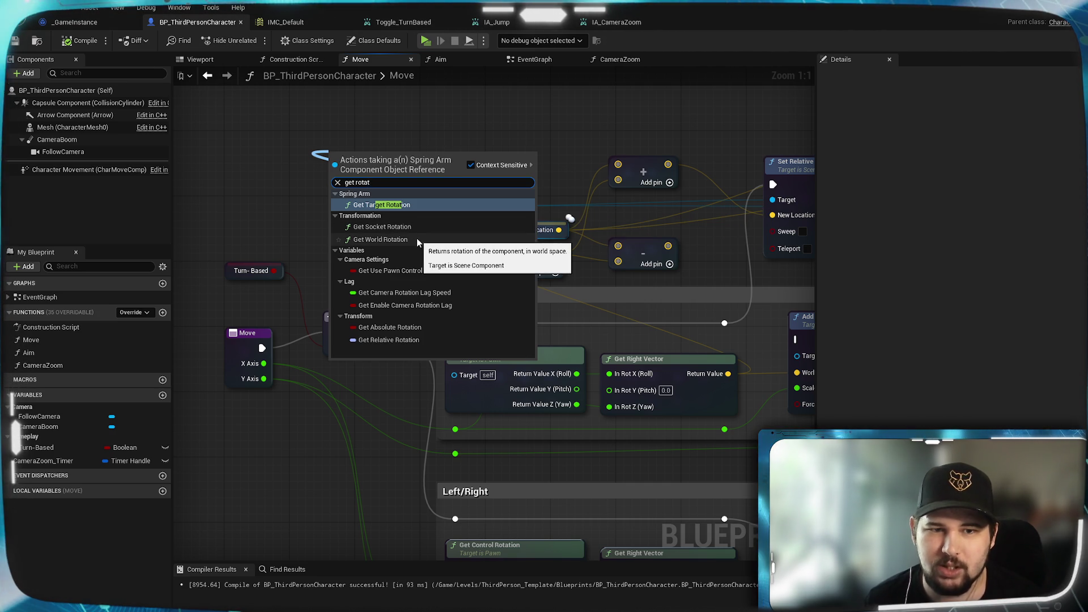
pyautogui.click(385, 239)
pyautogui.moveTo(431, 221); pyautogui.dragTo(424, 170)
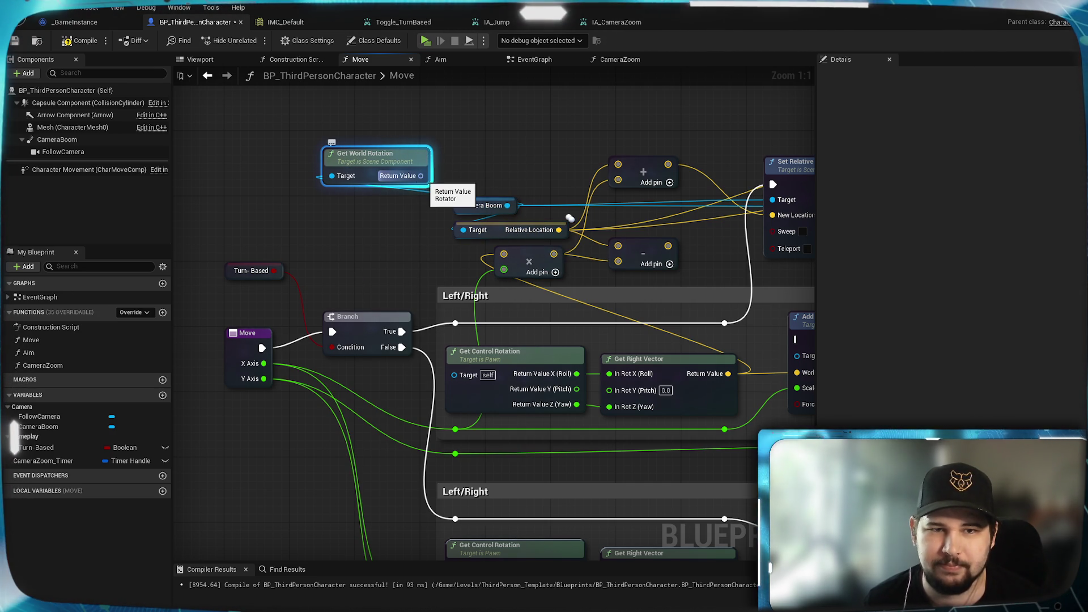
# Split the rotation into X, Y, Z and wire X and Z (Yaw) into the offset maths
pyautogui.rightClick(420, 177)
pyautogui.click(446, 235)
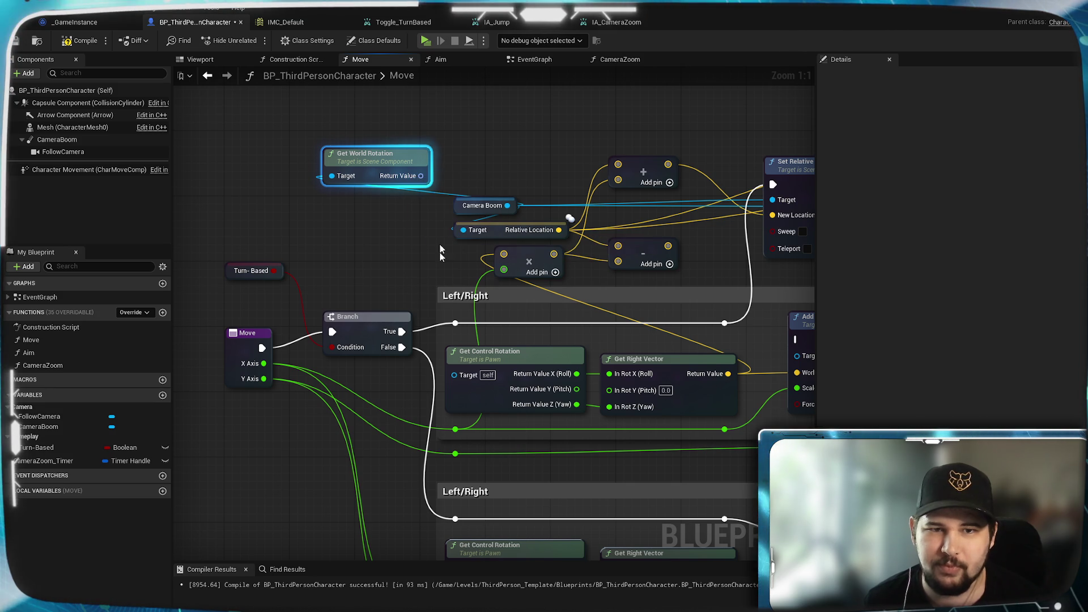
pyautogui.moveTo(438, 175)
pyautogui.mouseDown()
pyautogui.moveTo(609, 372)
pyautogui.moveTo(544, 246)
pyautogui.moveTo(553, 238)
pyautogui.moveTo(578, 419)
pyautogui.moveTo(695, 295)
pyautogui.moveTo(156, 288)
pyautogui.moveTo(375, 272)
pyautogui.mouseUp()
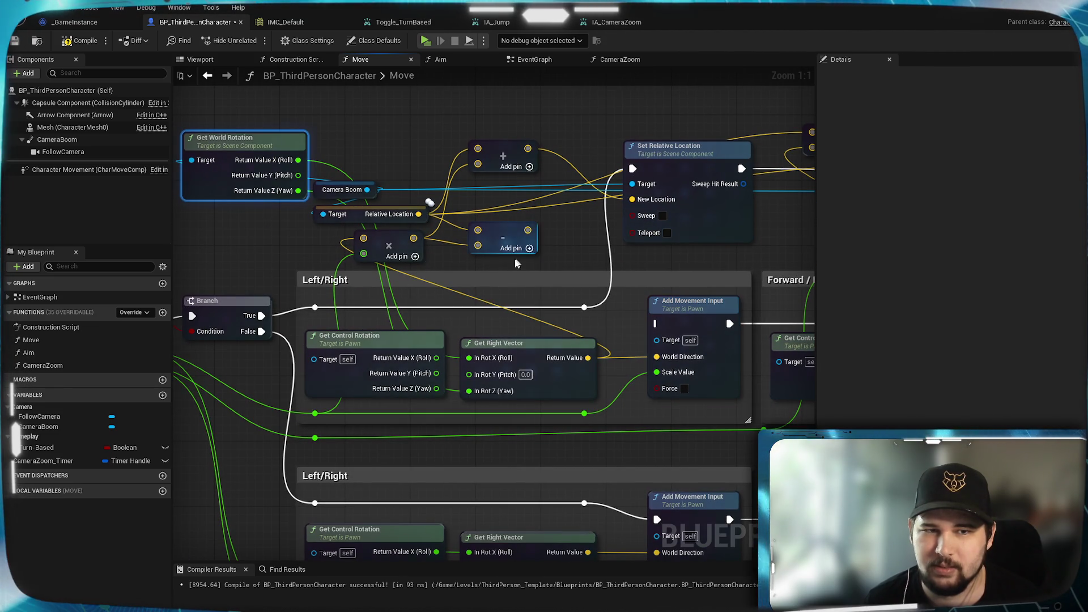
pyautogui.moveTo(298, 191)
pyautogui.mouseDown()
pyautogui.moveTo(850, 402)
pyautogui.moveTo(618, 392)
pyautogui.mouseUp()
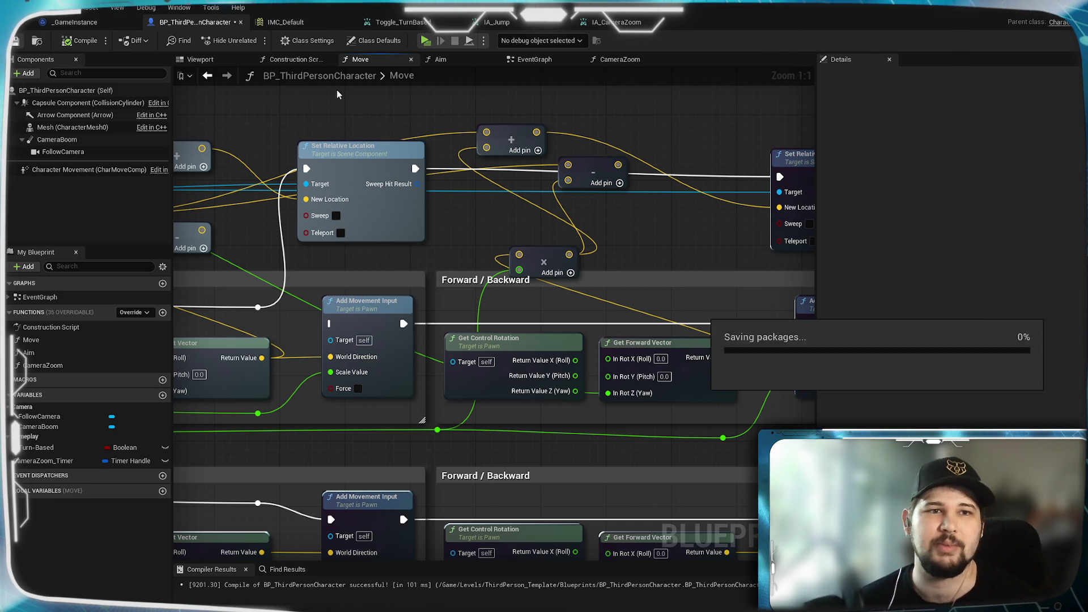
pyautogui.click(427, 39)
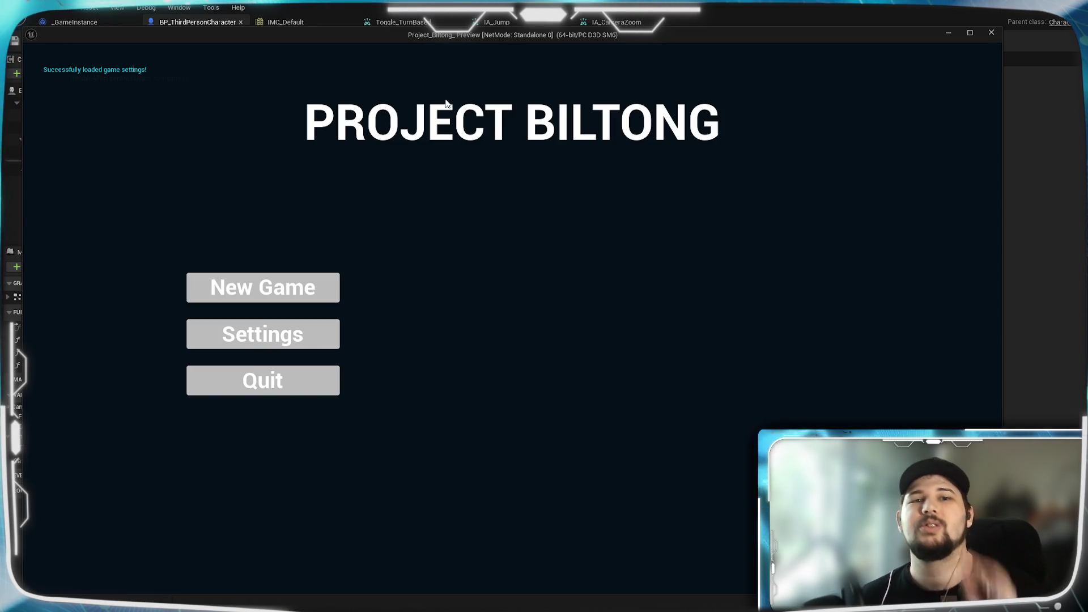
pyautogui.click(324, 276)
pyautogui.press('w')
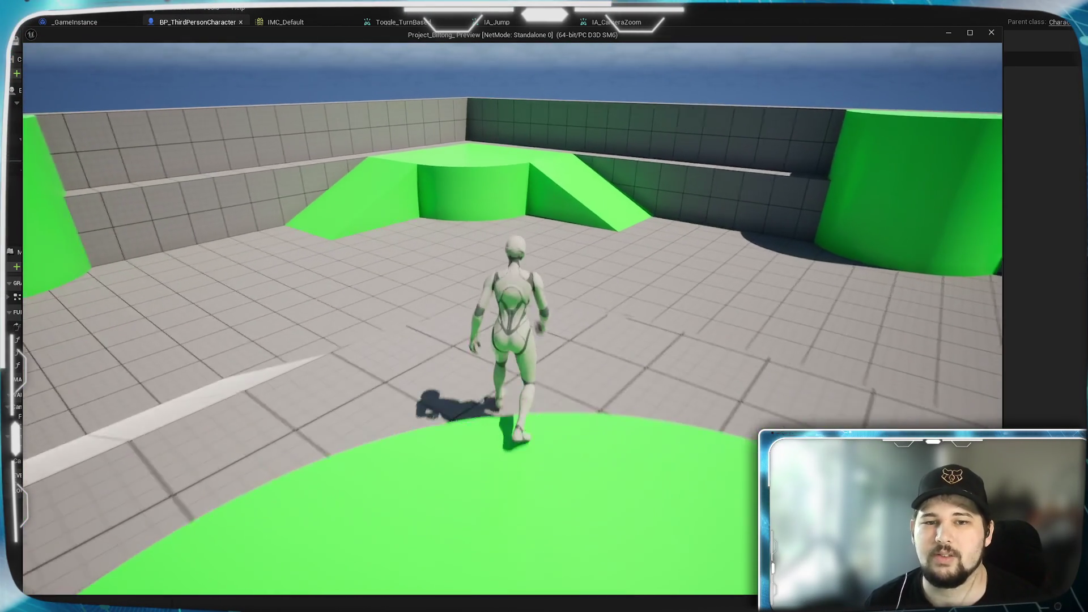
pyautogui.scroll(-5, 513, 317)
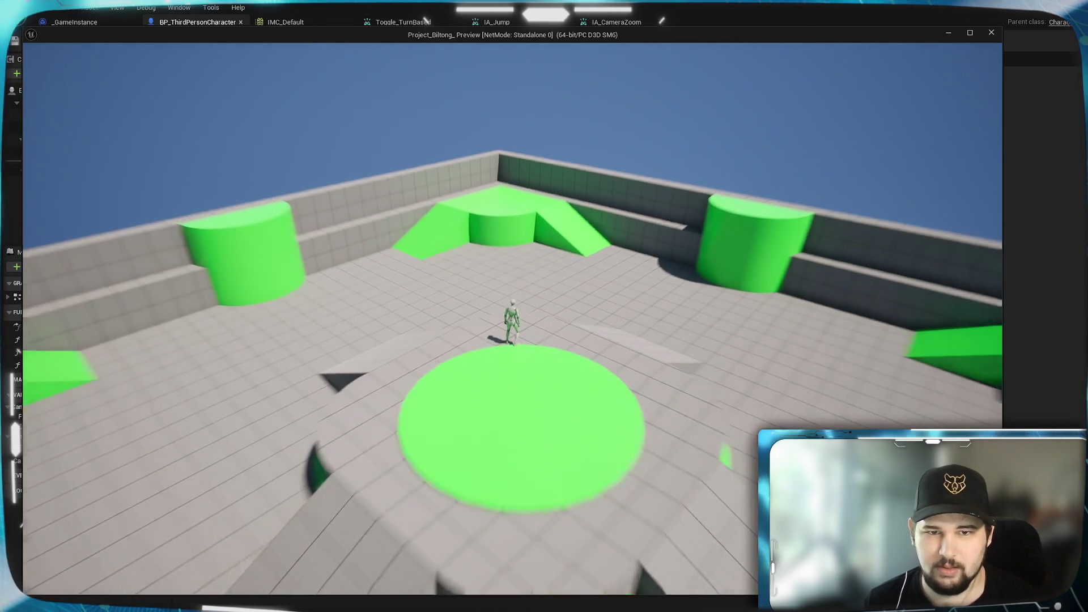
pyautogui.scroll(-5, 513, 317)
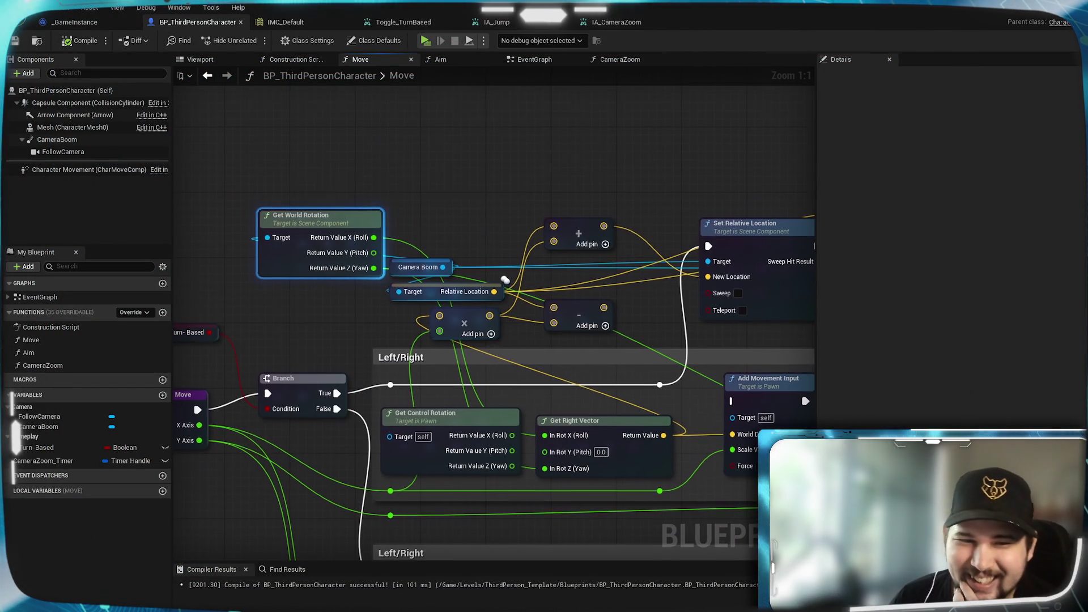
# Raise Get World Rotation clear of other nodes, feed it a Follow Camera reference, and save
pyautogui.moveTo(505, 280)
pyautogui.mouseDown()
pyautogui.moveTo(475, 260)
pyautogui.moveTo(385, 241)
pyautogui.moveTo(478, 246)
pyautogui.mouseUp()
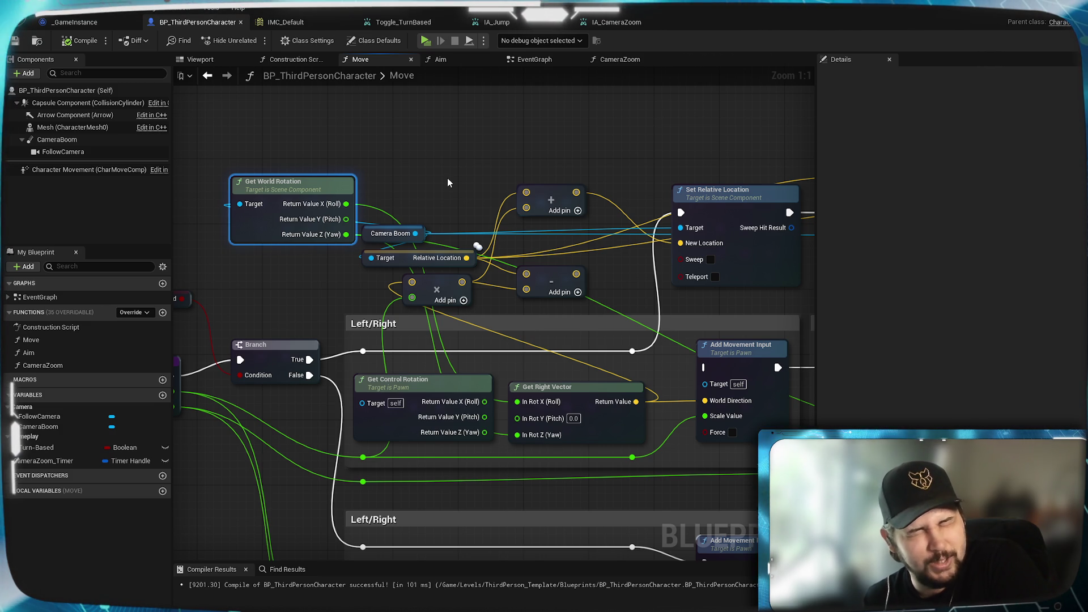
pyautogui.moveTo(447, 183)
pyautogui.mouseDown()
pyautogui.moveTo(566, 138)
pyautogui.moveTo(527, 196)
pyautogui.mouseUp()
pyautogui.moveTo(388, 210)
pyautogui.mouseDown()
pyautogui.moveTo(372, 162)
pyautogui.moveTo(470, 144)
pyautogui.mouseUp()
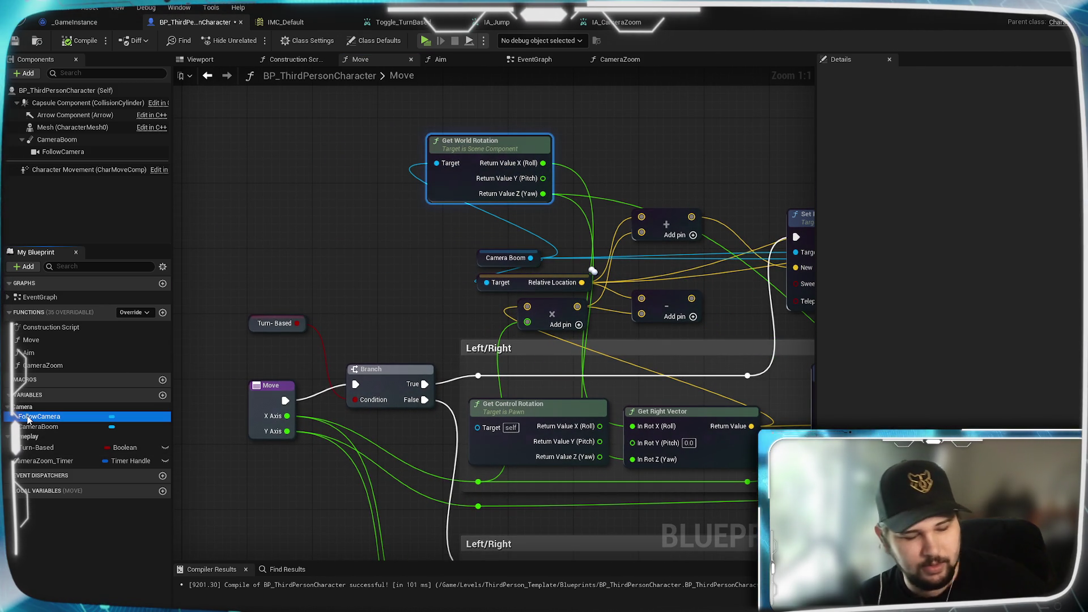
pyautogui.moveTo(28, 420)
pyautogui.mouseDown()
pyautogui.moveTo(356, 156)
pyautogui.moveTo(440, 163)
pyautogui.mouseUp()
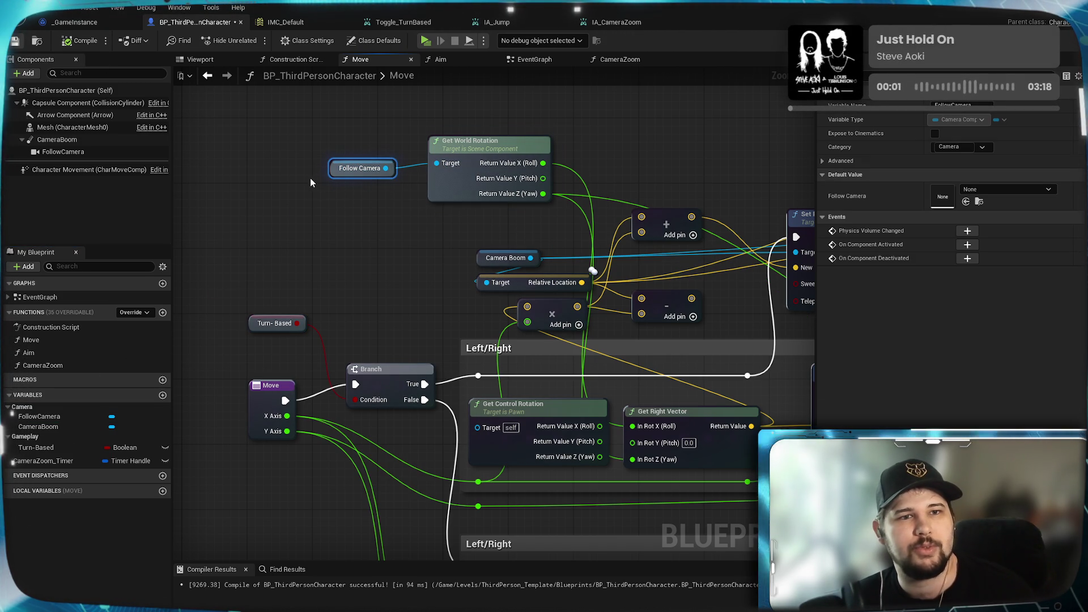
pyautogui.hotkey('ctrl', 's')
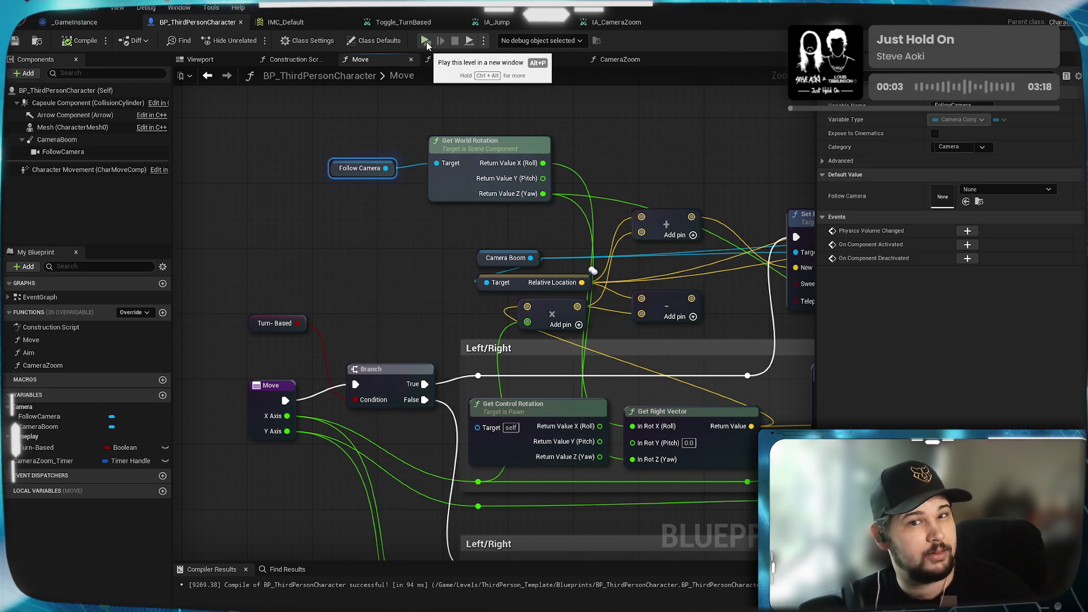
pyautogui.click(426, 41)
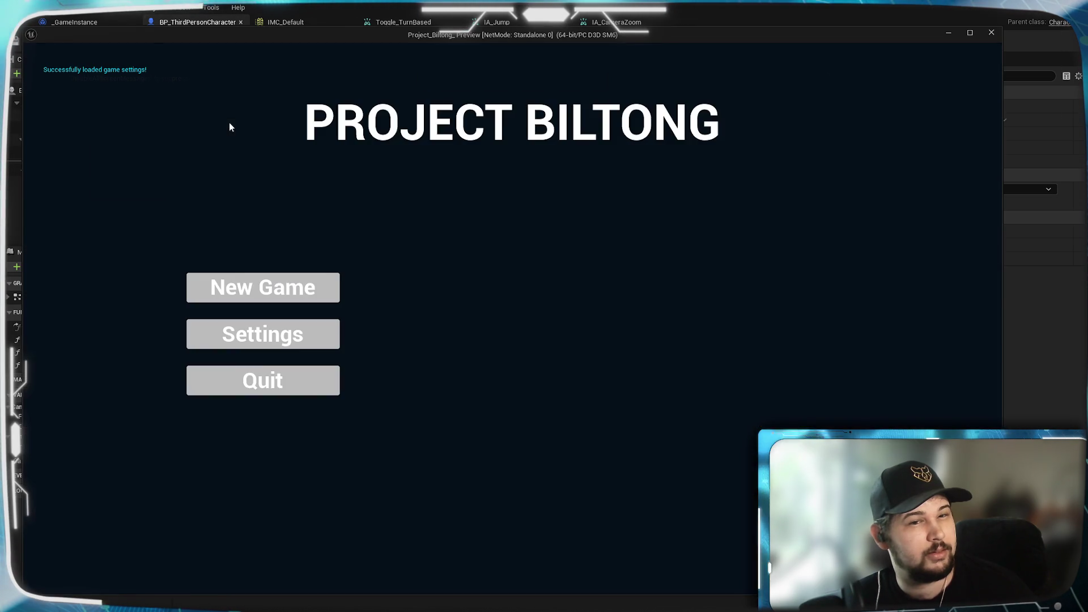
pyautogui.click(129, 151)
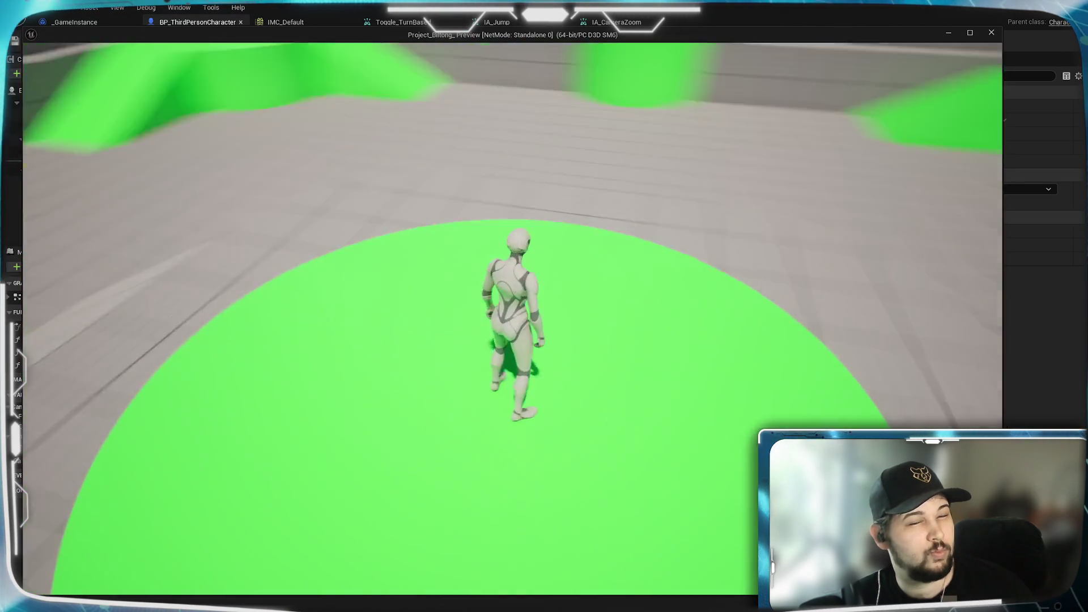
pyautogui.press('w')
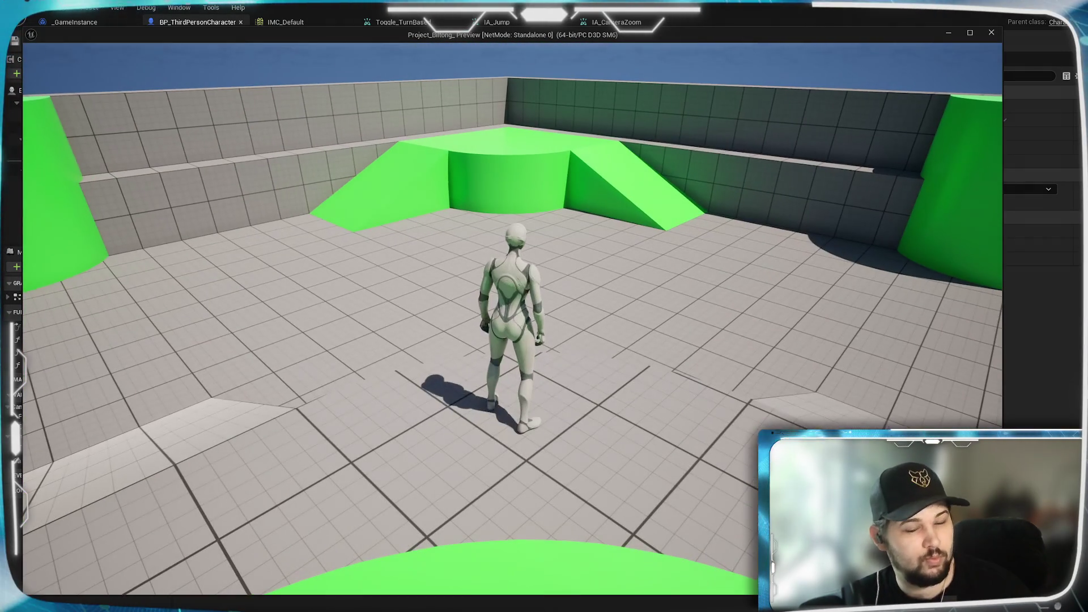
pyautogui.scroll(-5, 545, 306)
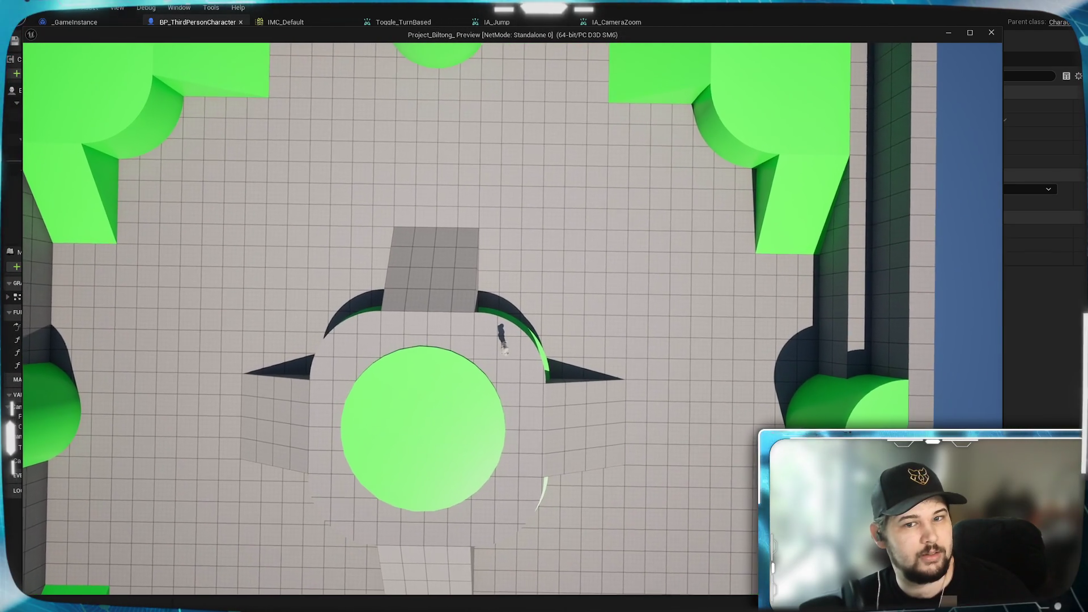
pyautogui.press('e')
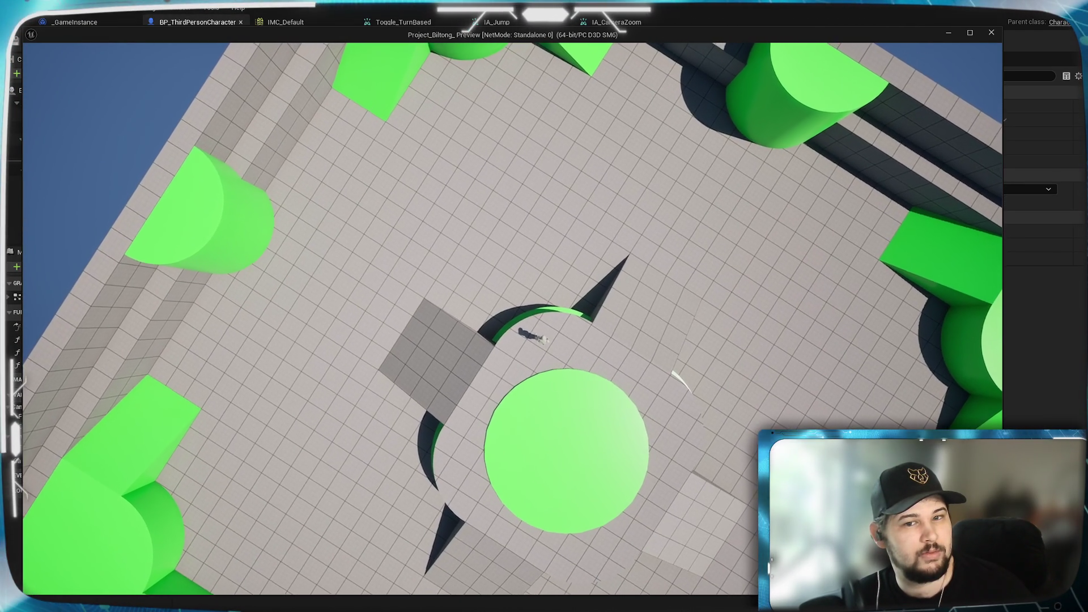
pyautogui.press('e')
pyautogui.press('e')
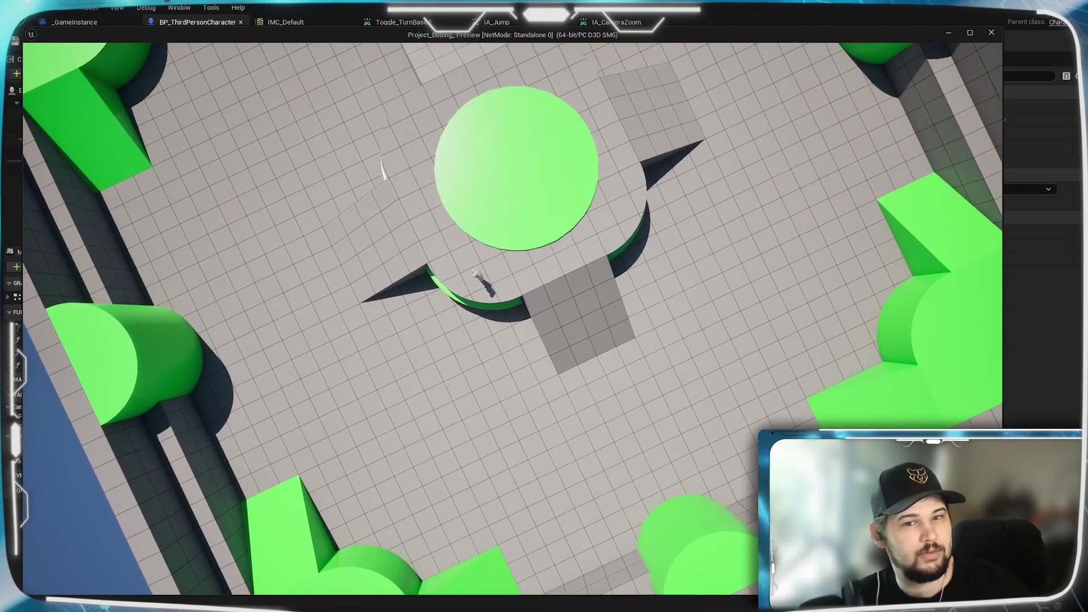
pyautogui.press('e')
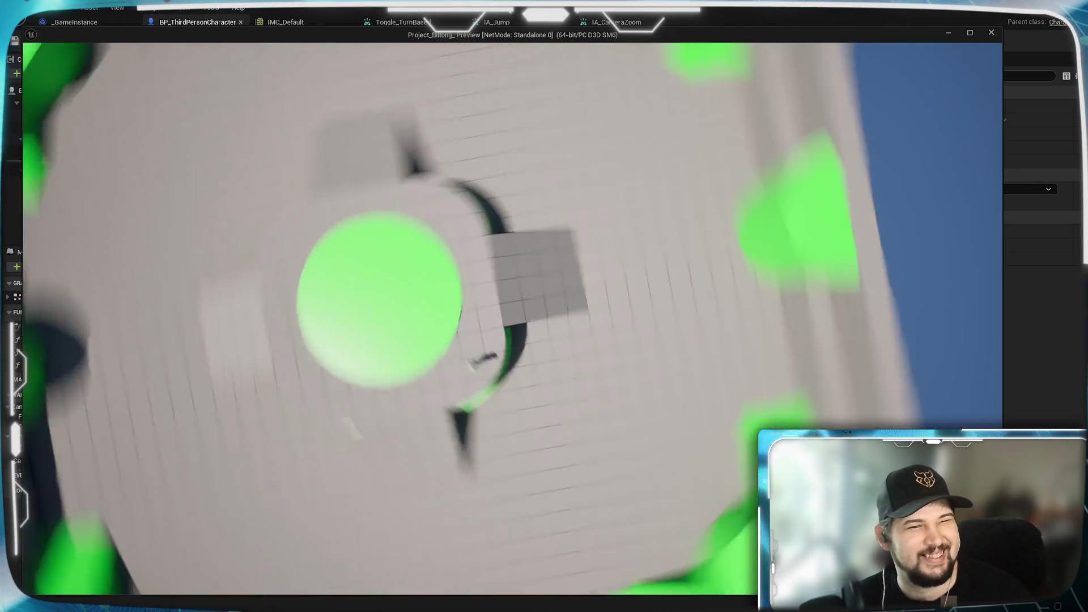
pyautogui.press('e')
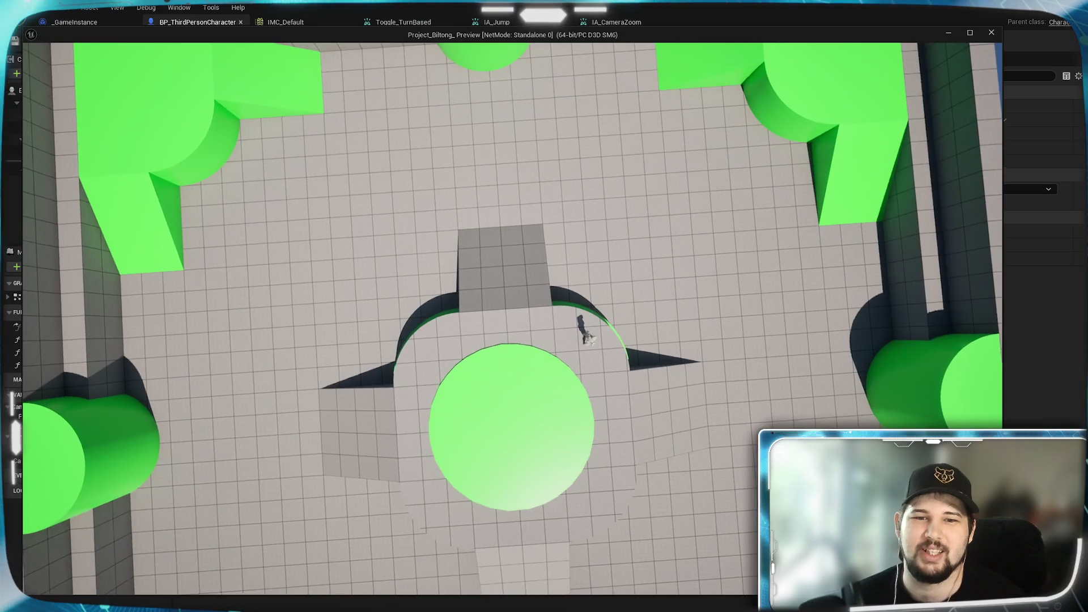
pyautogui.scroll(-3, 510, 317)
pyautogui.press('e')
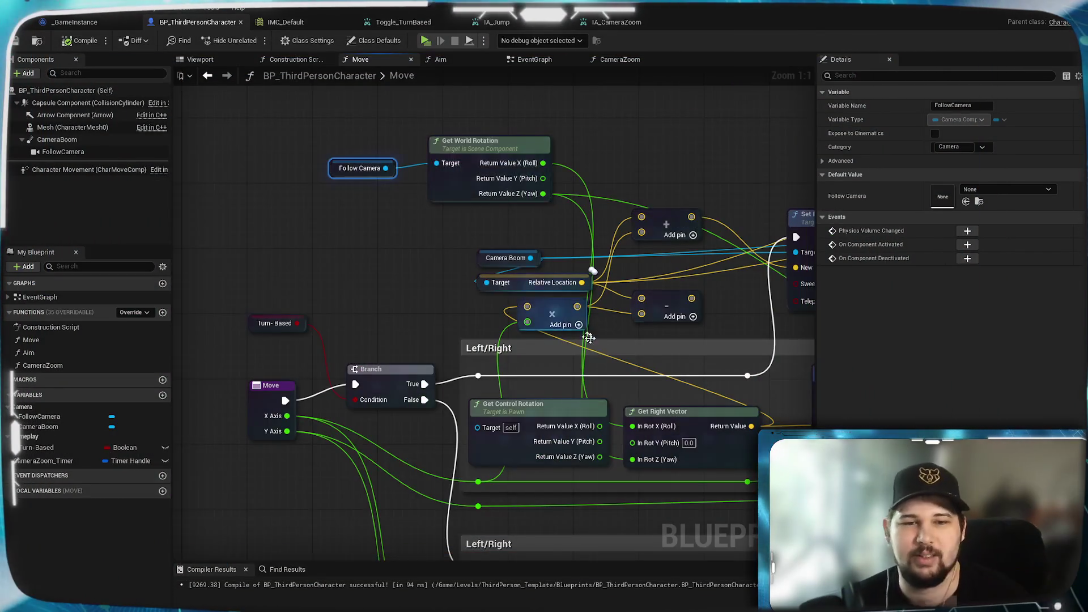
# Scale the Move node's X Axis through a Multiply-by-10.0 node wired onward
pyautogui.moveTo(369, 339); pyautogui.dragTo(547, 218)
pyautogui.moveTo(542, 307); pyautogui.dragTo(455, 353)
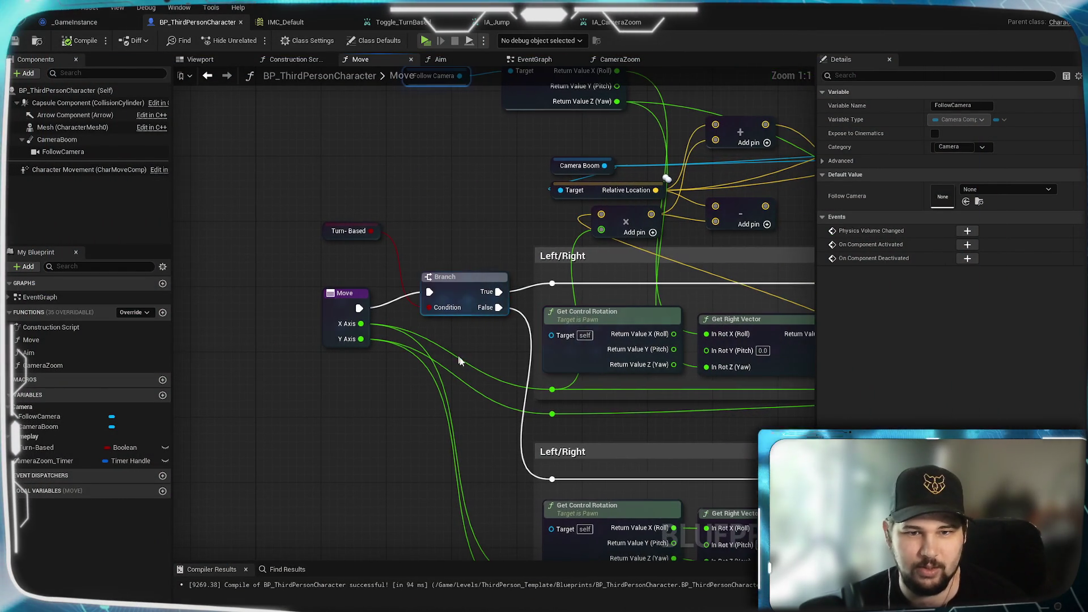
pyautogui.click(346, 318)
pyautogui.moveTo(361, 339); pyautogui.dragTo(363, 413)
pyautogui.press('Escape')
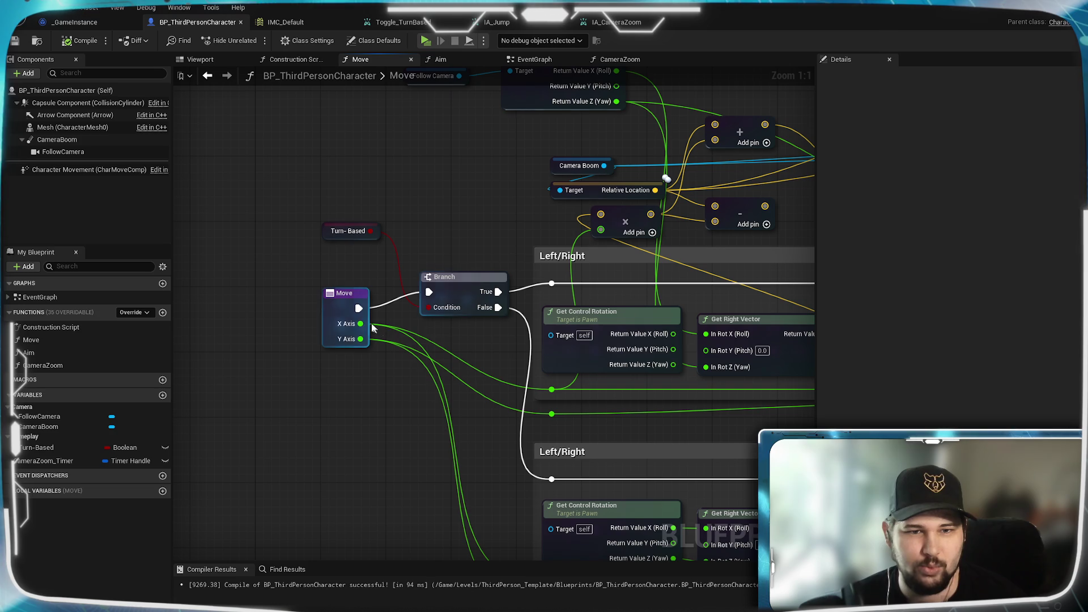
pyautogui.moveTo(361, 324); pyautogui.dragTo(430, 382)
pyautogui.write('*')
pyautogui.press('Return')
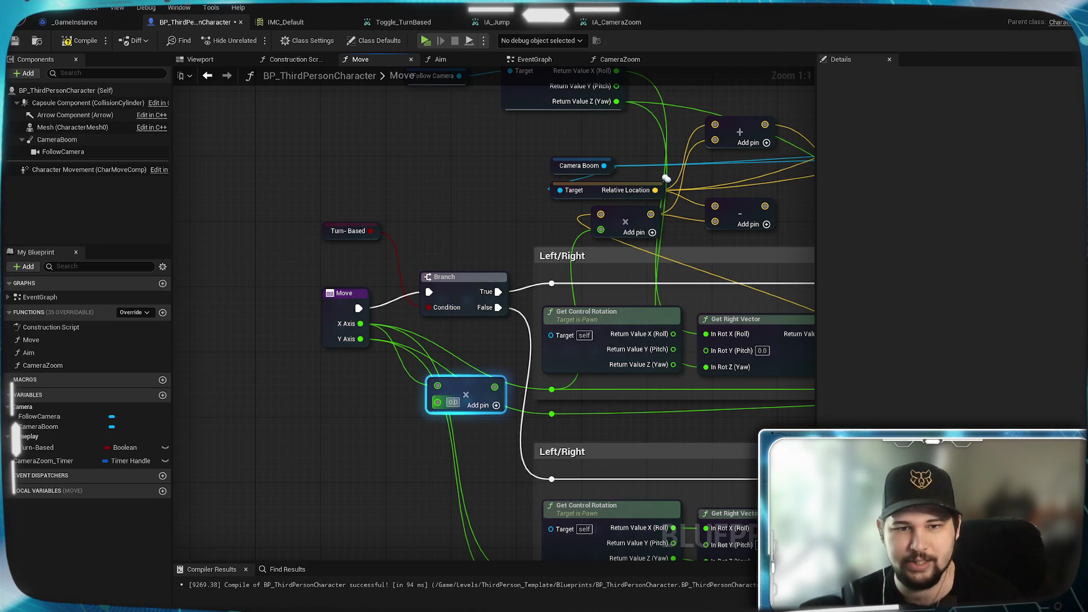
pyautogui.moveTo(492, 387)
pyautogui.mouseDown()
pyautogui.moveTo(519, 398)
pyautogui.moveTo(553, 391)
pyautogui.mouseUp()
pyautogui.moveTo(491, 348); pyautogui.dragTo(491, 334)
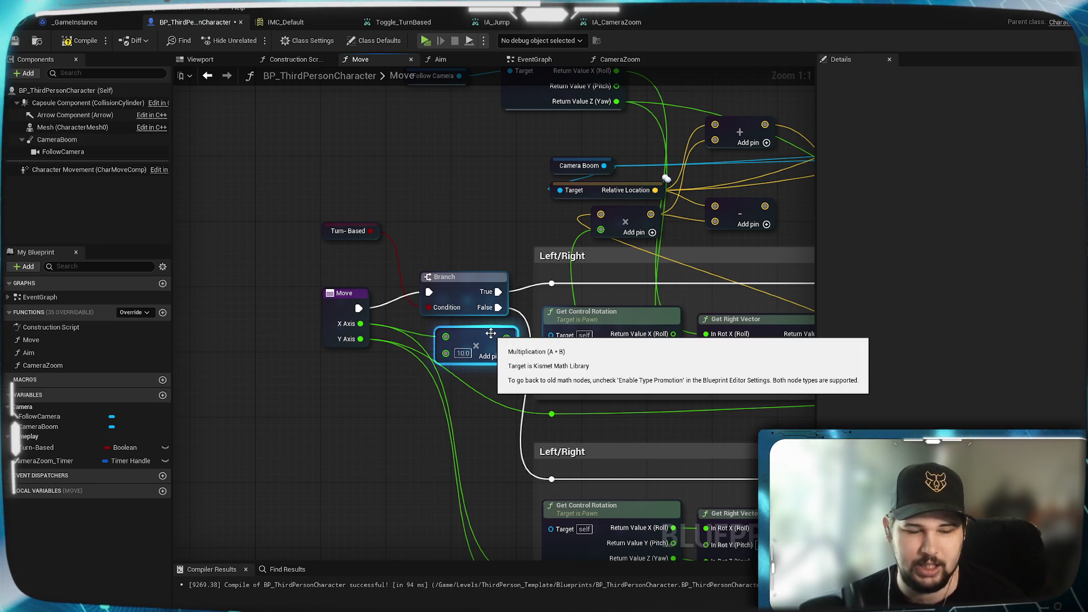
# Copy the Multiply node for the Y Axis, wire it onward, and launch a play test
pyautogui.hotkey('ctrl', 'c')
pyautogui.hotkey('ctrl', 'v')
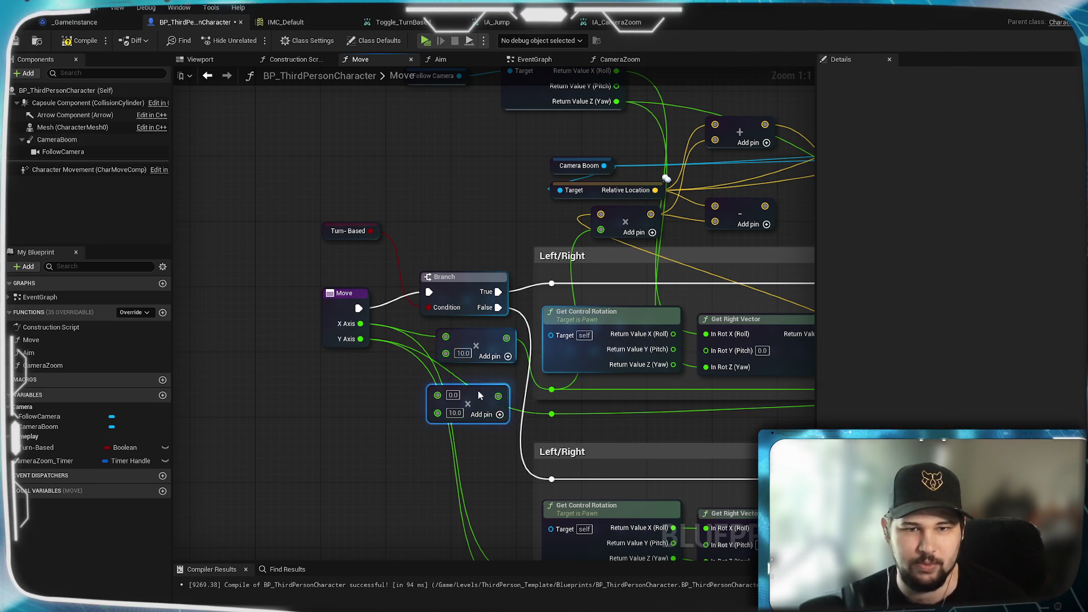
pyautogui.moveTo(360, 339)
pyautogui.mouseDown()
pyautogui.moveTo(389, 366)
pyautogui.moveTo(534, 418)
pyautogui.moveTo(553, 415)
pyautogui.mouseUp()
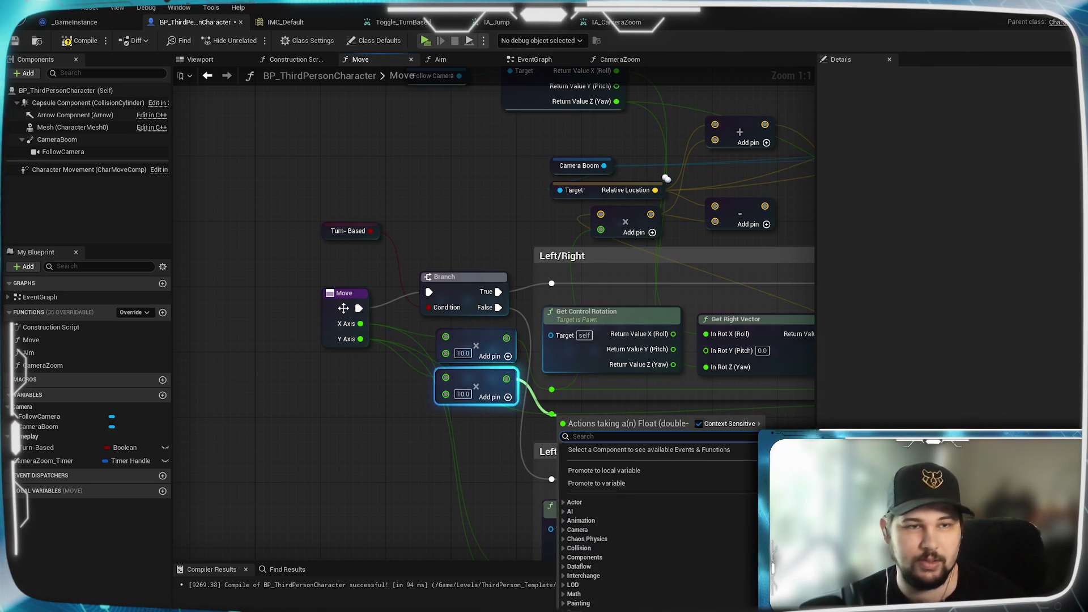
pyautogui.click(484, 390)
pyautogui.moveTo(506, 380); pyautogui.dragTo(551, 414)
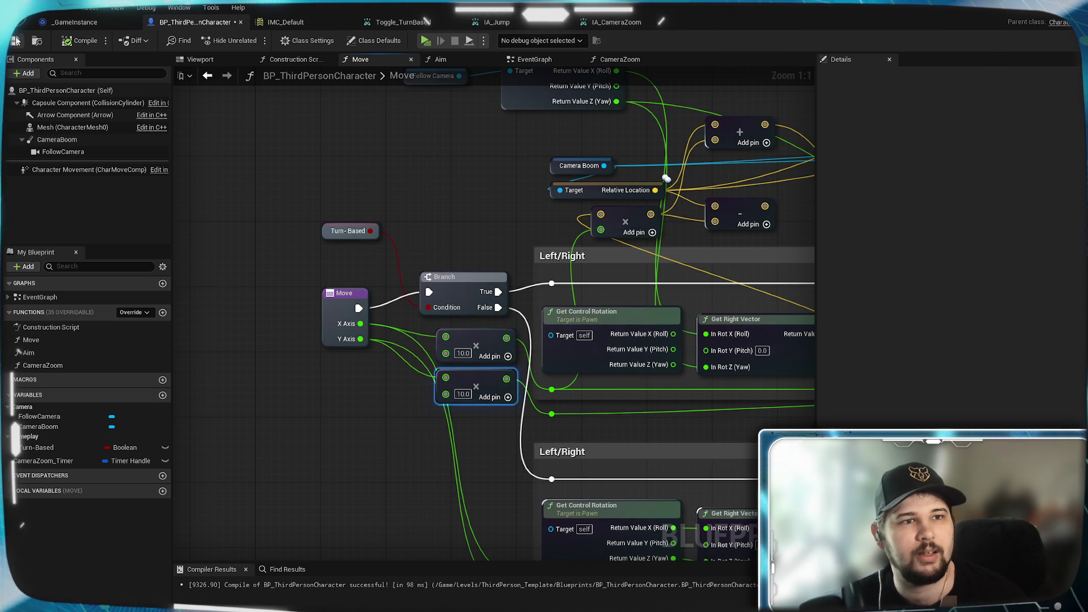
pyautogui.click(428, 38)
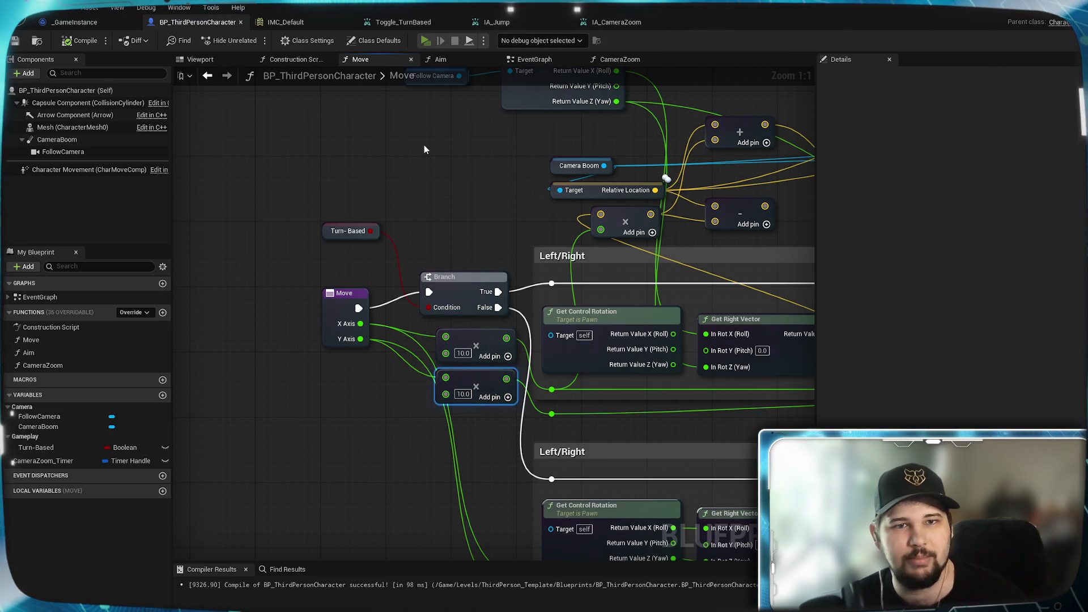
pyautogui.click(266, 288)
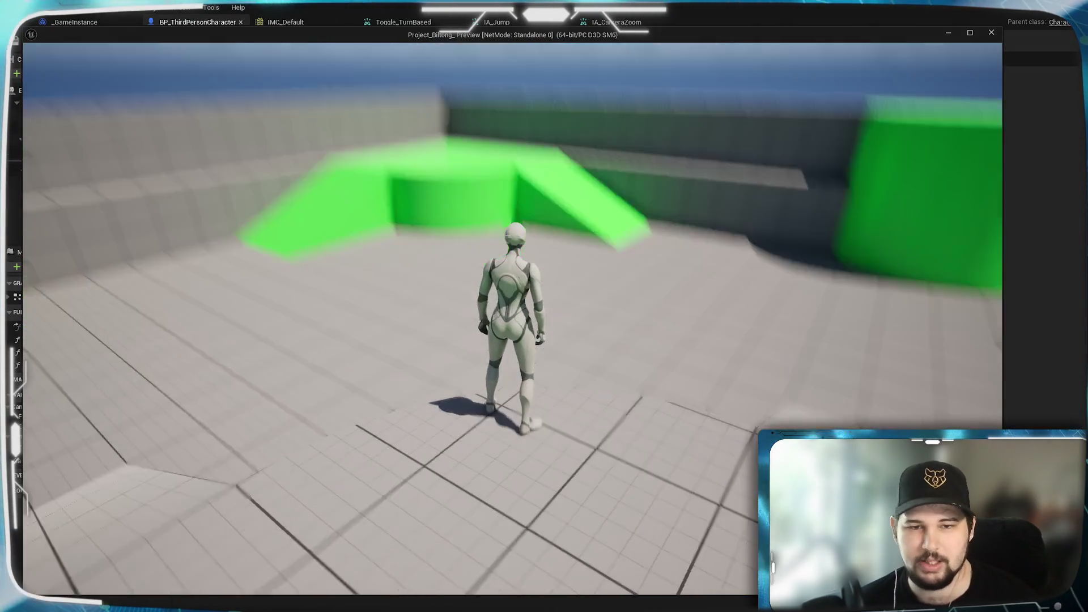
pyautogui.scroll(-5, 513, 318)
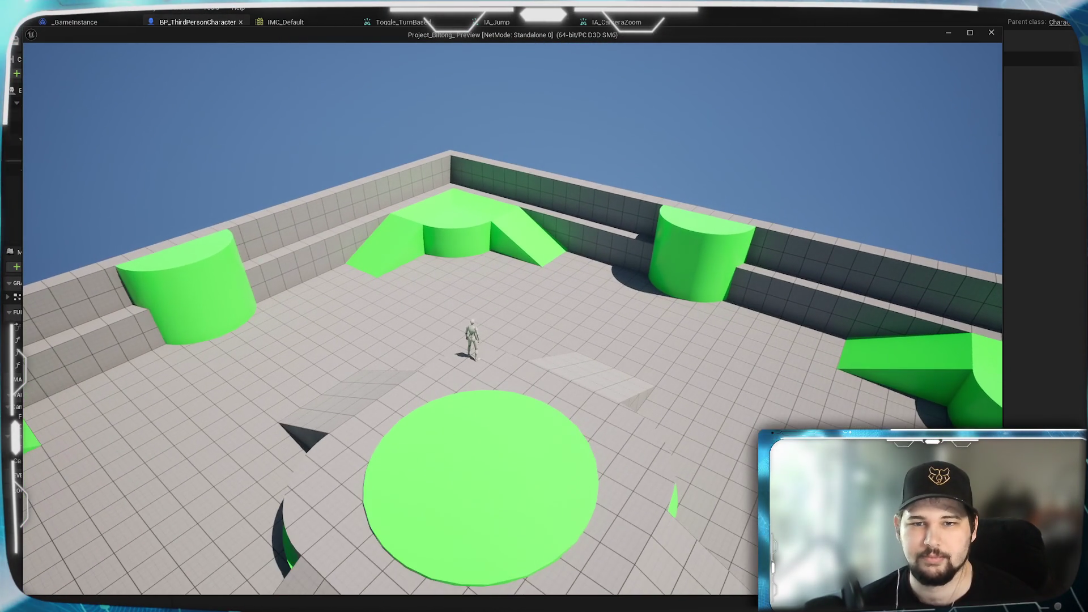
pyautogui.press('a')
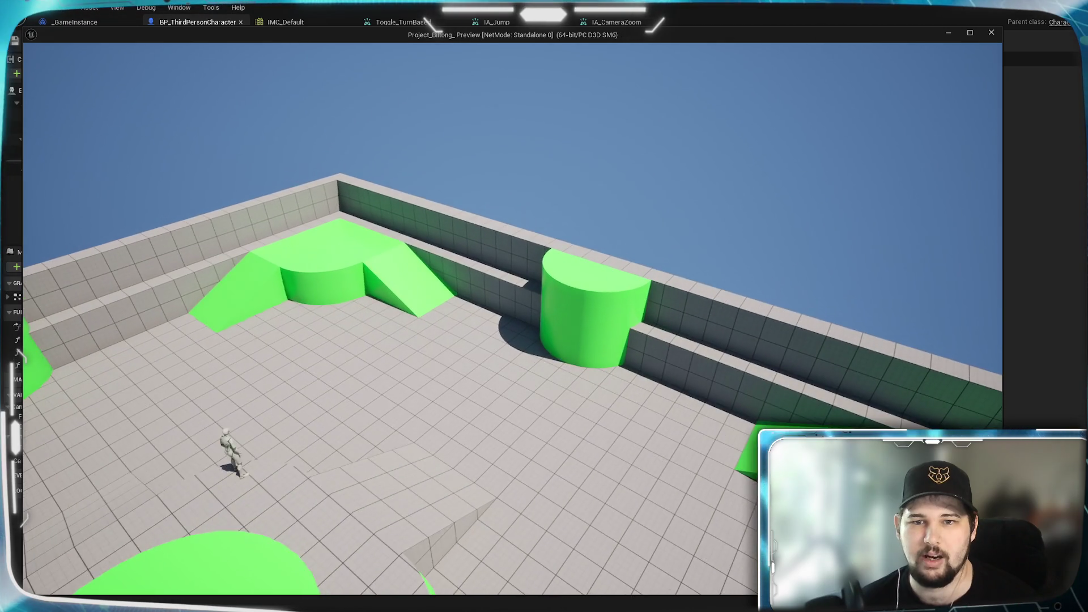
pyautogui.scroll(5, 511, 318)
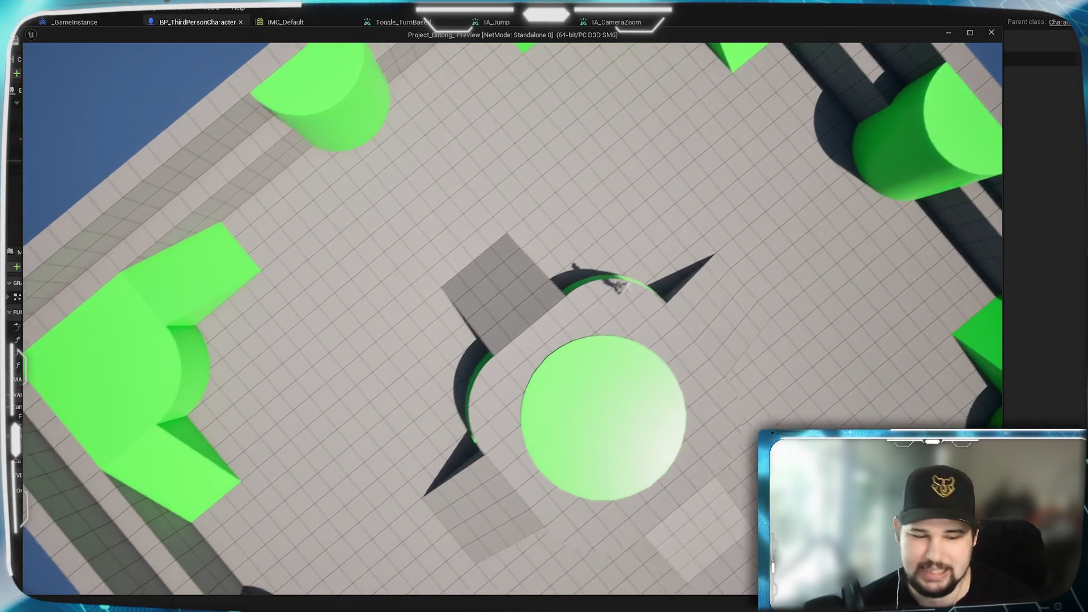
pyautogui.press('Escape')
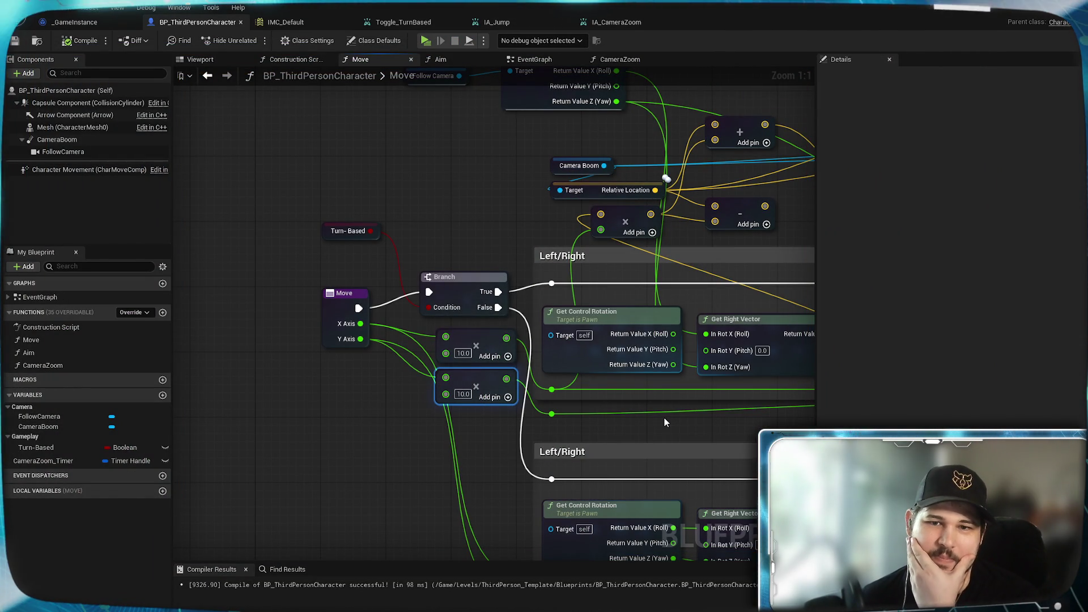
# Bring the Left/Right section and Follow Camera rotation node into view, compile, and start a new play-test game
pyautogui.moveTo(665, 417); pyautogui.dragTo(508, 391)
pyautogui.moveTo(608, 412)
pyautogui.mouseDown()
pyautogui.moveTo(241, 413)
pyautogui.moveTo(489, 419)
pyautogui.mouseUp()
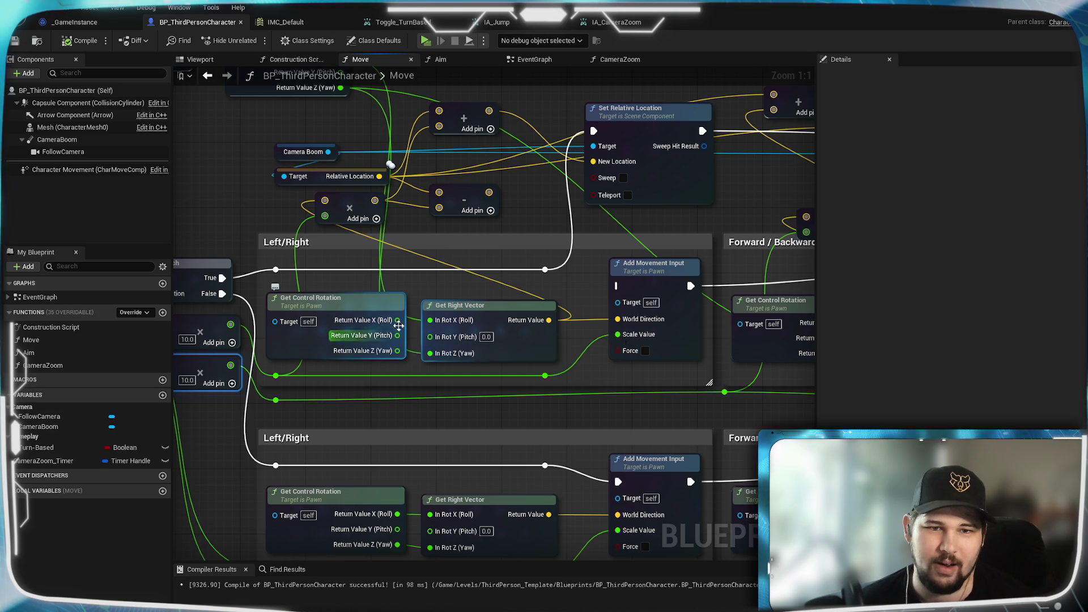
pyautogui.moveTo(401, 273)
pyautogui.mouseDown()
pyautogui.moveTo(427, 376)
pyautogui.moveTo(146, 366)
pyautogui.moveTo(454, 388)
pyautogui.mouseUp()
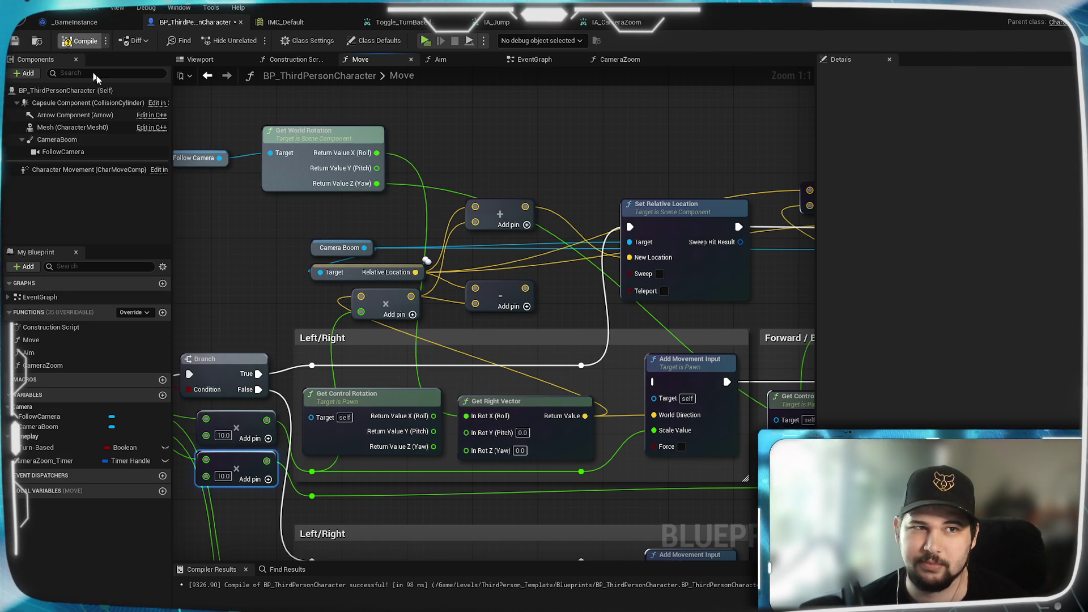
pyautogui.click(81, 40)
pyautogui.hotkey('alt', 'p')
pyautogui.click(263, 288)
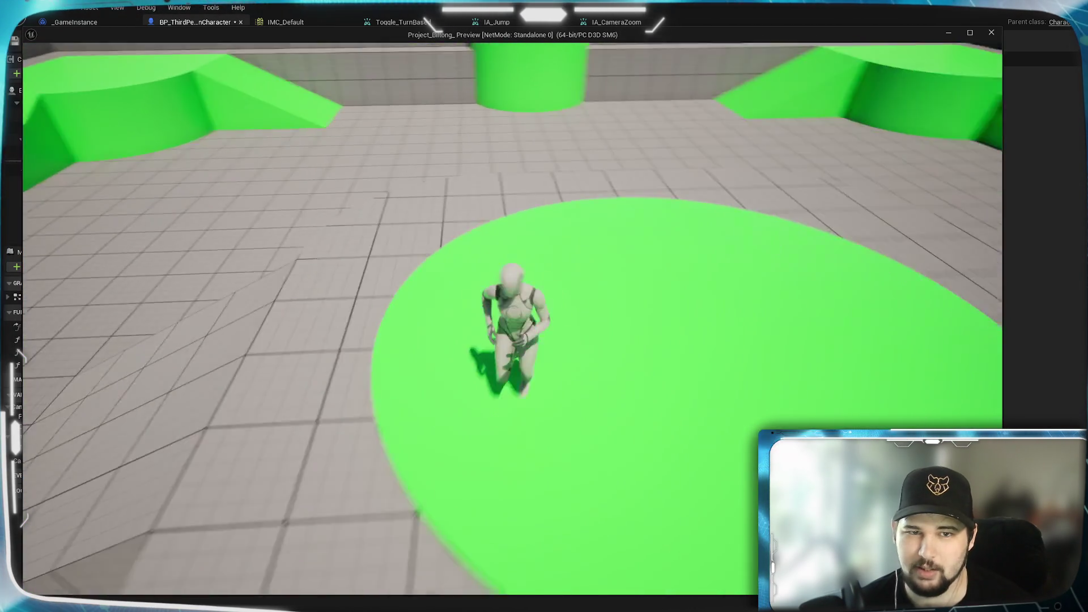
pyautogui.press('w')
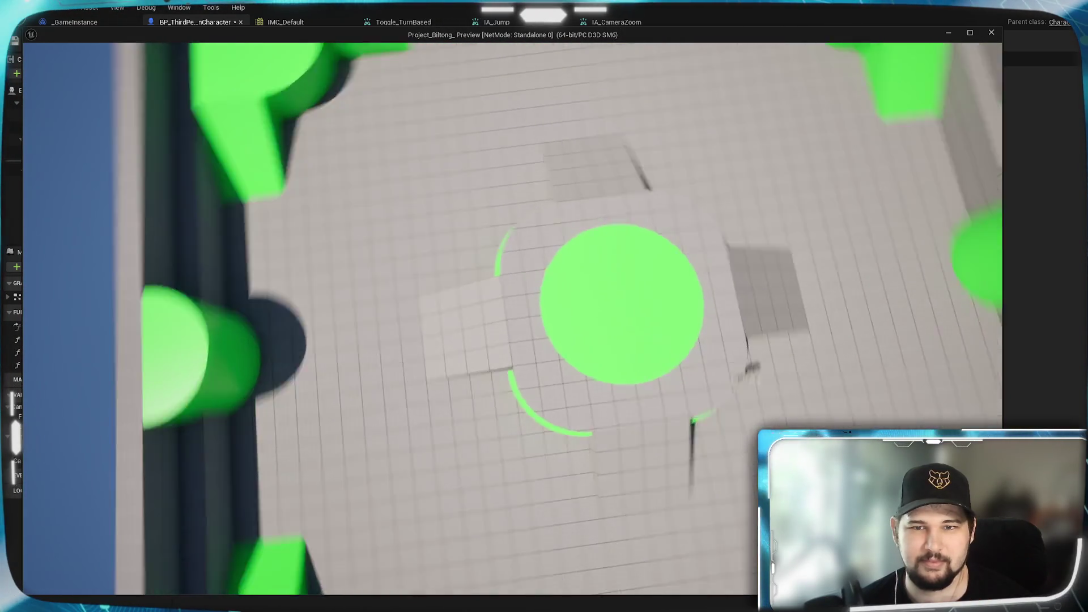
pyautogui.hotkey('alt', 'Tab')
pyautogui.press('Escape')
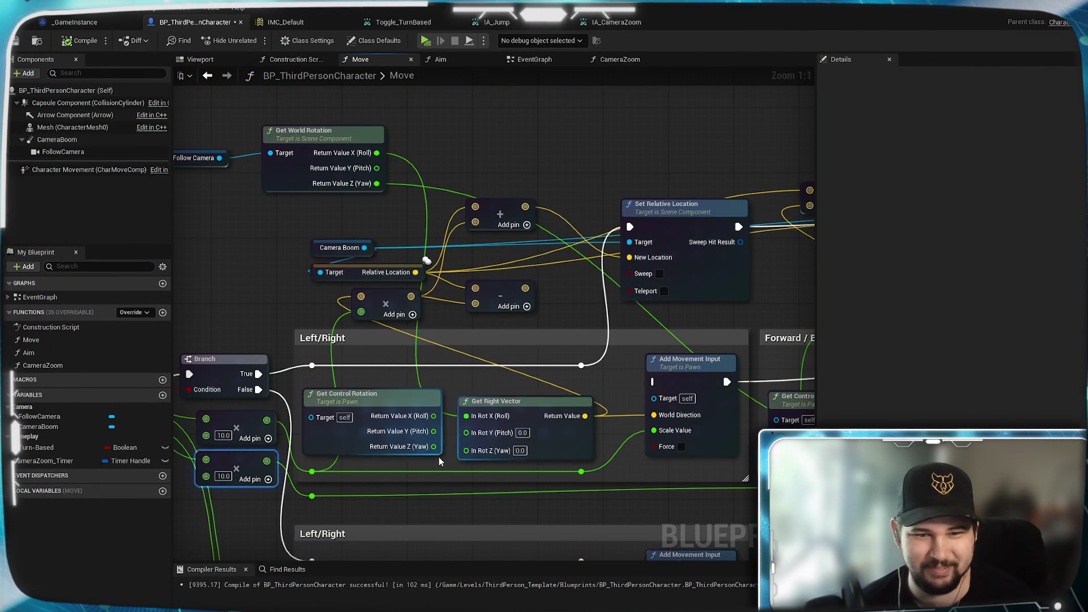
# Feed the Follow Camera's Z (Yaw) rotation into Get Right Vector's yaw and play-test a new game
pyautogui.moveTo(377, 183); pyautogui.dragTo(466, 451)
pyautogui.click(454, 432)
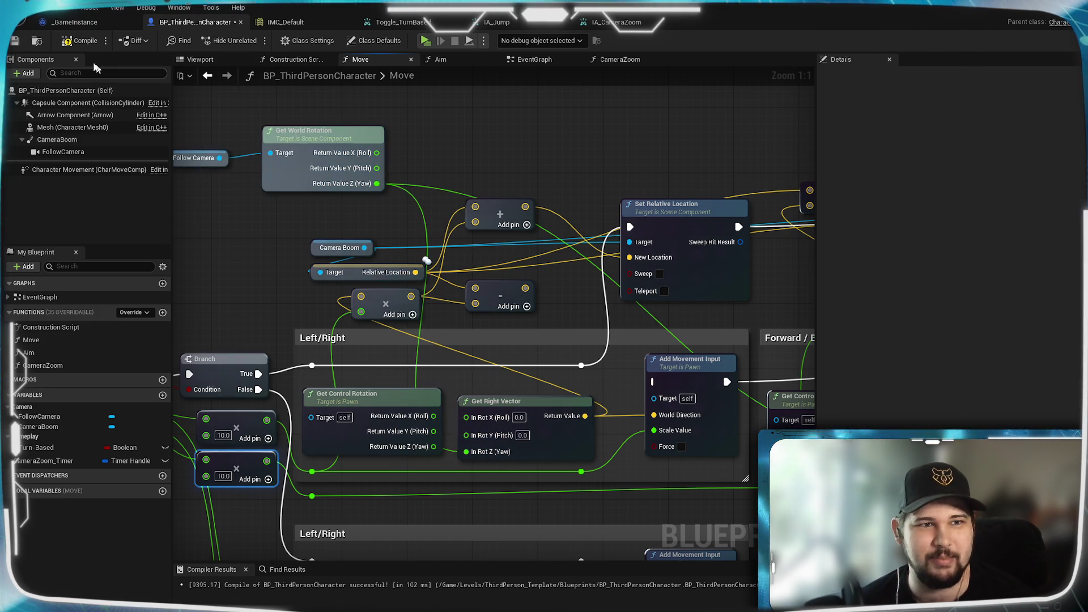
pyautogui.click(428, 42)
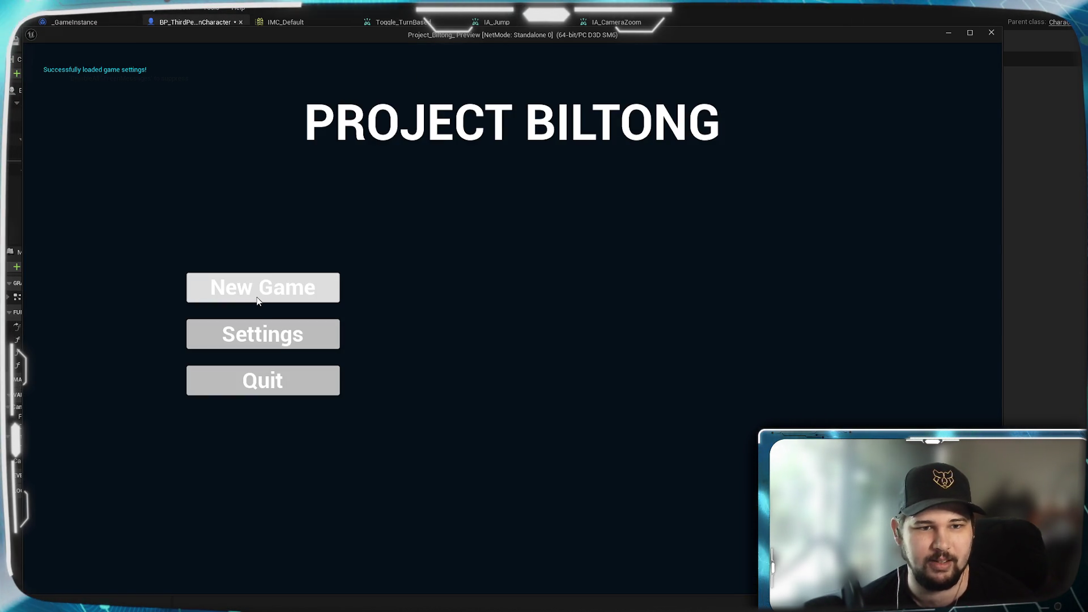
pyautogui.click(242, 278)
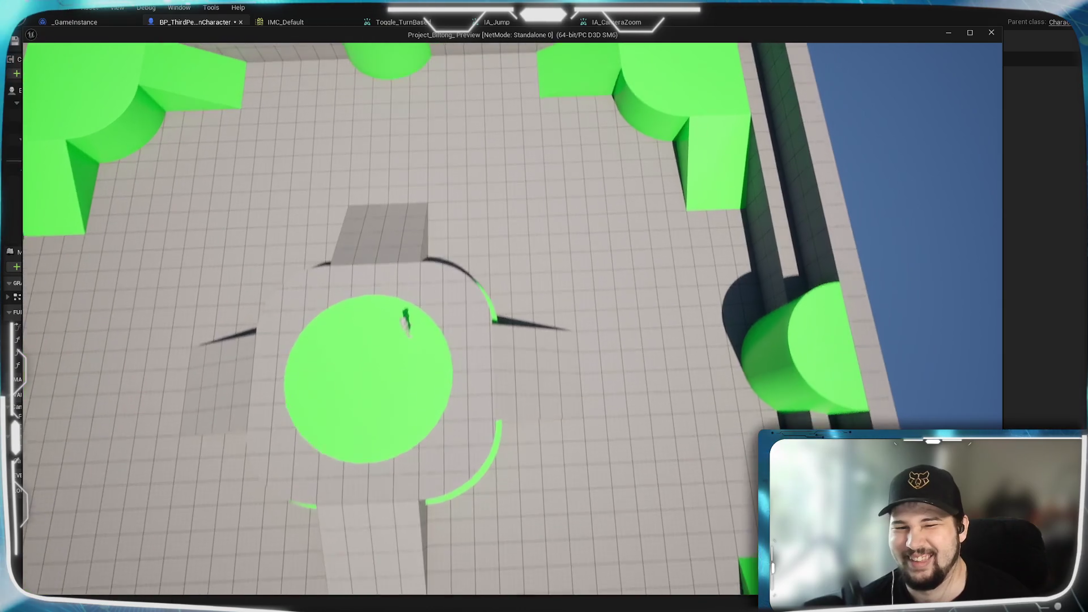
pyautogui.press('Escape')
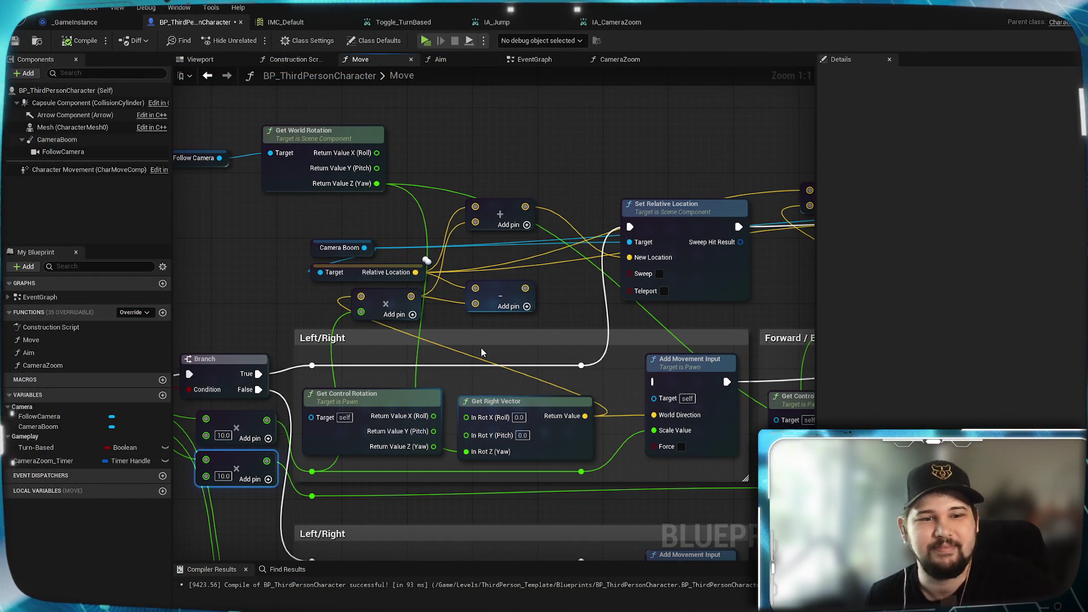
# Save the Blueprint, then inspect the FollowCamera's properties in the character's Viewport
pyautogui.moveTo(268, 313); pyautogui.dragTo(308, 328)
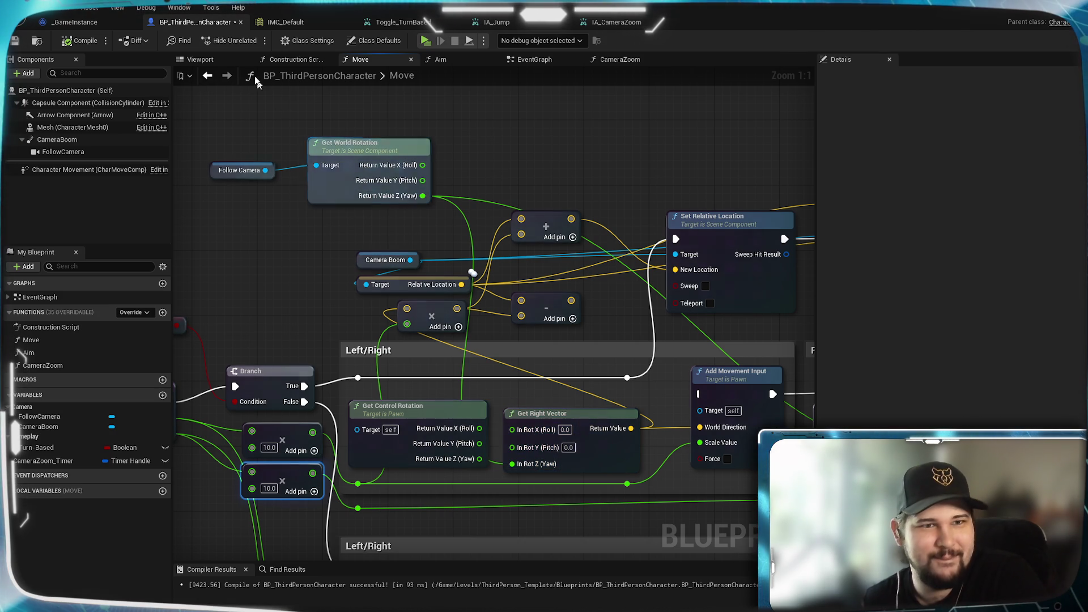
pyautogui.click(14, 41)
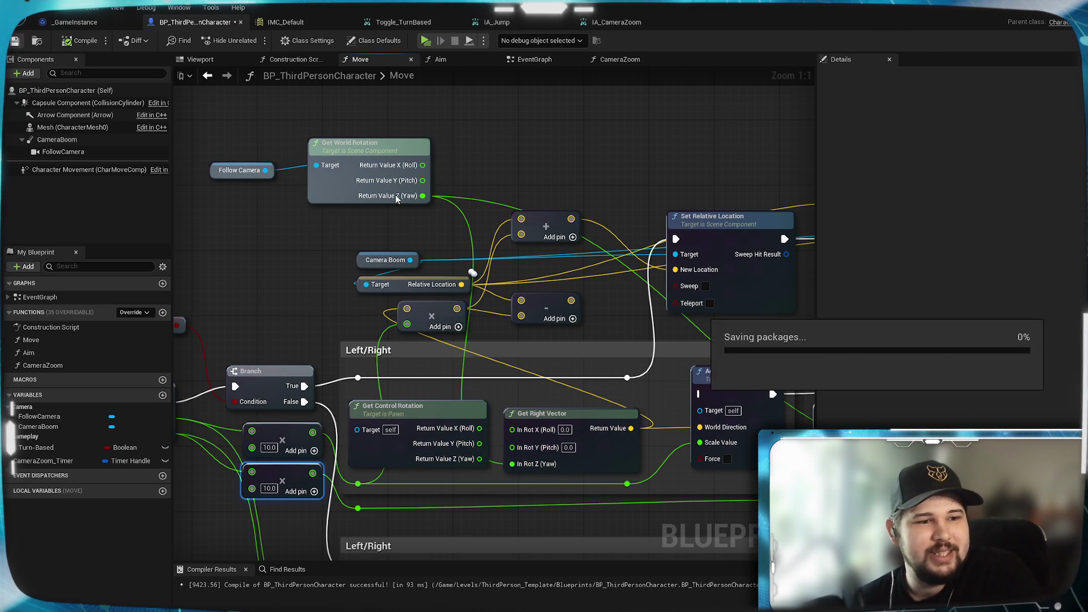
pyautogui.click(205, 59)
pyautogui.moveTo(397, 283); pyautogui.dragTo(301, 300)
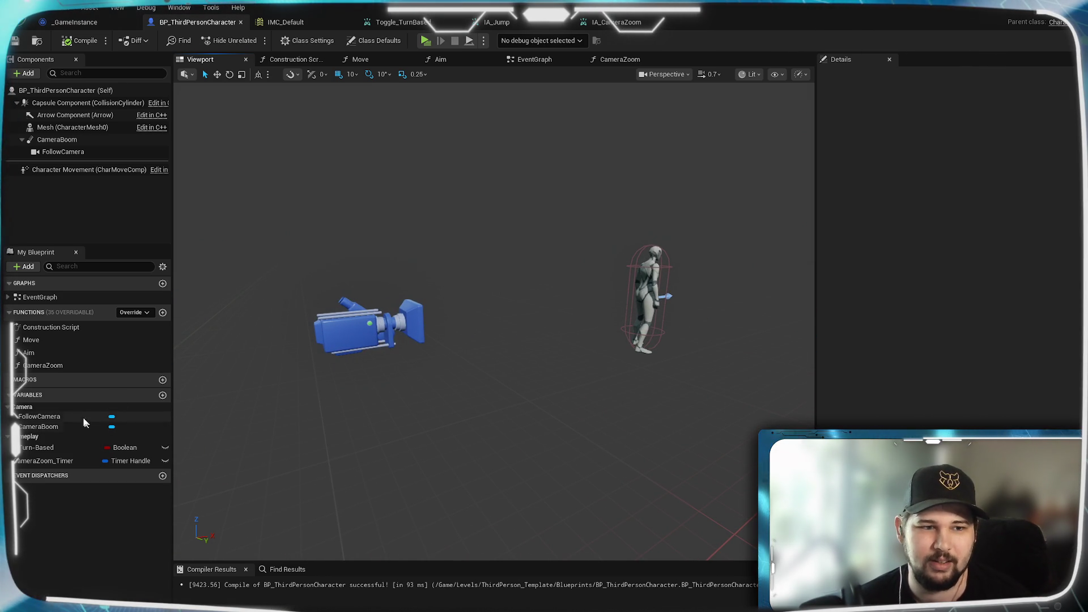
pyautogui.click(39, 417)
# Select the CameraBoom component and enter 0 for its Transform rotation values in Details
pyautogui.moveTo(493, 317)
pyautogui.mouseDown()
pyautogui.moveTo(471, 318)
pyautogui.moveTo(579, 299)
pyautogui.mouseUp()
pyautogui.click(579, 299)
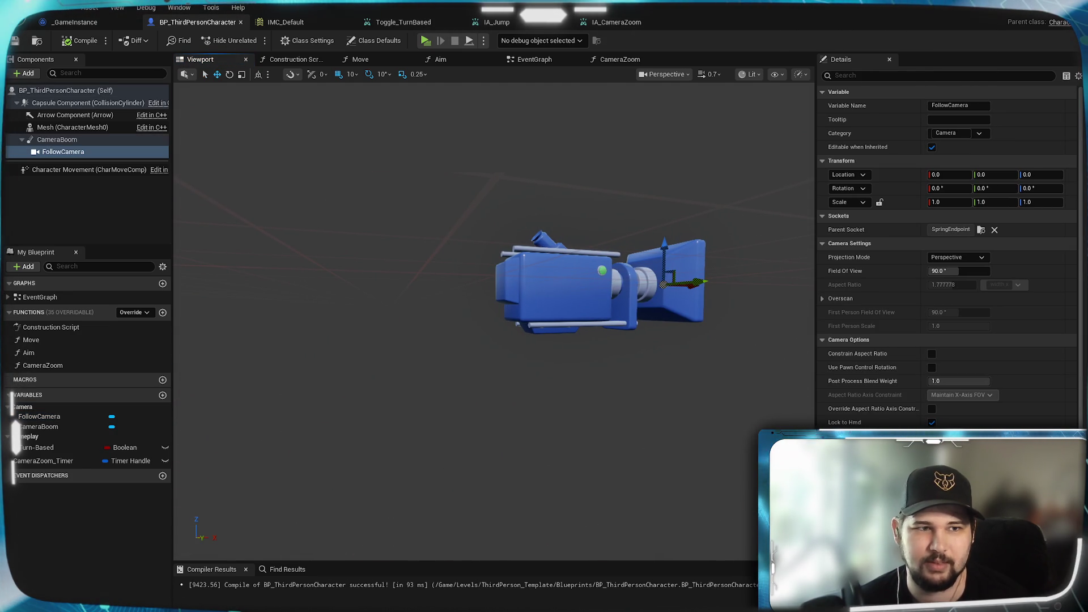
pyautogui.moveTo(177, 250)
pyautogui.mouseDown()
pyautogui.moveTo(425, 255)
pyautogui.moveTo(426, 368)
pyautogui.moveTo(437, 396)
pyautogui.moveTo(470, 397)
pyautogui.mouseUp()
pyautogui.click(57, 140)
pyautogui.moveTo(509, 322)
pyautogui.mouseDown()
pyautogui.moveTo(533, 322)
pyautogui.moveTo(509, 322)
pyautogui.mouseUp()
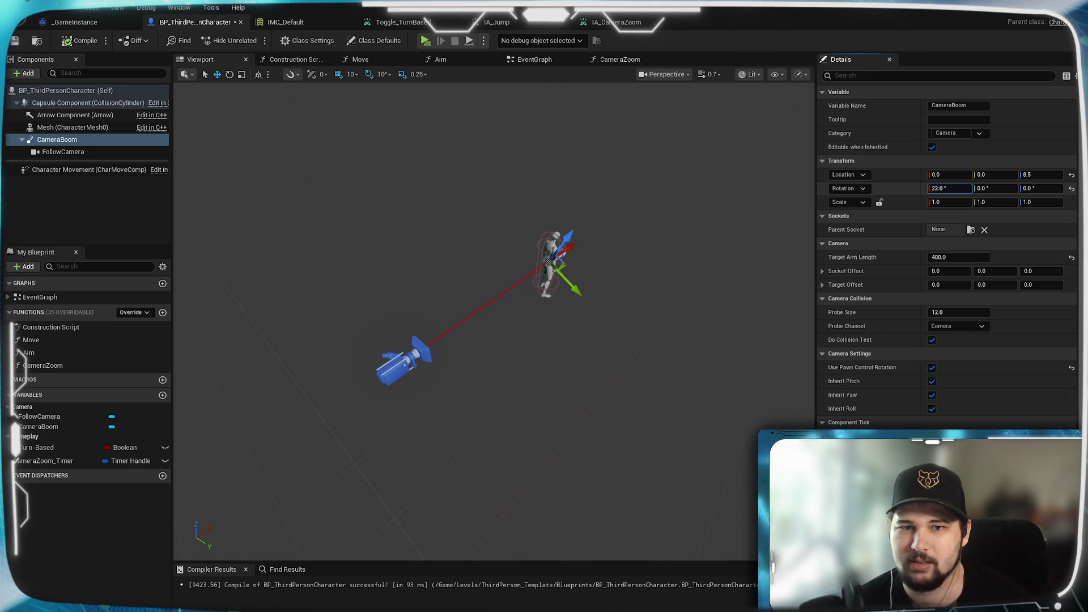
pyautogui.moveTo(941, 188); pyautogui.dragTo(896, 188)
pyautogui.click(946, 189)
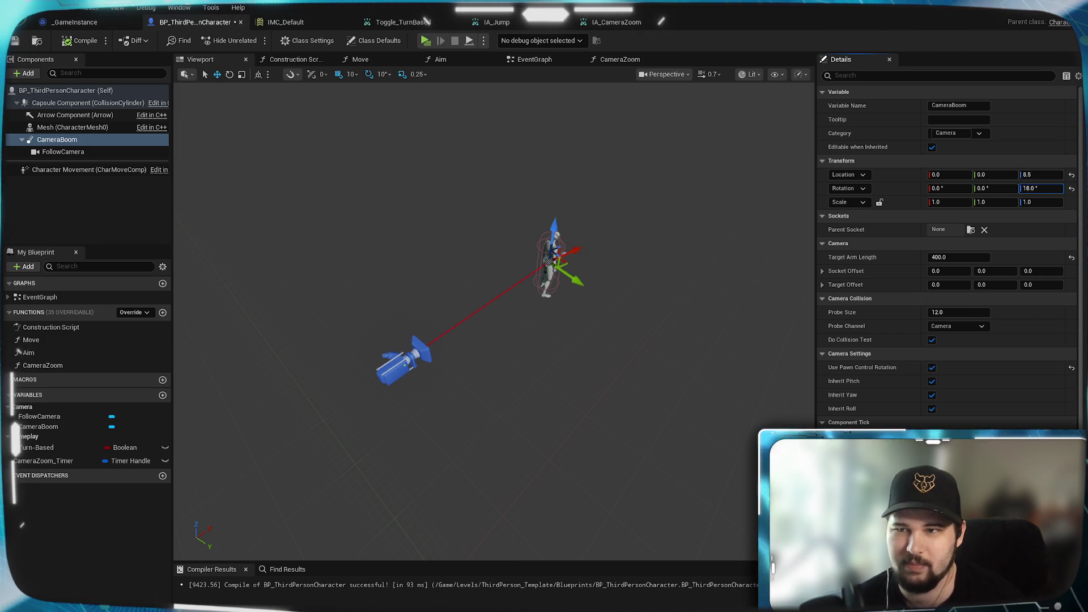
pyautogui.press('Return')
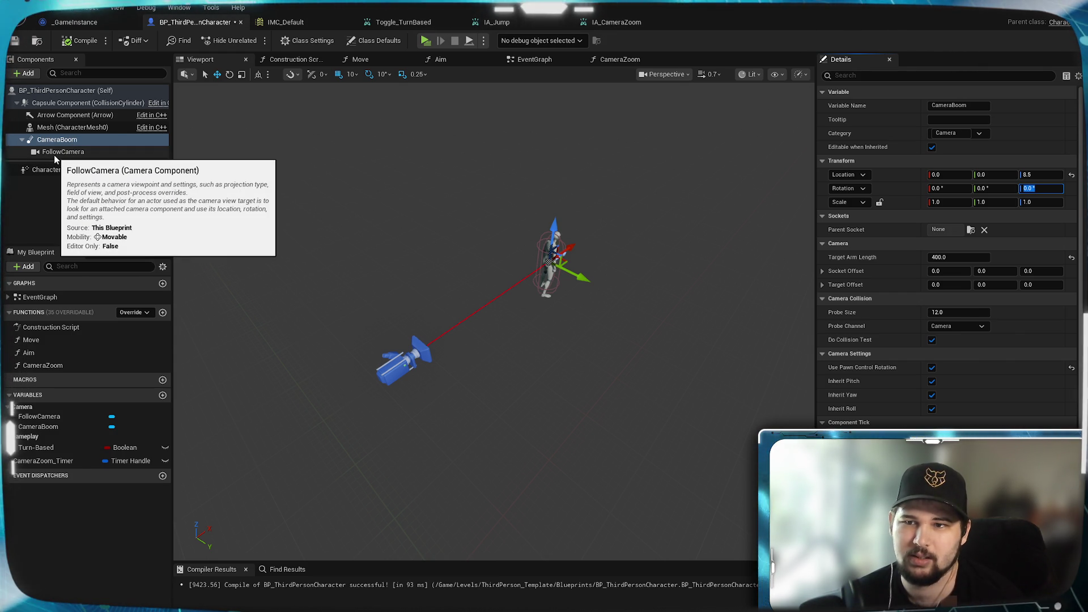
pyautogui.click(55, 157)
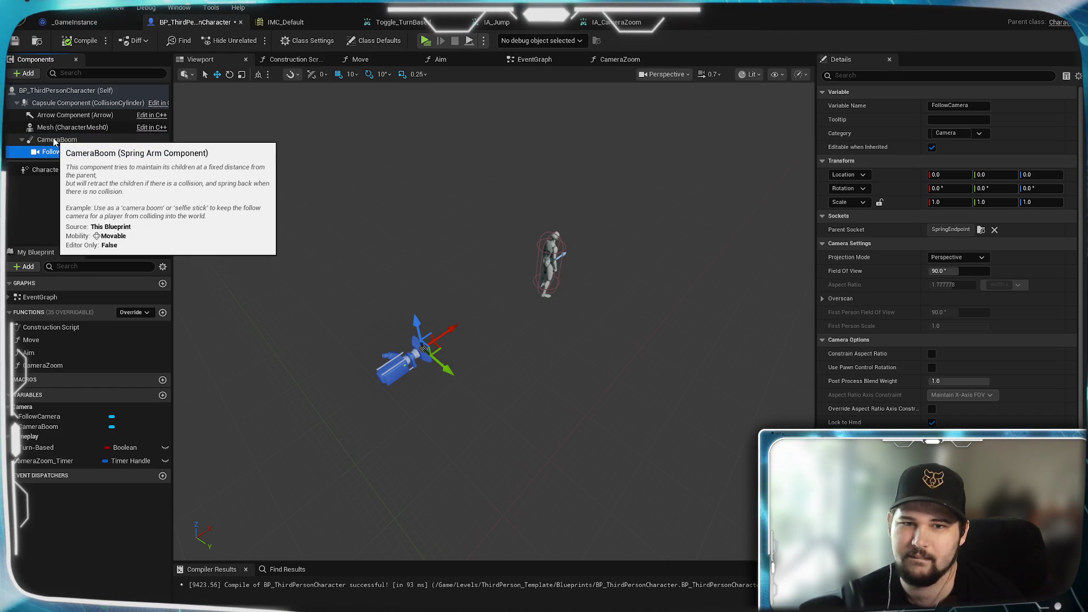
pyautogui.moveTo(1040, 189)
pyautogui.mouseDown()
pyautogui.moveTo(1065, 188)
pyautogui.moveTo(1040, 188)
pyautogui.mouseUp()
pyautogui.click(1042, 188)
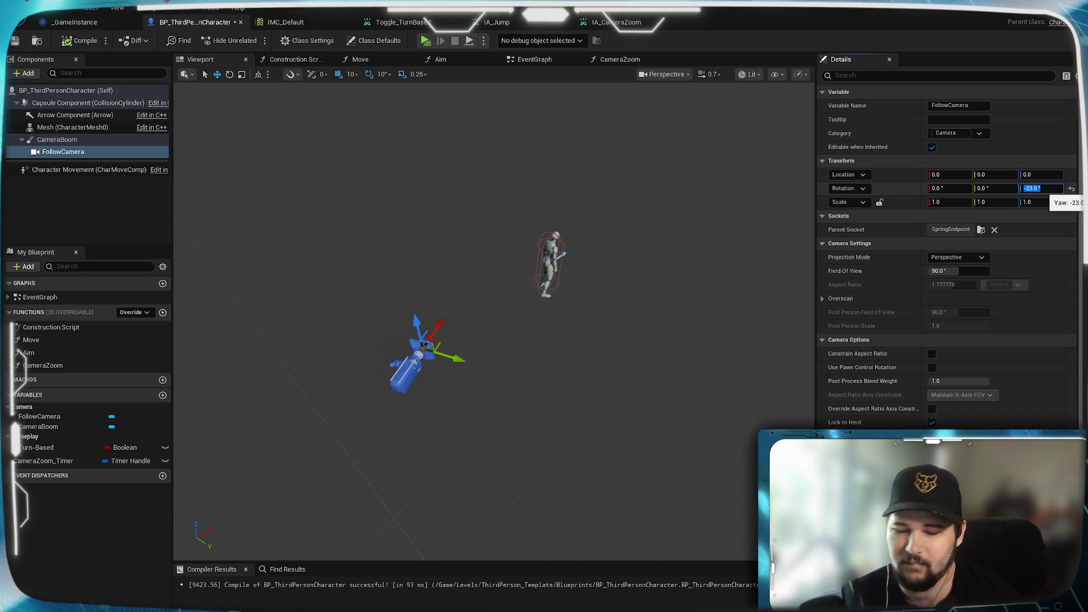
pyautogui.write('0')
pyautogui.press('Return')
pyautogui.click(90, 141)
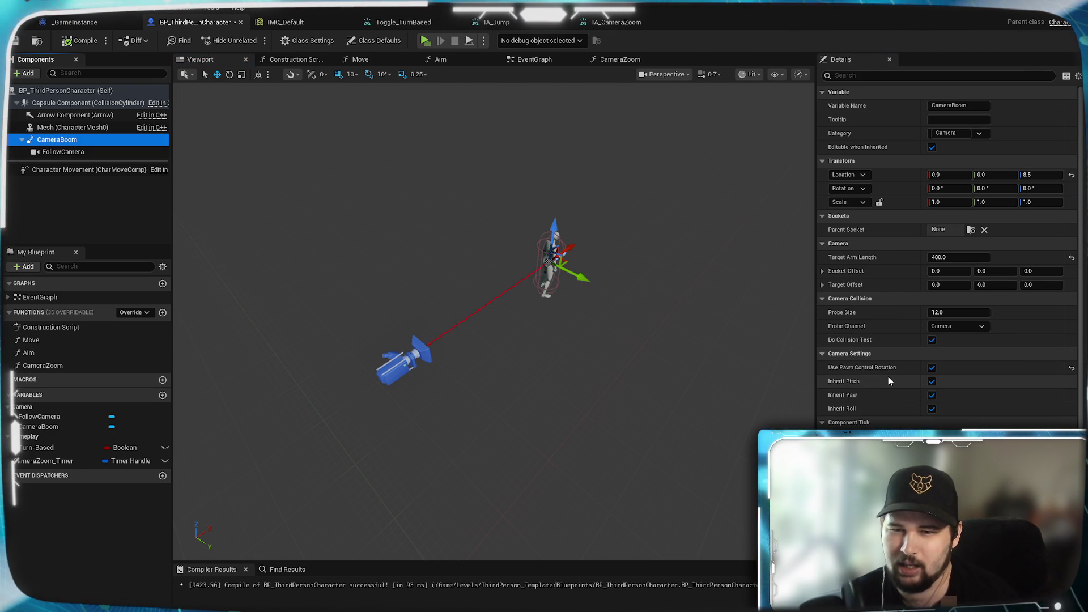
pyautogui.moveTo(876, 372)
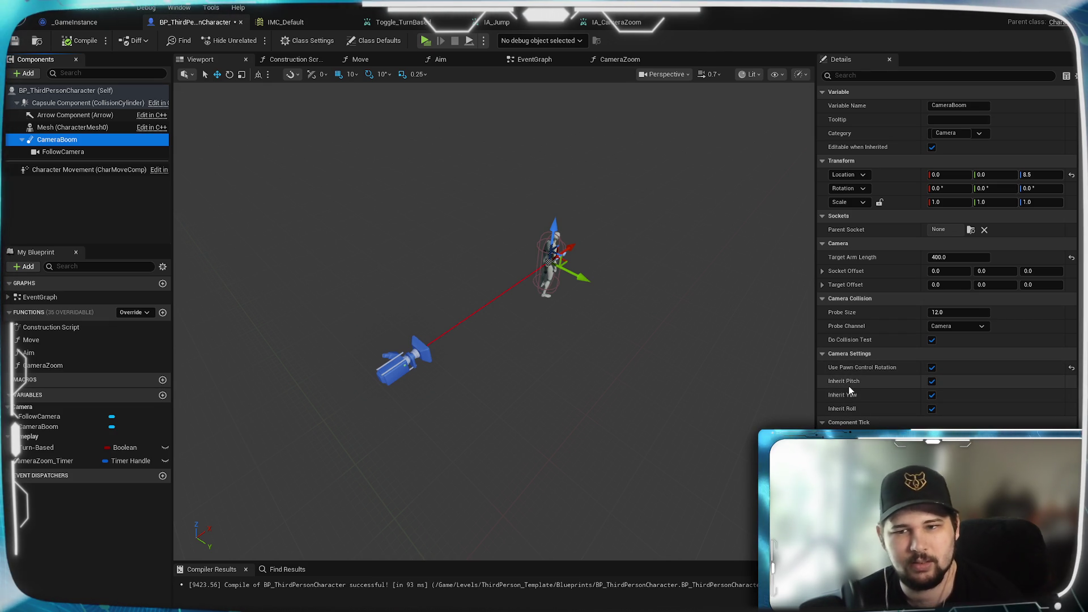
pyautogui.scroll(-3, 856, 374)
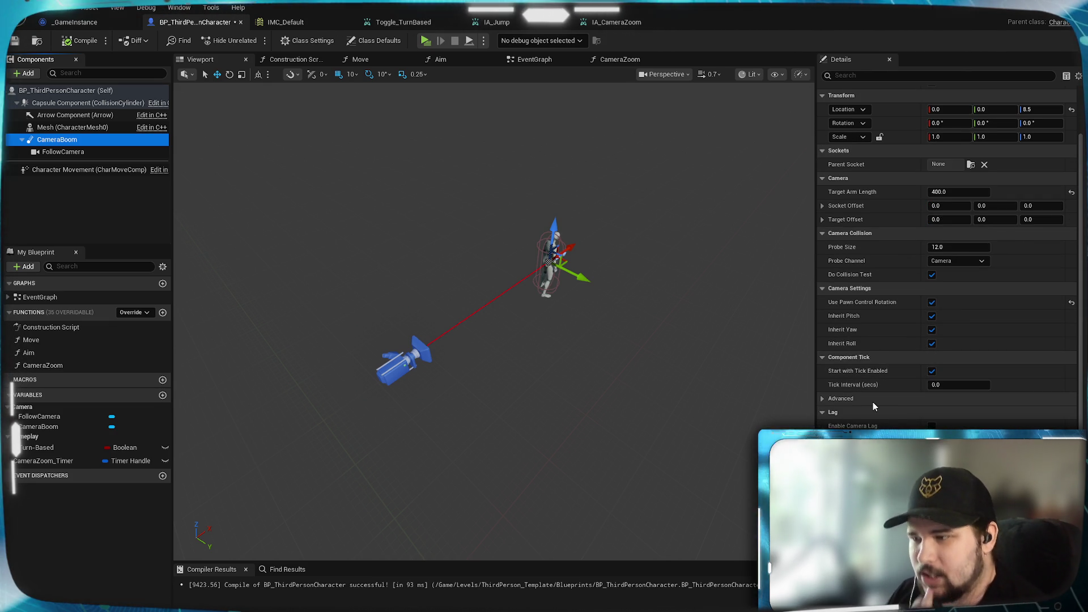
pyautogui.scroll(1, 873, 403)
pyautogui.scroll(-2, 873, 403)
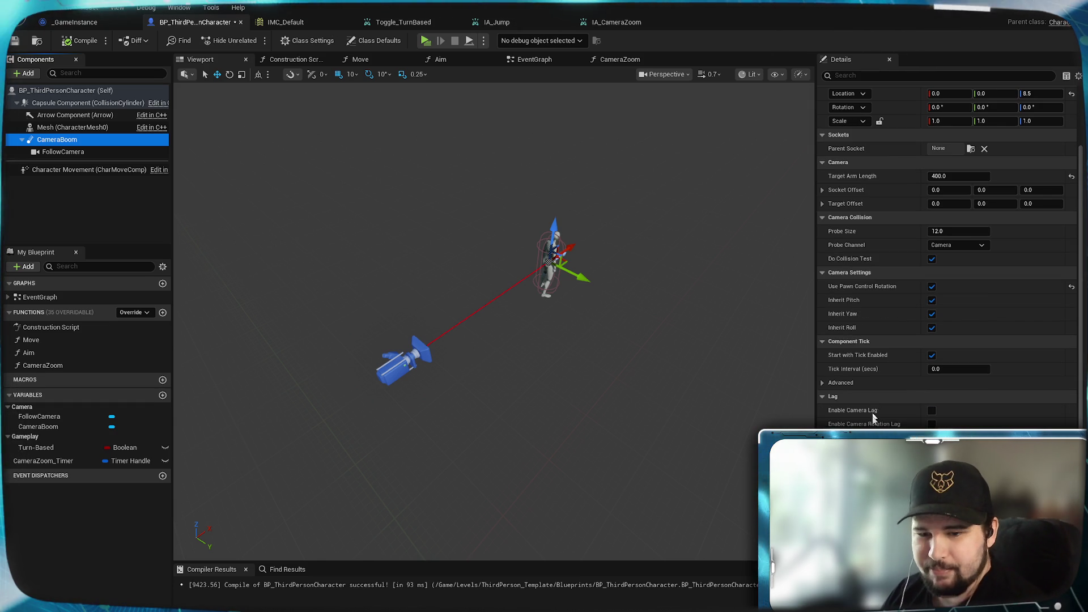
pyautogui.scroll(-2, 873, 397)
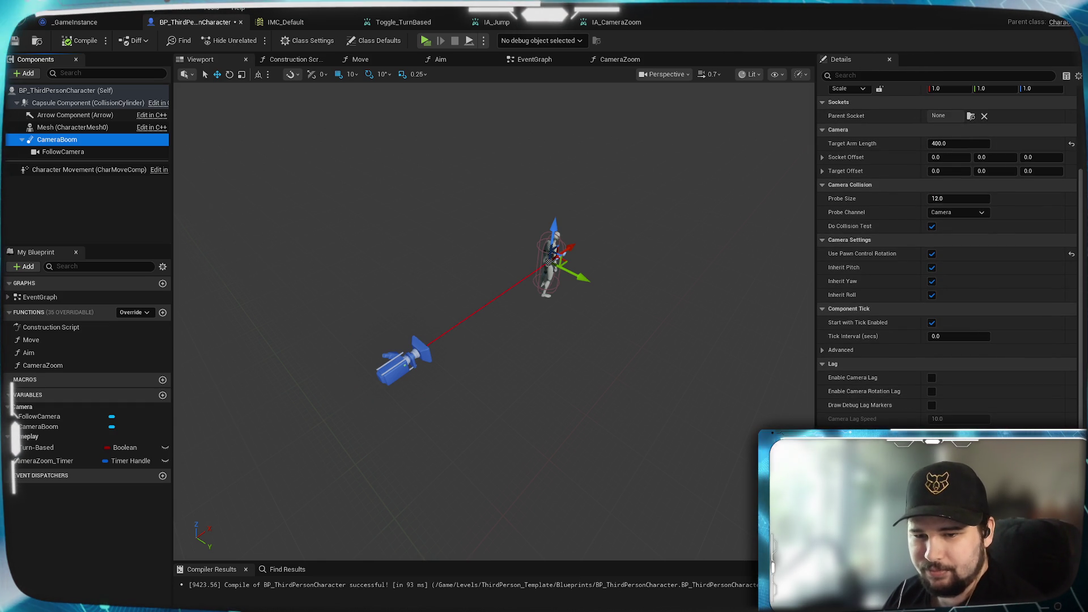
pyautogui.scroll(7, 873, 397)
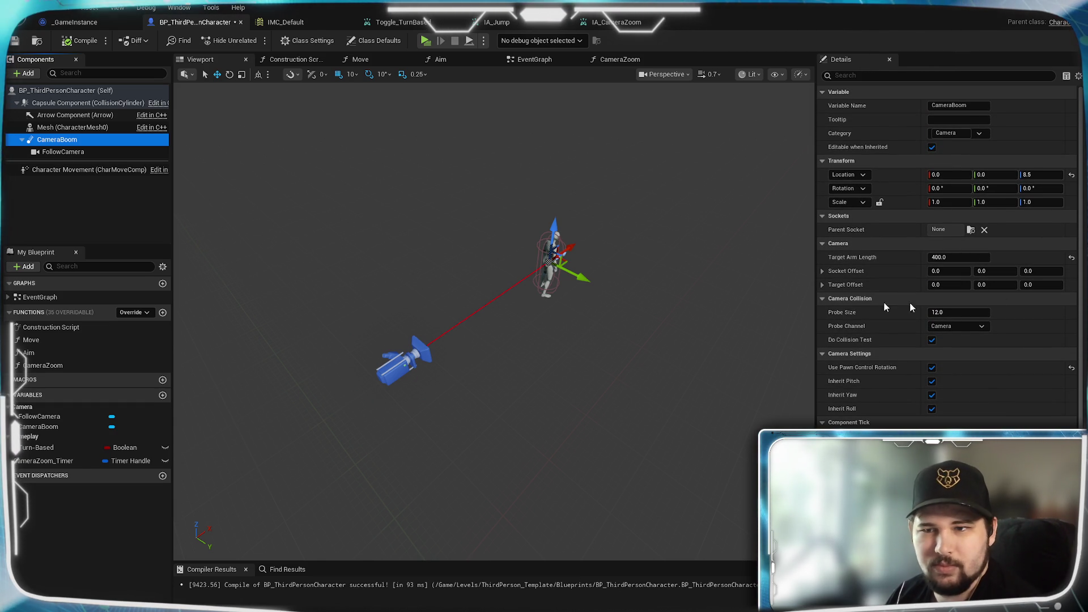
pyautogui.click(957, 261)
pyautogui.moveTo(957, 261)
pyautogui.mouseDown()
pyautogui.moveTo(998, 261)
pyautogui.moveTo(935, 261)
pyautogui.moveTo(957, 261)
pyautogui.mouseUp()
pyautogui.write('4')
pyautogui.press('Return')
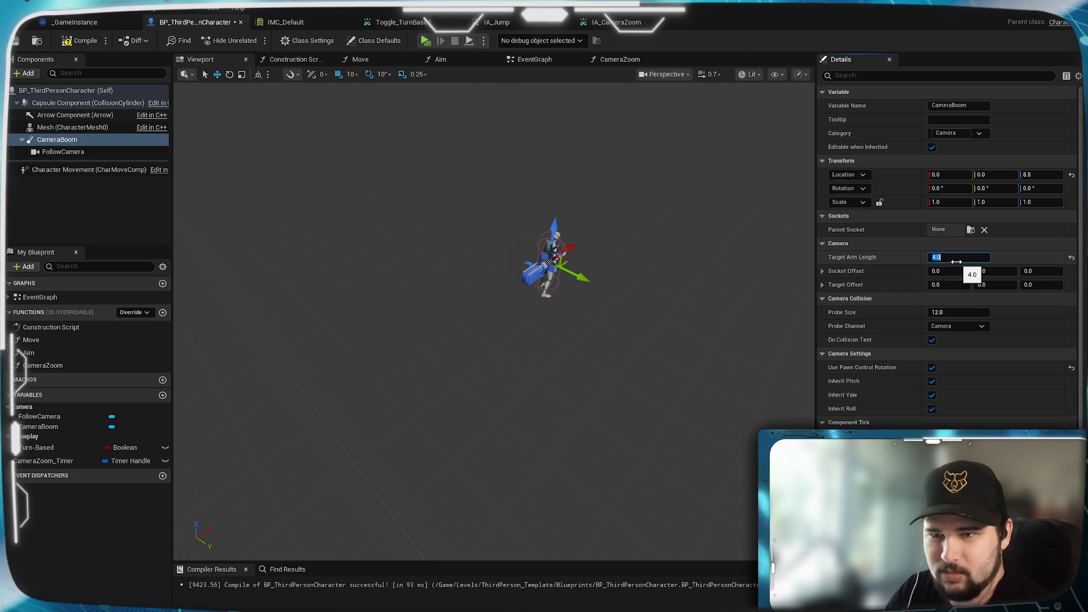
pyautogui.write('400')
pyautogui.press('Return')
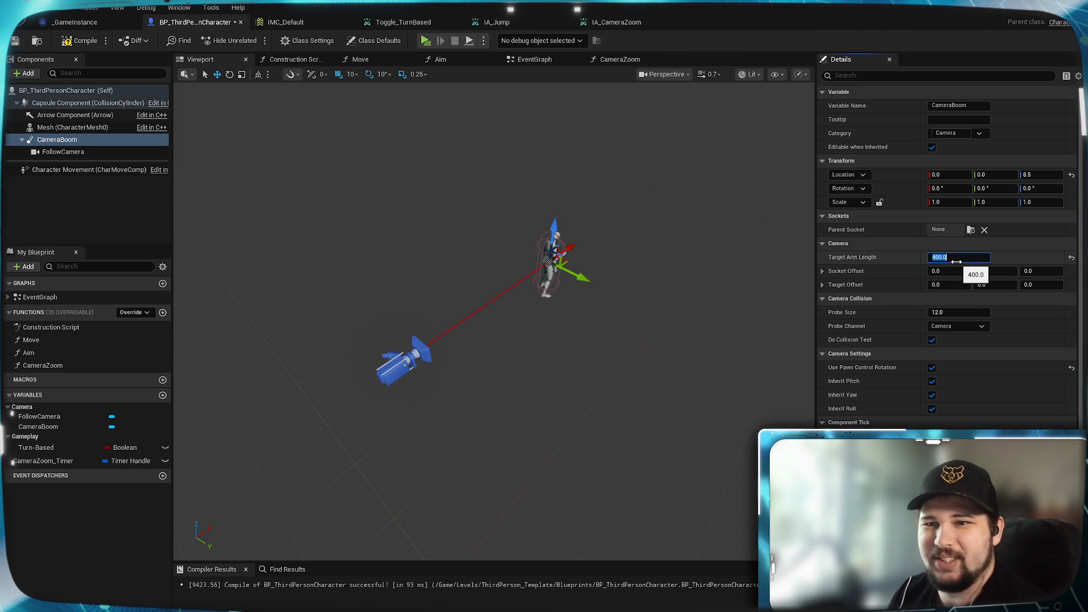
pyautogui.click(867, 189)
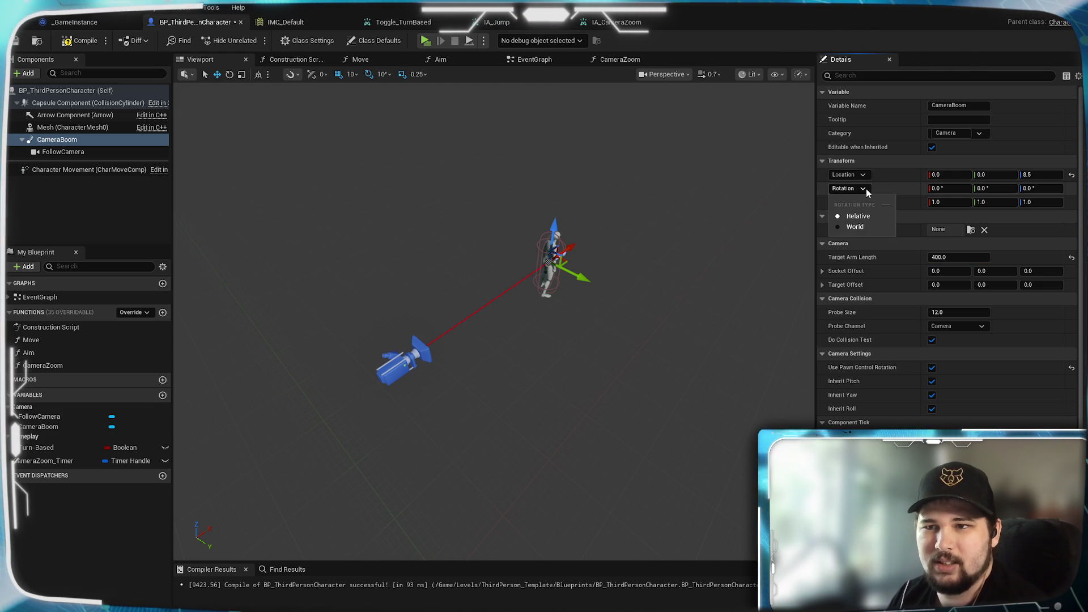
pyautogui.click(866, 189)
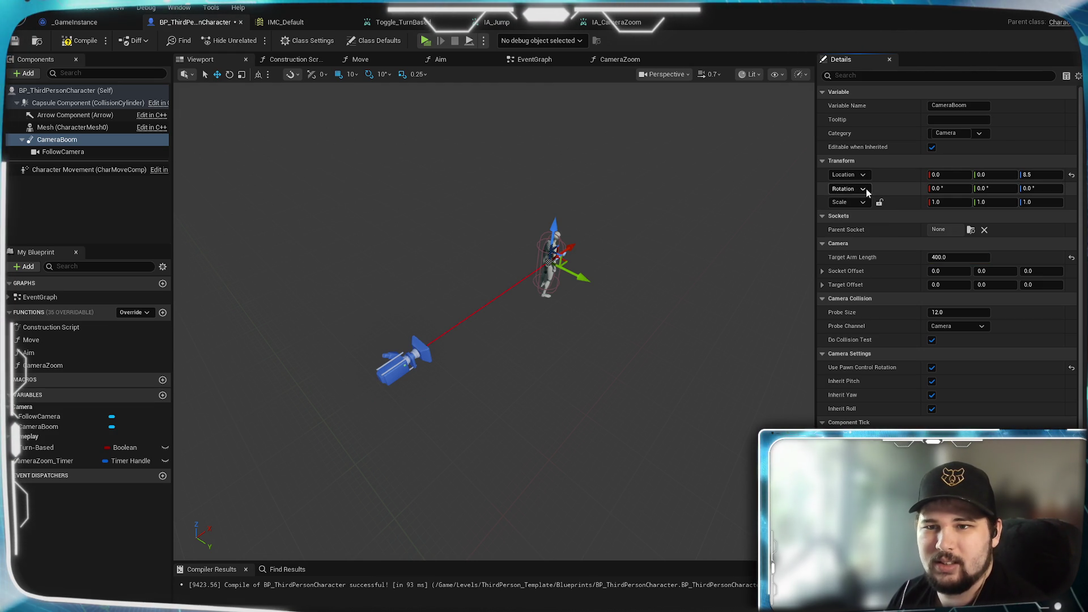
pyautogui.moveTo(1047, 190)
pyautogui.mouseDown()
pyautogui.moveTo(1026, 190)
pyautogui.moveTo(1040, 190)
pyautogui.mouseUp()
pyautogui.click(1072, 189)
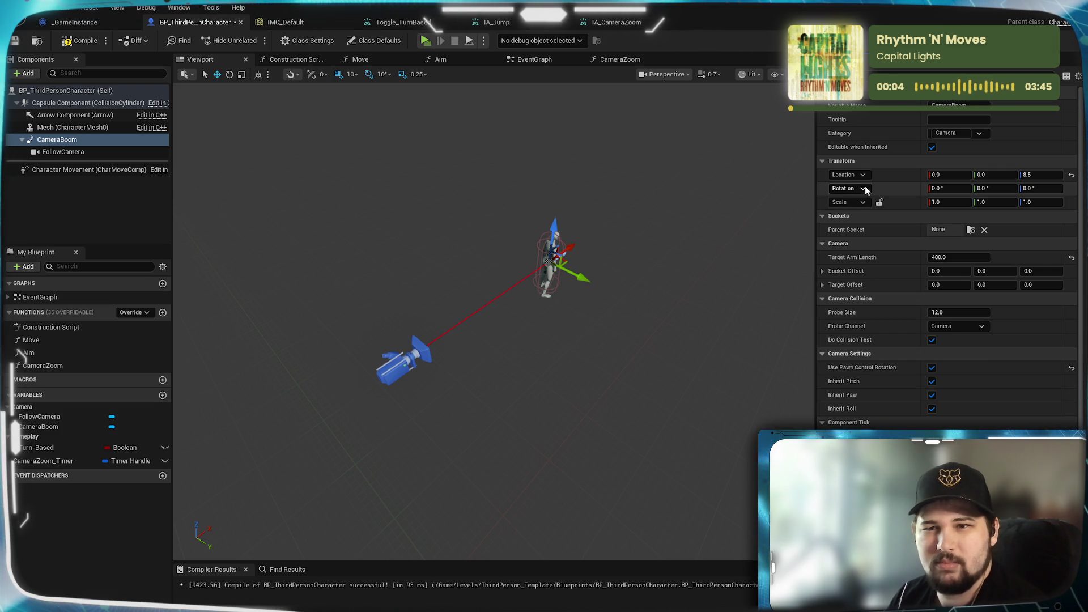
pyautogui.click(848, 189)
pyautogui.click(855, 227)
pyautogui.moveTo(1042, 188); pyautogui.dragTo(1034, 188)
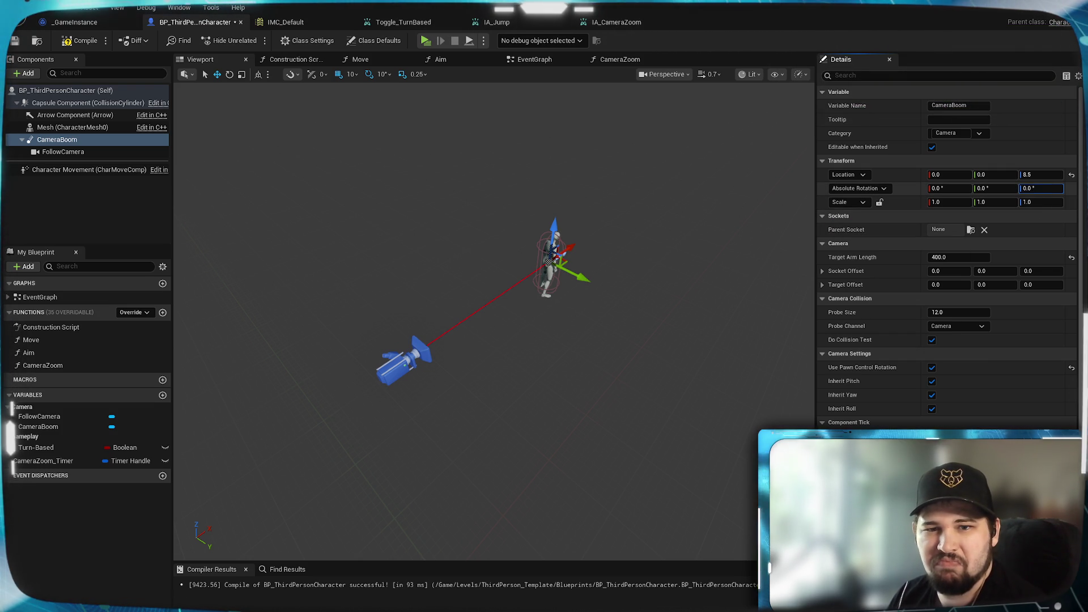
pyautogui.click(1072, 189)
pyautogui.click(859, 188)
pyautogui.click(857, 216)
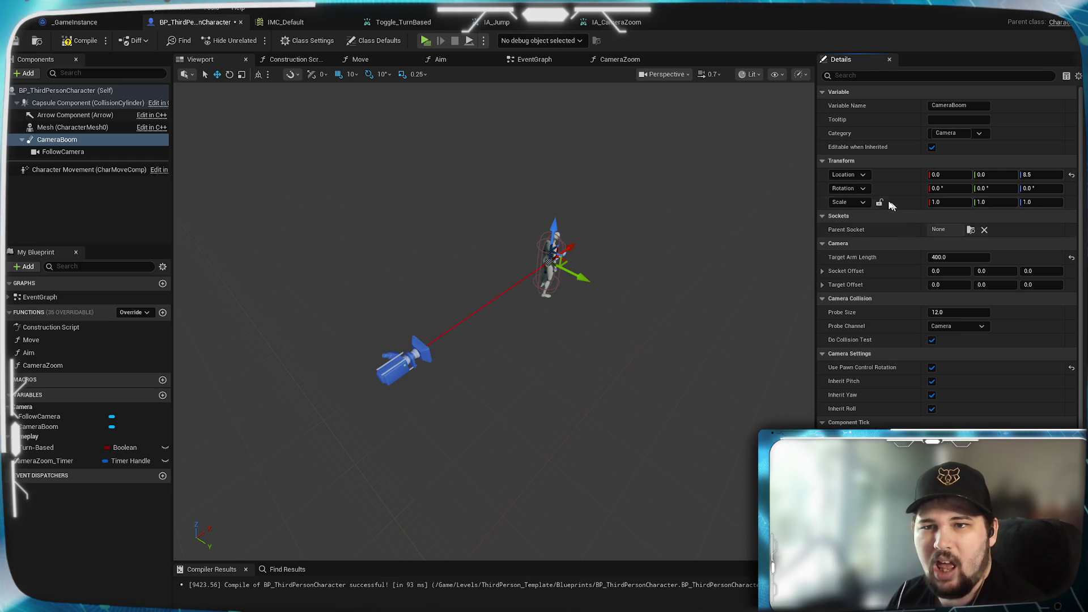
pyautogui.click(932, 367)
pyautogui.moveTo(1040, 188)
pyautogui.mouseDown()
pyautogui.moveTo(1060, 188)
pyautogui.moveTo(1049, 188)
pyautogui.mouseUp()
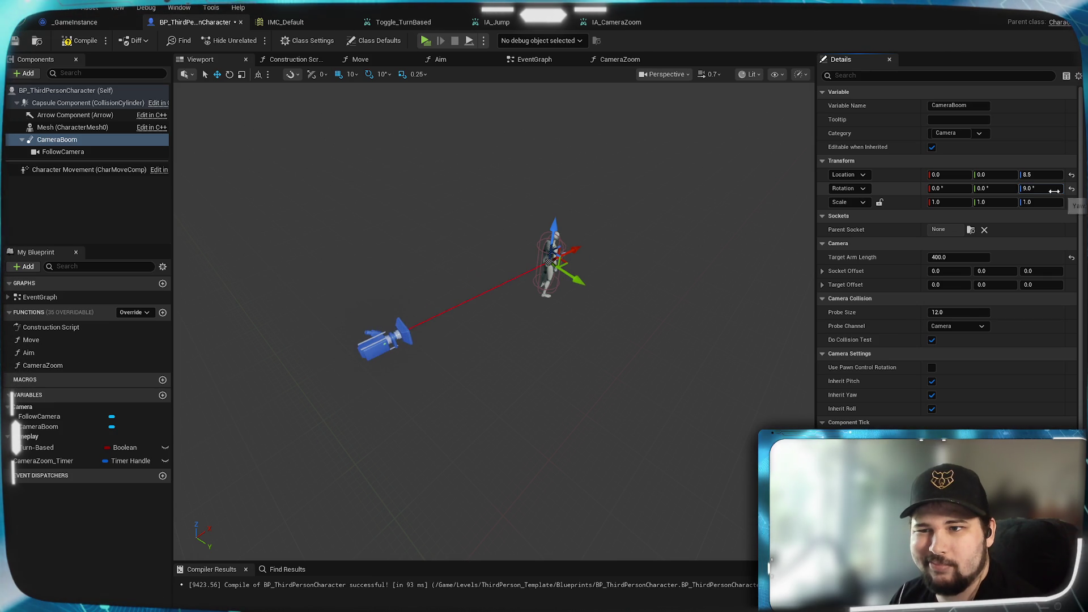
pyautogui.click(1072, 188)
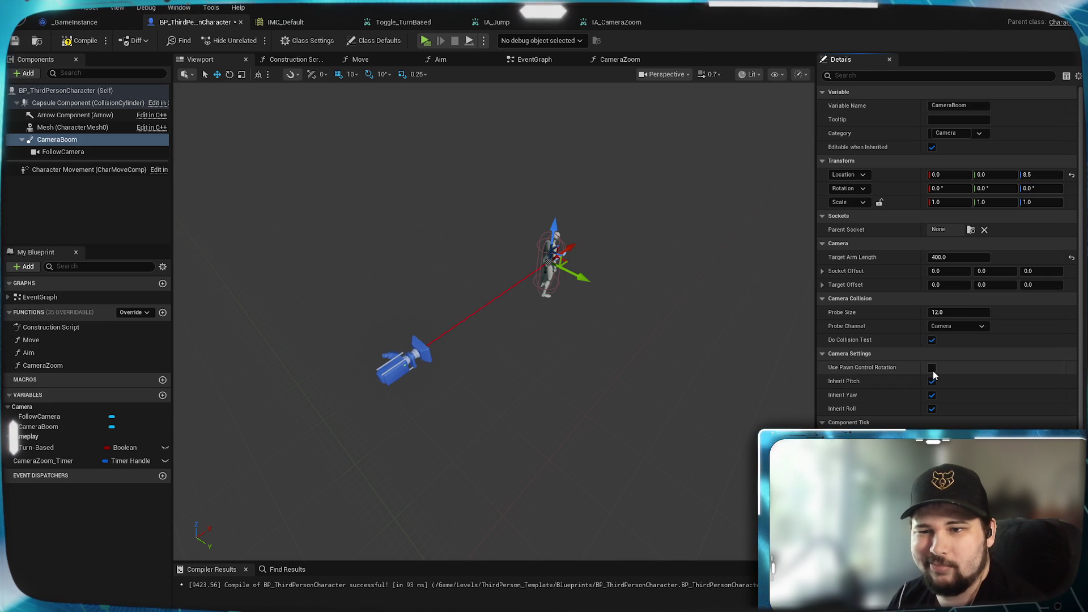
pyautogui.click(932, 368)
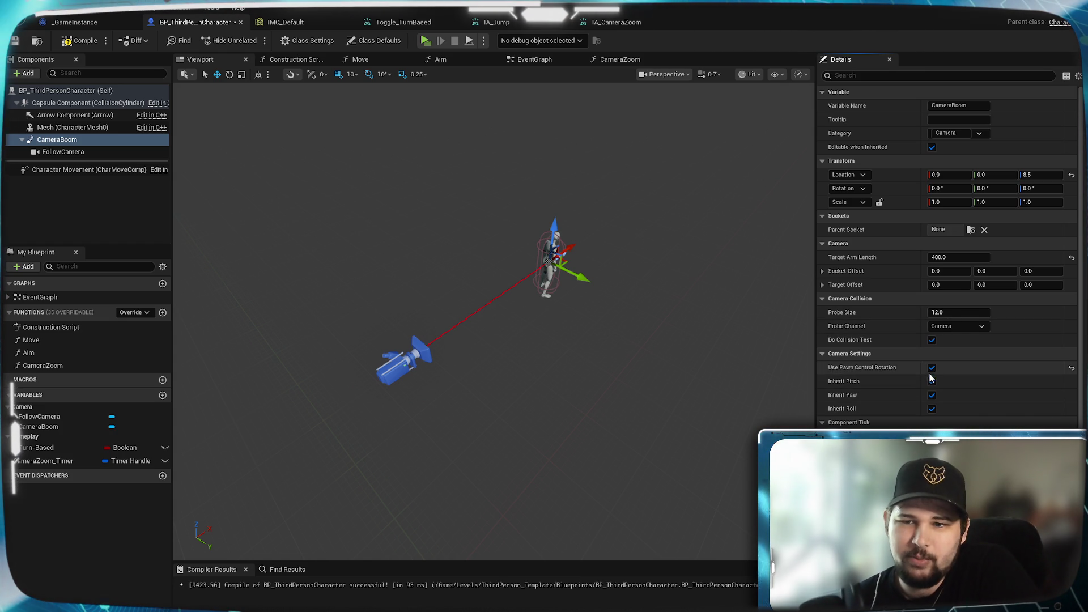
# Compile BP_ThirdPersonCharacter and walk the character toward the green ramp in a new game
pyautogui.click(83, 44)
pyautogui.click(427, 43)
pyautogui.click(263, 287)
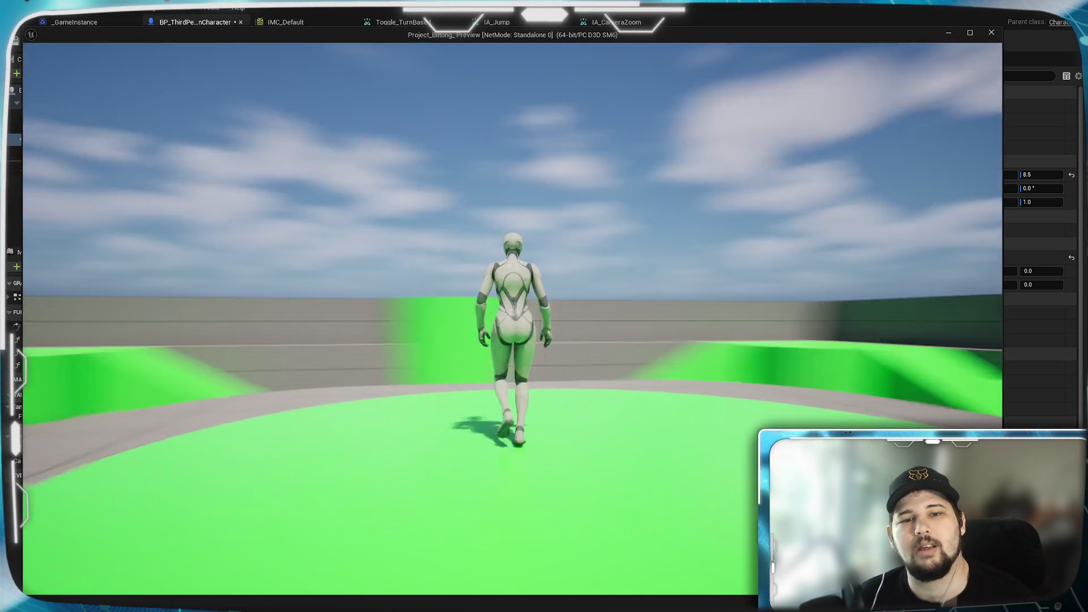
pyautogui.press('w')
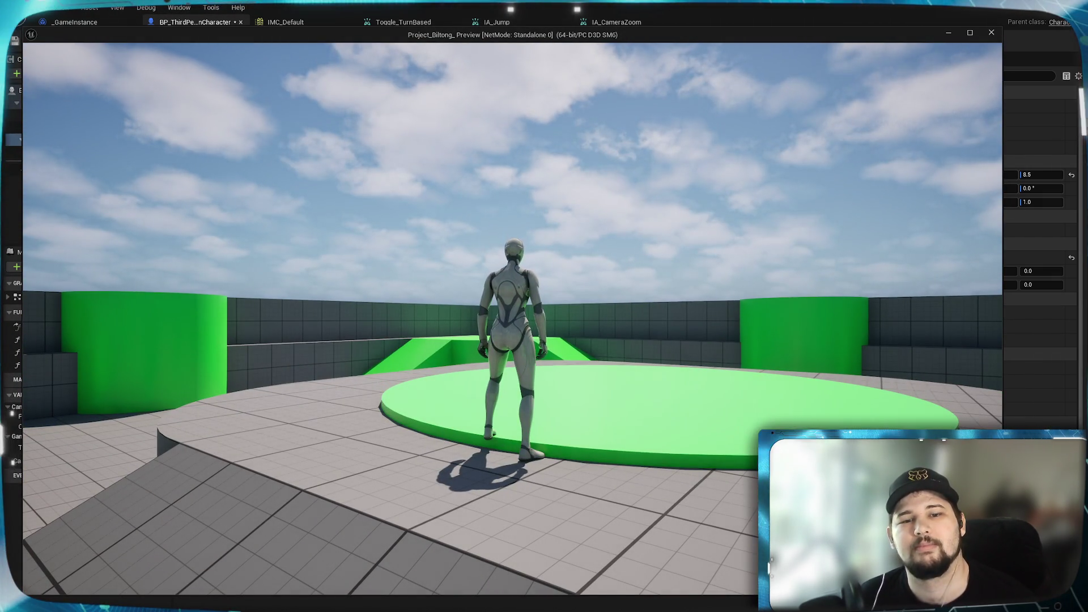
pyautogui.press('w')
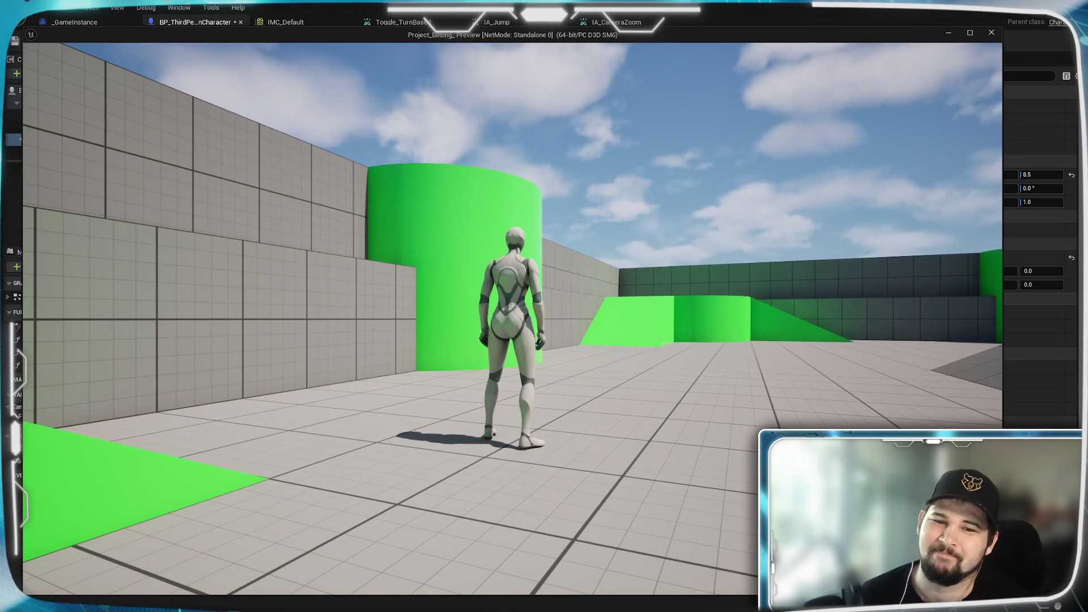
pyautogui.press('Escape')
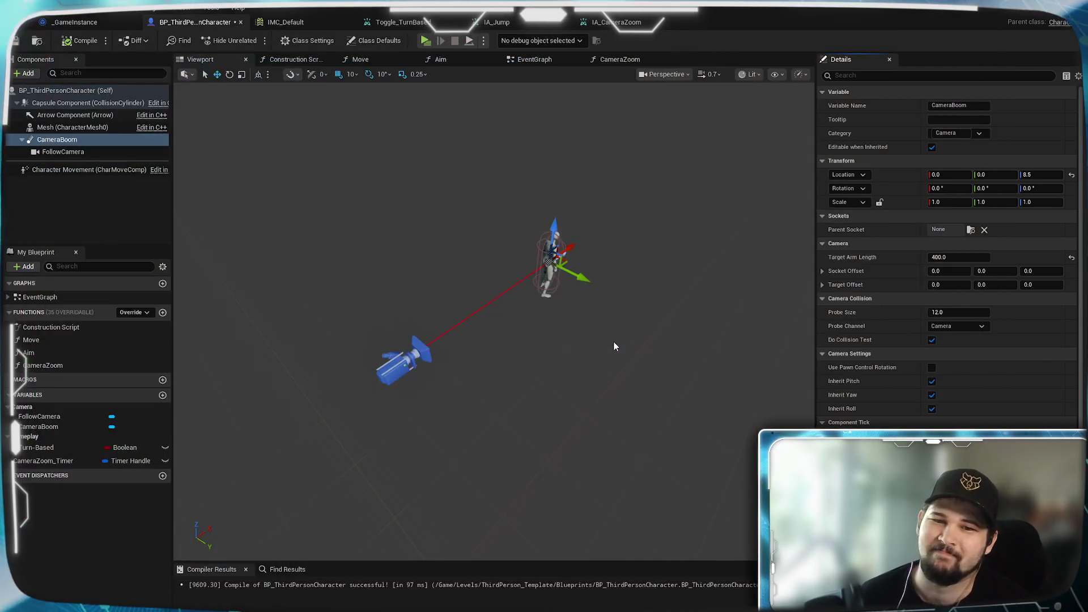
# Re-enable CameraBoom's Use Pawn Control Rotation, recompile, and retest the camera in game
pyautogui.click(932, 368)
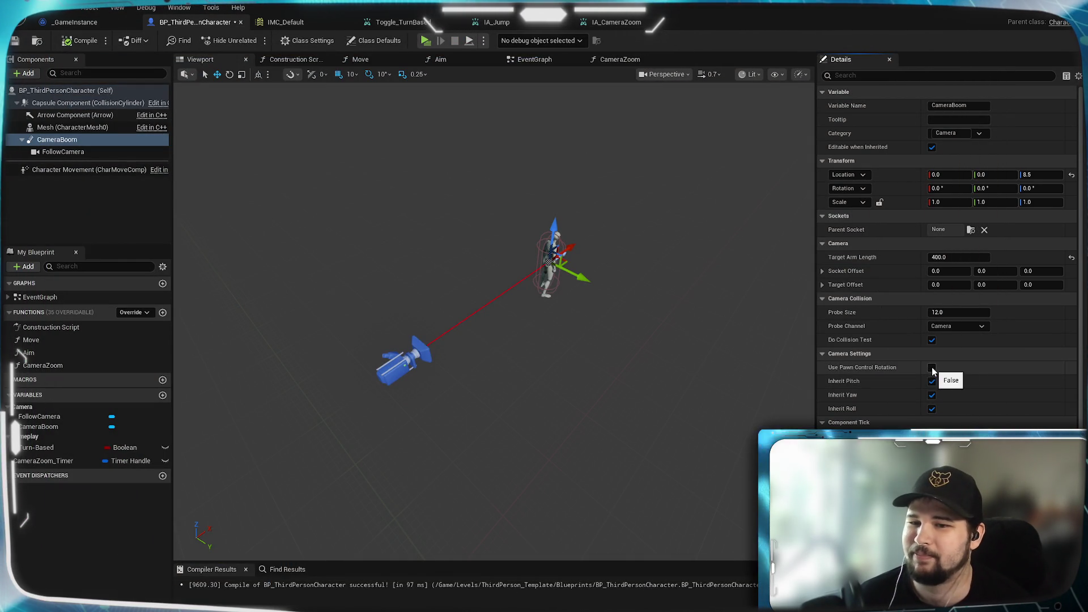
pyautogui.click(76, 41)
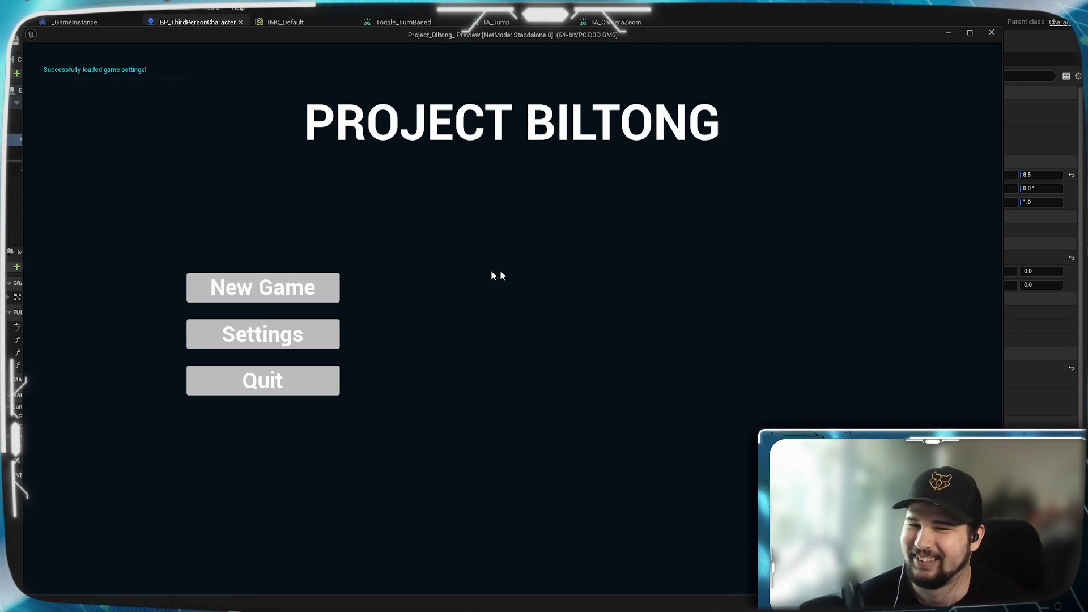
pyautogui.press('w')
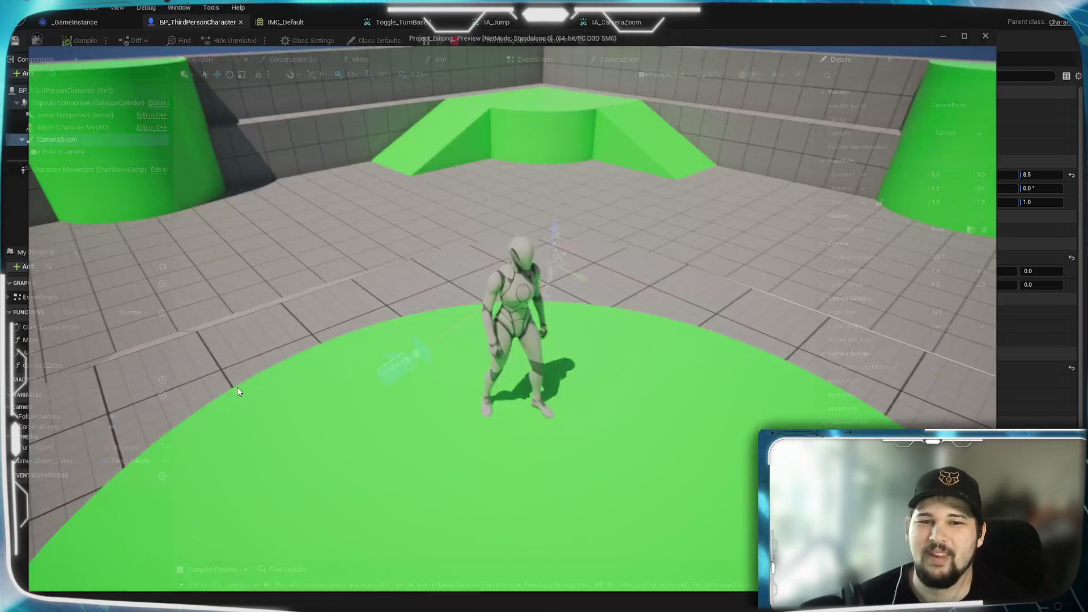
pyautogui.press('Escape')
pyautogui.click(620, 59)
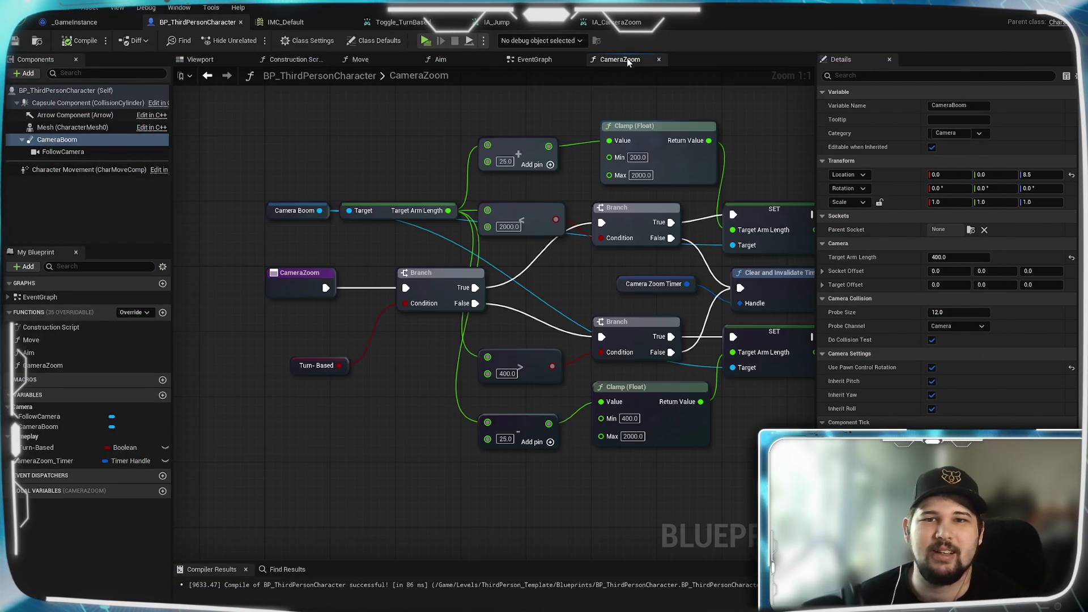
# Review the EventGraph's movement input groups, then return to the Move function graph
pyautogui.click(531, 59)
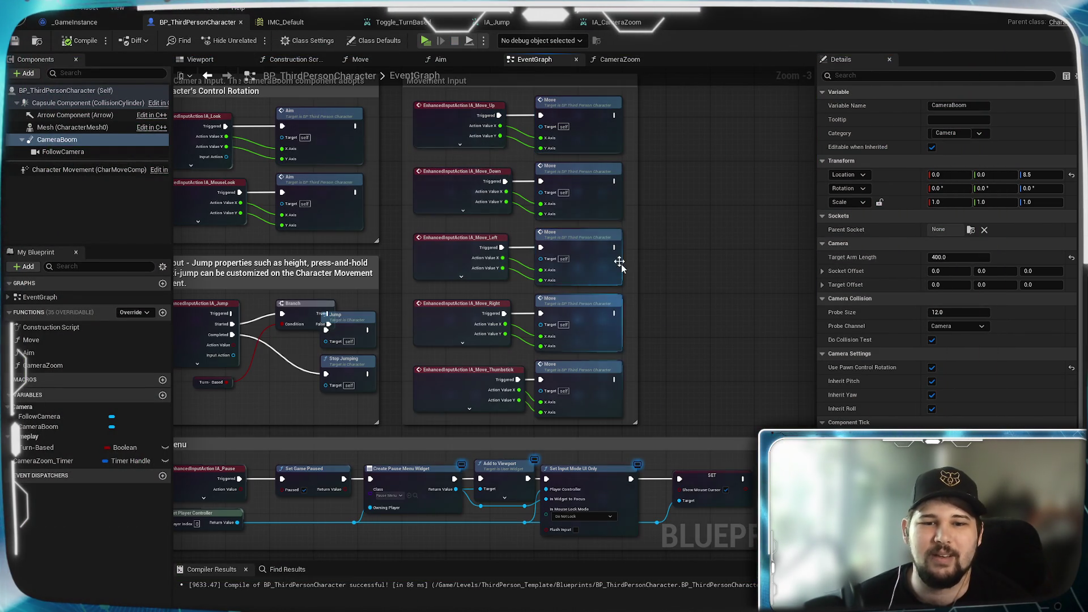
pyautogui.moveTo(394, 355)
pyautogui.mouseDown()
pyautogui.moveTo(633, 18)
pyautogui.moveTo(446, 106)
pyautogui.moveTo(488, 161)
pyautogui.moveTo(429, 305)
pyautogui.mouseUp()
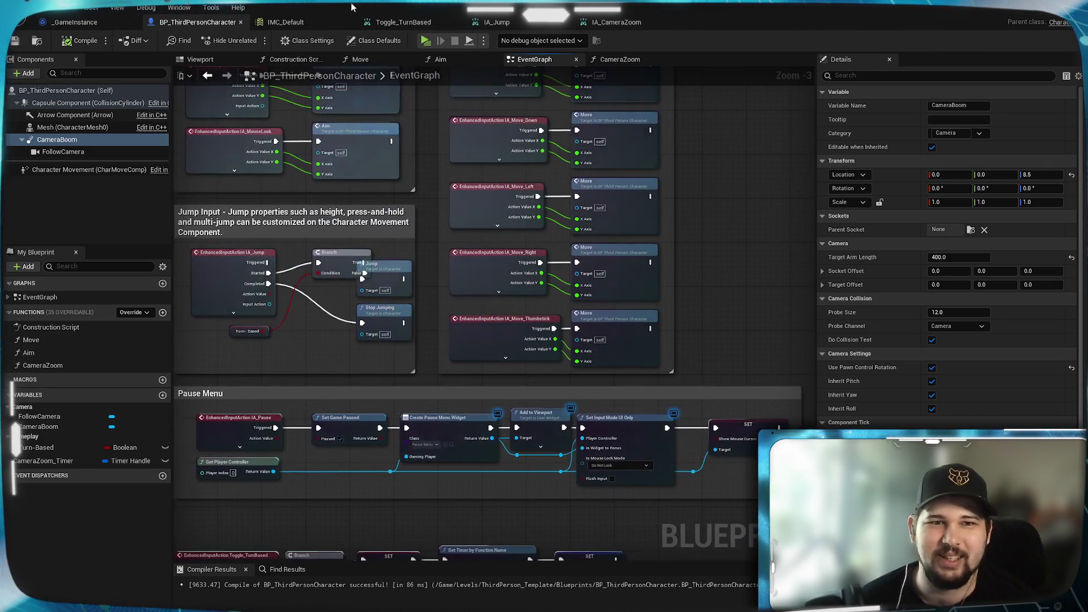
pyautogui.click(360, 59)
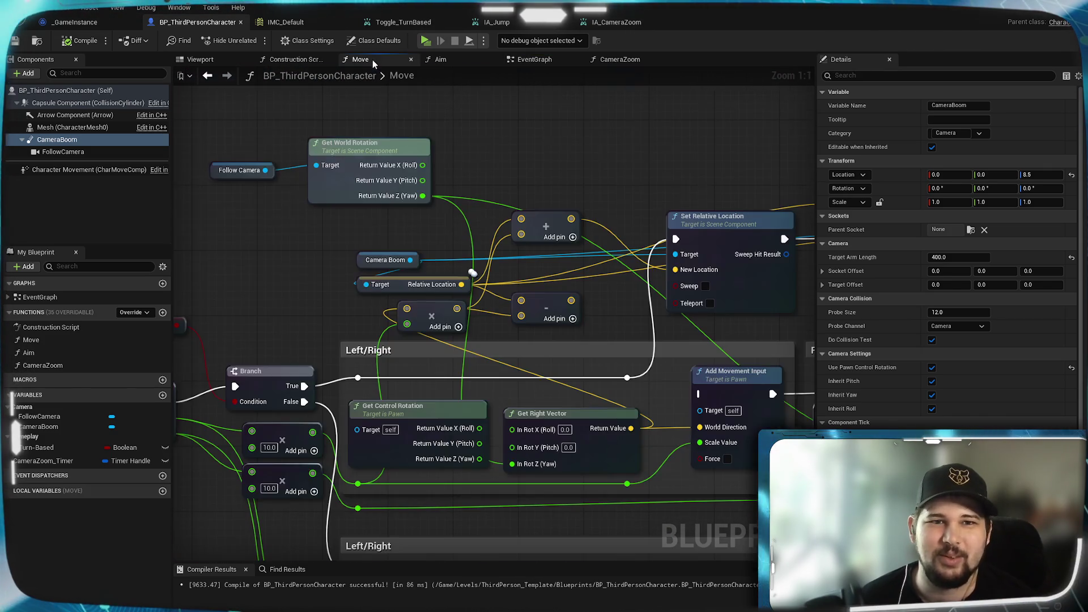
pyautogui.moveTo(506, 181); pyautogui.dragTo(347, 224)
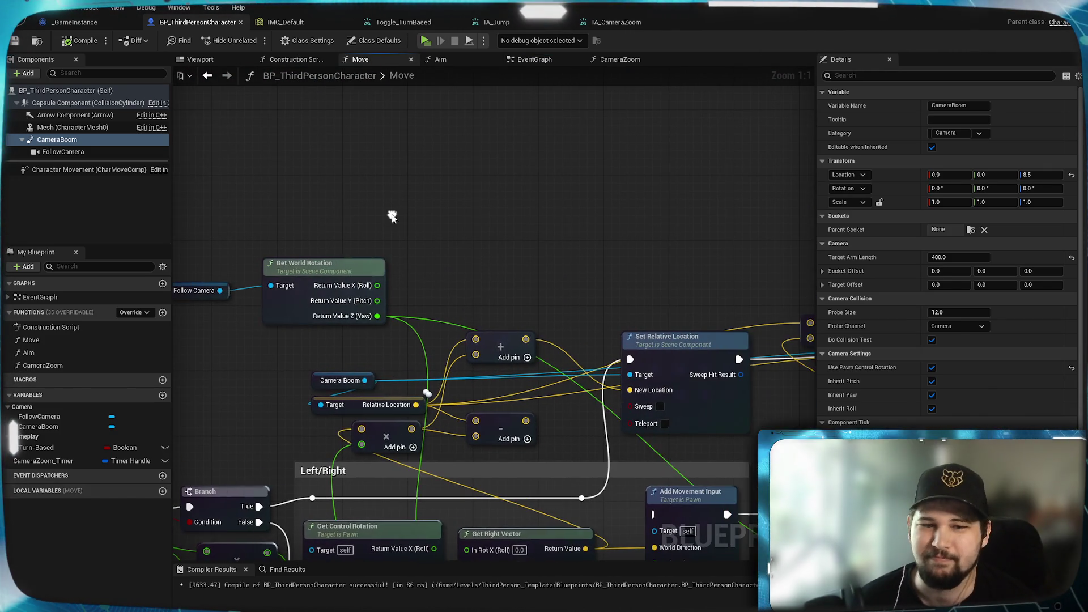
# Add a Set Use Pawn Control Rotation node from Camera Boom, run on the Branch's False path
pyautogui.moveTo(365, 381)
pyautogui.mouseDown()
pyautogui.moveTo(473, 244)
pyautogui.moveTo(472, 227)
pyautogui.mouseUp()
pyautogui.write('use cam')
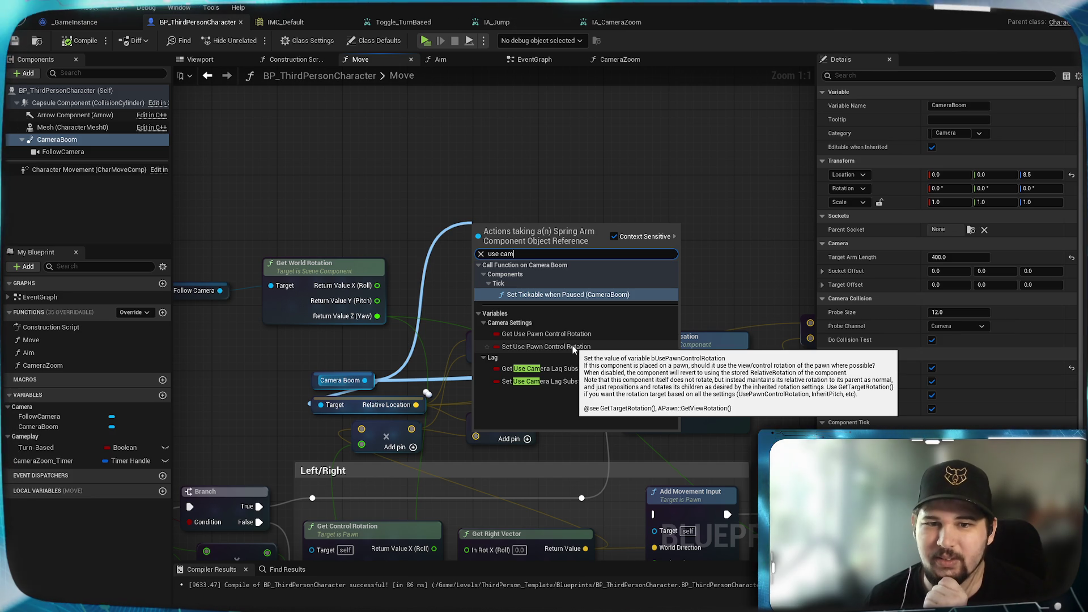
pyautogui.click(572, 346)
pyautogui.moveTo(500, 195); pyautogui.dragTo(601, 149)
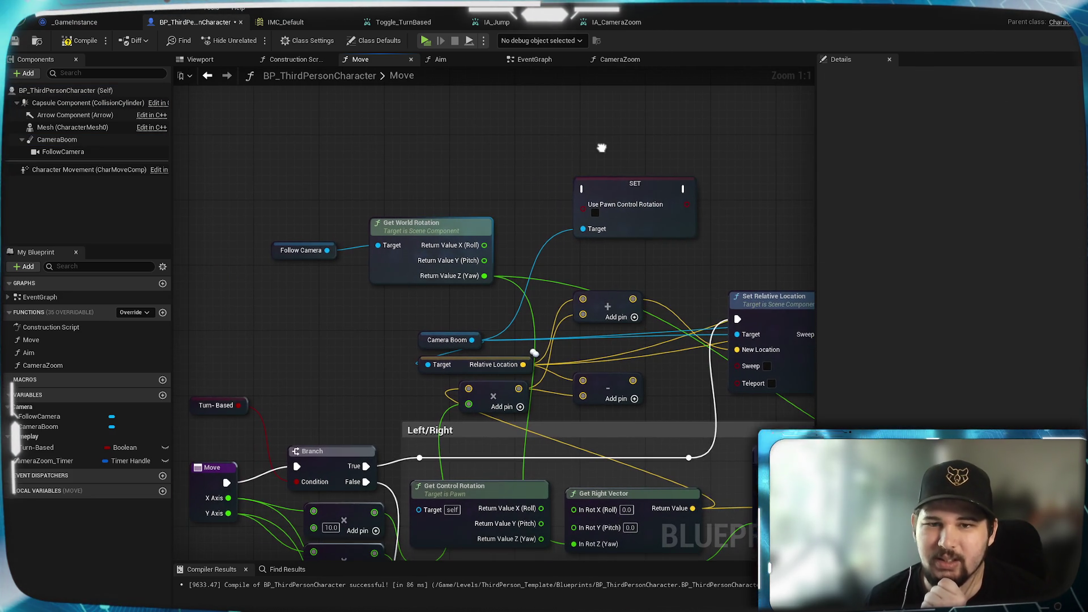
pyautogui.click(595, 213)
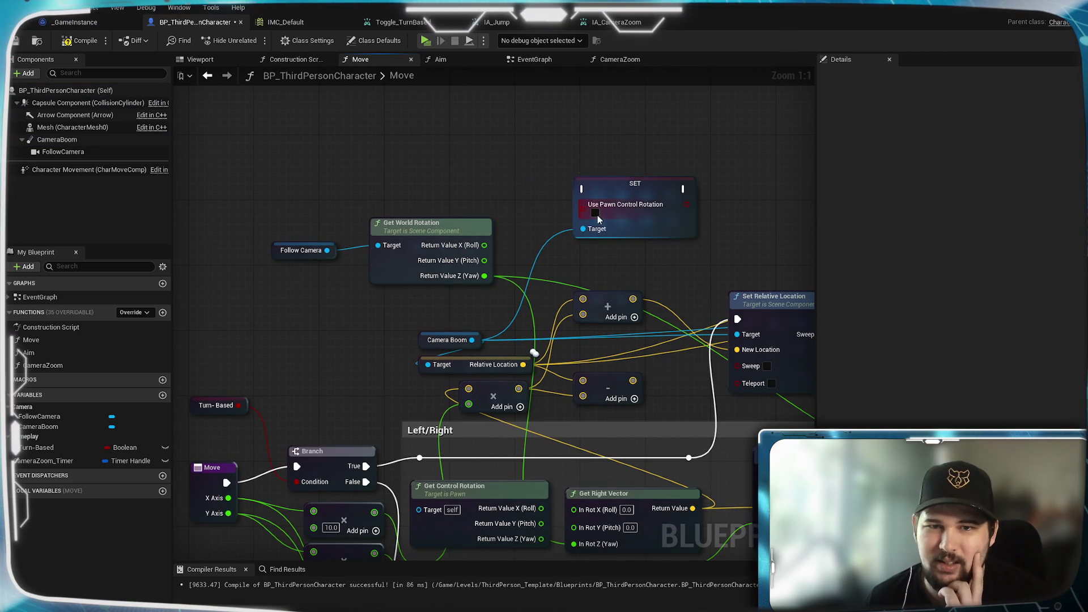
pyautogui.moveTo(461, 292); pyautogui.dragTo(501, 252)
pyautogui.moveTo(661, 168)
pyautogui.mouseDown()
pyautogui.moveTo(480, 418)
pyautogui.moveTo(552, 221)
pyautogui.moveTo(451, 415)
pyautogui.mouseUp()
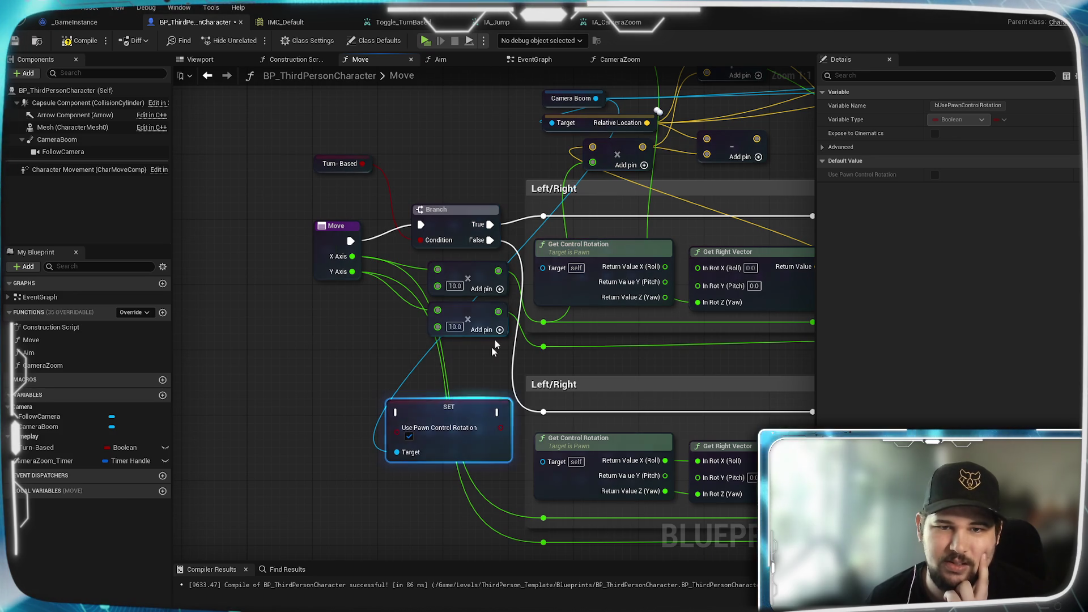
pyautogui.moveTo(490, 239)
pyautogui.mouseDown()
pyautogui.moveTo(377, 396)
pyautogui.moveTo(389, 420)
pyautogui.moveTo(395, 413)
pyautogui.mouseUp()
pyautogui.moveTo(499, 412); pyautogui.dragTo(543, 412)
# Place the setter before Set Relative Location in the execution flow, with Use Pawn Control Rotation unchecked
pyautogui.moveTo(638, 361); pyautogui.dragTo(444, 510)
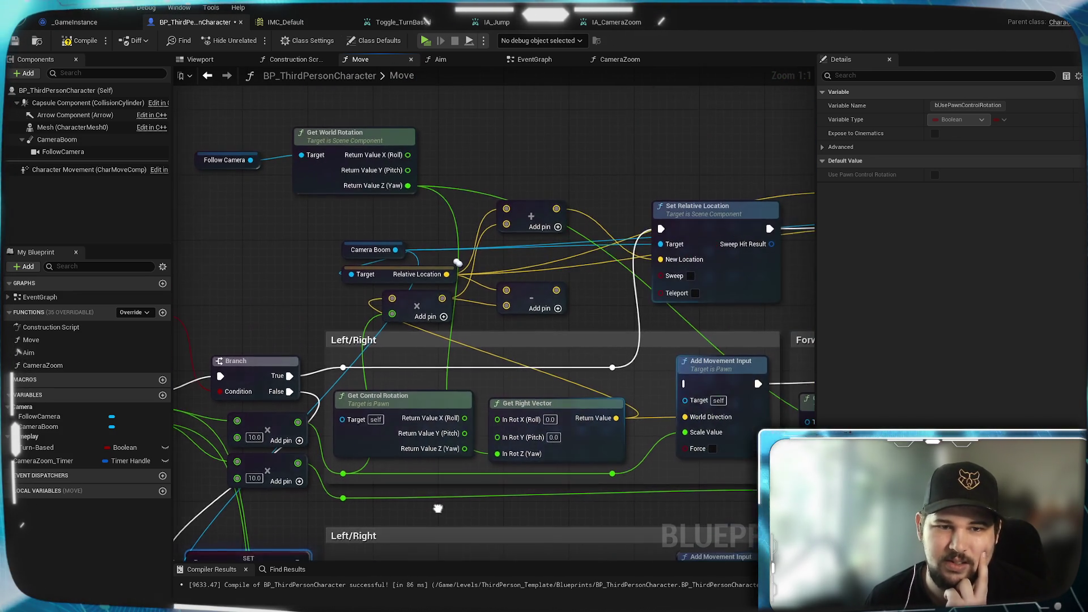
pyautogui.moveTo(519, 351)
pyautogui.mouseDown()
pyautogui.moveTo(618, 347)
pyautogui.moveTo(481, 407)
pyautogui.moveTo(723, 187)
pyautogui.mouseUp()
pyautogui.moveTo(451, 412)
pyautogui.mouseDown()
pyautogui.moveTo(479, 267)
pyautogui.moveTo(524, 198)
pyautogui.moveTo(484, 174)
pyautogui.mouseUp()
pyautogui.moveTo(293, 423); pyautogui.dragTo(491, 187)
pyautogui.moveTo(593, 187)
pyautogui.mouseDown()
pyautogui.moveTo(569, 434)
pyautogui.moveTo(564, 423)
pyautogui.mouseUp()
pyautogui.click(503, 212)
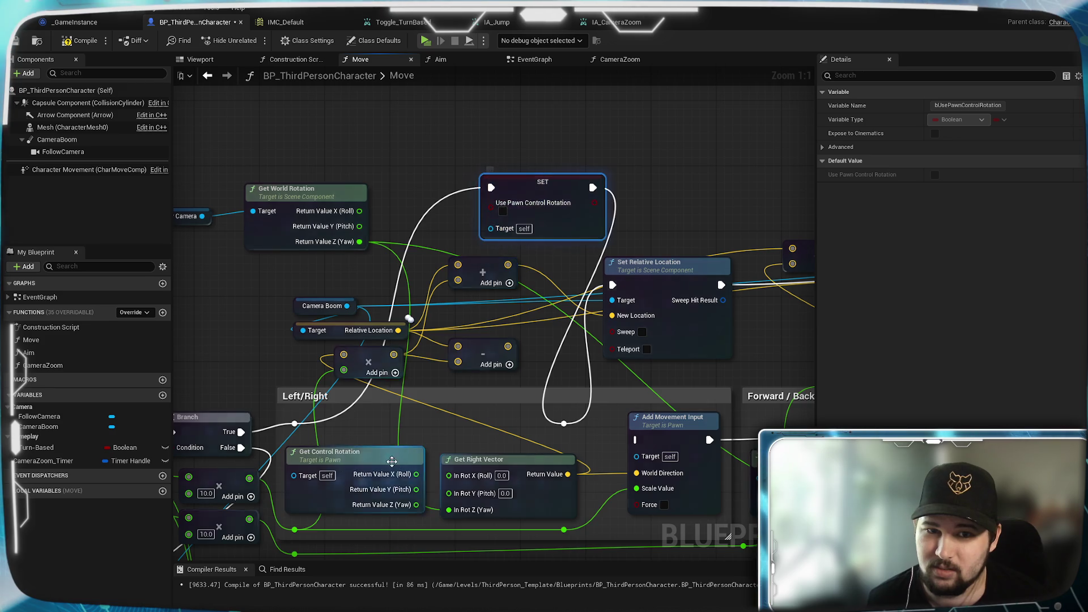
# Wire Camera Boom into the setter's Target, save, then play-test moving and zooming the camera
pyautogui.moveTo(406, 325); pyautogui.dragTo(550, 247)
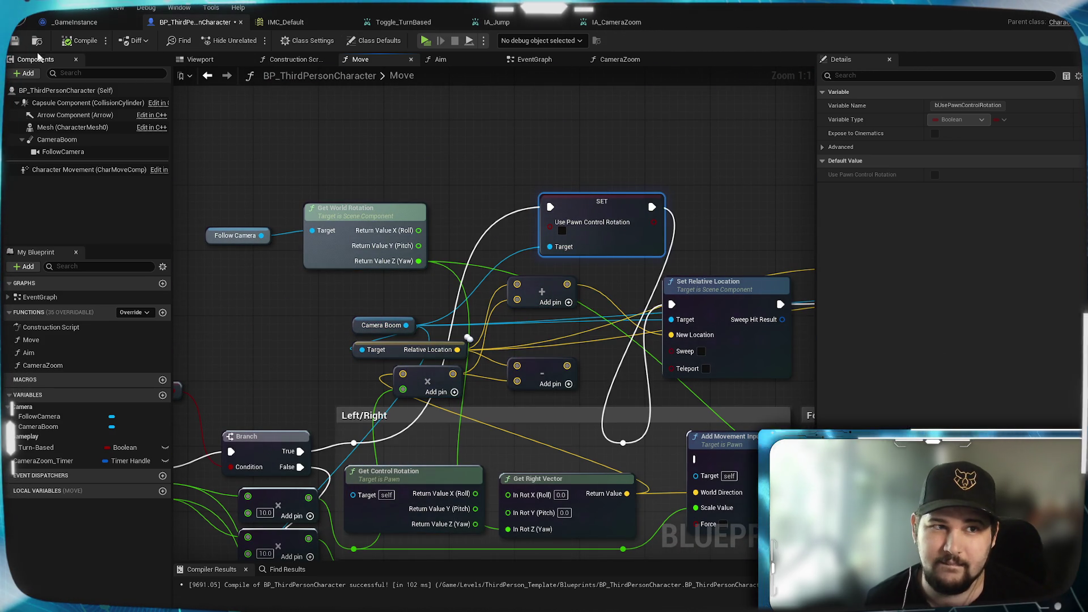
pyautogui.hotkey('ctrl', 's')
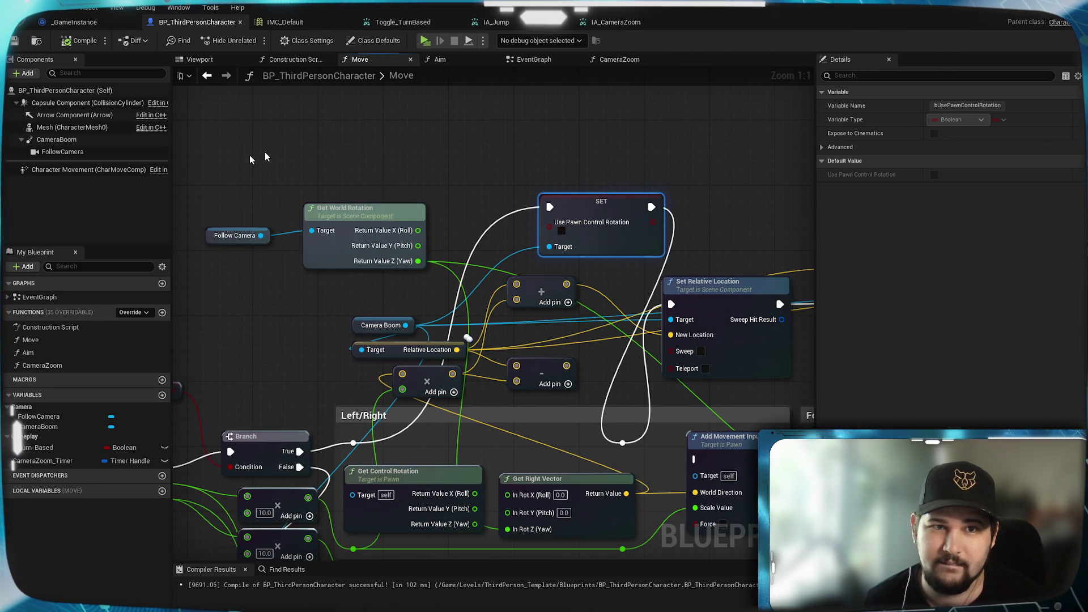
pyautogui.click(421, 41)
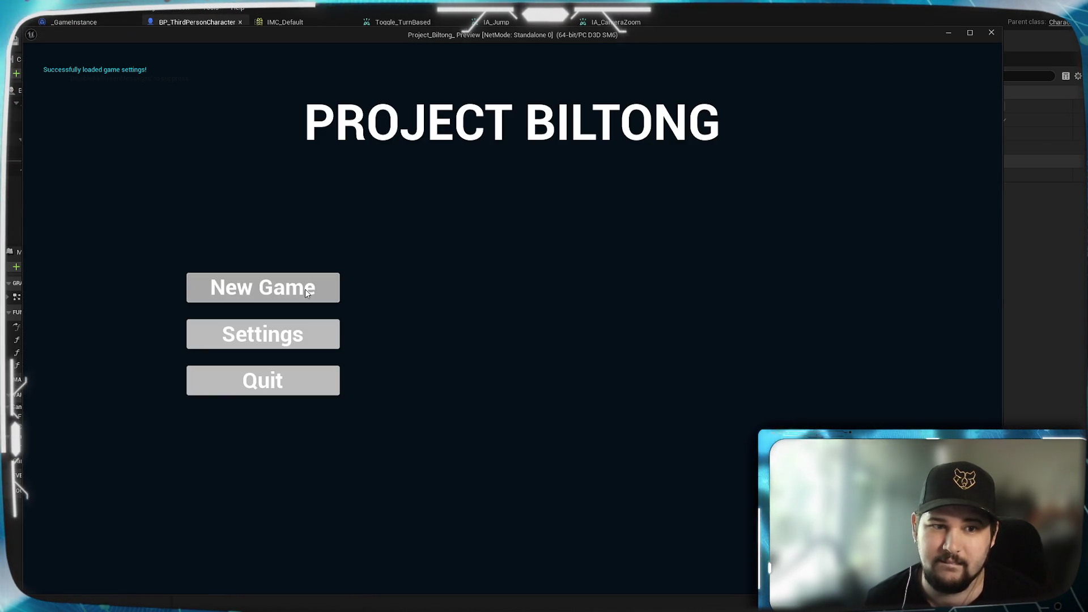
pyautogui.press('d')
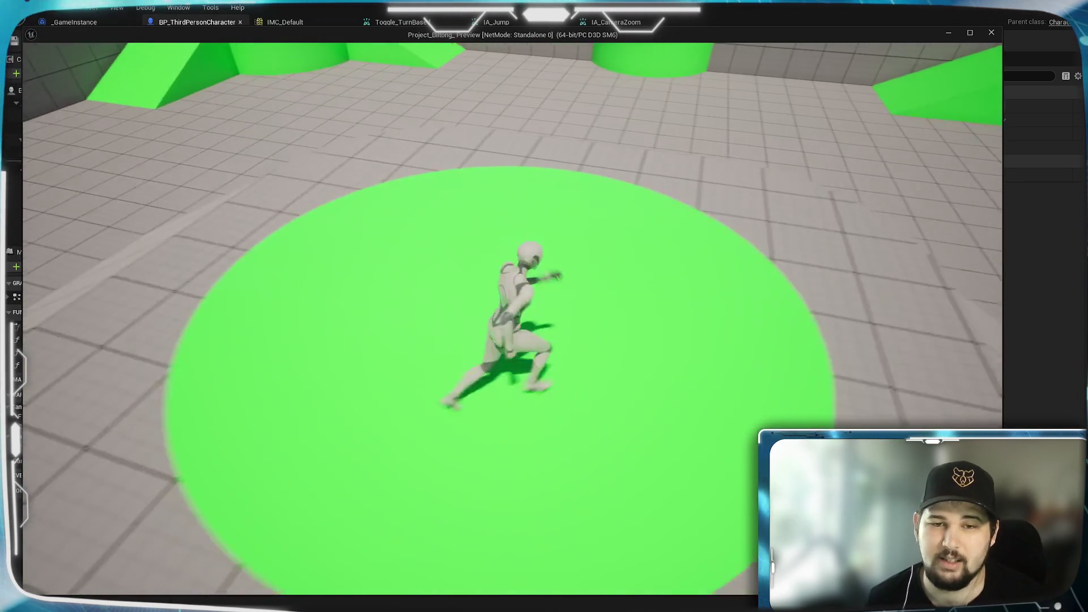
pyautogui.press('w')
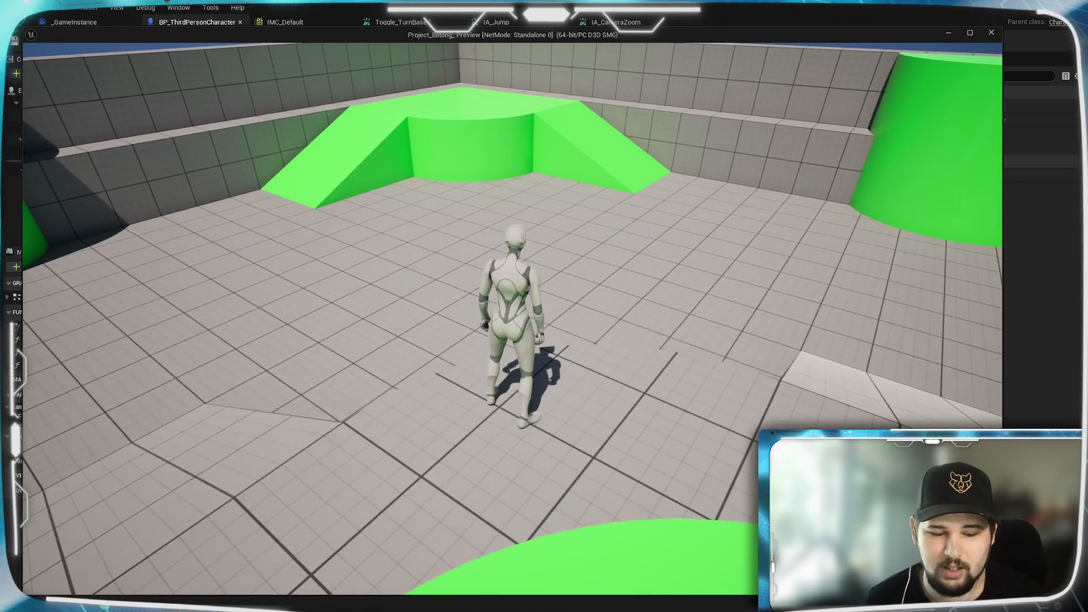
pyautogui.scroll(-5, 513, 317)
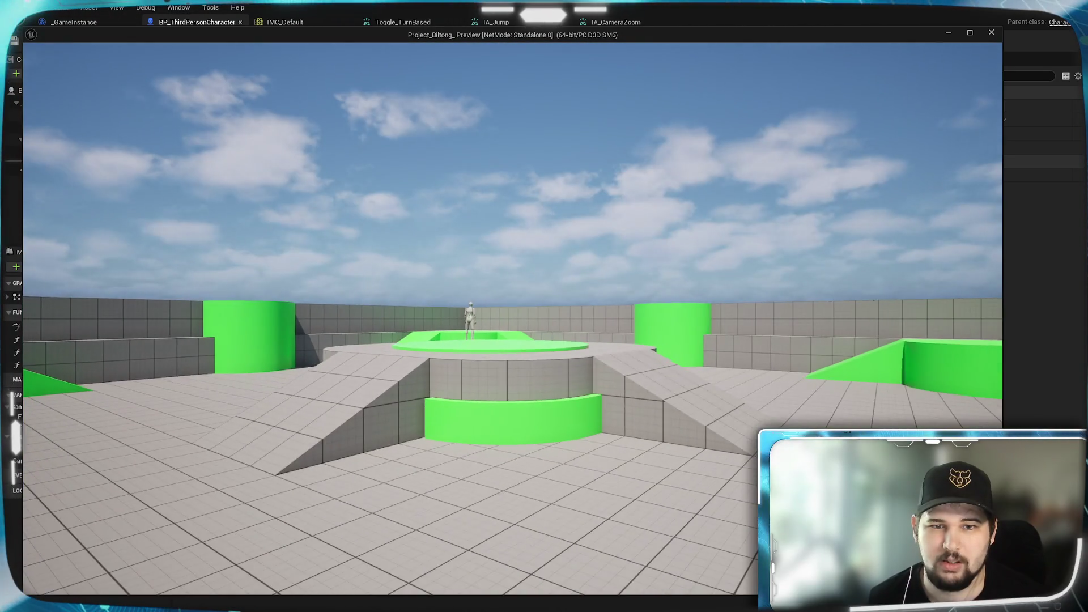
pyautogui.scroll(2, 513, 317)
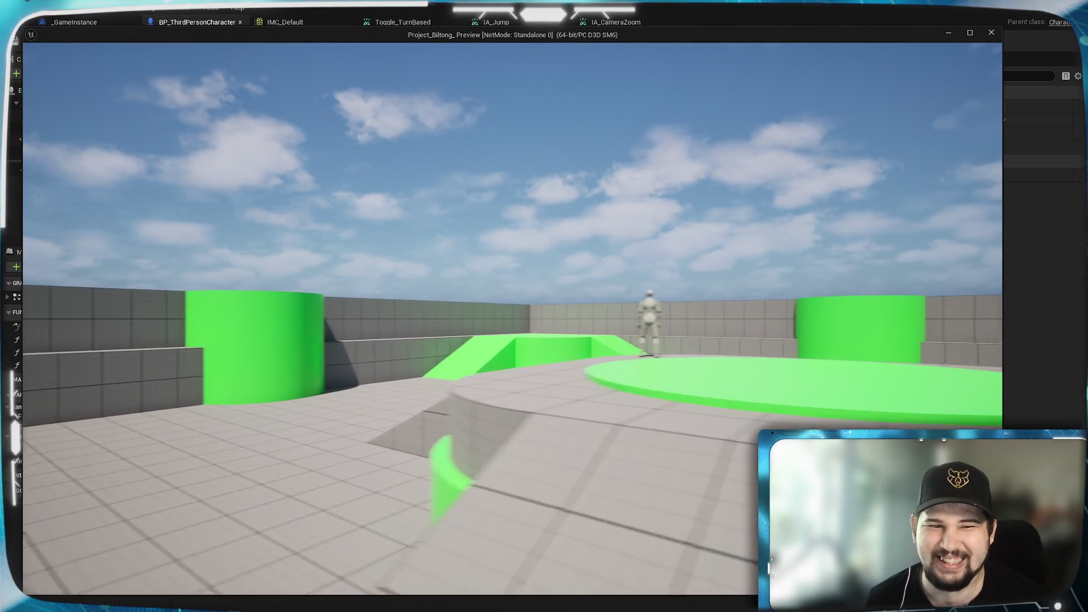
pyautogui.scroll(2, 564, 323)
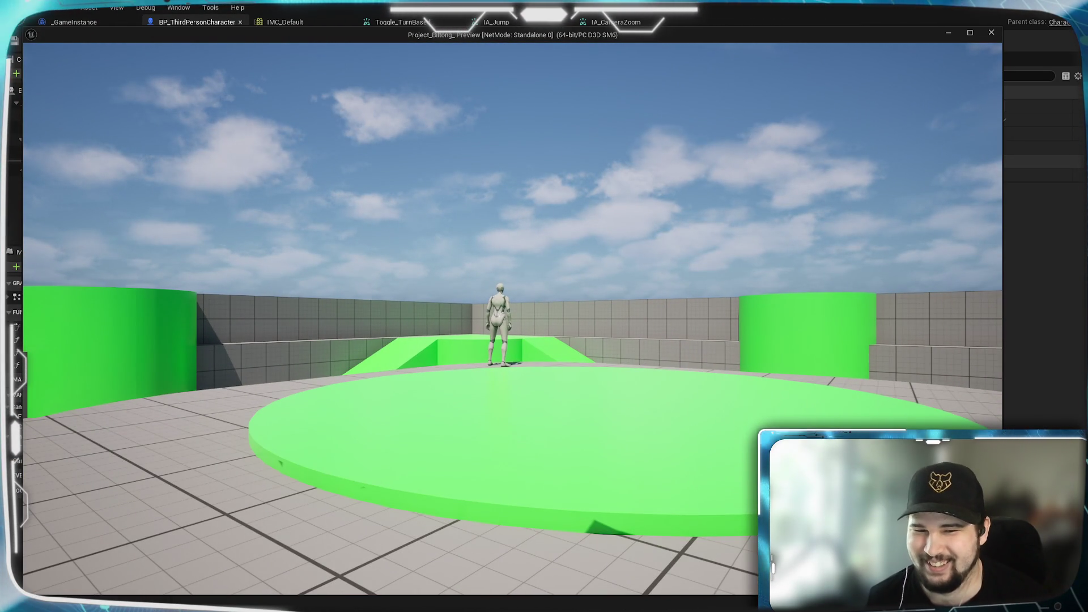
pyautogui.scroll(-2, 499, 397)
pyautogui.scroll(2, 499, 396)
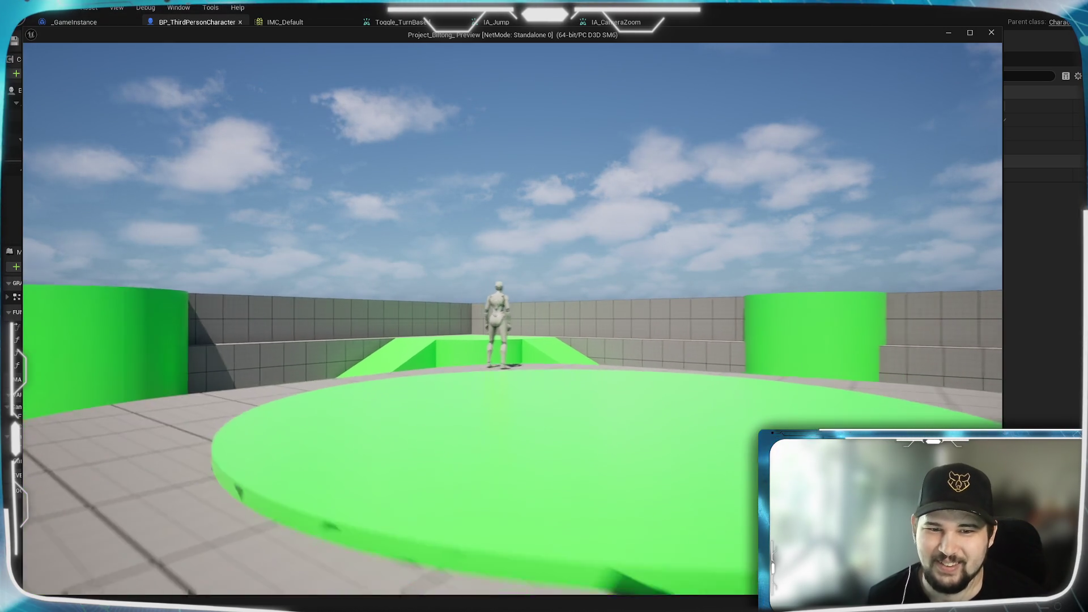
pyautogui.scroll(-2, 499, 397)
pyautogui.press('Escape')
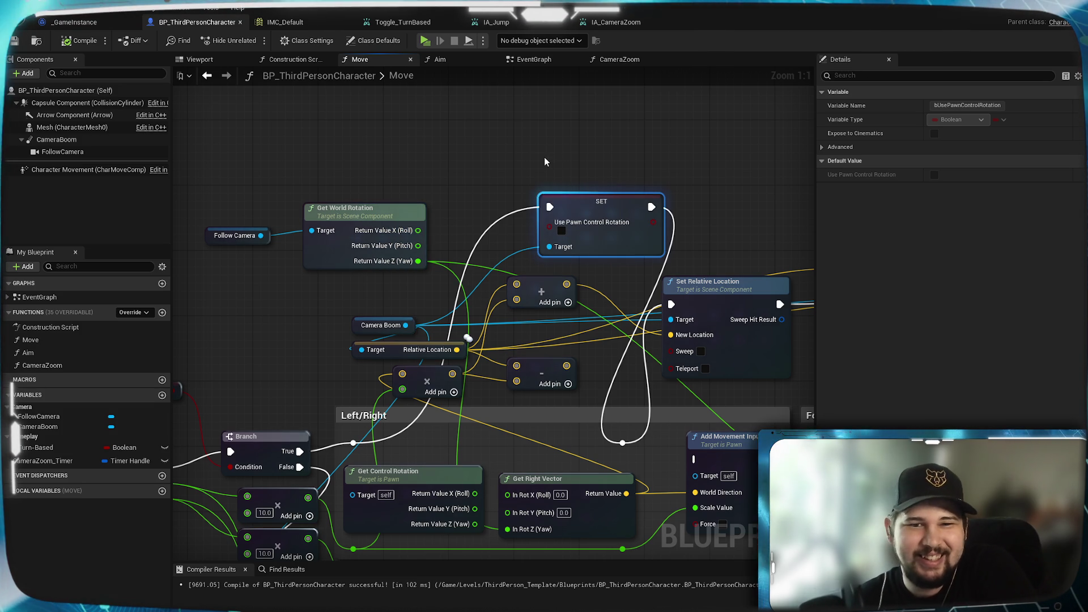
pyautogui.moveTo(598, 209); pyautogui.dragTo(533, 160)
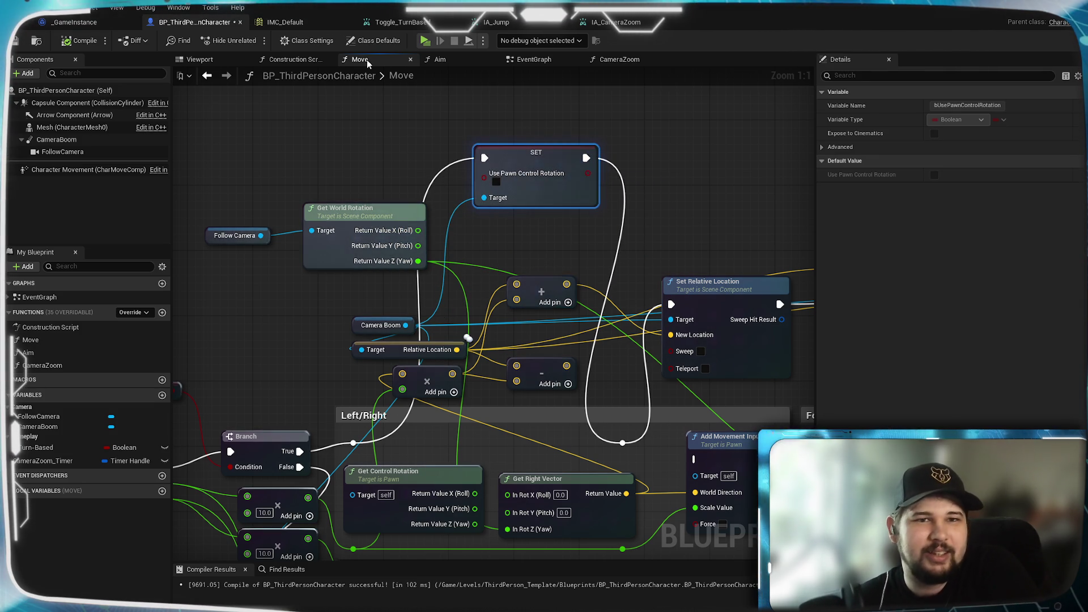
pyautogui.click(74, 21)
pyautogui.click(209, 22)
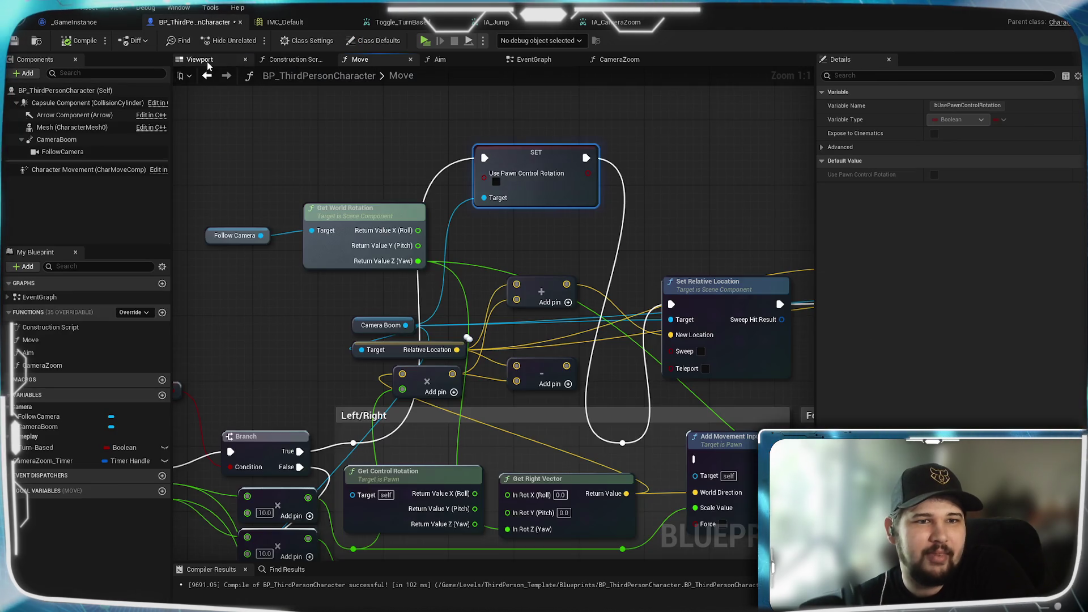
pyautogui.click(200, 60)
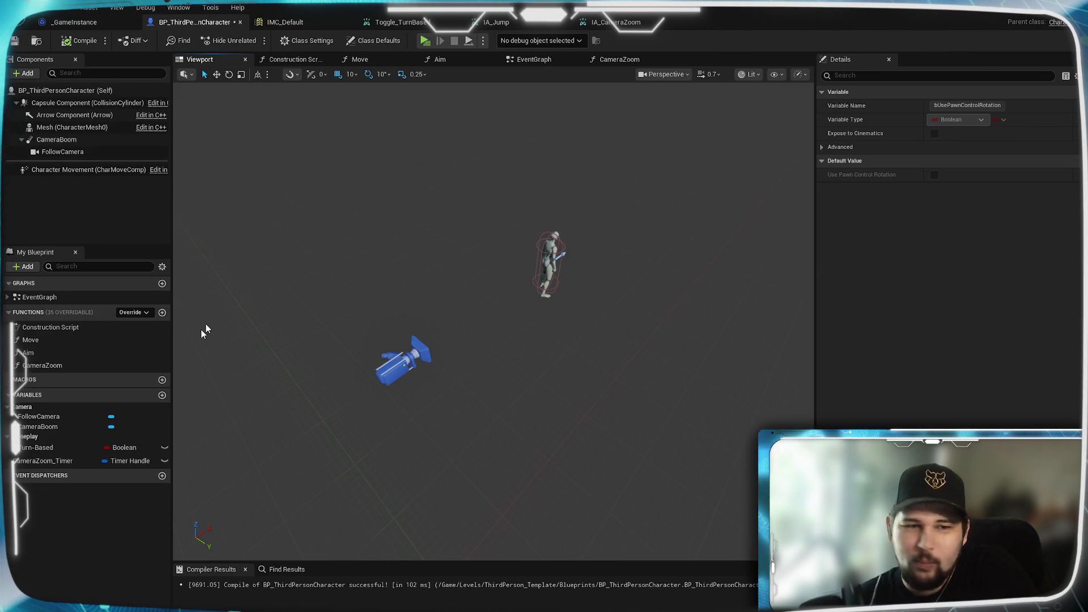
pyautogui.click(45, 429)
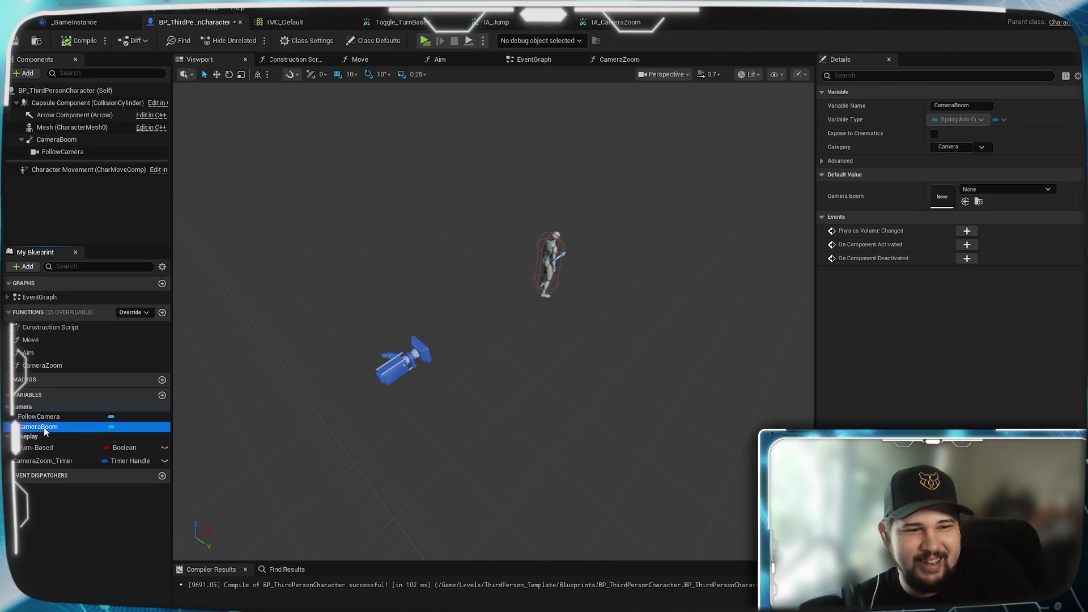
pyautogui.click(53, 139)
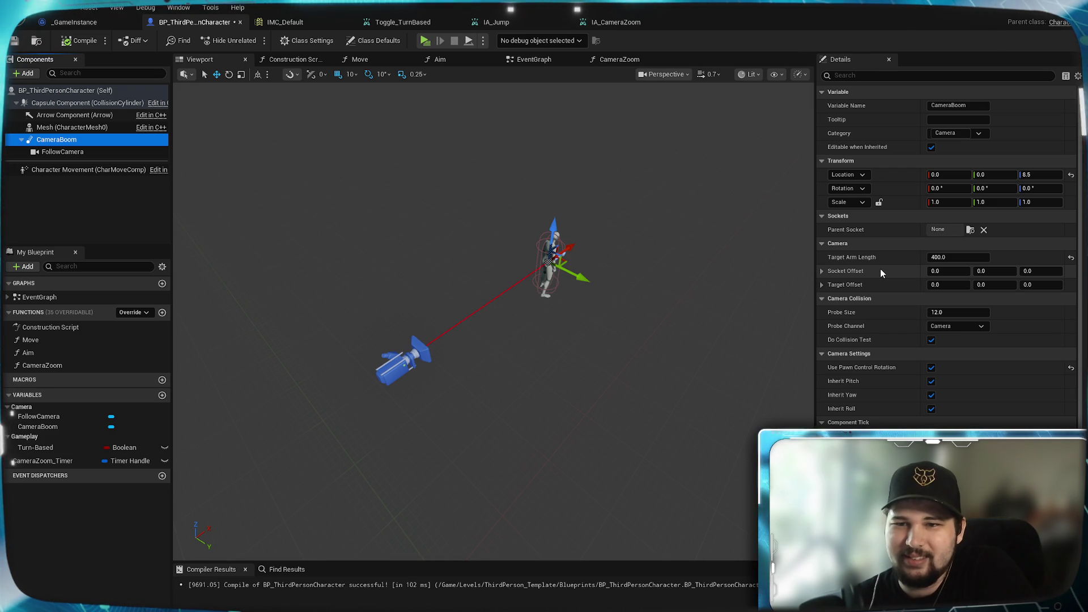
pyautogui.moveTo(1041, 271); pyautogui.dragTo(1066, 272)
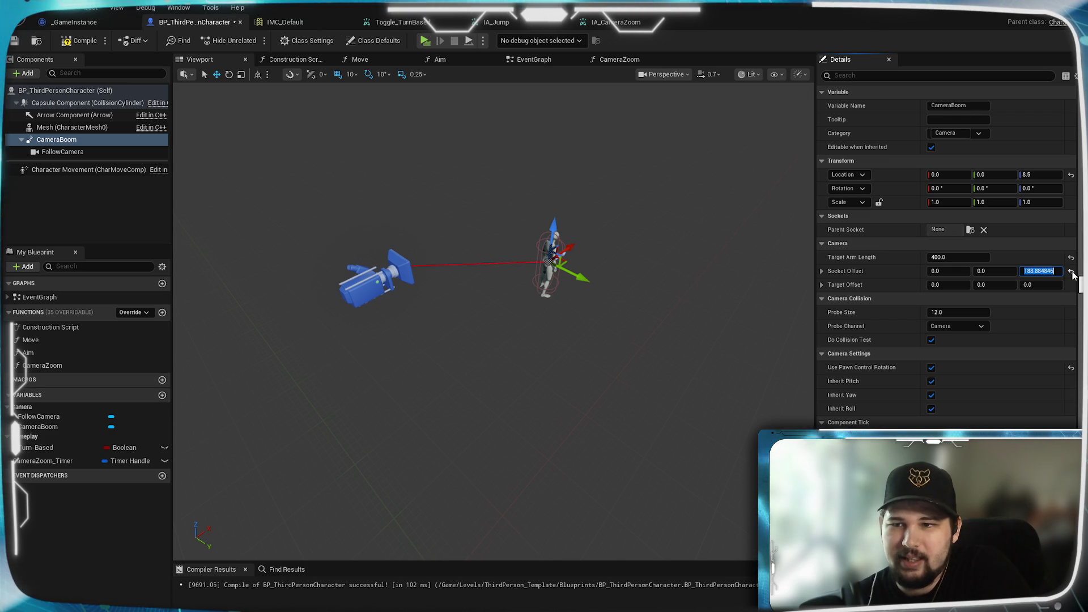
pyautogui.click(1072, 272)
pyautogui.moveTo(1041, 285)
pyautogui.mouseDown()
pyautogui.moveTo(1066, 284)
pyautogui.moveTo(1037, 284)
pyautogui.mouseUp()
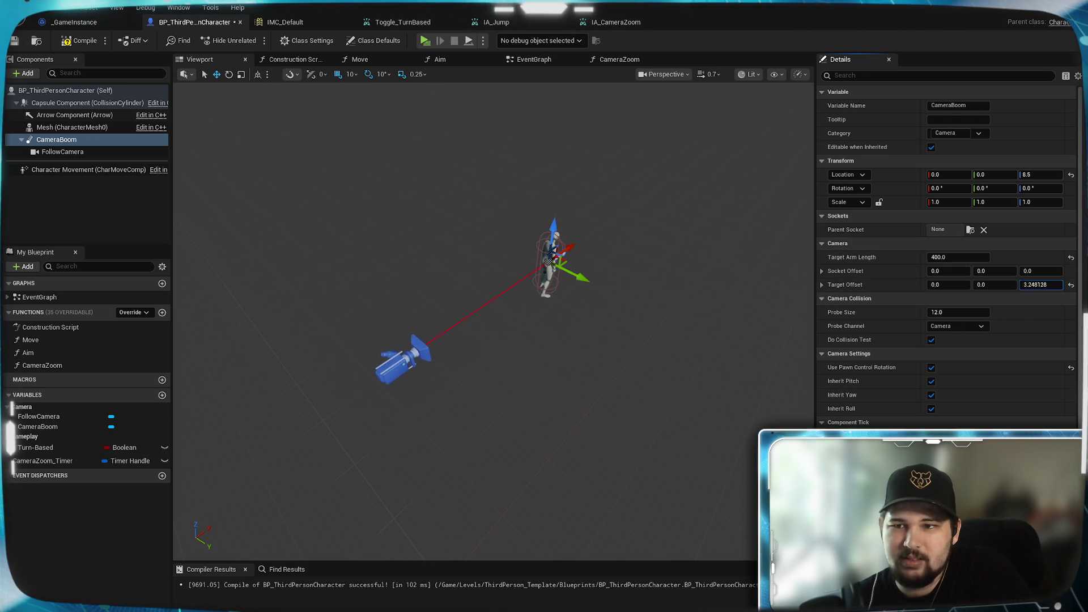
pyautogui.moveTo(1041, 285); pyautogui.dragTo(1032, 285)
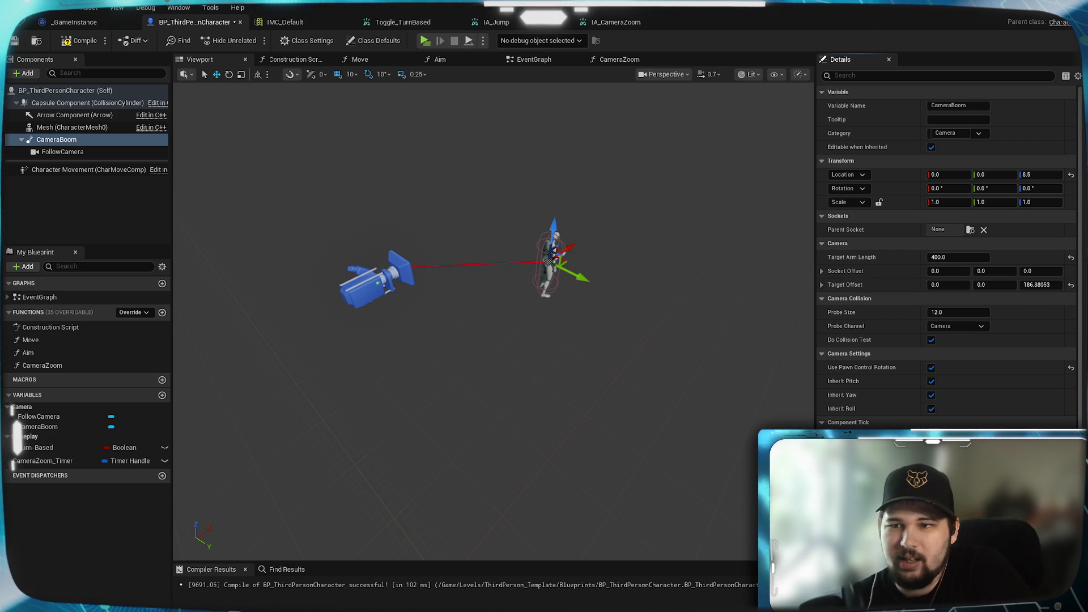
pyautogui.click(1072, 285)
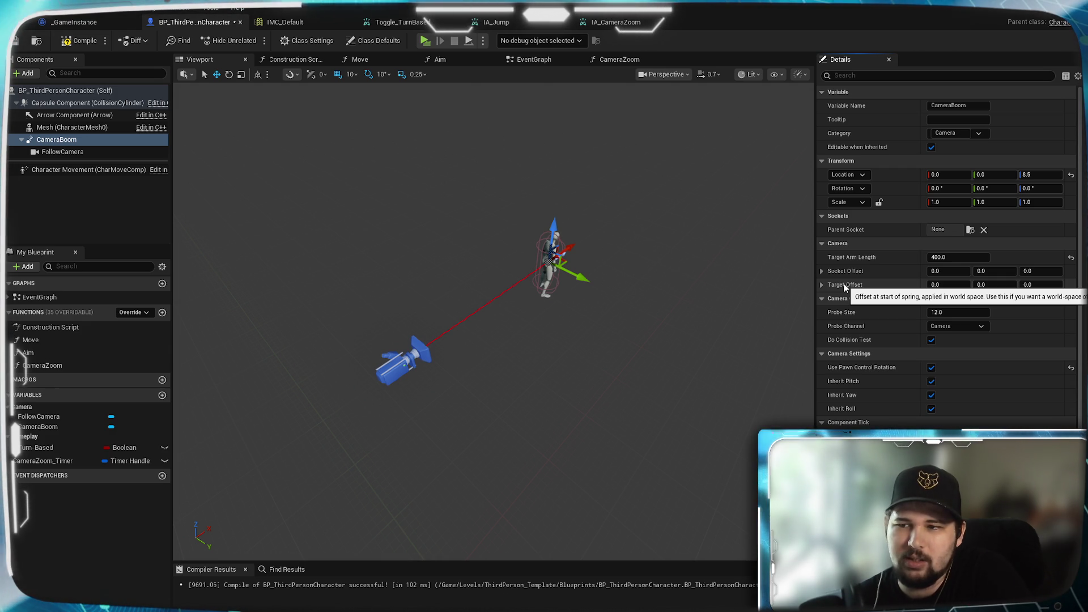
pyautogui.click(821, 285)
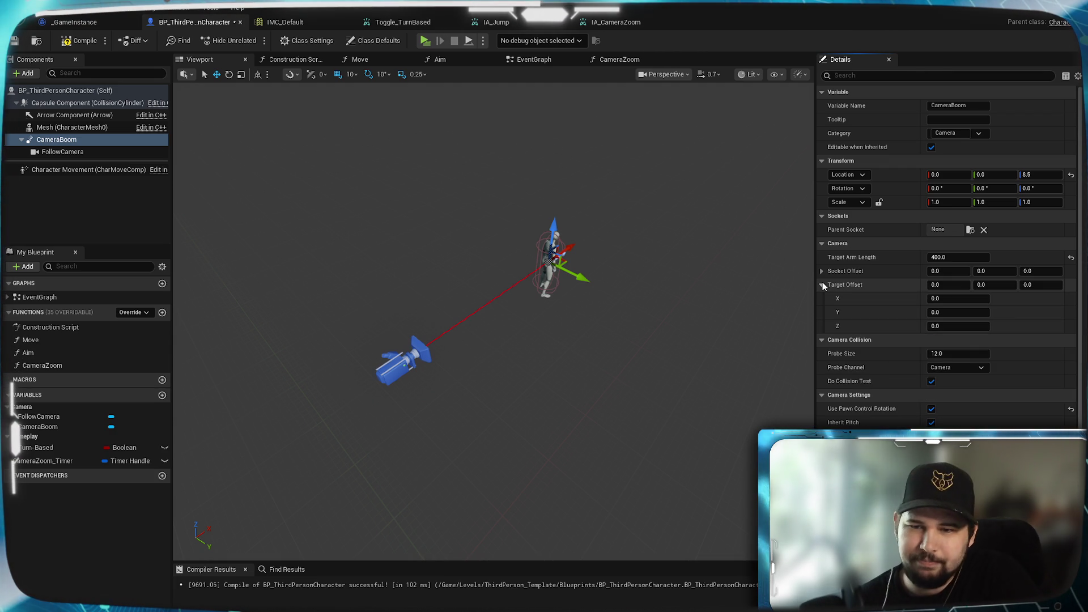
pyautogui.click(822, 285)
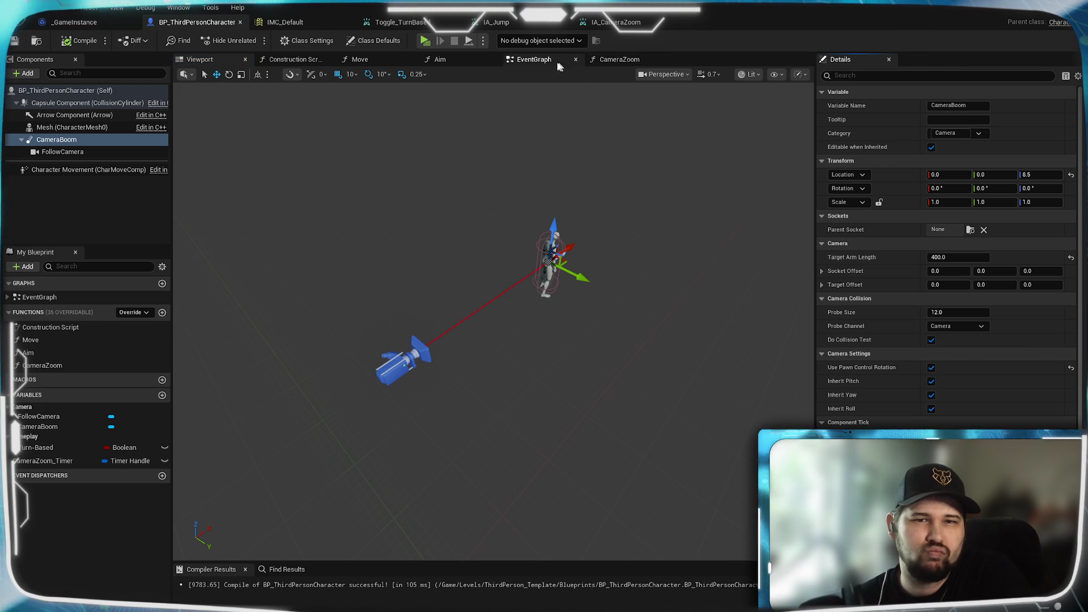
pyautogui.click(363, 60)
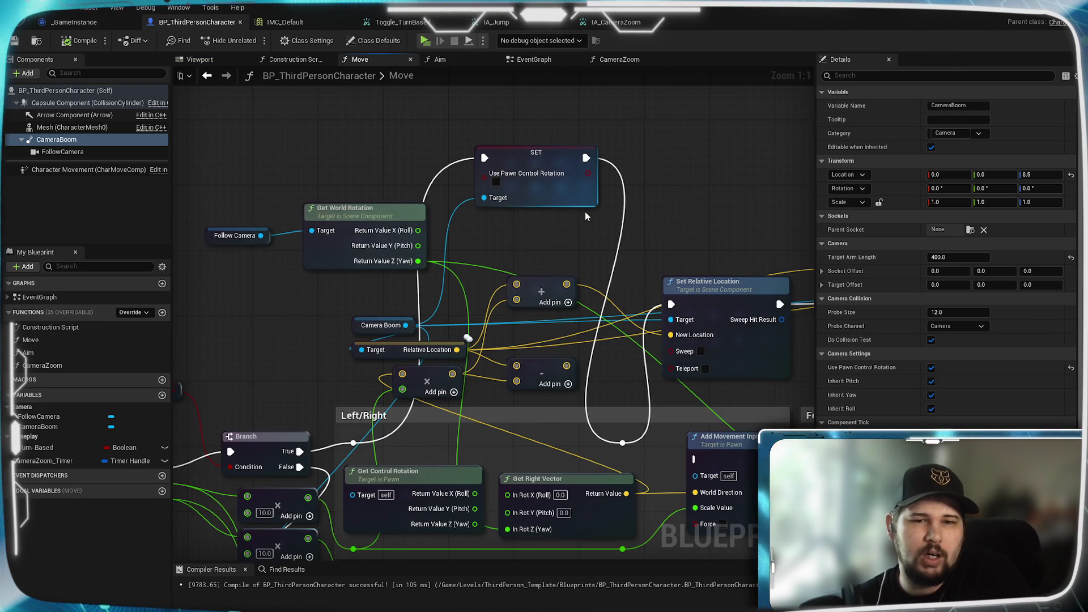
# Delete both Use Pawn Control Rotation setters and reconnect the Branch False and Left/Right execution paths
pyautogui.scroll(-3, 585, 212)
pyautogui.click(678, 120)
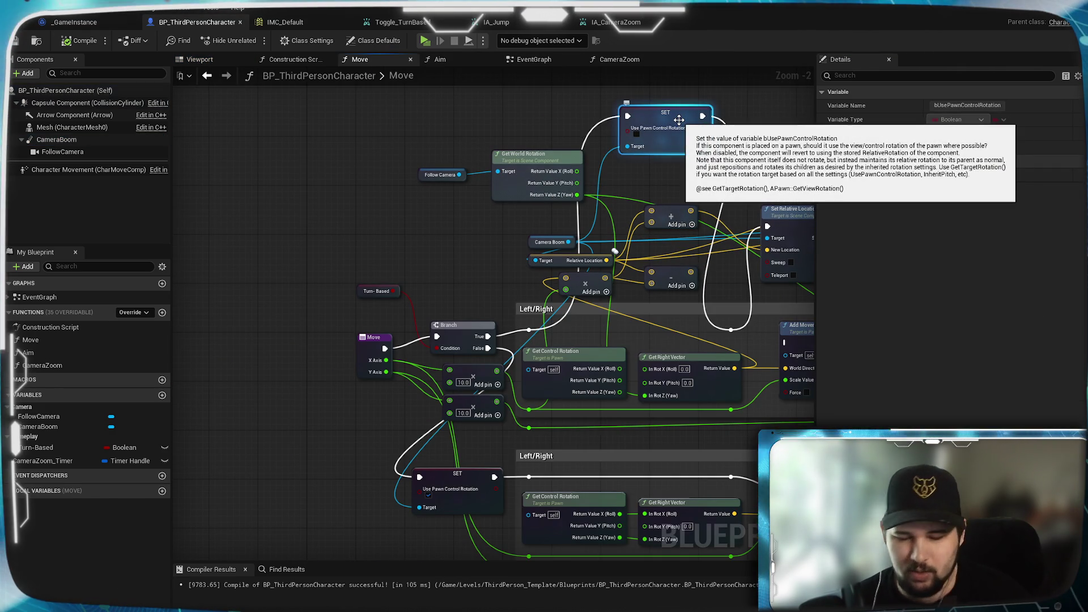
pyautogui.press('Delete')
pyautogui.click(457, 474)
pyautogui.press('Delete')
pyautogui.moveTo(486, 348)
pyautogui.mouseDown()
pyautogui.moveTo(539, 478)
pyautogui.moveTo(530, 478)
pyautogui.mouseUp()
pyautogui.moveTo(530, 329)
pyautogui.mouseDown()
pyautogui.moveTo(687, 320)
pyautogui.moveTo(732, 330)
pyautogui.mouseUp()
pyautogui.moveTo(742, 283); pyautogui.dragTo(466, 379)
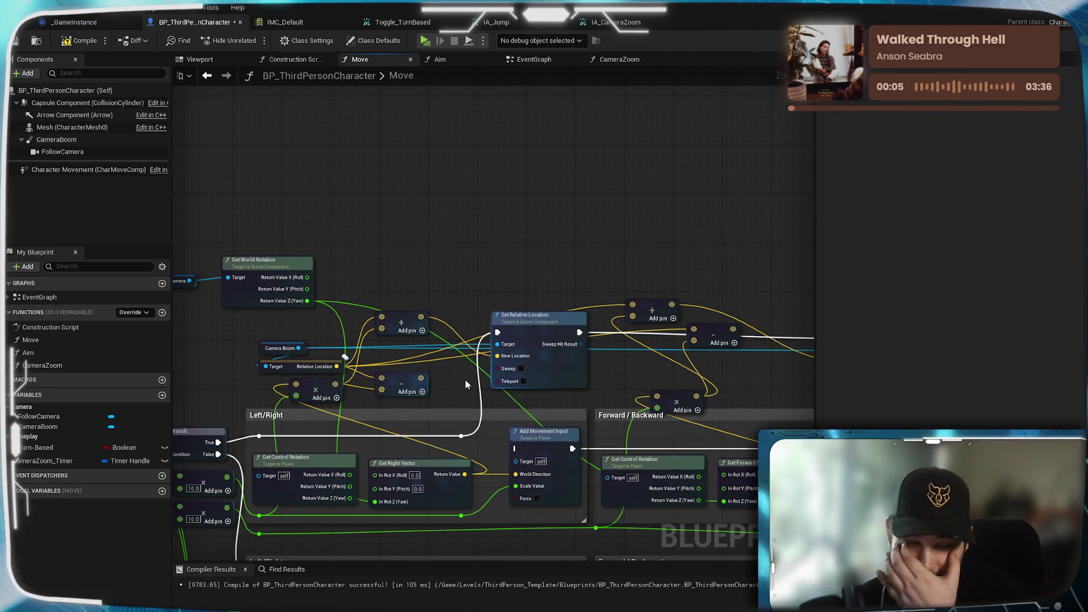
# Add a Set Target Offset node acting on the Camera Boom
pyautogui.scroll(1, 462, 295)
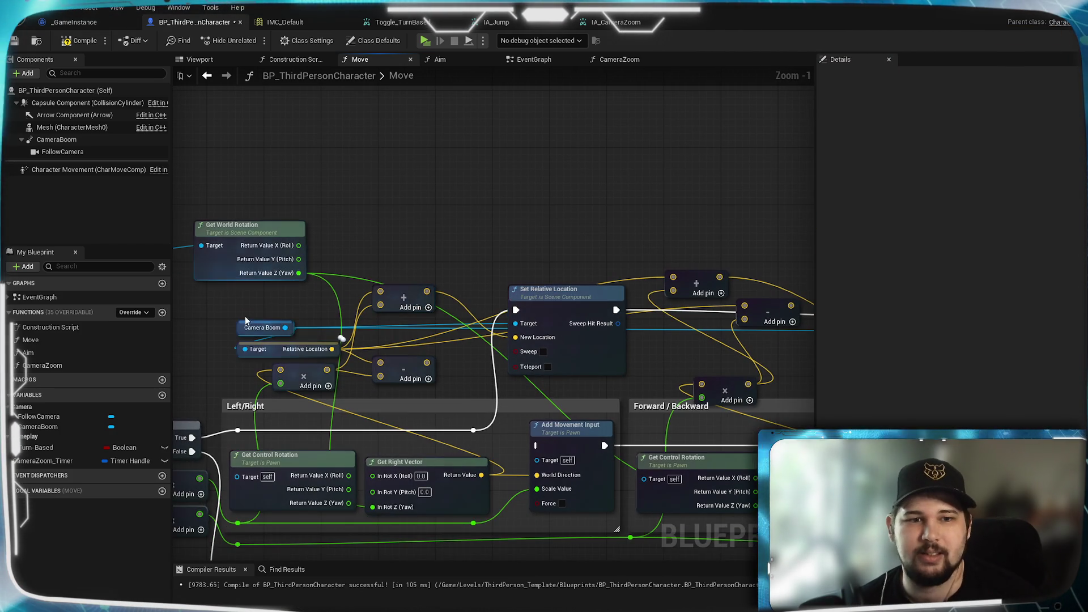
pyautogui.moveTo(286, 328)
pyautogui.mouseDown()
pyautogui.moveTo(520, 213)
pyautogui.moveTo(510, 213)
pyautogui.mouseUp()
pyautogui.write('set')
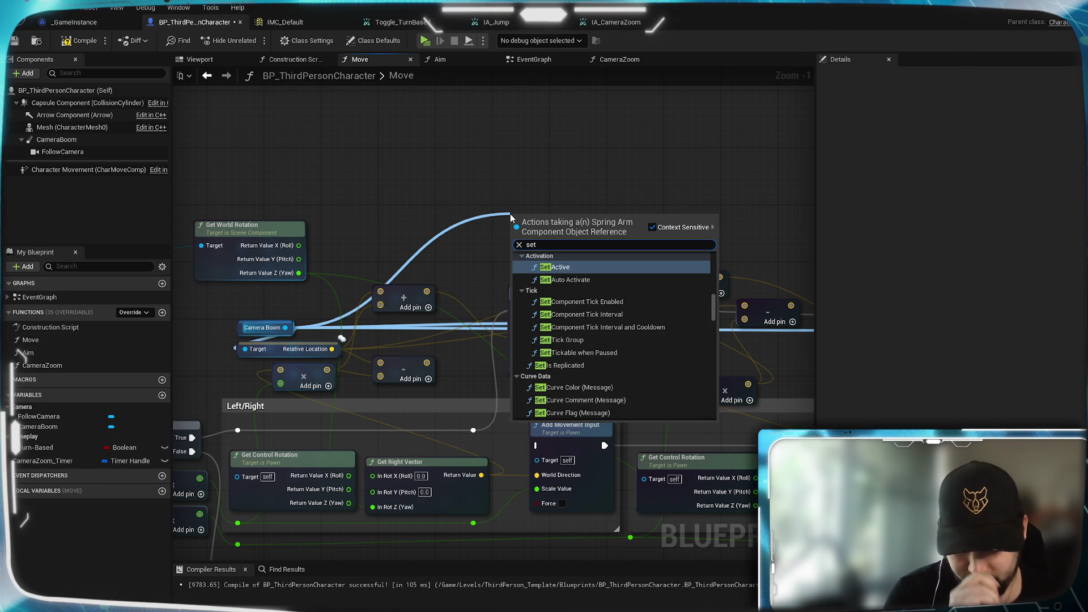
pyautogui.write(' target')
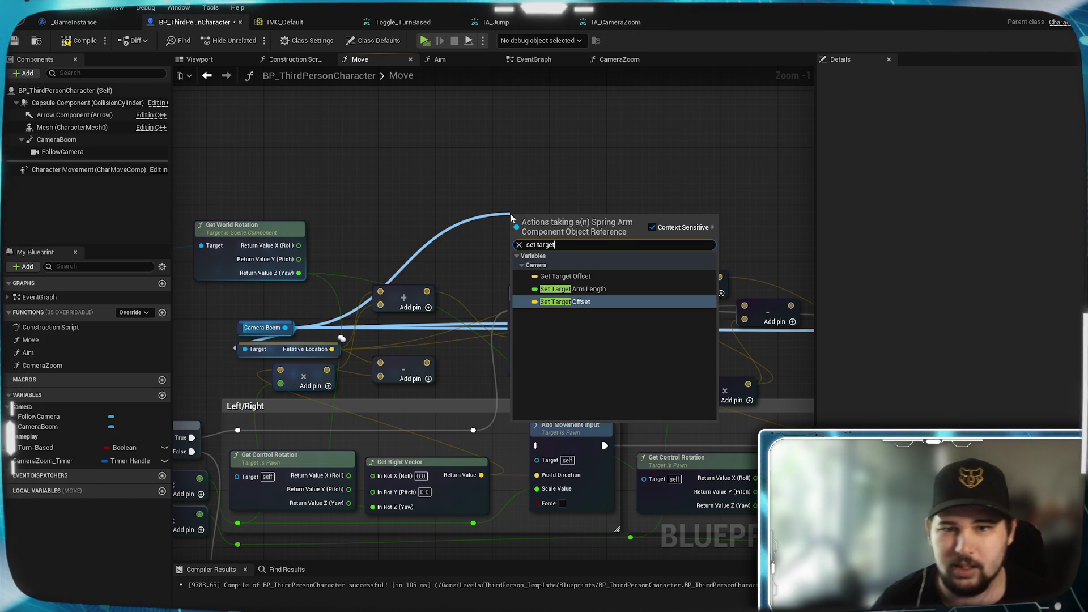
pyautogui.click(597, 301)
pyautogui.moveTo(562, 221); pyautogui.dragTo(598, 200)
# Add Camera Boom's Target Offset getter to the multiplied vector with an Add node
pyautogui.moveTo(285, 329); pyautogui.dragTo(334, 225)
pyautogui.write('get targe')
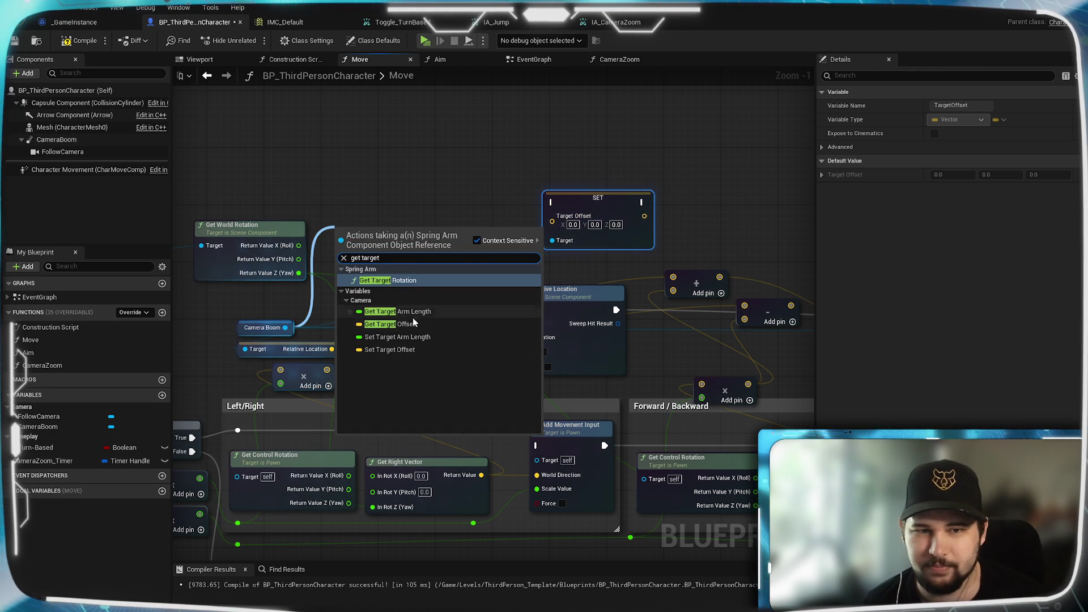
pyautogui.click(413, 324)
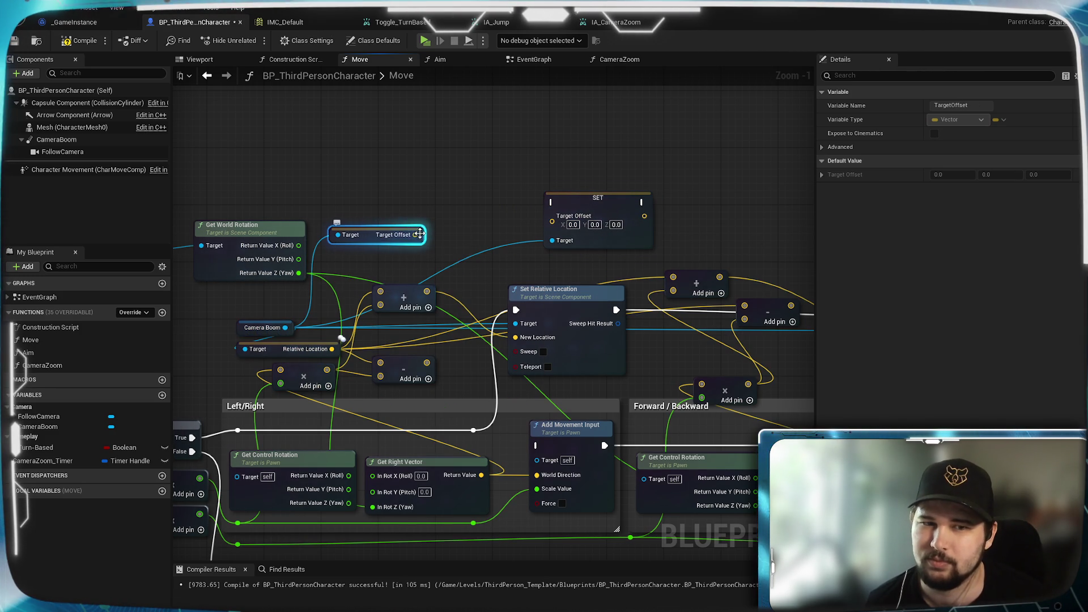
pyautogui.moveTo(415, 234); pyautogui.dragTo(461, 216)
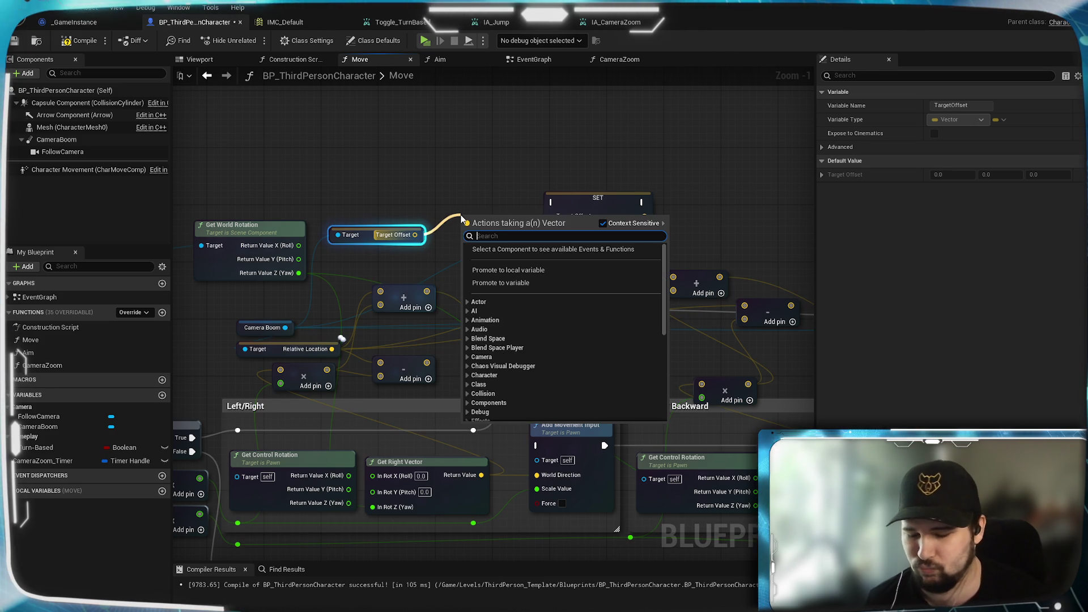
pyautogui.write('+')
pyautogui.click(514, 270)
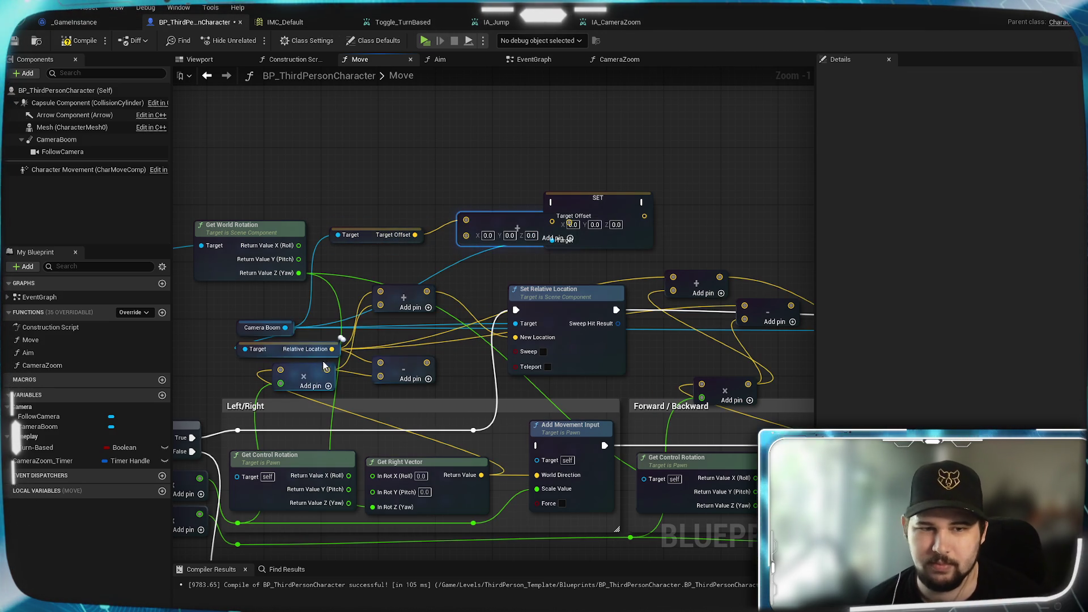
pyautogui.moveTo(326, 369)
pyautogui.mouseDown()
pyautogui.moveTo(466, 233)
pyautogui.moveTo(557, 223)
pyautogui.mouseUp()
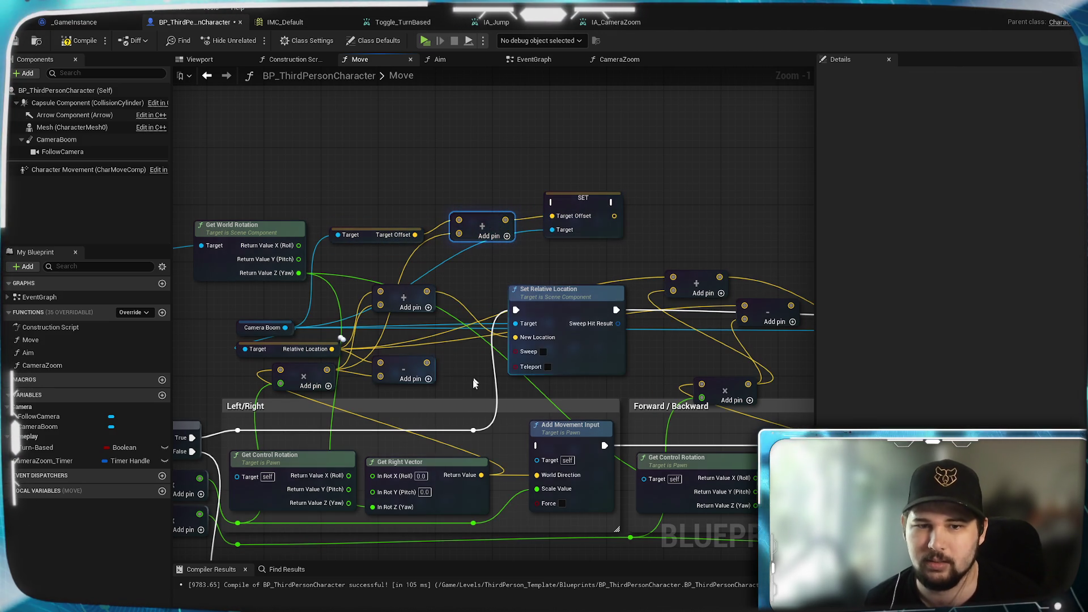
# Wire execution into the SET Target Offset node, then copy the SET and Add nodes
pyautogui.moveTo(474, 432); pyautogui.dragTo(541, 249)
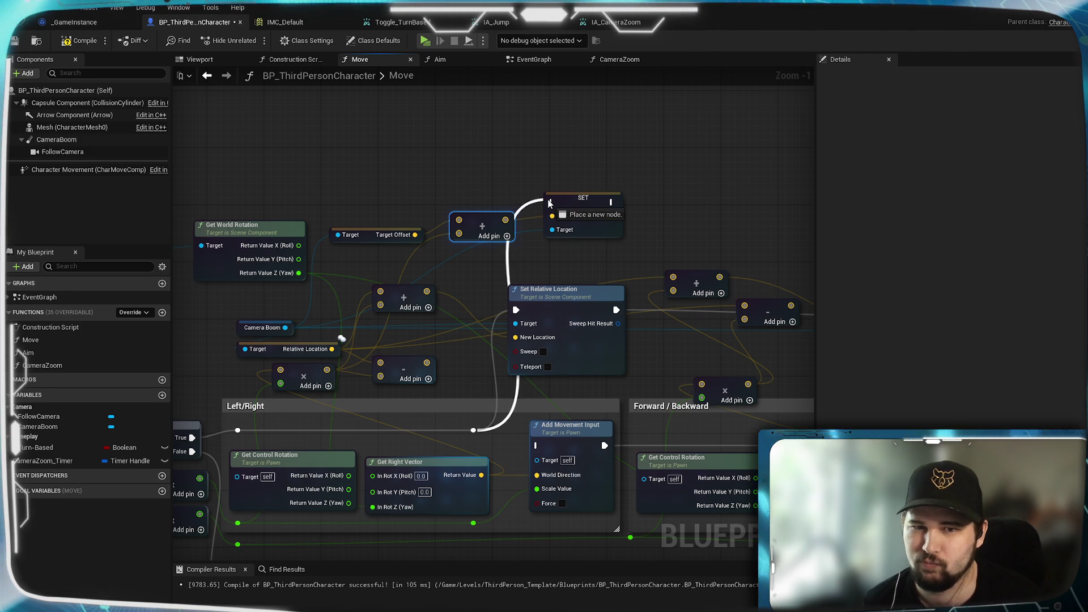
pyautogui.moveTo(554, 205); pyautogui.dragTo(553, 203)
pyautogui.moveTo(556, 161)
pyautogui.mouseDown()
pyautogui.moveTo(424, 195)
pyautogui.moveTo(433, 223)
pyautogui.mouseUp()
pyautogui.click(454, 209)
pyautogui.keyDown('ctrl'); pyautogui.click(352, 238); pyautogui.keyUp('ctrl')
pyautogui.hotkey('ctrl', 'c')
# Paste the SET and Add pair, feeding it Target Offset and the Forward/Backward multiplied vector
pyautogui.moveTo(586, 201); pyautogui.dragTo(435, 214)
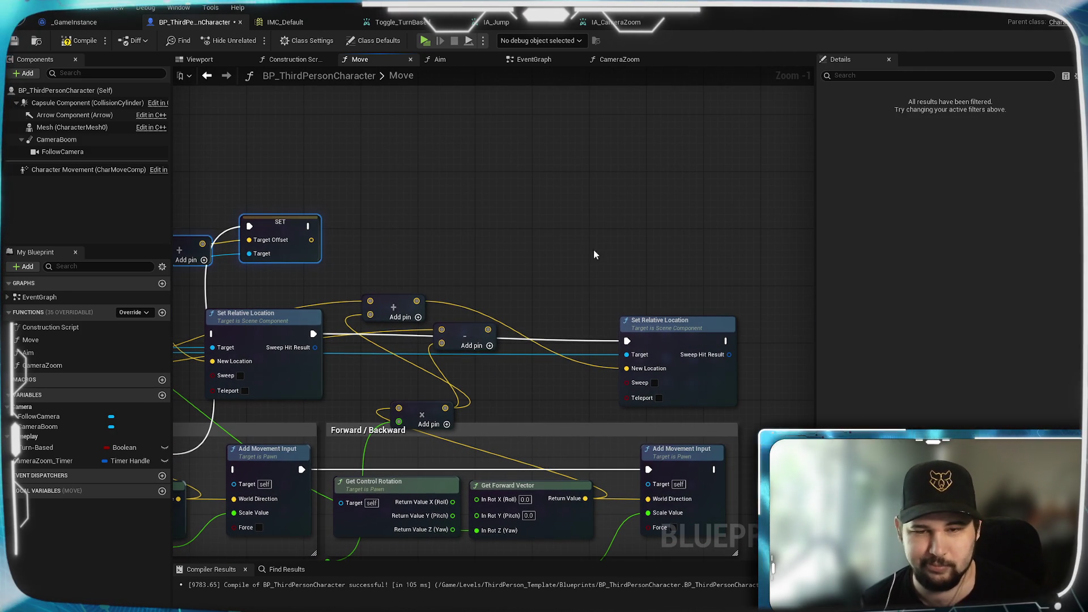
pyautogui.hotkey('ctrl', 'v')
pyautogui.moveTo(314, 267); pyautogui.dragTo(677, 177)
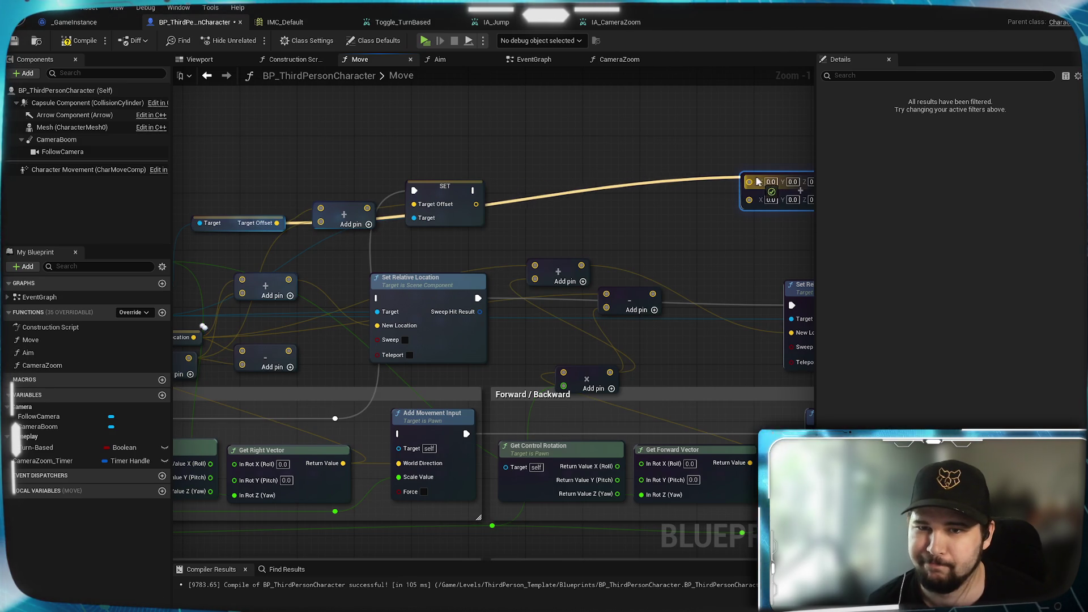
pyautogui.moveTo(759, 181); pyautogui.dragTo(749, 182)
pyautogui.moveTo(553, 287)
pyautogui.mouseDown()
pyautogui.moveTo(418, 294)
pyautogui.moveTo(515, 262)
pyautogui.mouseUp()
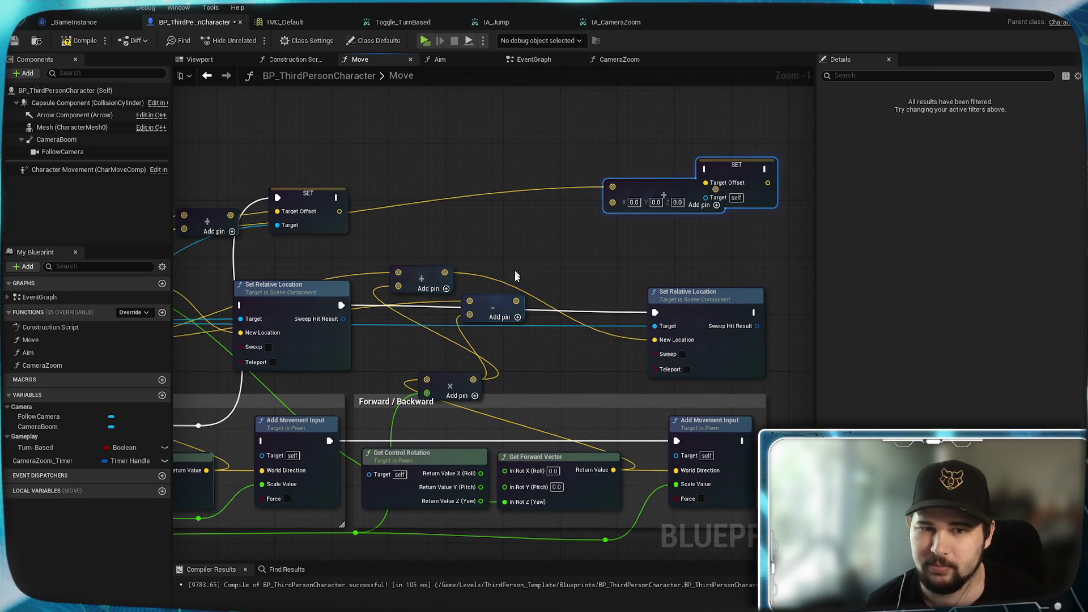
pyautogui.moveTo(473, 380); pyautogui.dragTo(613, 200)
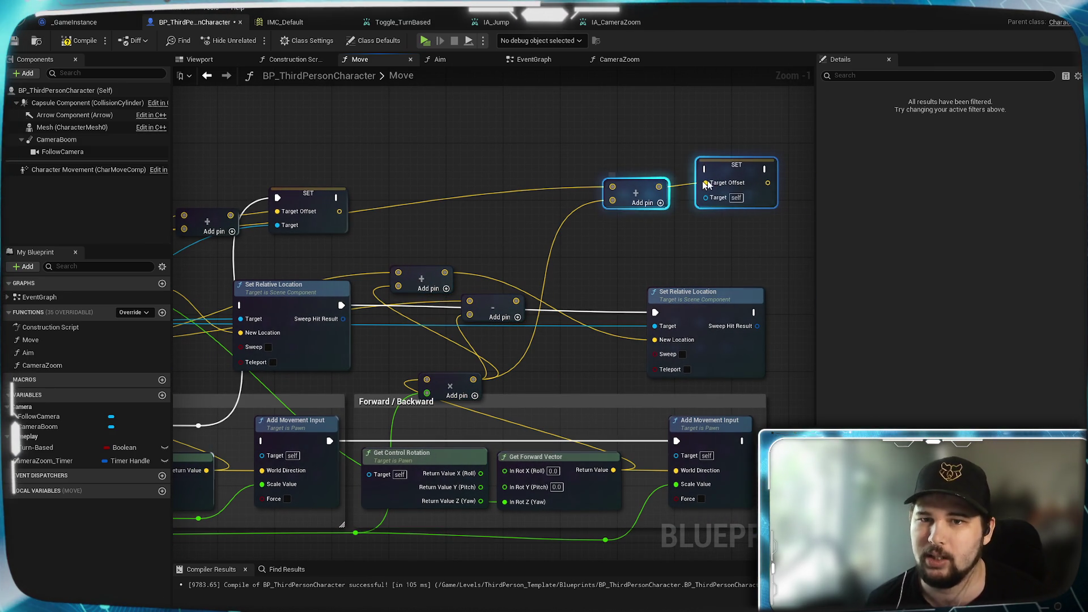
# Chain execution from the first SET into the second, compile, and launch the standalone preview
pyautogui.moveTo(337, 198); pyautogui.dragTo(342, 199)
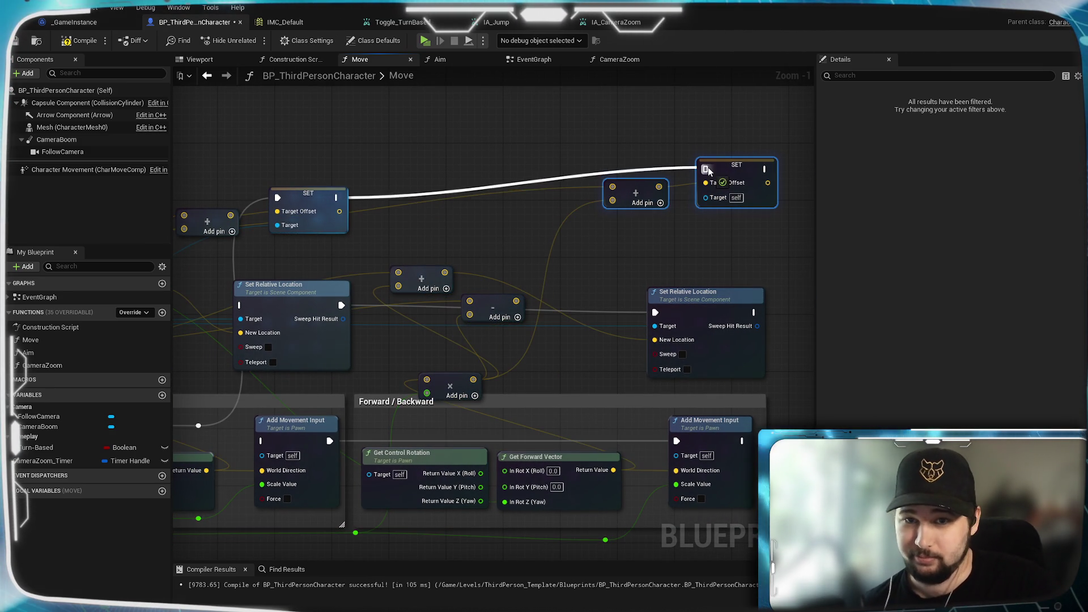
pyautogui.moveTo(708, 170); pyautogui.dragTo(706, 169)
pyautogui.moveTo(808, 224)
pyautogui.mouseDown()
pyautogui.moveTo(724, 174)
pyautogui.moveTo(628, 165)
pyautogui.mouseUp()
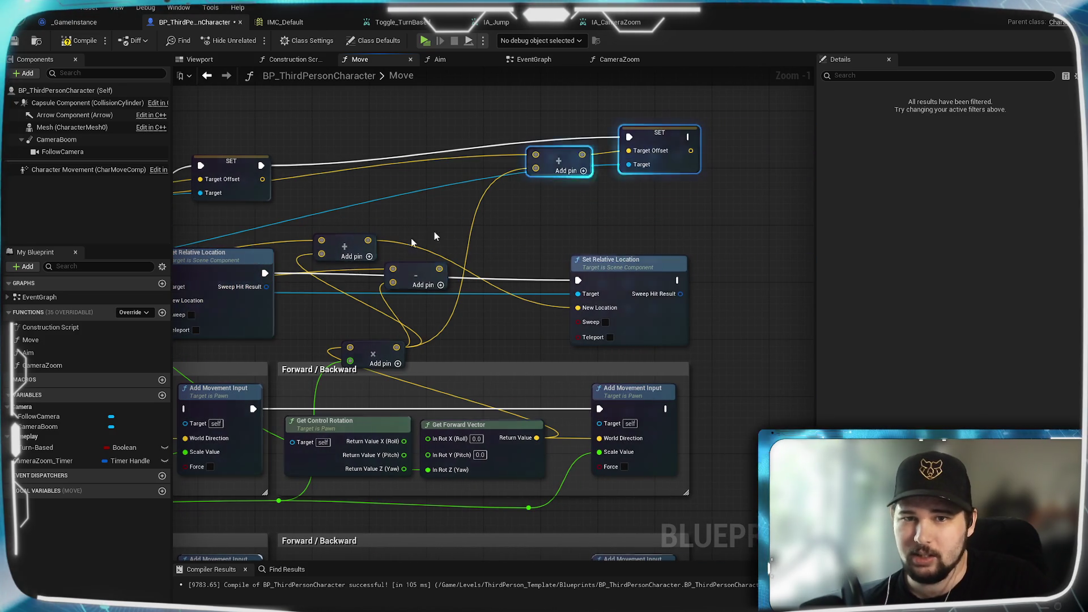
pyautogui.click(69, 43)
pyautogui.click(425, 41)
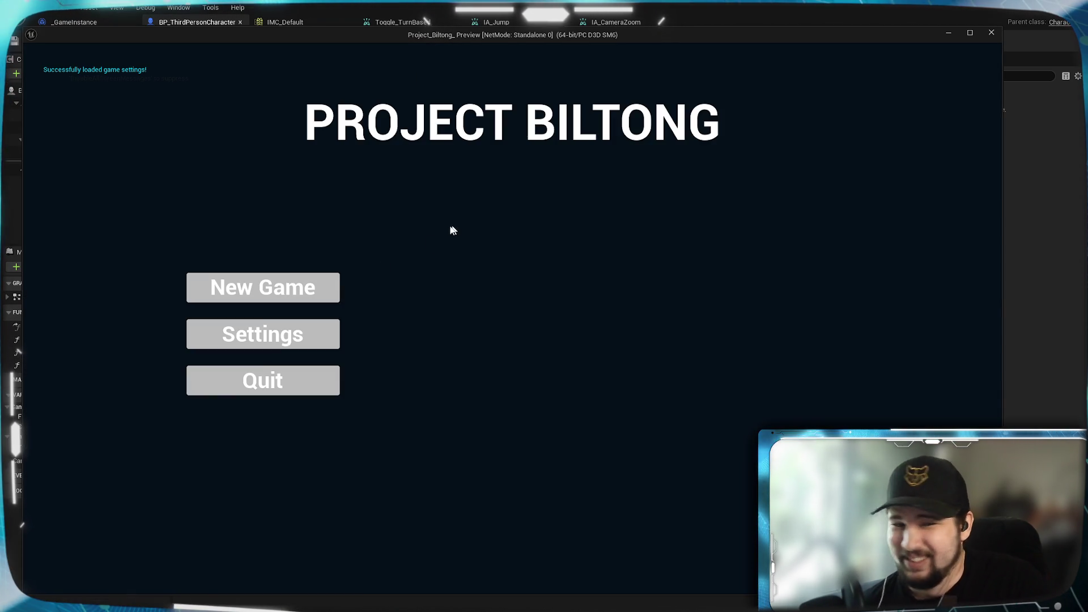
pyautogui.click(332, 286)
pyautogui.press('w')
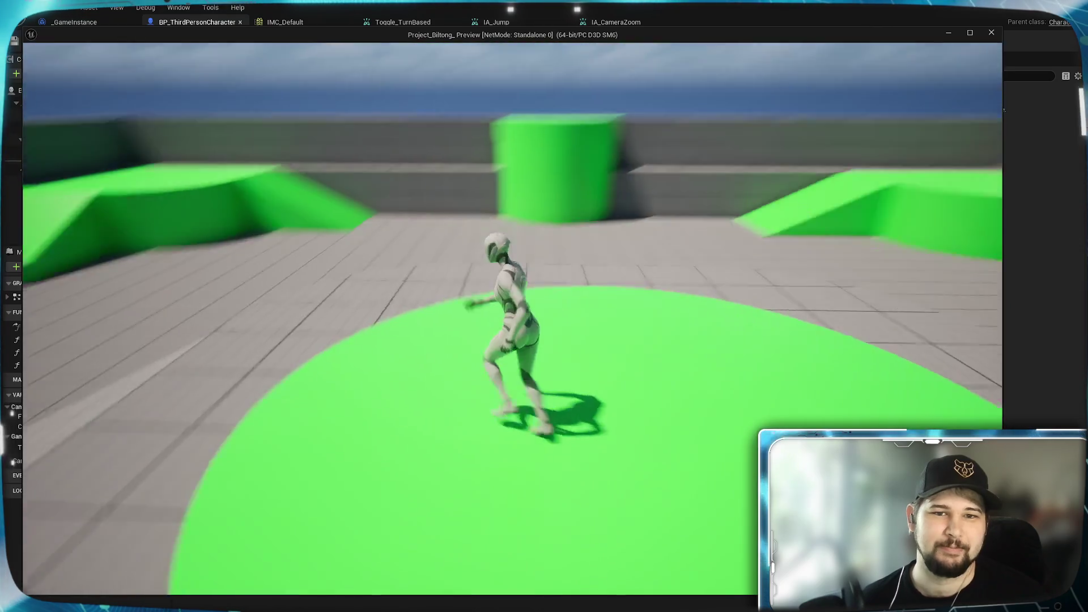
pyautogui.press('w')
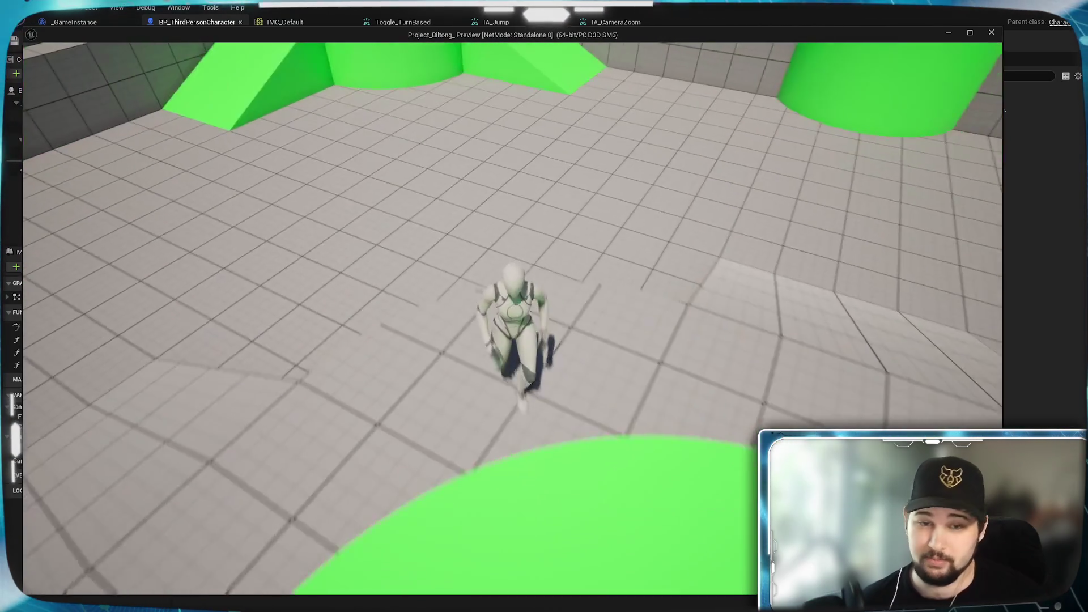
pyautogui.scroll(-5, 513, 317)
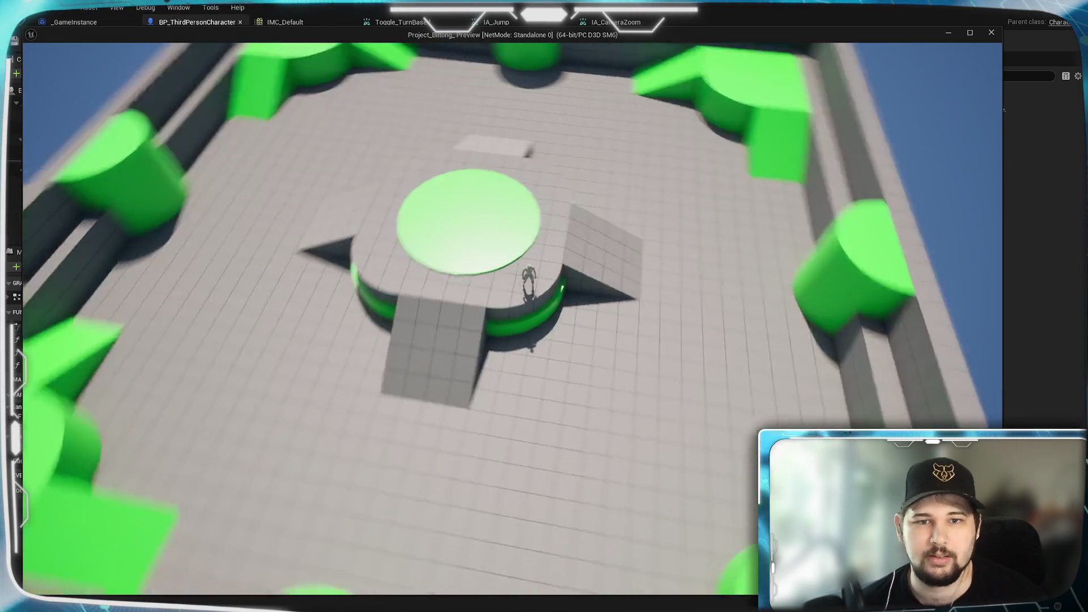
pyautogui.scroll(5, 510, 317)
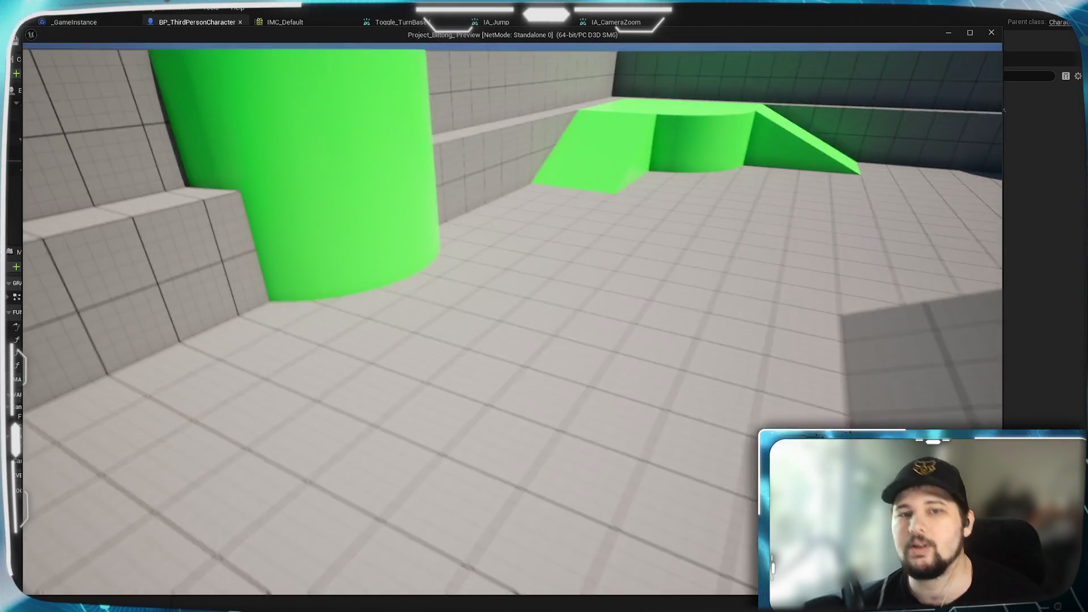
pyautogui.scroll(-5, 510, 318)
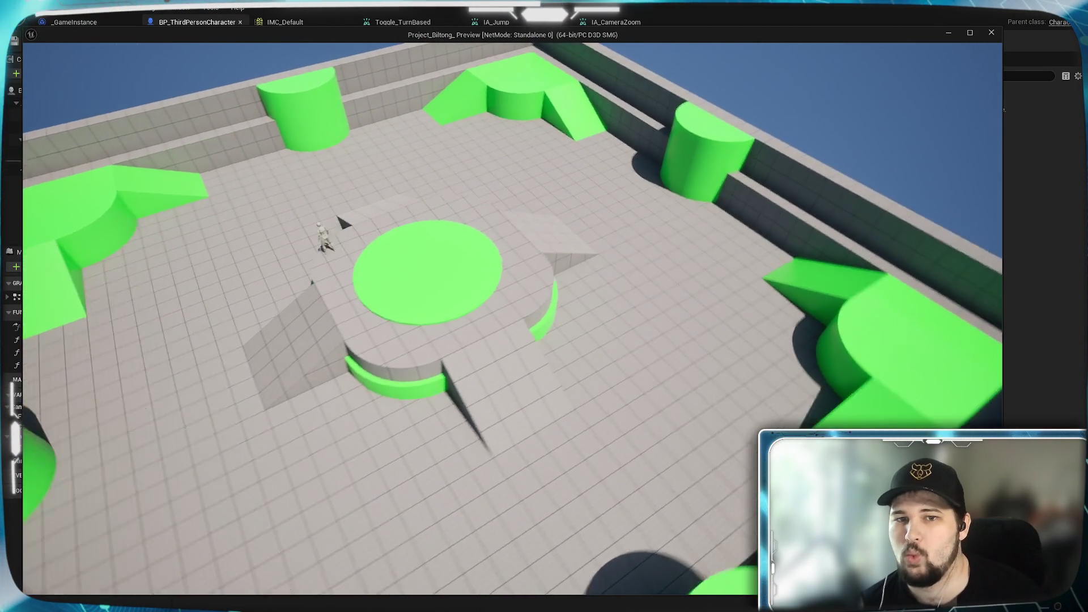
pyautogui.press('Escape')
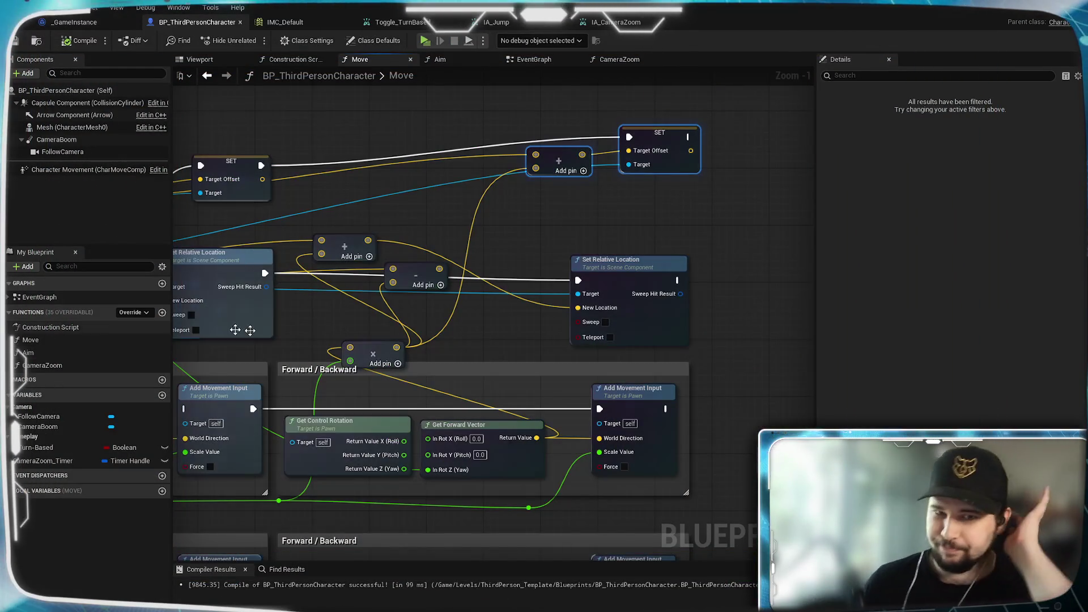
# Delete the old Set Relative Location node, its add/subtract nodes and the Relative Location getter
pyautogui.click(618, 274)
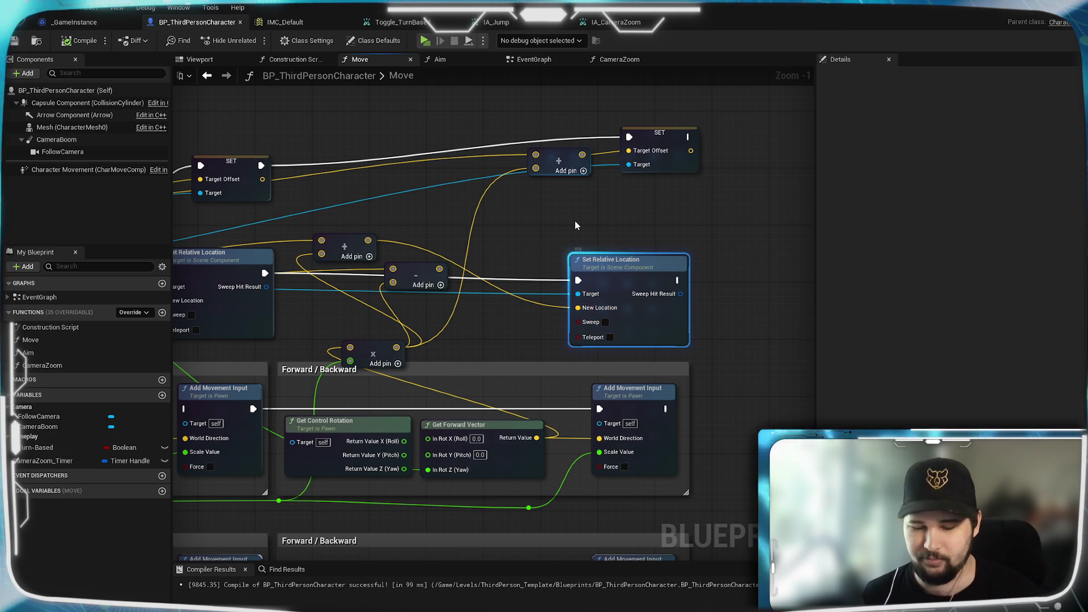
pyautogui.press('Delete')
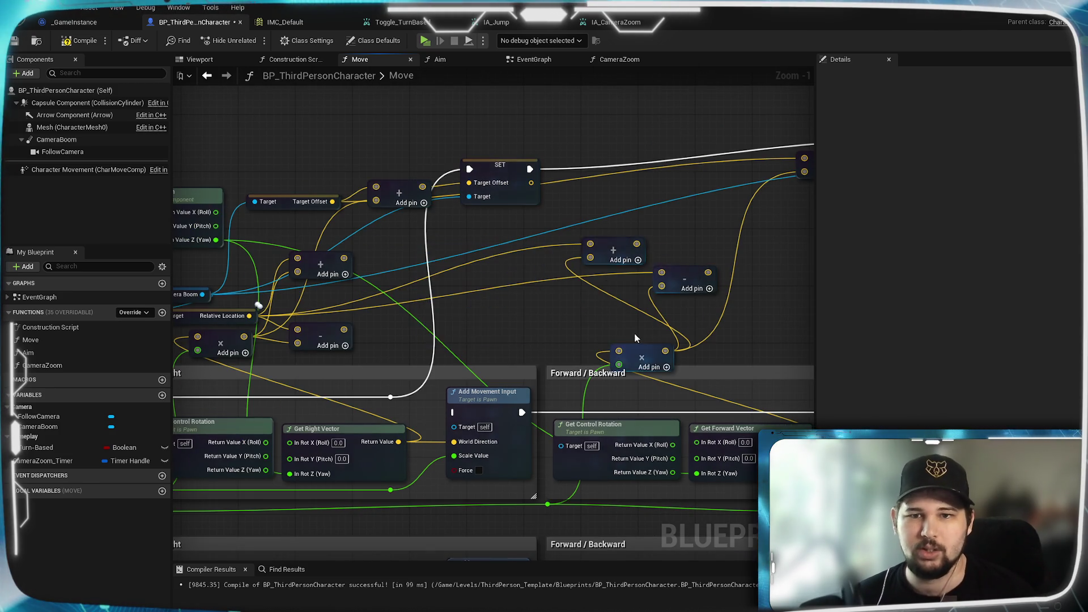
pyautogui.moveTo(626, 282); pyautogui.dragTo(626, 282)
pyautogui.press('Delete')
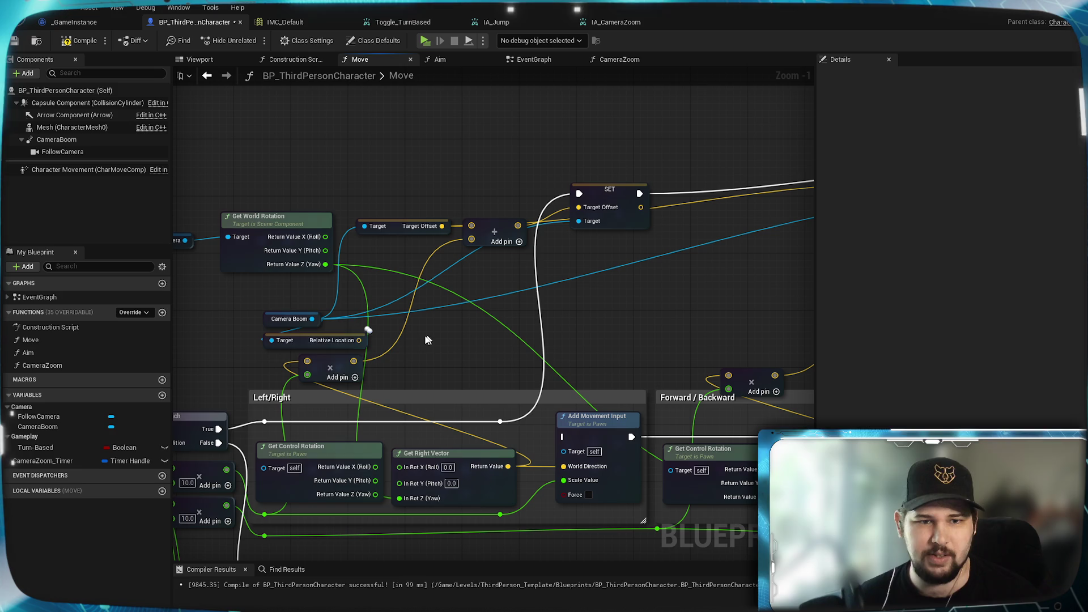
pyautogui.click(300, 343)
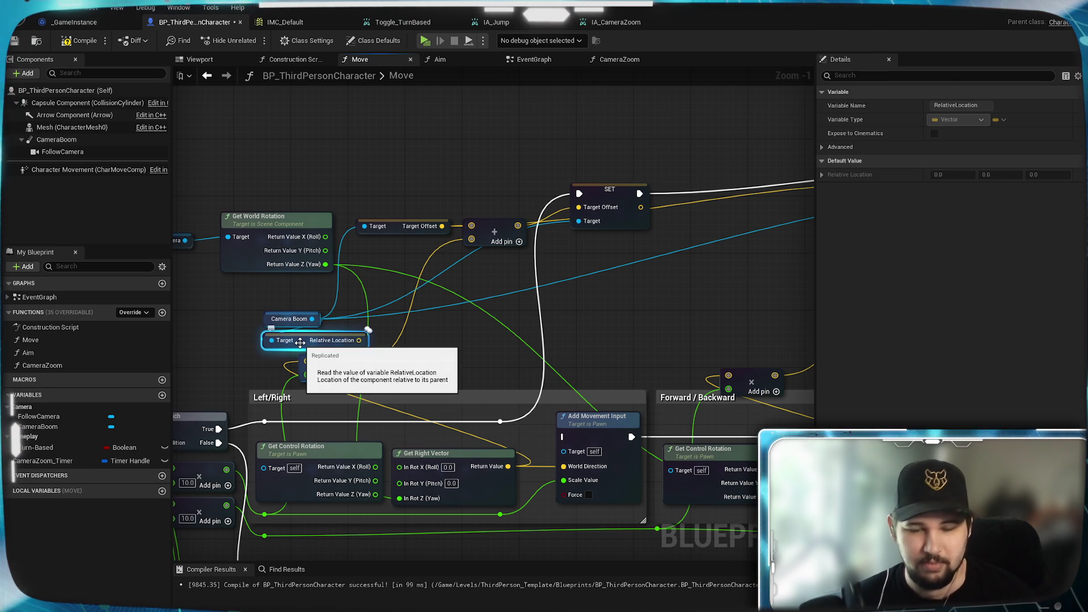
pyautogui.press('Delete')
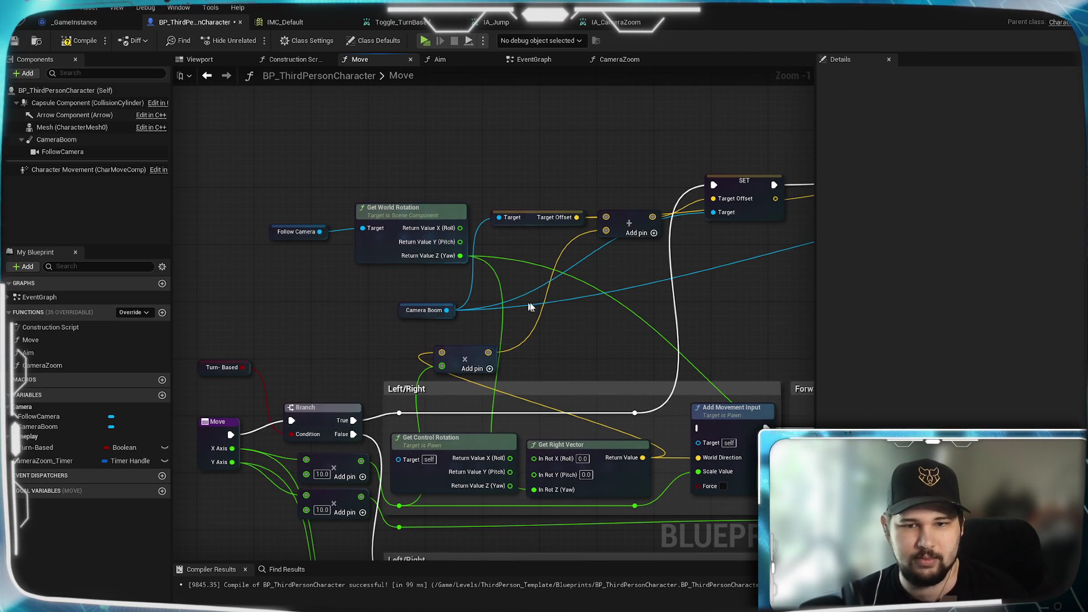
# Wire Get World Rotation's roll (X) into Get Right Vector's In Rot X
pyautogui.moveTo(567, 307); pyautogui.dragTo(503, 287)
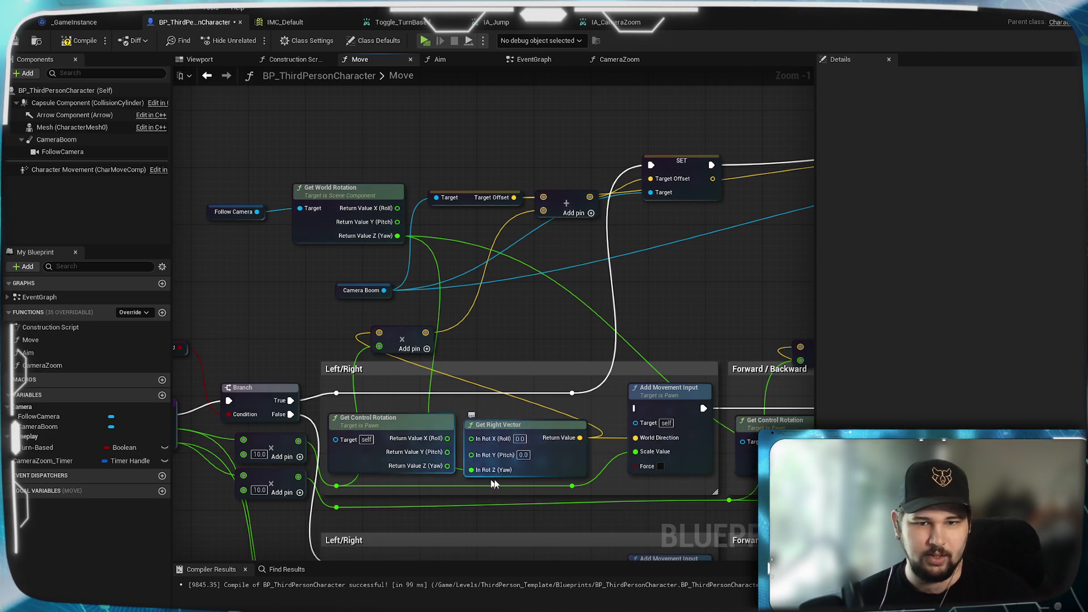
pyautogui.moveTo(514, 280); pyautogui.dragTo(486, 296)
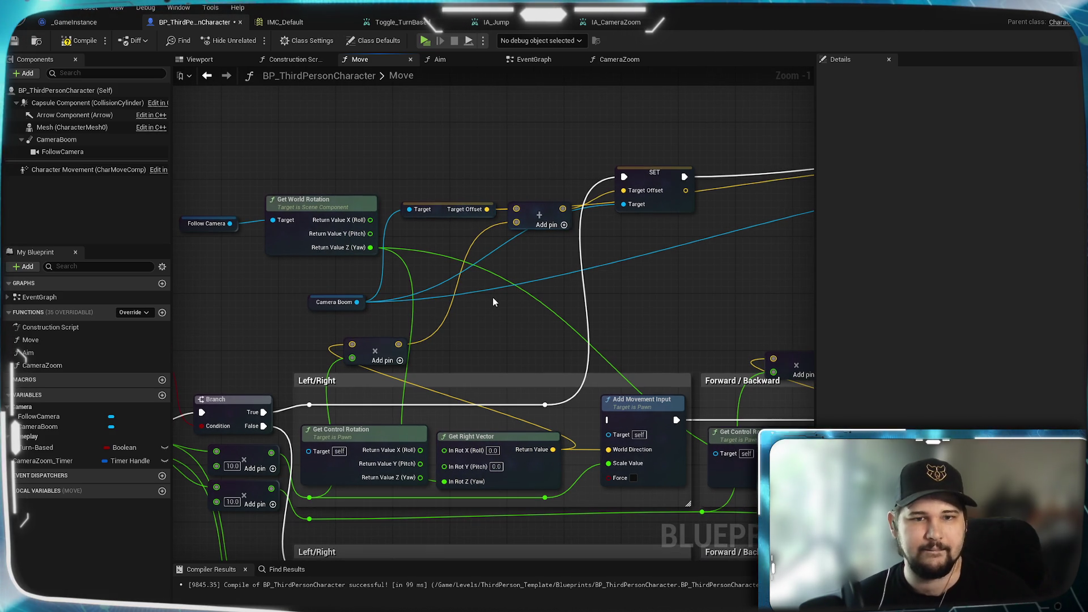
pyautogui.moveTo(371, 220)
pyautogui.mouseDown()
pyautogui.moveTo(431, 459)
pyautogui.moveTo(448, 450)
pyautogui.mouseUp()
pyautogui.moveTo(657, 332)
pyautogui.mouseDown()
pyautogui.moveTo(323, 273)
pyautogui.moveTo(224, 146)
pyautogui.mouseUp()
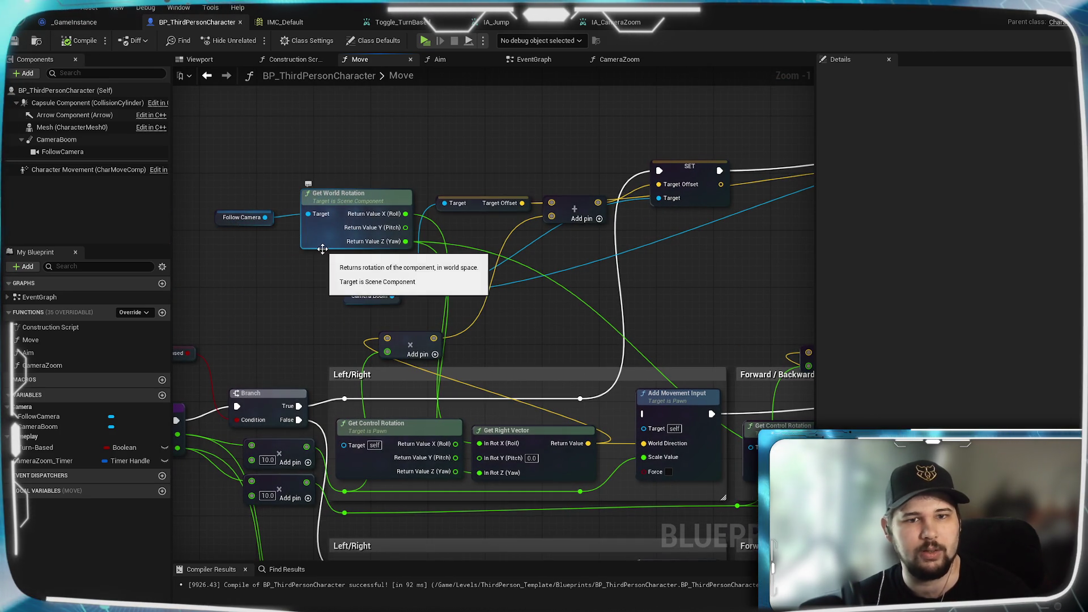
pyautogui.moveTo(537, 311); pyautogui.dragTo(463, 243)
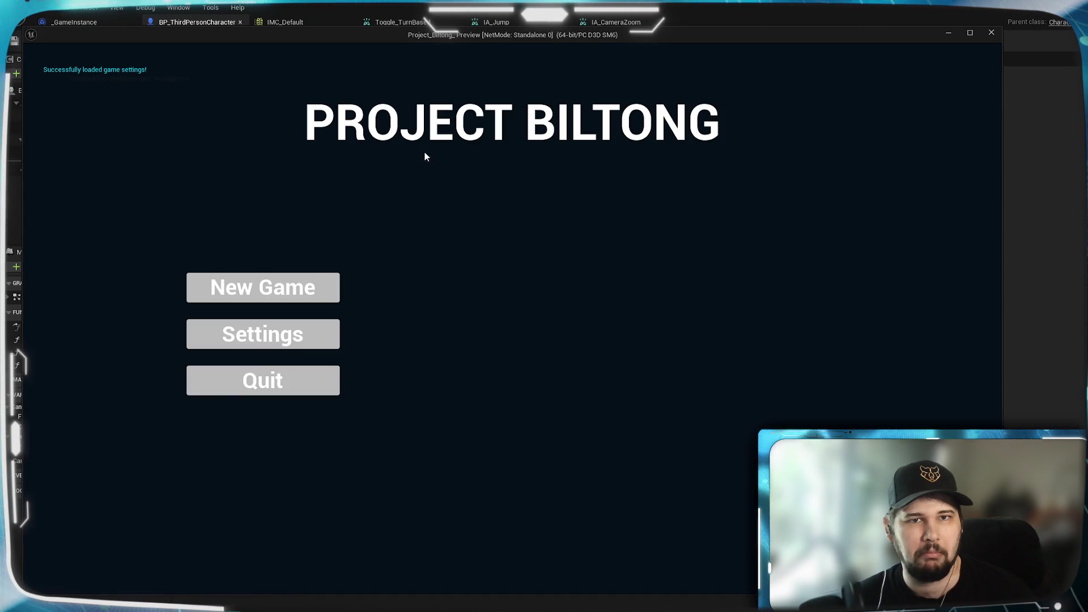
pyautogui.click(318, 286)
pyautogui.scroll(-5, 512, 318)
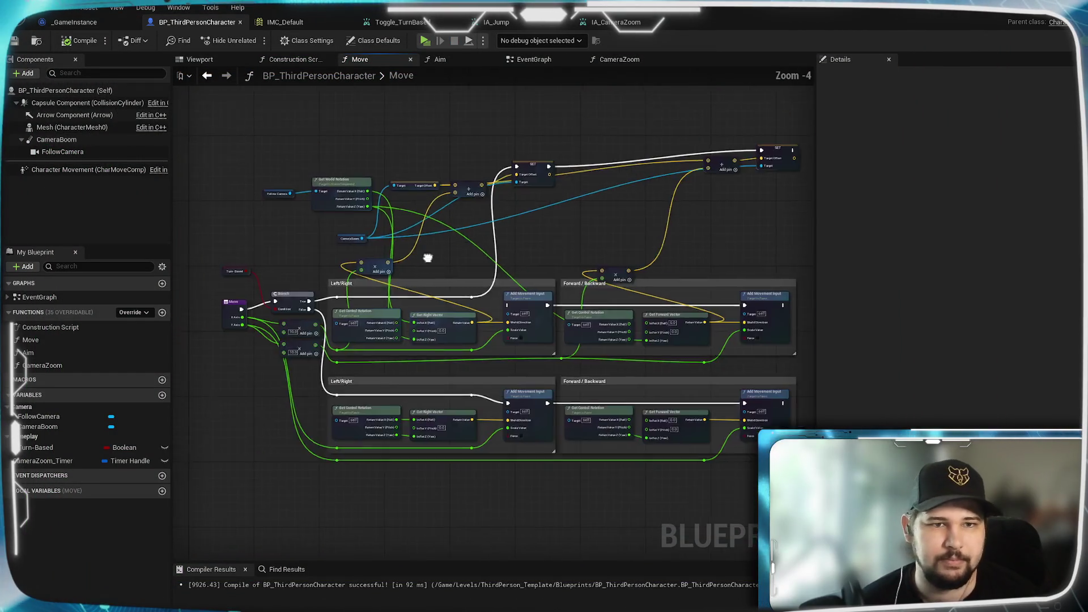
# Delete the Add Movement Input node from the Forward/Backward section
pyautogui.scroll(5, 546, 249)
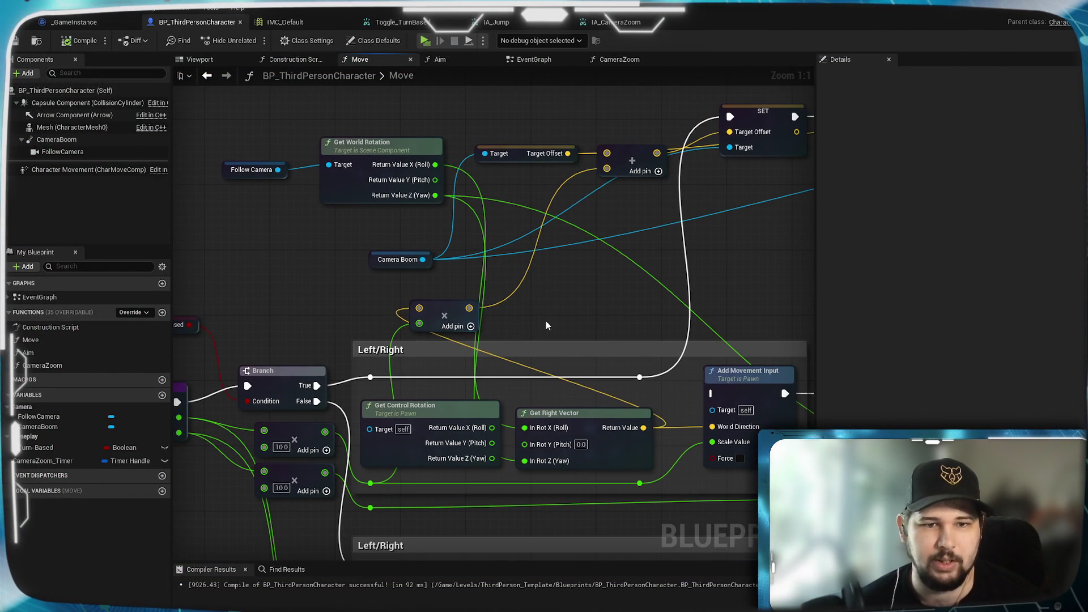
pyautogui.moveTo(543, 322)
pyautogui.mouseDown()
pyautogui.moveTo(490, 355)
pyautogui.moveTo(541, 369)
pyautogui.moveTo(316, 291)
pyautogui.mouseUp()
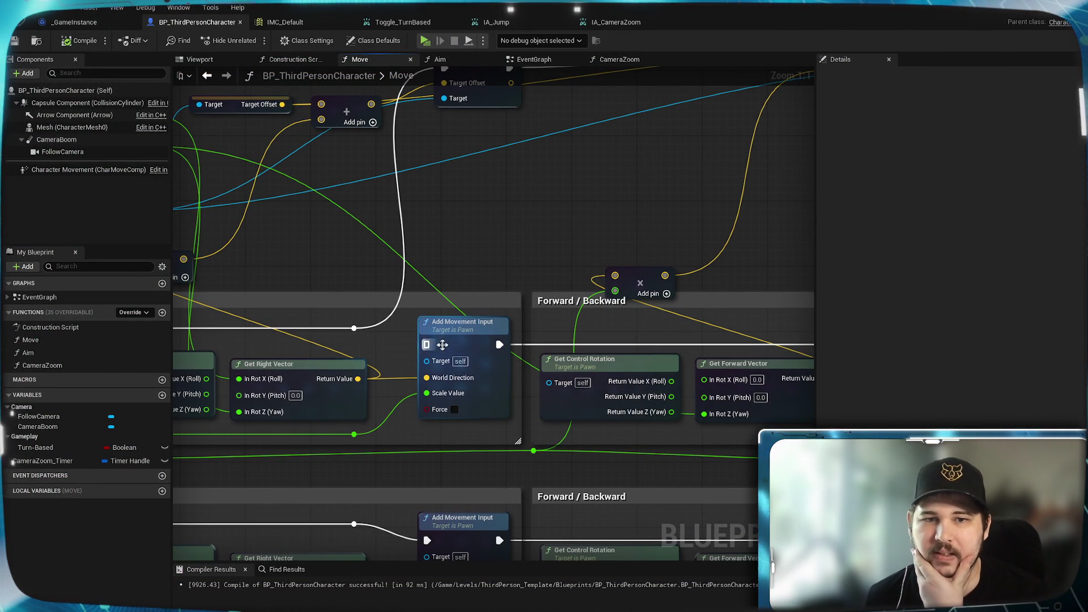
pyautogui.moveTo(455, 346)
pyautogui.mouseDown()
pyautogui.moveTo(793, 349)
pyautogui.moveTo(605, 355)
pyautogui.mouseUp()
pyautogui.press('Delete')
# Move the Target Offset SET node down onto the Left/Right execution line
pyautogui.moveTo(419, 317)
pyautogui.mouseDown()
pyautogui.moveTo(637, 303)
pyautogui.moveTo(395, 348)
pyautogui.mouseUp()
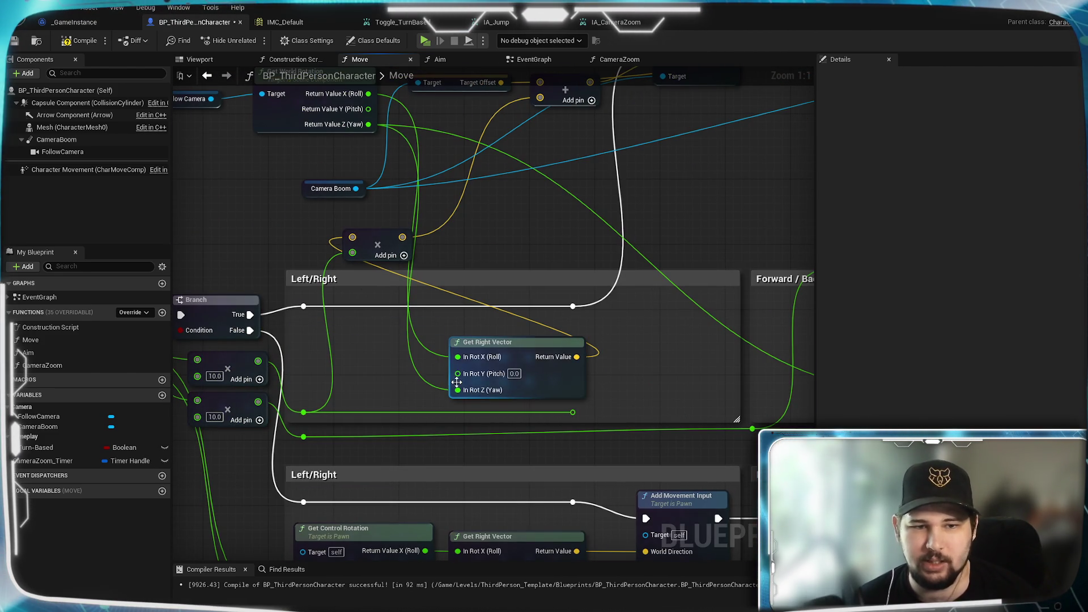
pyautogui.scroll(-2, 457, 382)
pyautogui.moveTo(614, 369)
pyautogui.mouseDown()
pyautogui.moveTo(217, 369)
pyautogui.moveTo(246, 372)
pyautogui.mouseUp()
pyautogui.moveTo(618, 403)
pyautogui.mouseDown()
pyautogui.moveTo(616, 284)
pyautogui.moveTo(186, 259)
pyautogui.moveTo(675, 271)
pyautogui.mouseUp()
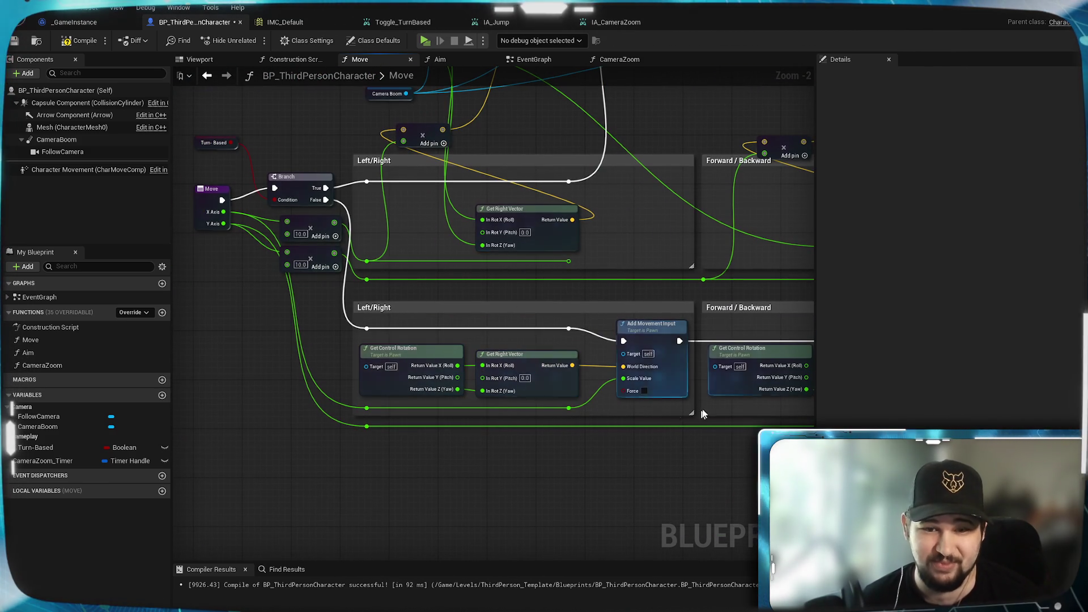
pyautogui.moveTo(669, 413); pyautogui.dragTo(424, 430)
pyautogui.scroll(-1, 325, 375)
pyautogui.moveTo(325, 375)
pyautogui.mouseDown()
pyautogui.moveTo(470, 419)
pyautogui.moveTo(464, 467)
pyautogui.mouseUp()
pyautogui.scroll(3, 464, 467)
pyautogui.scroll(-2, 504, 425)
pyautogui.moveTo(592, 349); pyautogui.dragTo(546, 305)
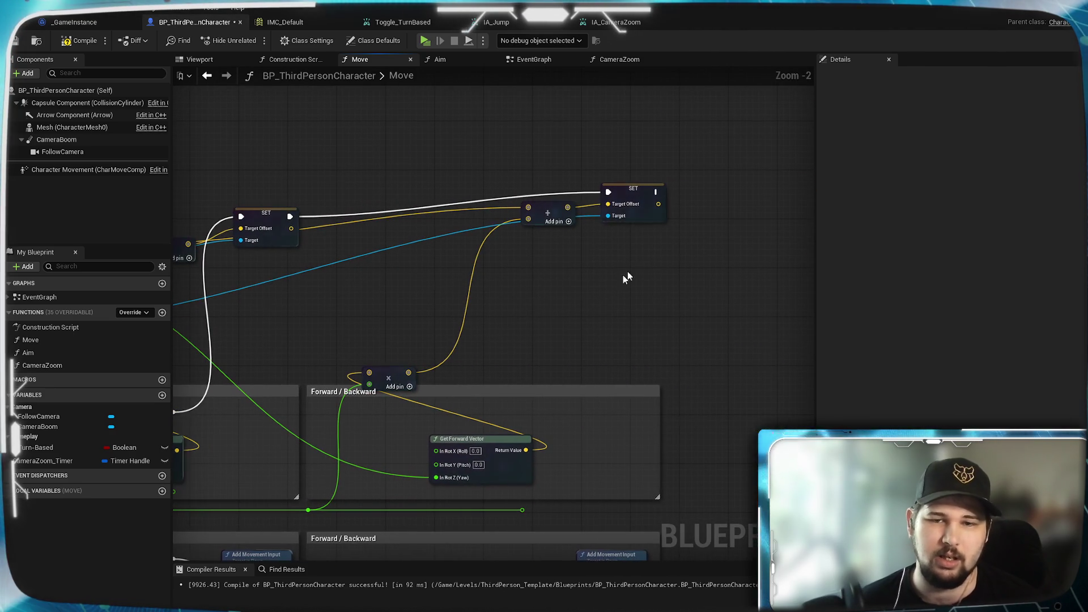
pyautogui.moveTo(647, 195); pyautogui.dragTo(628, 312)
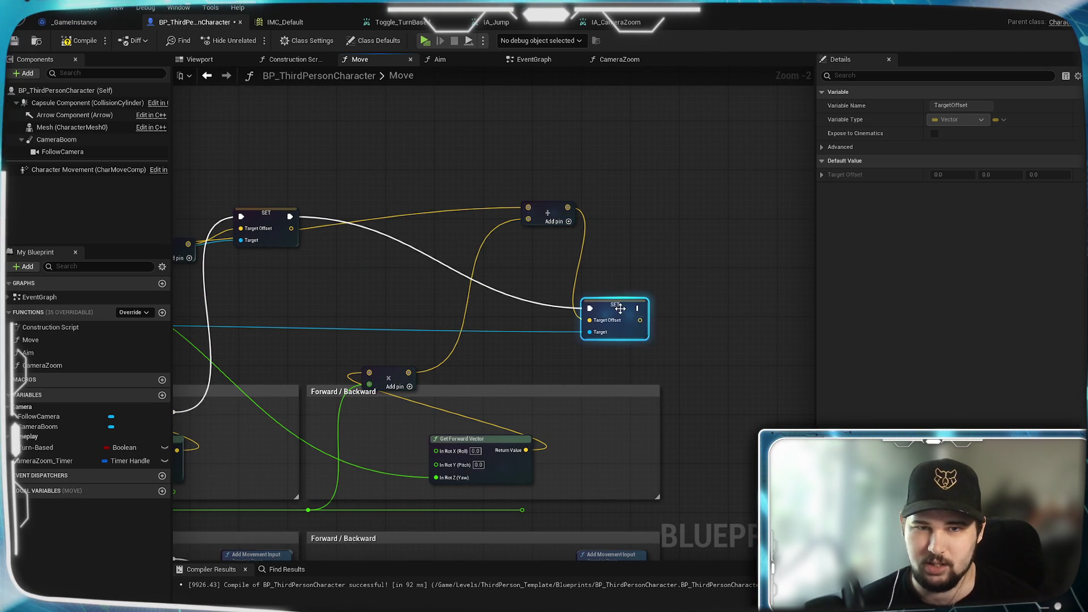
pyautogui.moveTo(205, 348); pyautogui.dragTo(474, 331)
pyautogui.scroll(2, 474, 330)
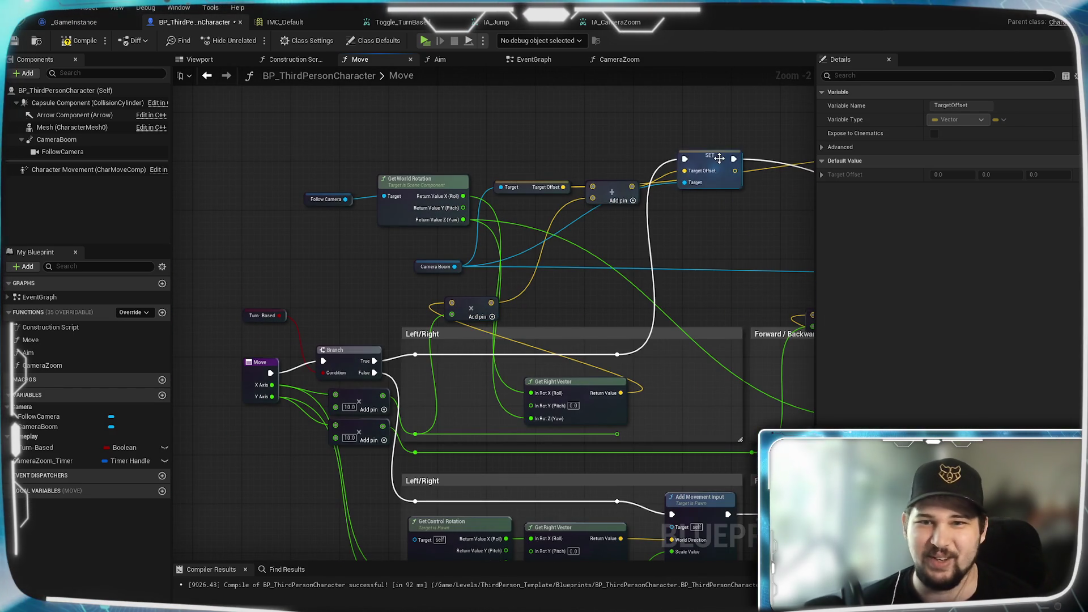
pyautogui.moveTo(714, 165); pyautogui.dragTo(713, 353)
pyautogui.rightClick(691, 273)
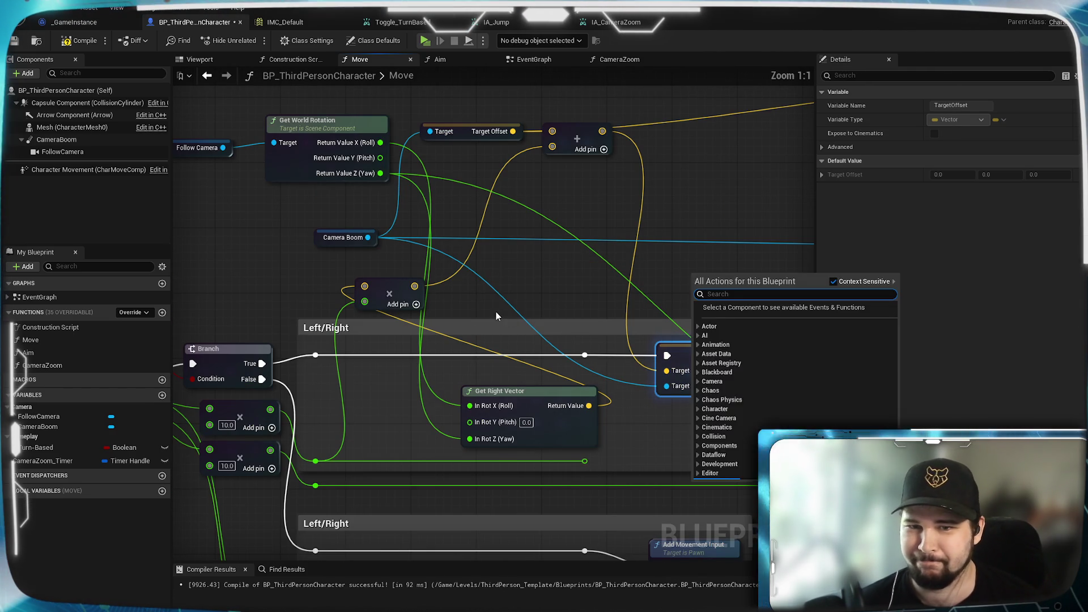
pyautogui.click(496, 312)
pyautogui.click(567, 306)
# Place Get World Rotation and Follow Camera beside Get Right Vector and straighten the reroute point
pyautogui.moveTo(571, 310)
pyautogui.mouseDown()
pyautogui.moveTo(614, 285)
pyautogui.moveTo(769, 380)
pyautogui.mouseUp()
pyautogui.click(668, 310)
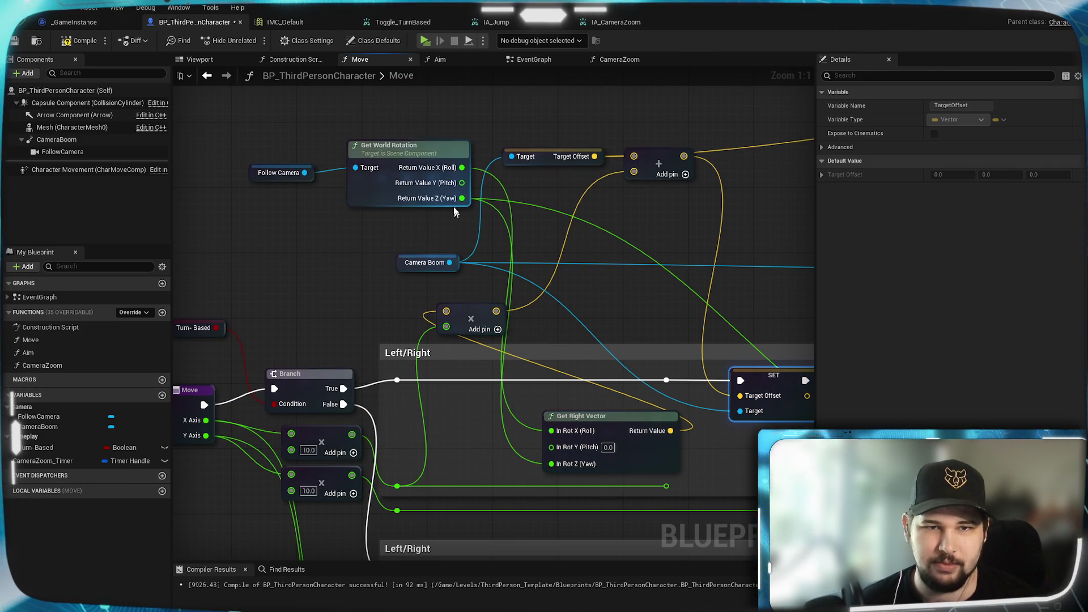
pyautogui.moveTo(426, 148)
pyautogui.mouseDown()
pyautogui.moveTo(477, 417)
pyautogui.moveTo(521, 227)
pyautogui.moveTo(547, 310)
pyautogui.mouseUp()
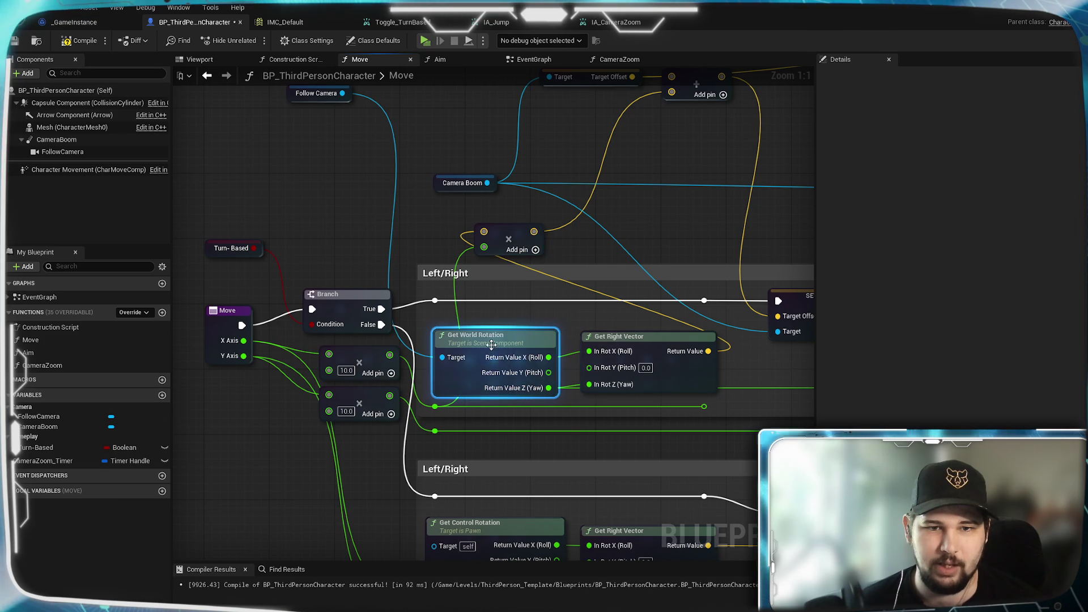
pyautogui.moveTo(334, 100); pyautogui.dragTo(478, 294)
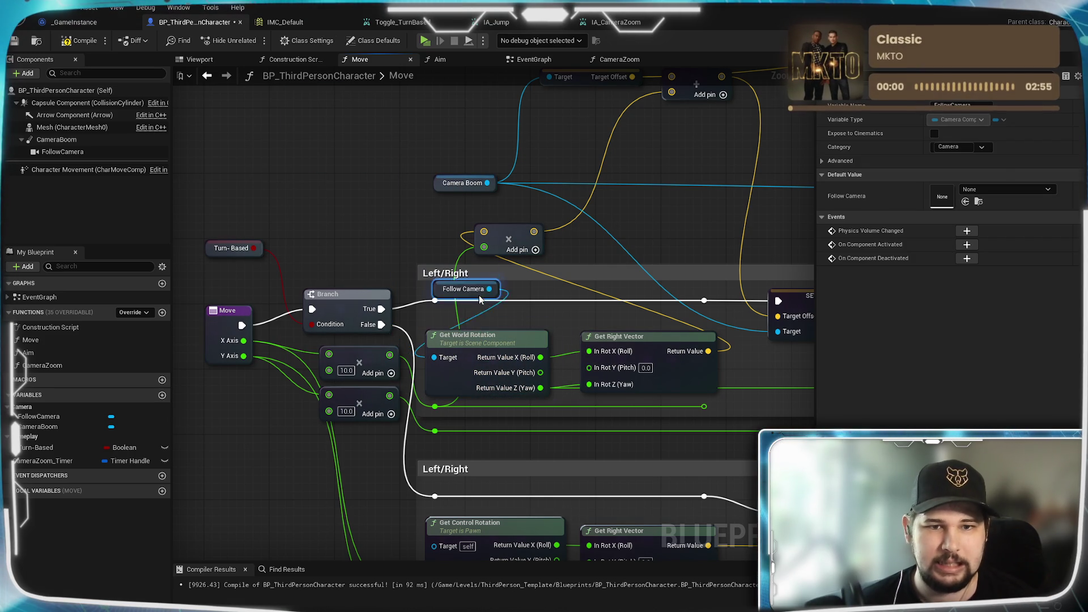
pyautogui.click(516, 326)
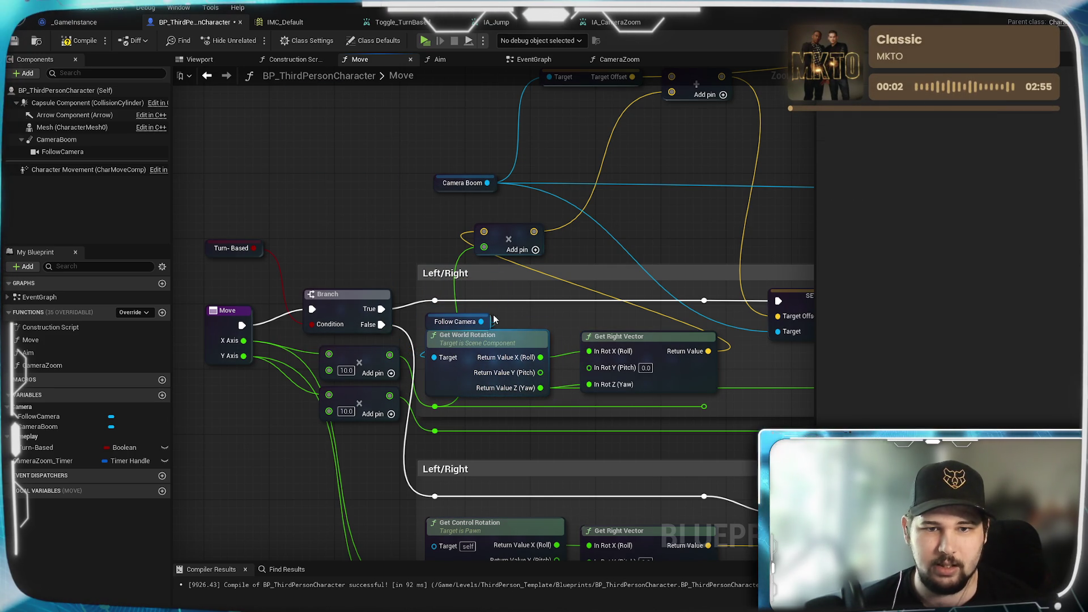
pyautogui.moveTo(489, 320); pyautogui.dragTo(441, 293)
pyautogui.moveTo(584, 318); pyautogui.dragTo(510, 321)
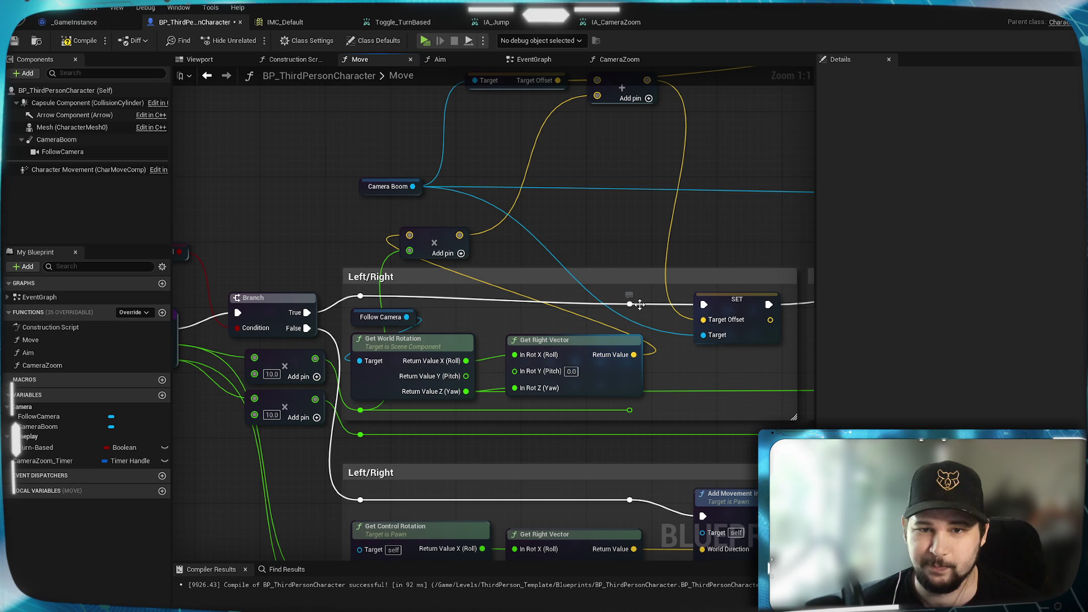
pyautogui.moveTo(640, 305); pyautogui.dragTo(638, 296)
pyautogui.click(486, 311)
# Move the multiply node beside SET, shift the Forward/Backward comment right, and wire the reroute into it
pyautogui.moveTo(512, 321)
pyautogui.mouseDown()
pyautogui.moveTo(454, 305)
pyautogui.moveTo(525, 377)
pyautogui.moveTo(563, 371)
pyautogui.mouseUp()
pyautogui.click(479, 303)
pyautogui.moveTo(479, 303)
pyautogui.mouseDown()
pyautogui.moveTo(684, 343)
pyautogui.moveTo(576, 346)
pyautogui.moveTo(579, 361)
pyautogui.moveTo(348, 332)
pyautogui.mouseUp()
pyautogui.scroll(-2, 489, 301)
pyautogui.moveTo(477, 288); pyautogui.dragTo(580, 288)
pyautogui.moveTo(304, 342); pyautogui.dragTo(702, 366)
pyautogui.scroll(2, 603, 364)
pyautogui.moveTo(545, 335); pyautogui.dragTo(656, 343)
pyautogui.moveTo(441, 290)
pyautogui.mouseDown()
pyautogui.moveTo(482, 343)
pyautogui.moveTo(475, 363)
pyautogui.mouseUp()
pyautogui.moveTo(436, 409)
pyautogui.mouseDown()
pyautogui.moveTo(598, 396)
pyautogui.moveTo(683, 372)
pyautogui.moveTo(654, 381)
pyautogui.moveTo(667, 339)
pyautogui.mouseUp()
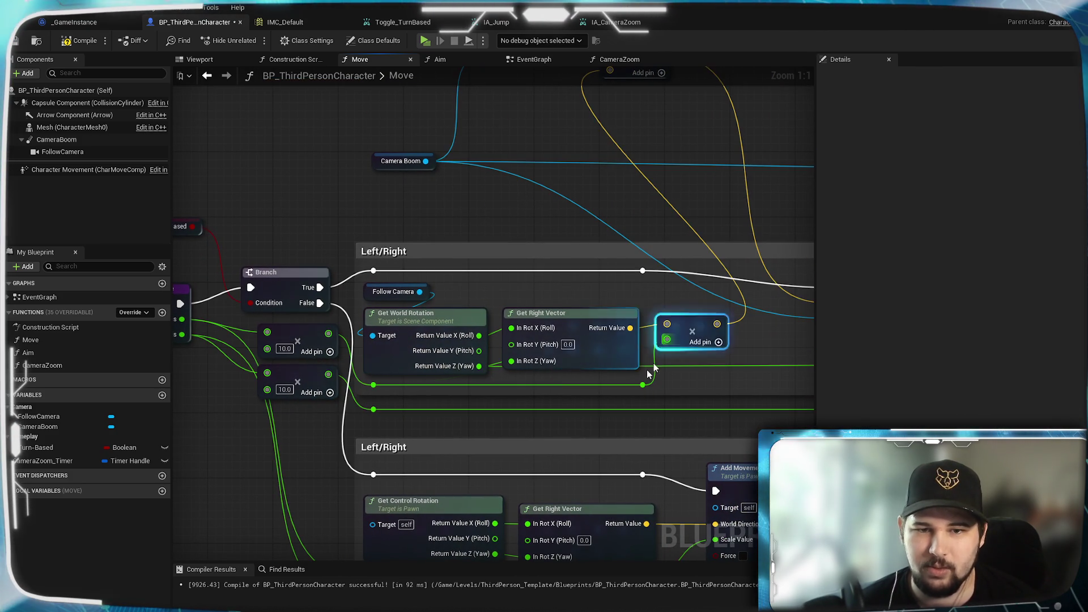
pyautogui.moveTo(562, 383)
pyautogui.mouseDown()
pyautogui.moveTo(471, 379)
pyautogui.moveTo(547, 422)
pyautogui.moveTo(228, 345)
pyautogui.moveTo(509, 418)
pyautogui.mouseUp()
pyautogui.moveTo(590, 366); pyautogui.dragTo(595, 387)
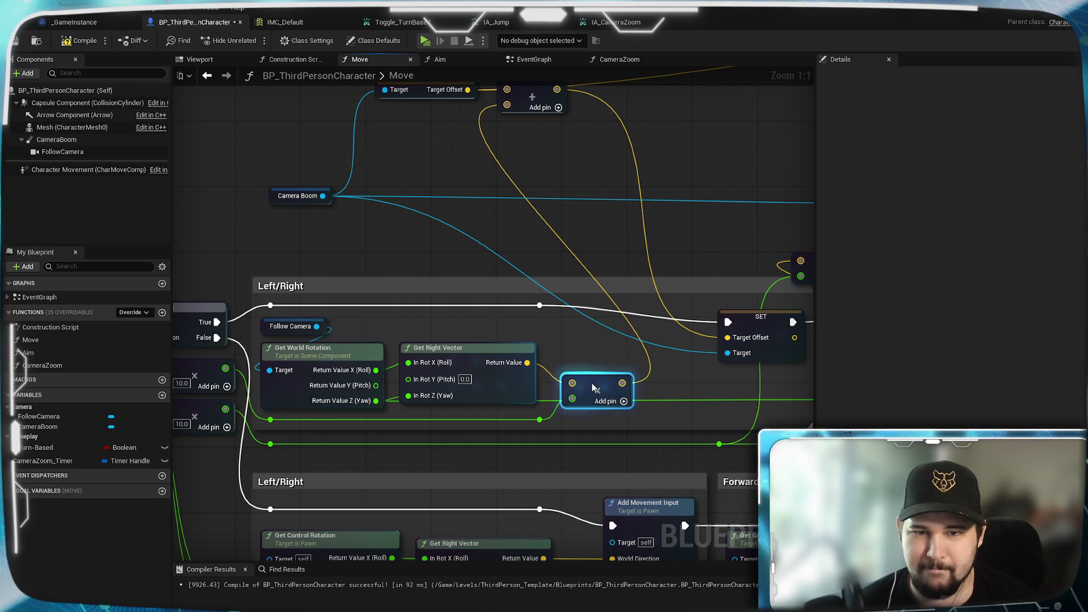
pyautogui.click(610, 354)
# Bring the add node beside the SET node and align it with the multiply node
pyautogui.moveTo(410, 115)
pyautogui.mouseDown()
pyautogui.moveTo(515, 209)
pyautogui.moveTo(539, 259)
pyautogui.moveTo(558, 384)
pyautogui.mouseUp()
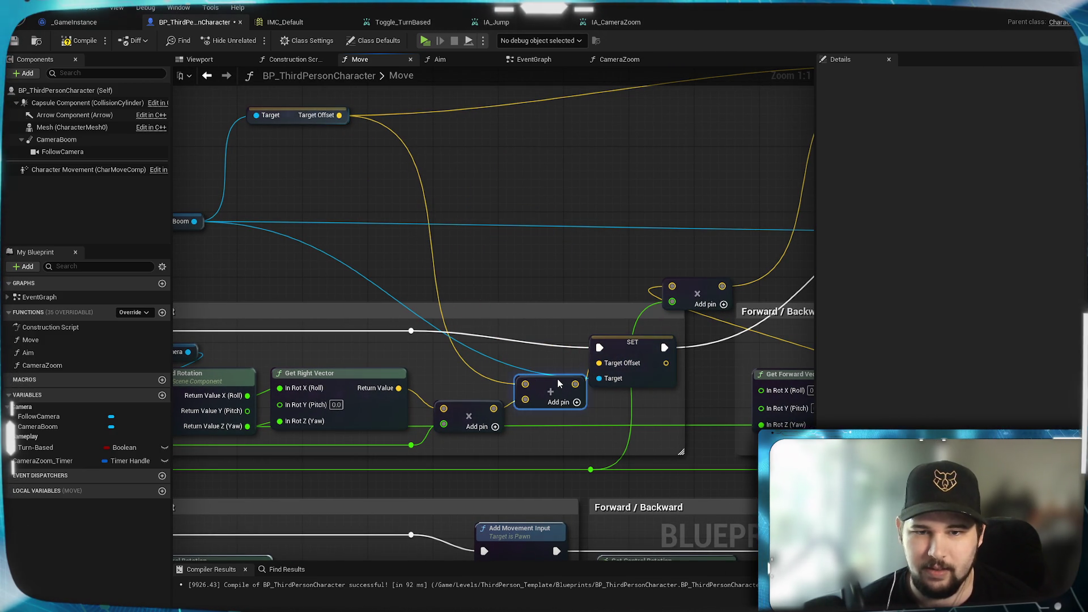
pyautogui.moveTo(678, 402); pyautogui.dragTo(633, 396)
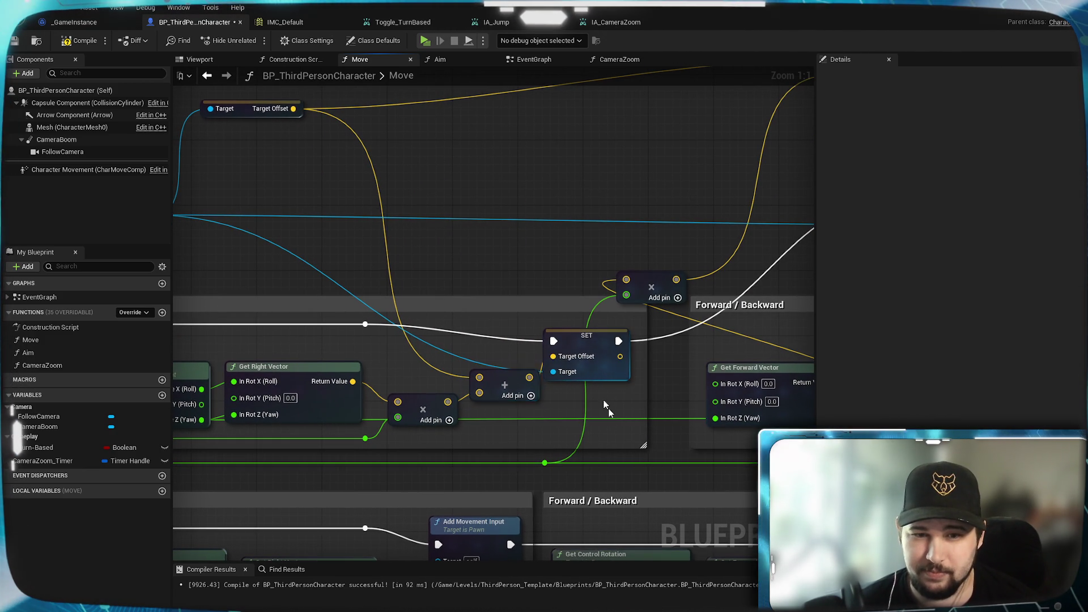
pyautogui.moveTo(564, 424); pyautogui.dragTo(663, 409)
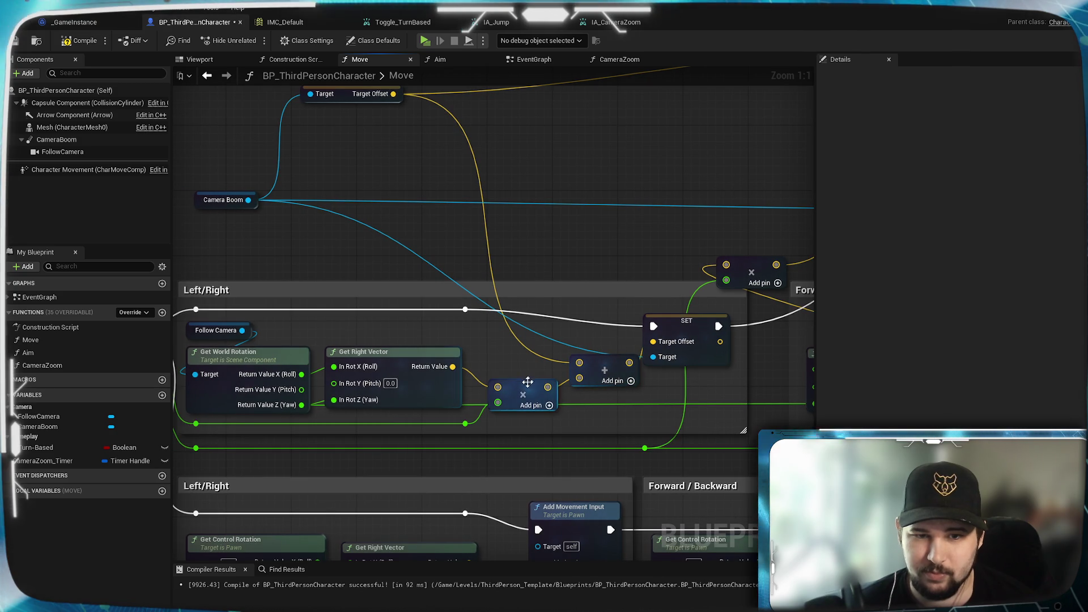
pyautogui.moveTo(522, 391); pyautogui.dragTo(516, 390)
pyautogui.moveTo(590, 363); pyautogui.dragTo(583, 364)
pyautogui.click(612, 403)
# Move Camera Boom beside the Target Offset getter and review the Forward/Backward sections
pyautogui.moveTo(365, 100)
pyautogui.mouseDown()
pyautogui.moveTo(422, 154)
pyautogui.moveTo(472, 362)
pyautogui.moveTo(458, 386)
pyautogui.mouseUp()
pyautogui.moveTo(292, 256)
pyautogui.mouseDown()
pyautogui.moveTo(358, 386)
pyautogui.moveTo(381, 394)
pyautogui.mouseUp()
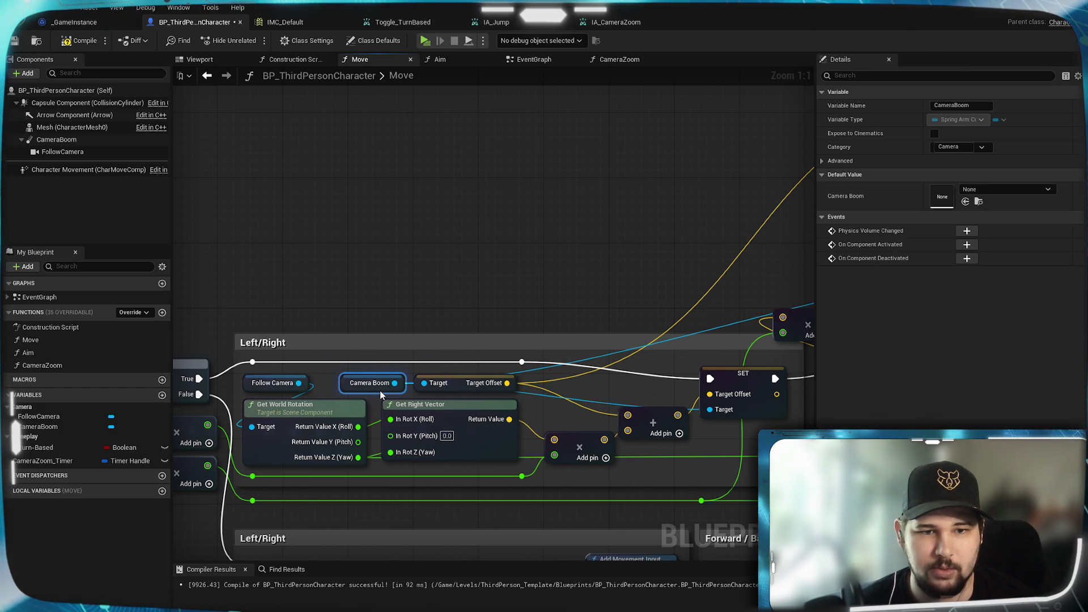
pyautogui.click(427, 352)
pyautogui.moveTo(427, 352); pyautogui.dragTo(601, 282)
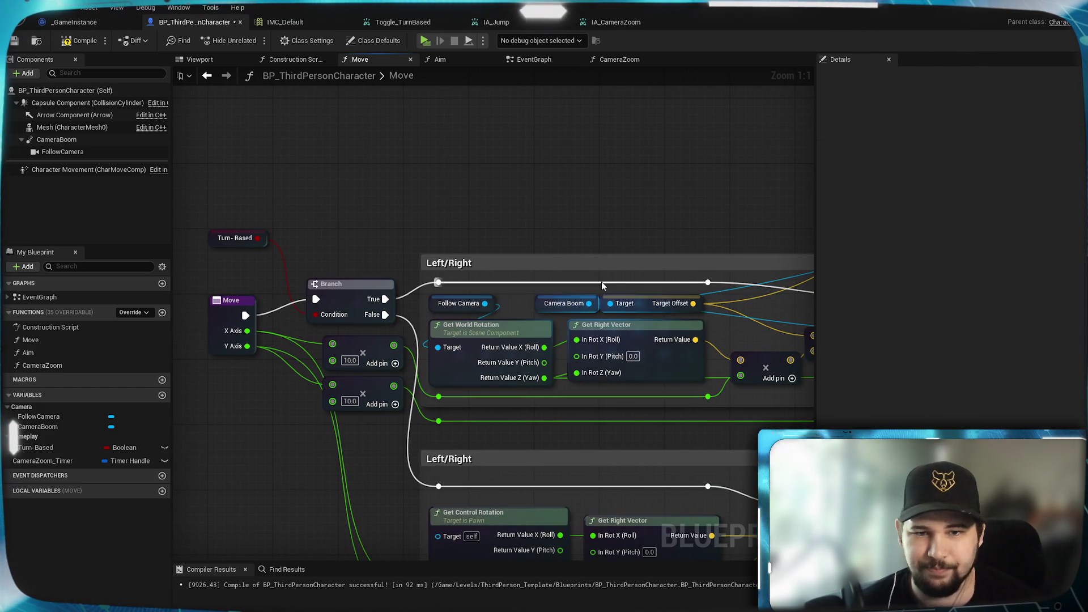
pyautogui.moveTo(760, 369)
pyautogui.mouseDown()
pyautogui.moveTo(624, 363)
pyautogui.moveTo(657, 356)
pyautogui.mouseUp()
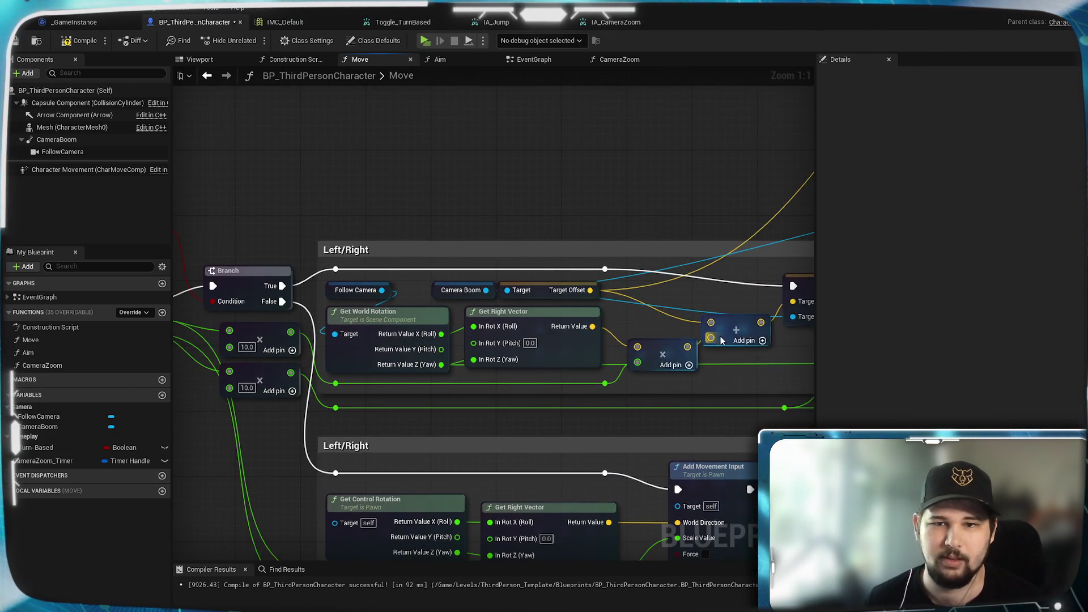
pyautogui.scroll(-5, 718, 342)
pyautogui.scroll(3, 317, 371)
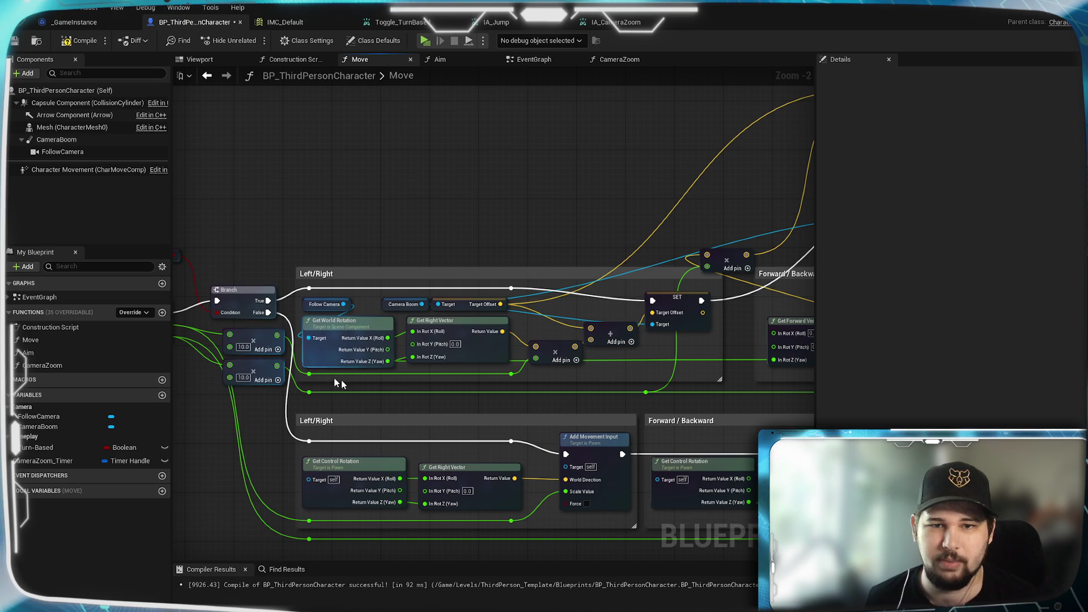
pyautogui.moveTo(652, 358); pyautogui.dragTo(422, 358)
pyautogui.moveTo(657, 363)
pyautogui.mouseDown()
pyautogui.moveTo(426, 371)
pyautogui.moveTo(810, 371)
pyautogui.moveTo(680, 374)
pyautogui.moveTo(714, 375)
pyautogui.mouseUp()
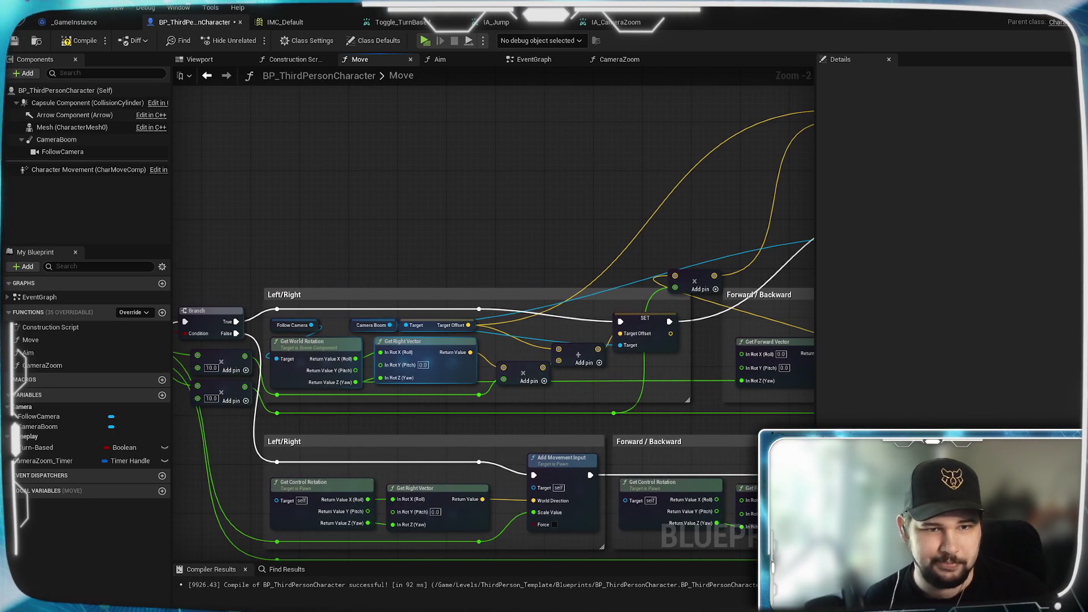
pyautogui.scroll(2, 661, 331)
pyautogui.moveTo(813, 298)
pyautogui.mouseDown()
pyautogui.moveTo(618, 332)
pyautogui.moveTo(635, 332)
pyautogui.mouseUp()
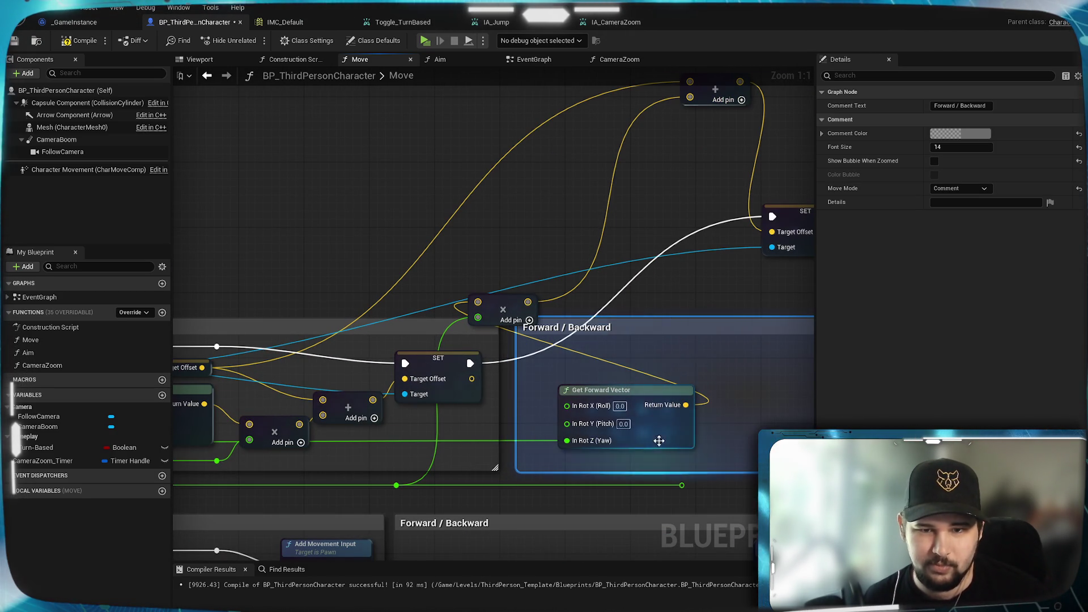
# Copy the Follow Camera and Get World Rotation nodes into the Forward/Backward section
pyautogui.moveTo(681, 385); pyautogui.dragTo(565, 365)
pyautogui.scroll(-2, 565, 365)
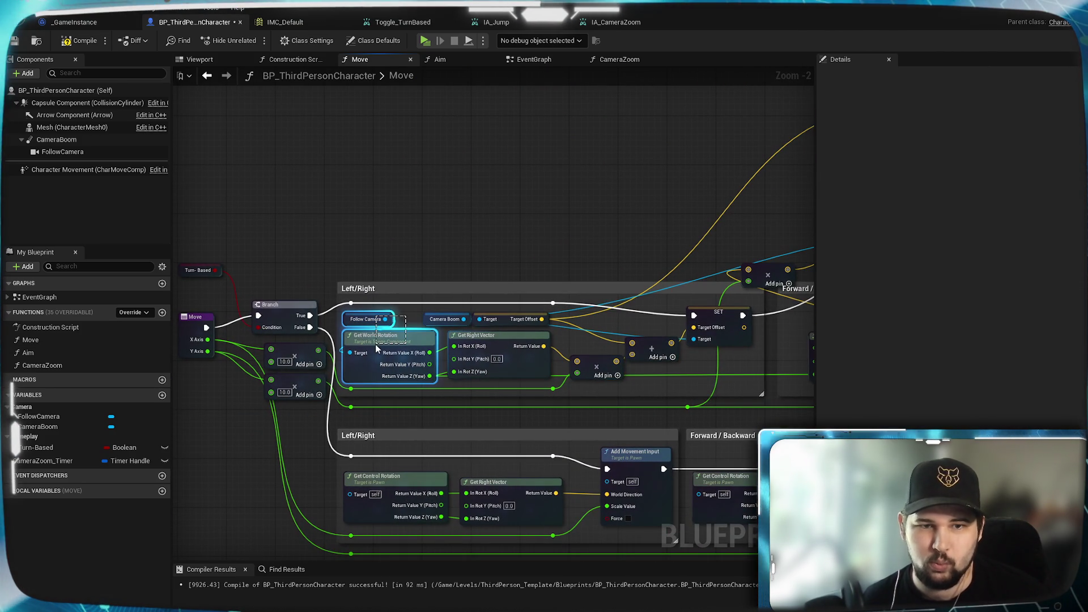
pyautogui.moveTo(377, 347); pyautogui.dragTo(376, 349)
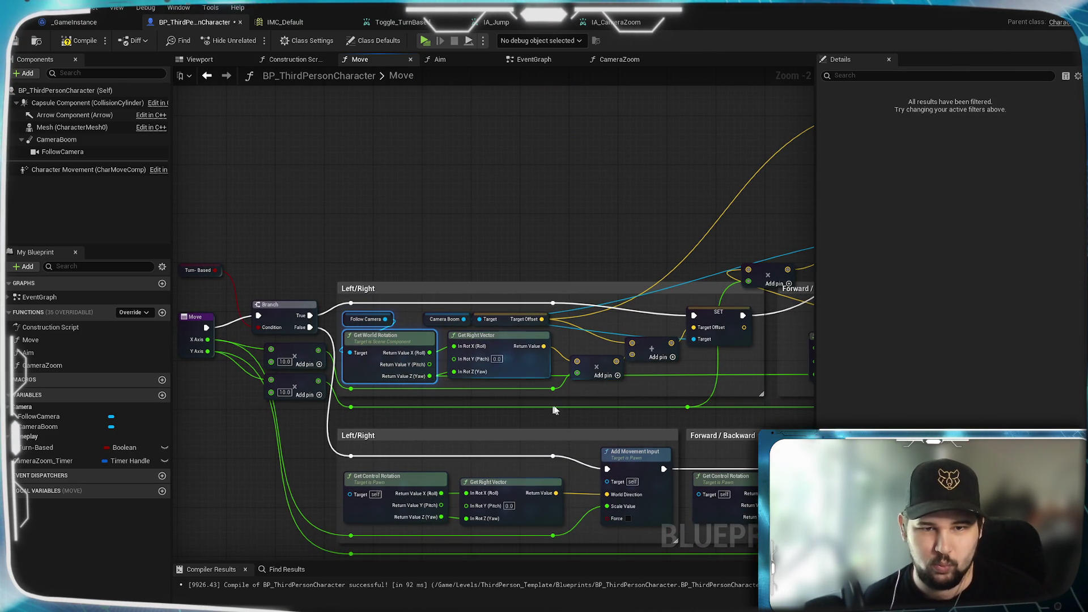
pyautogui.moveTo(652, 351); pyautogui.dragTo(266, 362)
pyautogui.scroll(1, 553, 378)
pyautogui.scroll(1, 553, 378)
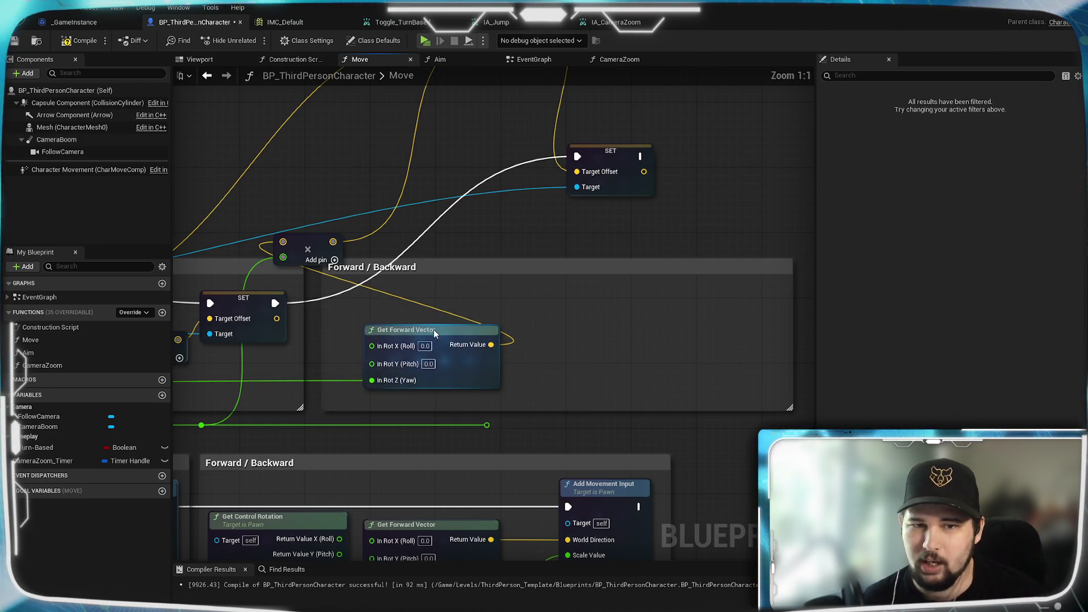
pyautogui.moveTo(434, 329); pyautogui.dragTo(705, 326)
pyautogui.hotkey('ctrl', 'v')
pyautogui.moveTo(392, 342)
pyautogui.mouseDown()
pyautogui.moveTo(344, 333)
pyautogui.moveTo(811, 340)
pyautogui.moveTo(474, 389)
pyautogui.mouseUp()
pyautogui.moveTo(597, 364)
pyautogui.mouseDown()
pyautogui.moveTo(595, 348)
pyautogui.moveTo(972, 333)
pyautogui.mouseUp()
pyautogui.moveTo(424, 340)
pyautogui.mouseDown()
pyautogui.moveTo(788, 340)
pyautogui.moveTo(676, 346)
pyautogui.mouseUp()
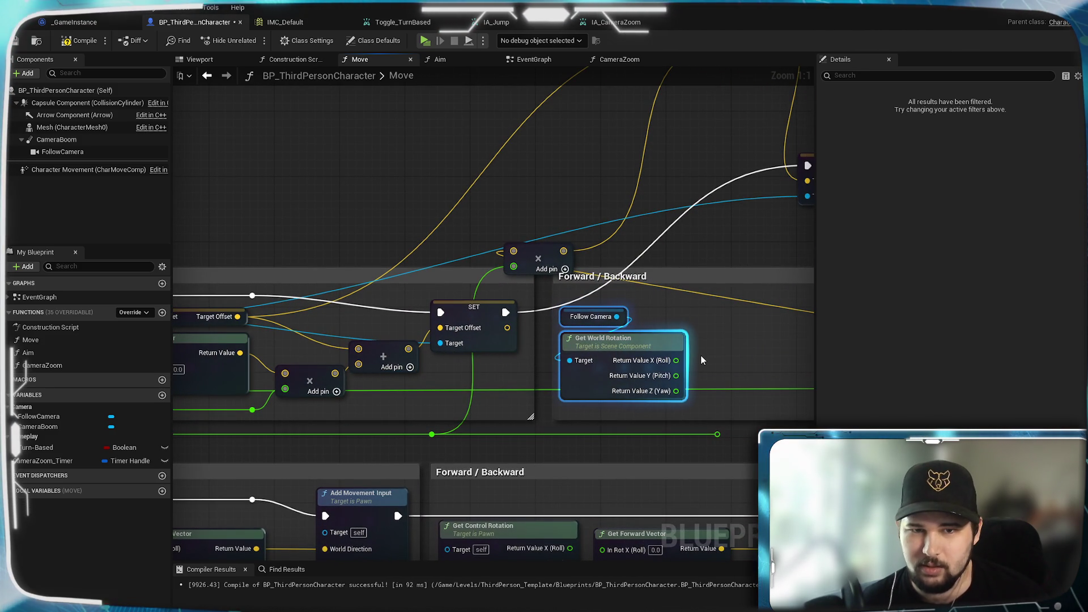
pyautogui.moveTo(626, 348)
pyautogui.mouseDown()
pyautogui.moveTo(754, 340)
pyautogui.moveTo(442, 387)
pyautogui.moveTo(737, 392)
pyautogui.moveTo(421, 407)
pyautogui.moveTo(406, 390)
pyautogui.mouseUp()
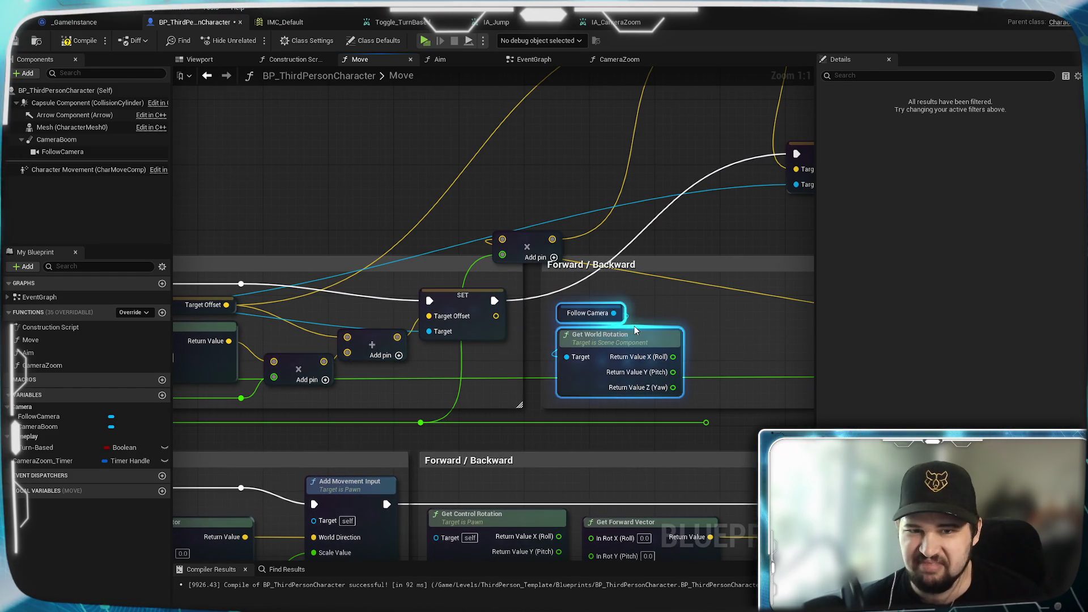
# Paste a Get Forward Vector node beside the copied Get World Rotation
pyautogui.moveTo(698, 352); pyautogui.dragTo(425, 373)
pyautogui.hotkey('ctrl', 'v')
pyautogui.moveTo(607, 351)
pyautogui.mouseDown()
pyautogui.moveTo(470, 347)
pyautogui.moveTo(449, 362)
pyautogui.mouseUp()
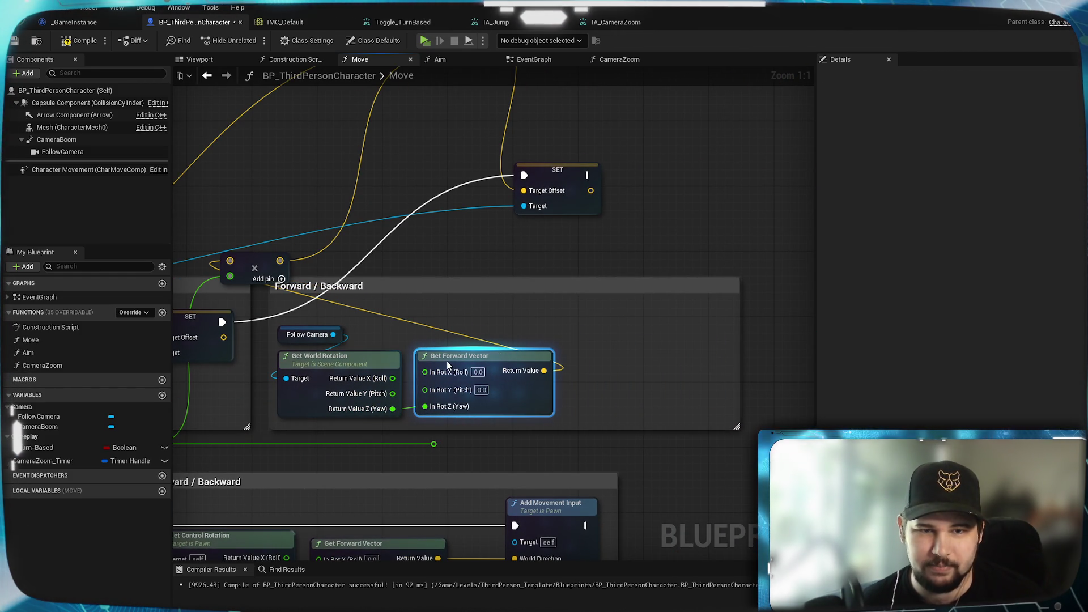
pyautogui.moveTo(328, 345); pyautogui.dragTo(924, 345)
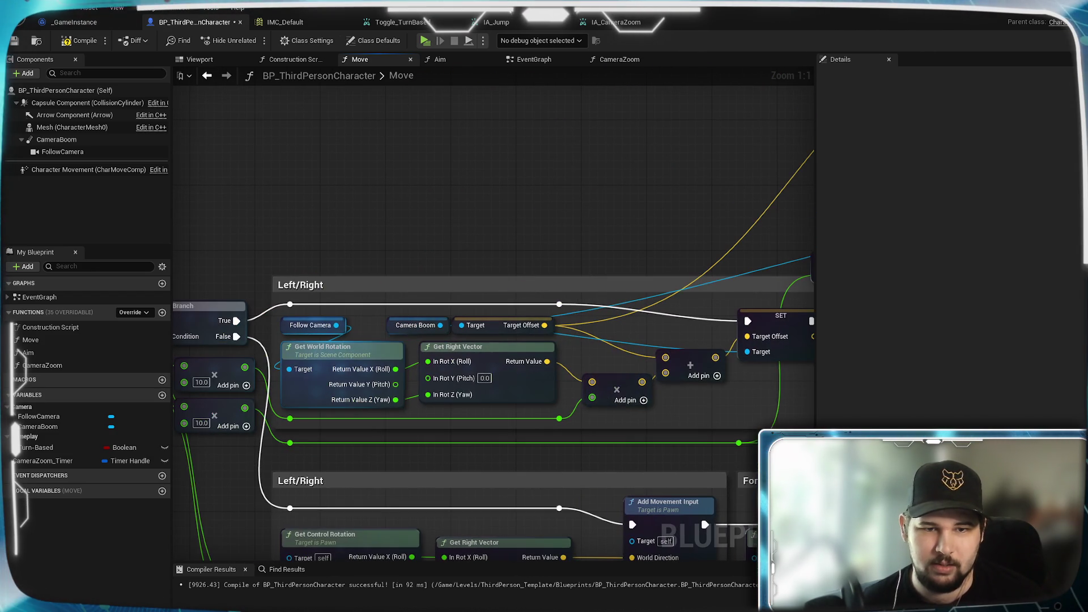
# Move the multiply node beside Get Forward Vector and wire the reroute into its input
pyautogui.scroll(-6, 771, 414)
pyautogui.scroll(6, 771, 414)
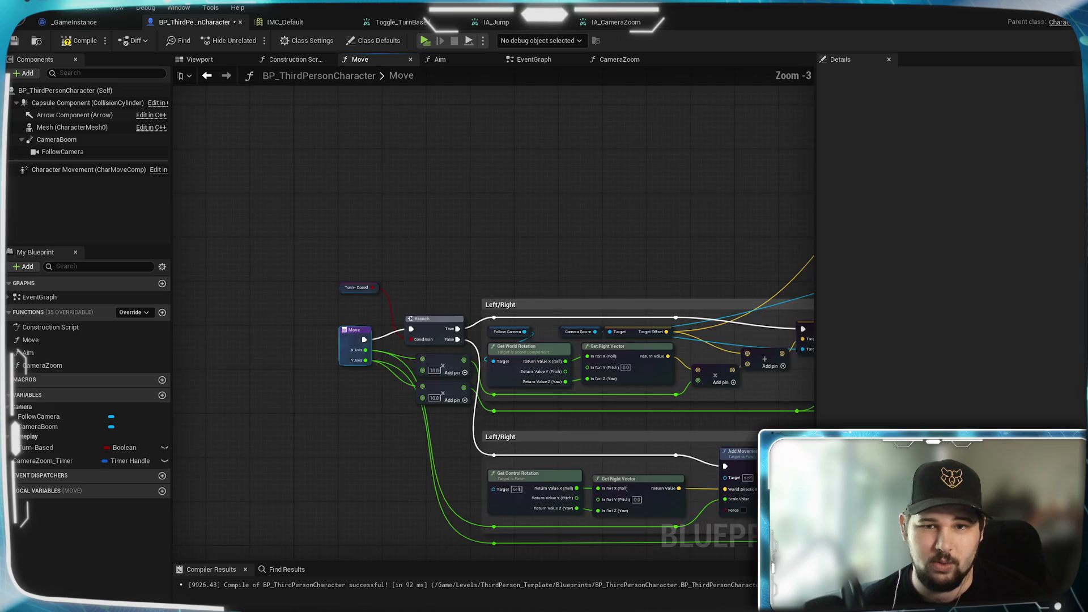
pyautogui.moveTo(771, 414)
pyautogui.mouseDown()
pyautogui.moveTo(358, 385)
pyautogui.moveTo(341, 396)
pyautogui.moveTo(302, 375)
pyautogui.moveTo(775, 382)
pyautogui.moveTo(448, 378)
pyautogui.moveTo(630, 393)
pyautogui.moveTo(345, 395)
pyautogui.mouseUp()
pyautogui.click(438, 238)
pyautogui.moveTo(438, 238); pyautogui.dragTo(780, 360)
pyautogui.moveTo(610, 426)
pyautogui.mouseDown()
pyautogui.moveTo(327, 427)
pyautogui.moveTo(506, 396)
pyautogui.moveTo(494, 378)
pyautogui.mouseUp()
pyautogui.moveTo(431, 420); pyautogui.dragTo(777, 405)
pyautogui.scroll(-2, 431, 420)
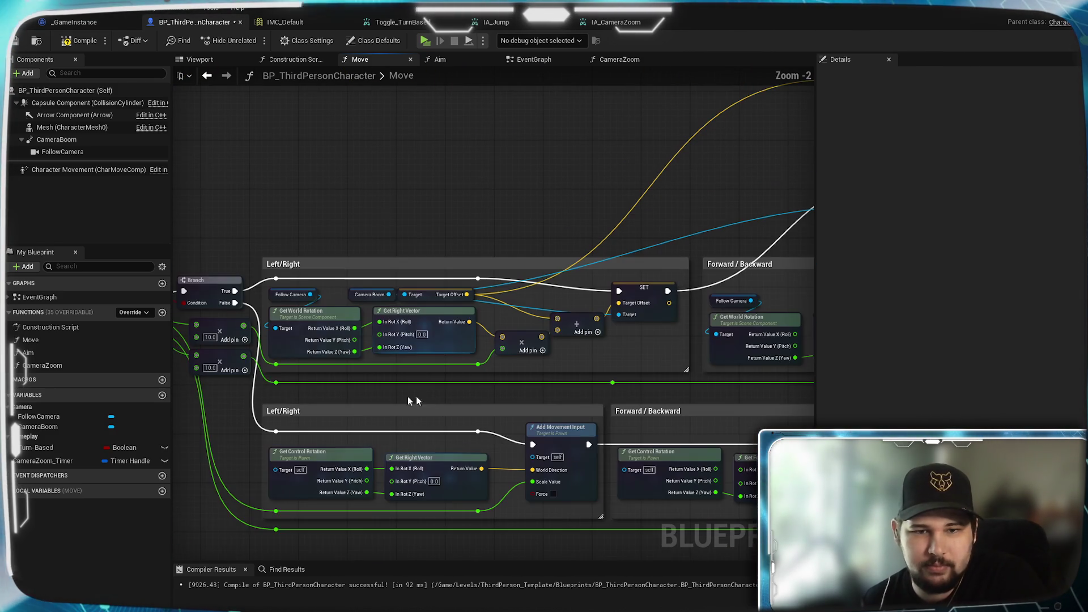
pyautogui.moveTo(276, 383)
pyautogui.mouseDown()
pyautogui.moveTo(845, 394)
pyautogui.moveTo(672, 384)
pyautogui.mouseUp()
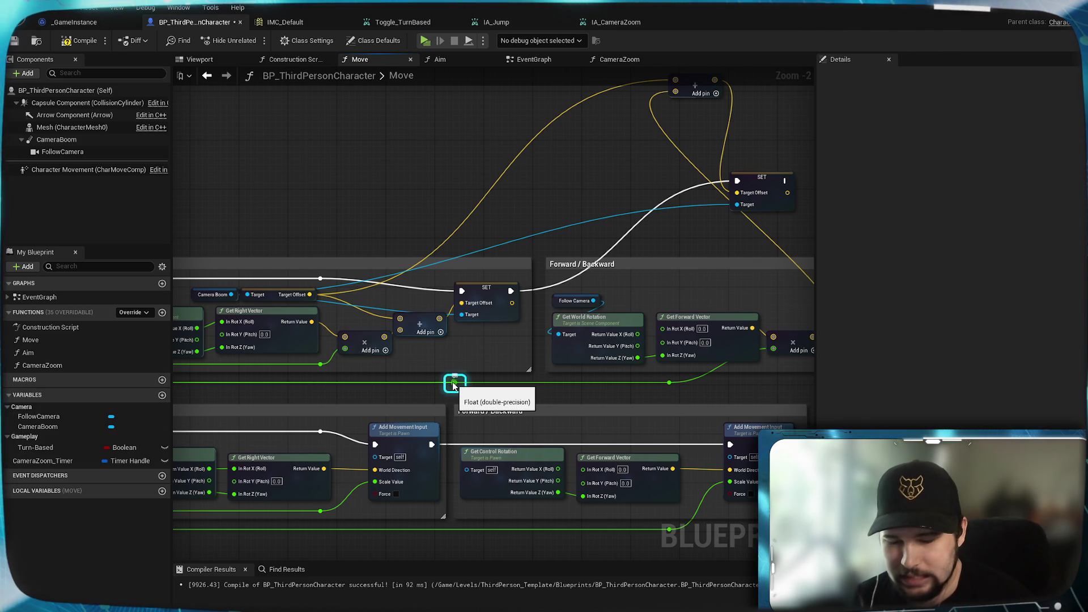
# Shift the multiply node right and move the Add node beside the other Add node
pyautogui.scroll(2, 454, 392)
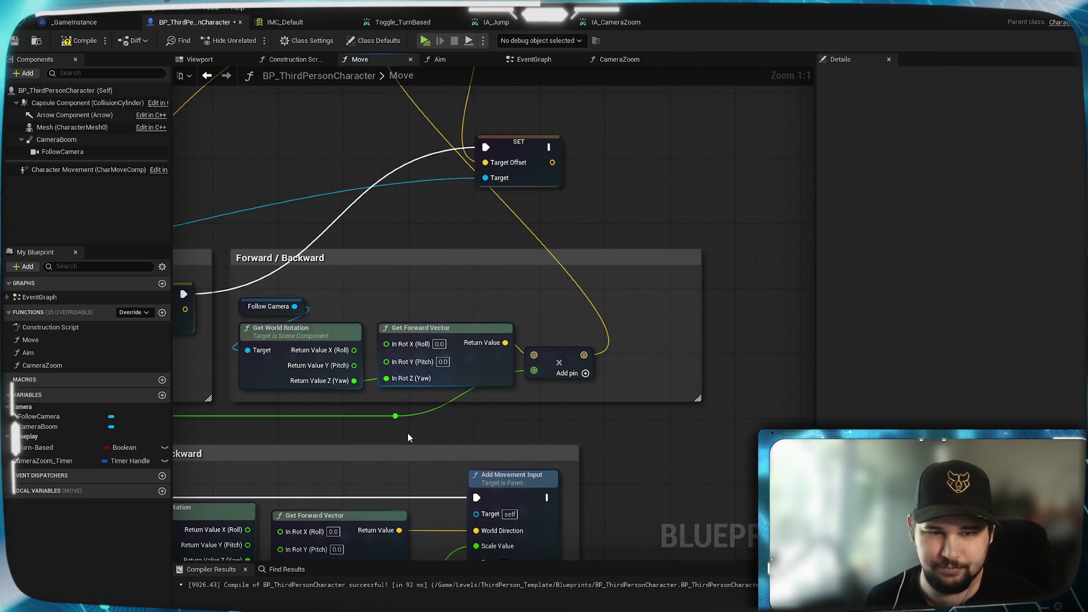
pyautogui.moveTo(559, 365); pyautogui.dragTo(576, 366)
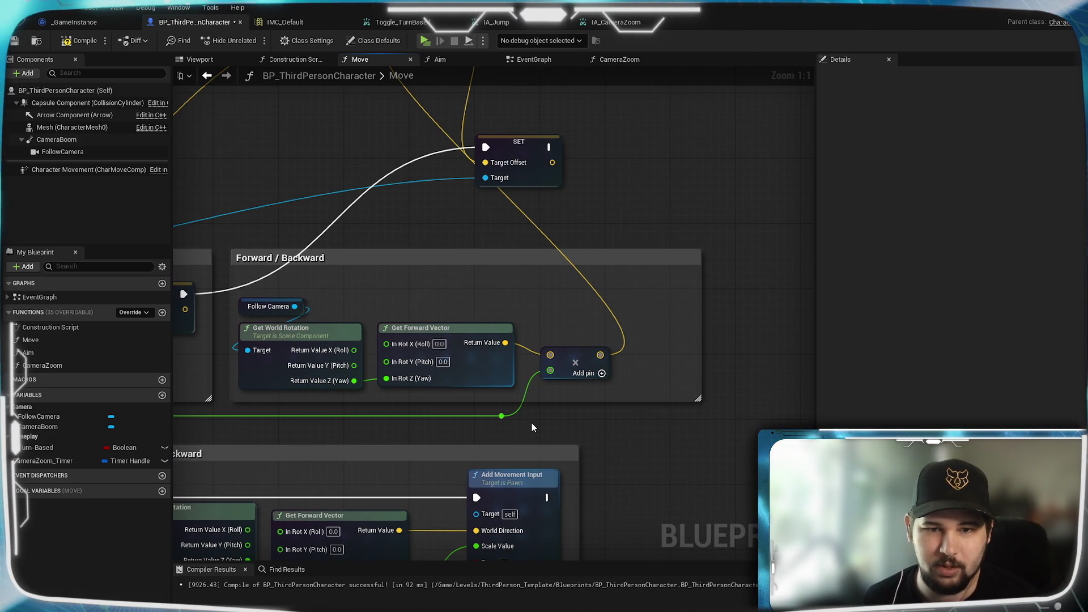
pyautogui.moveTo(542, 309)
pyautogui.mouseDown()
pyautogui.moveTo(748, 318)
pyautogui.moveTo(493, 335)
pyautogui.moveTo(583, 373)
pyautogui.moveTo(294, 417)
pyautogui.mouseUp()
pyautogui.moveTo(414, 109)
pyautogui.mouseDown()
pyautogui.moveTo(614, 462)
pyautogui.moveTo(639, 423)
pyautogui.moveTo(629, 427)
pyautogui.mouseUp()
pyautogui.moveTo(427, 509)
pyautogui.mouseDown()
pyautogui.moveTo(758, 501)
pyautogui.moveTo(590, 403)
pyautogui.moveTo(816, 400)
pyautogui.mouseUp()
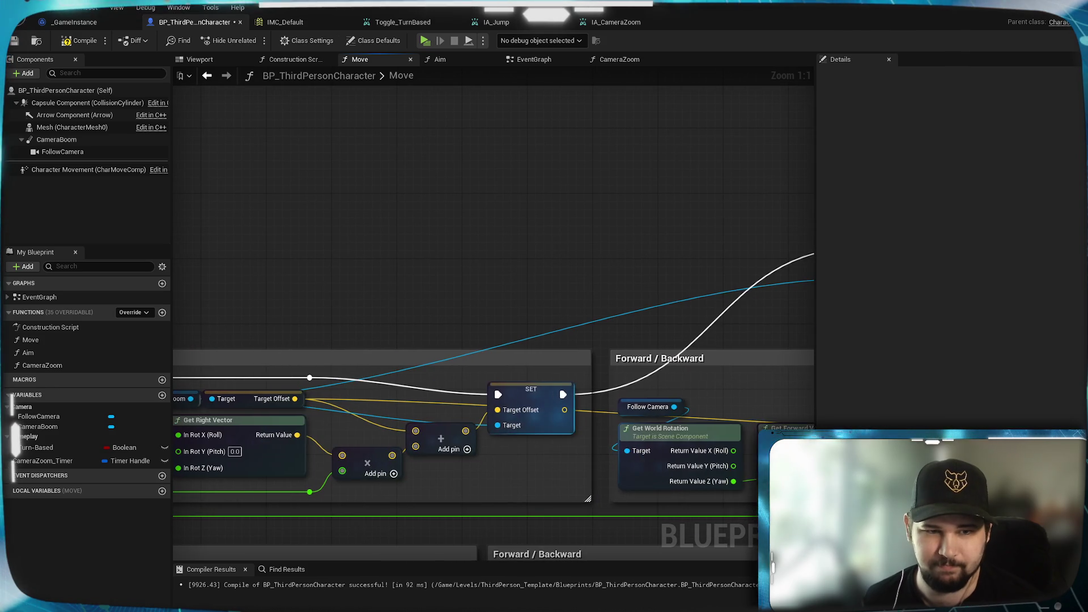
# Reposition the Camera Boom/Target Offset getters, wire Target Offset into Add's top pin, and place SET beside Add
pyautogui.moveTo(242, 381)
pyautogui.mouseDown()
pyautogui.moveTo(483, 363)
pyautogui.moveTo(447, 388)
pyautogui.moveTo(450, 433)
pyautogui.moveTo(464, 373)
pyautogui.mouseUp()
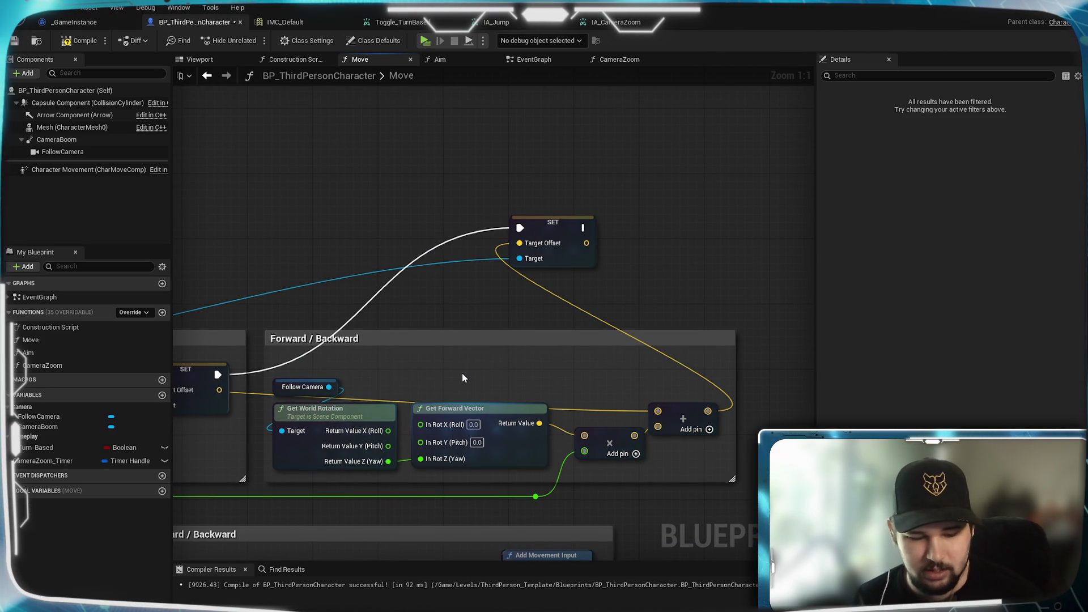
pyautogui.click(458, 379)
pyautogui.moveTo(529, 377)
pyautogui.mouseDown()
pyautogui.moveTo(488, 393)
pyautogui.moveTo(488, 383)
pyautogui.moveTo(672, 408)
pyautogui.moveTo(657, 411)
pyautogui.mouseUp()
pyautogui.click(545, 366)
pyautogui.moveTo(738, 379)
pyautogui.mouseDown()
pyautogui.moveTo(532, 375)
pyautogui.moveTo(631, 378)
pyautogui.mouseUp()
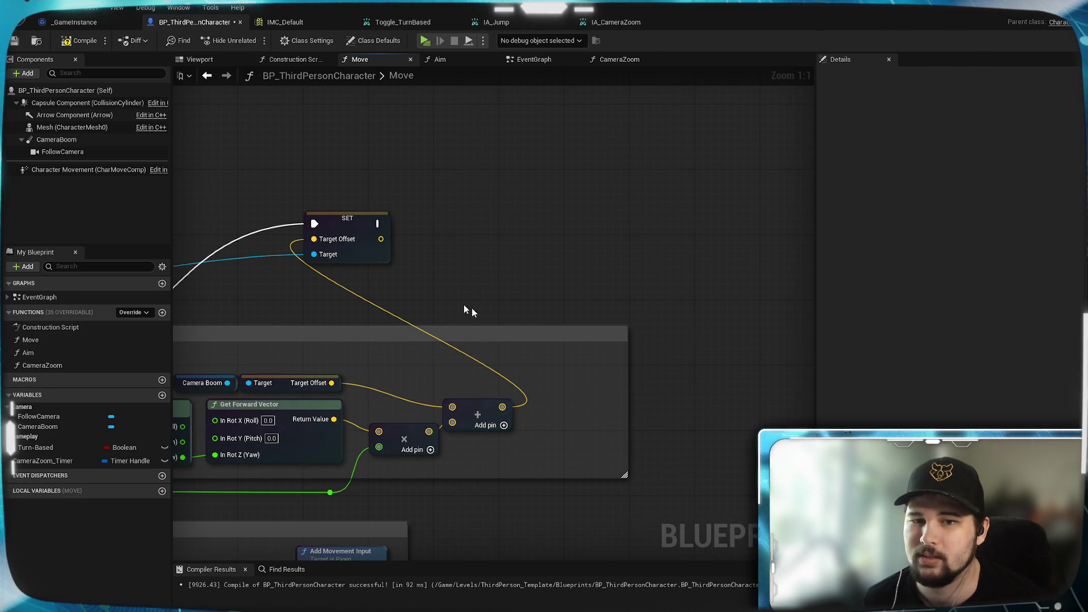
pyautogui.moveTo(348, 222); pyautogui.dragTo(577, 367)
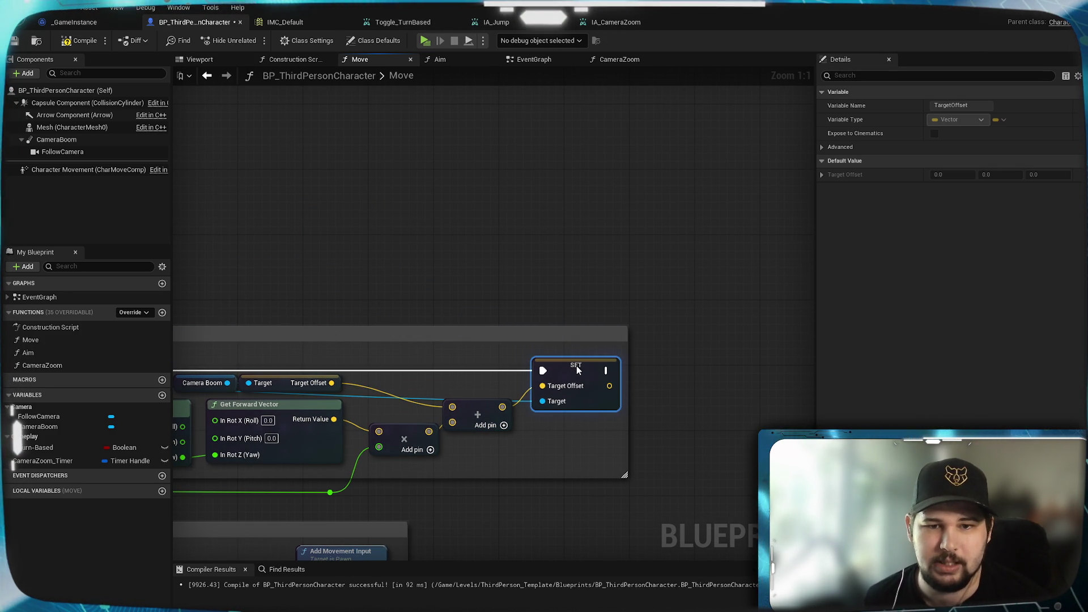
pyautogui.click(250, 297)
pyautogui.moveTo(505, 301)
pyautogui.mouseDown()
pyautogui.moveTo(269, 301)
pyautogui.moveTo(649, 275)
pyautogui.moveTo(425, 306)
pyautogui.mouseUp()
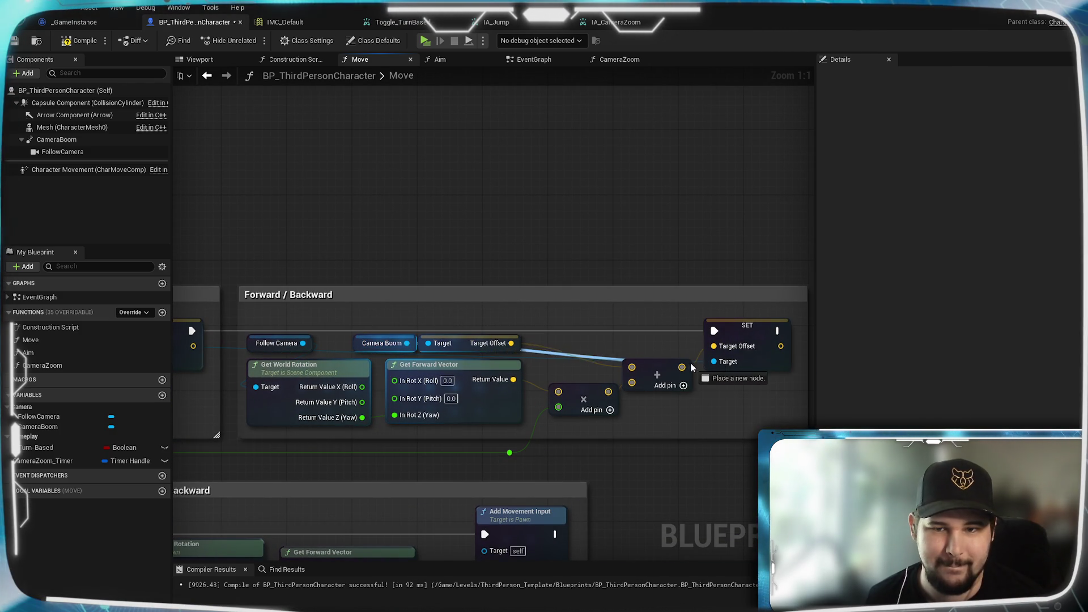
# Add and position reroute points on the Forward/Backward Target and execution wires
pyautogui.moveTo(257, 235); pyautogui.dragTo(821, 244)
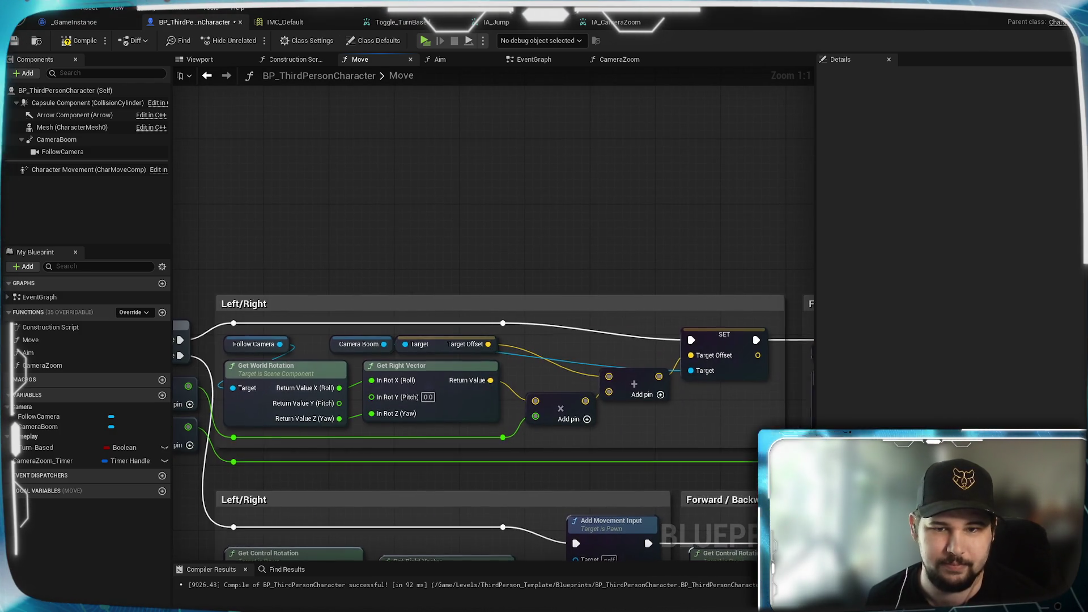
pyautogui.moveTo(662, 319); pyautogui.dragTo(518, 319)
pyautogui.doubleClick(443, 364)
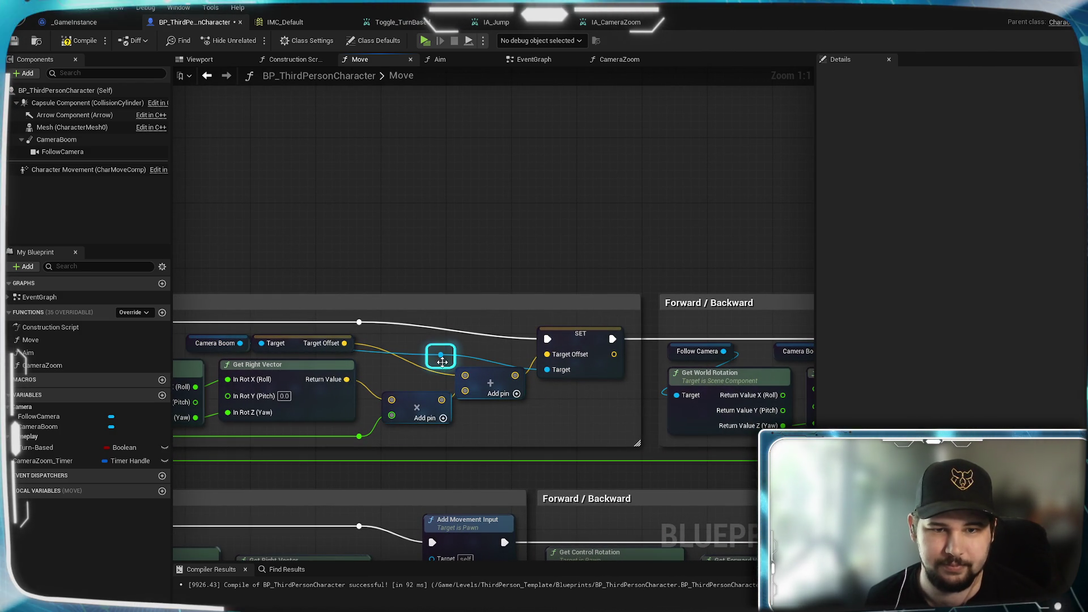
pyautogui.moveTo(516, 352); pyautogui.dragTo(516, 360)
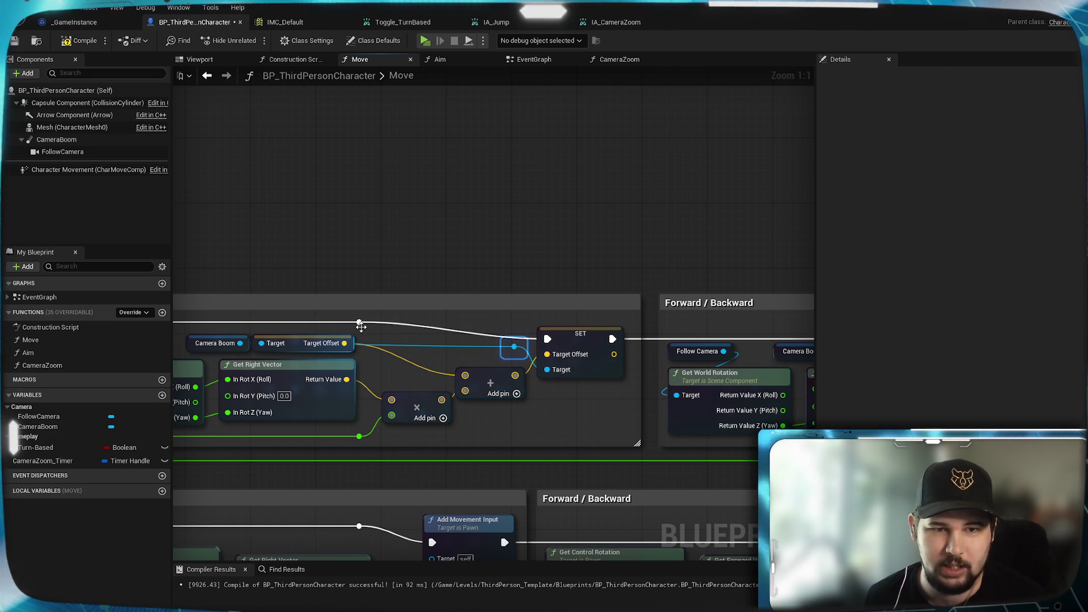
pyautogui.click(461, 272)
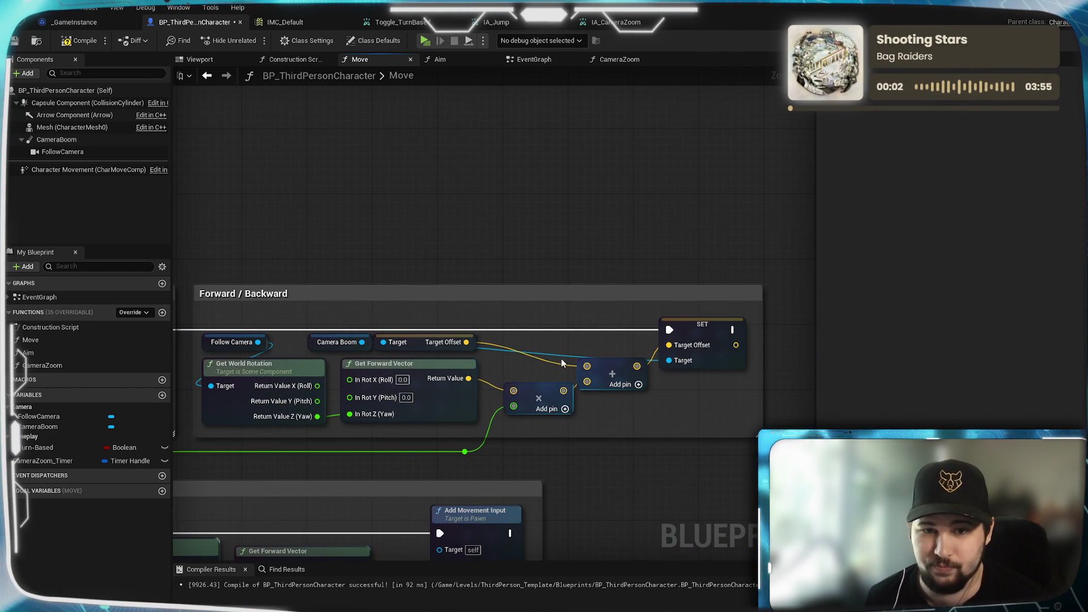
pyautogui.moveTo(560, 356); pyautogui.dragTo(643, 346)
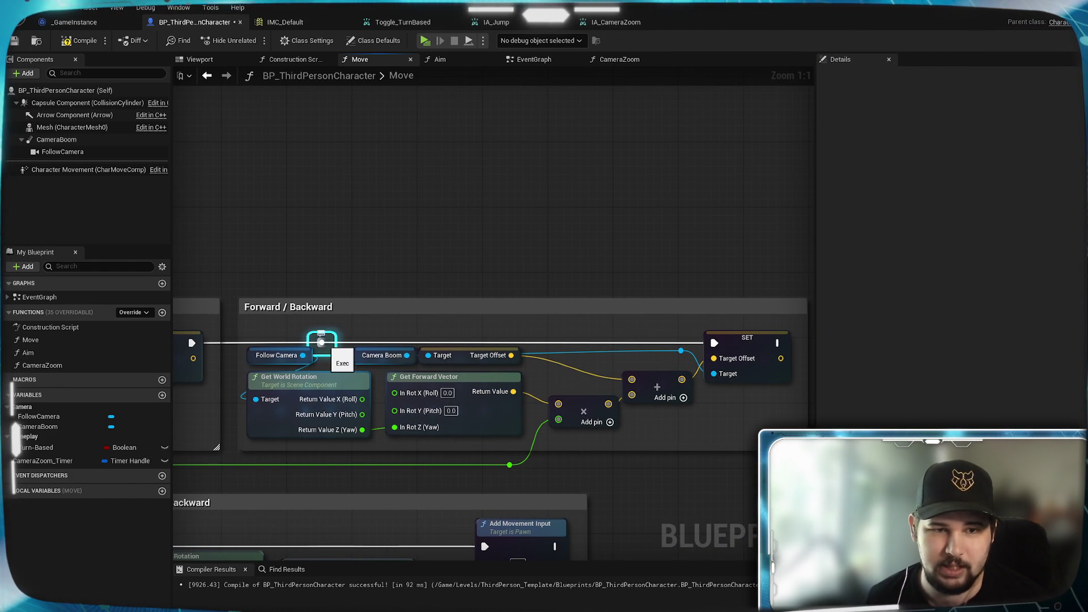
pyautogui.moveTo(322, 346); pyautogui.dragTo(267, 335)
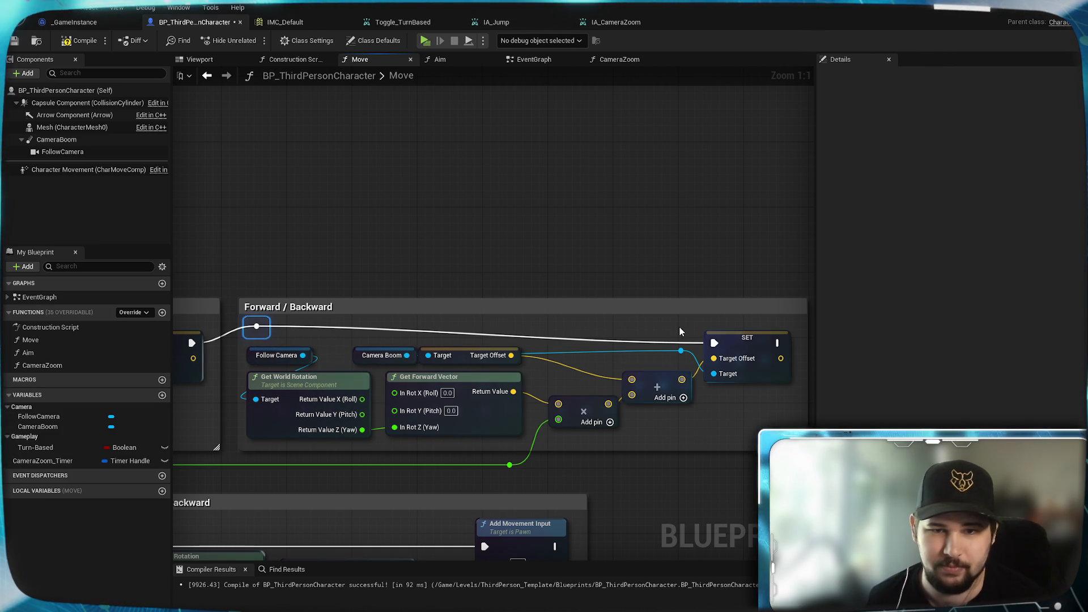
pyautogui.doubleClick(659, 343)
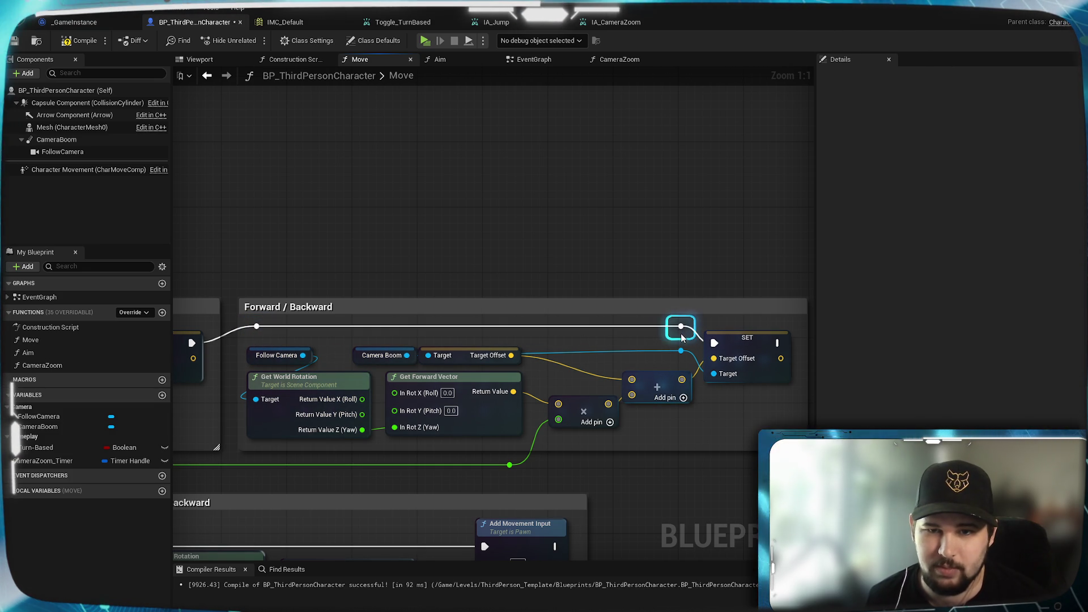
# Zoom out to review the tidied wiring and save the character Blueprint with Ctrl+S
pyautogui.moveTo(652, 236)
pyautogui.mouseDown()
pyautogui.moveTo(728, 239)
pyautogui.moveTo(304, 208)
pyautogui.moveTo(425, 213)
pyautogui.moveTo(191, 236)
pyautogui.mouseUp()
pyautogui.scroll(-3, 401, 271)
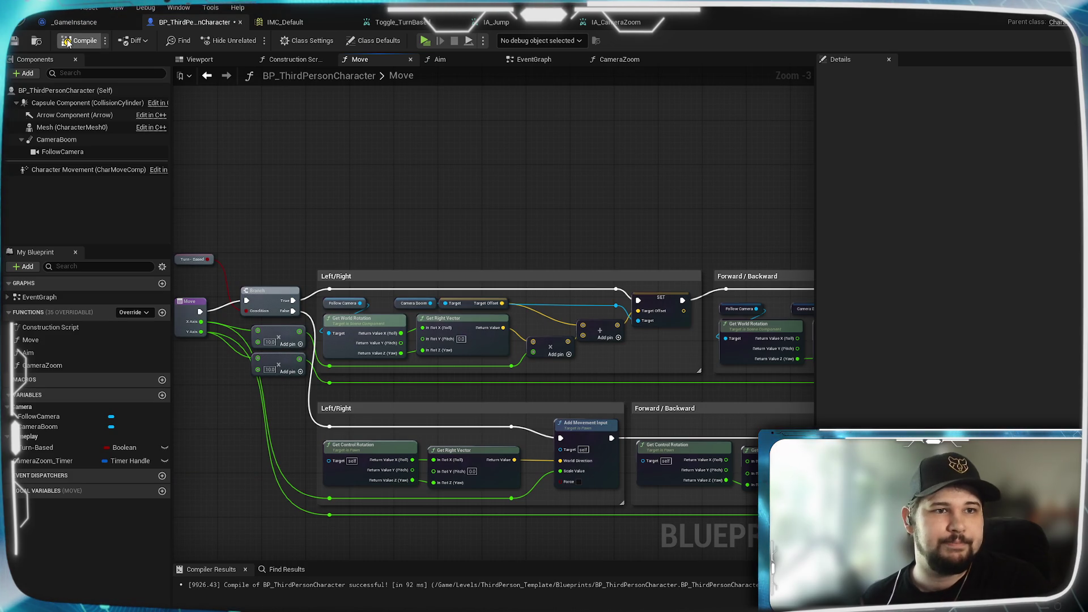
pyautogui.hotkey('ctrl', 's')
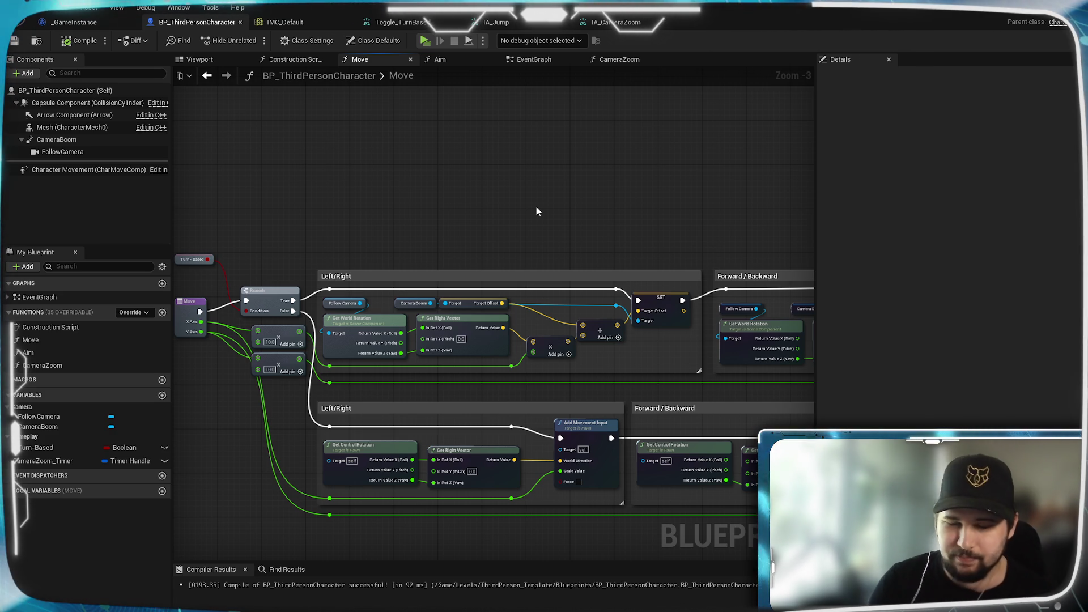
pyautogui.moveTo(473, 226); pyautogui.dragTo(671, 193)
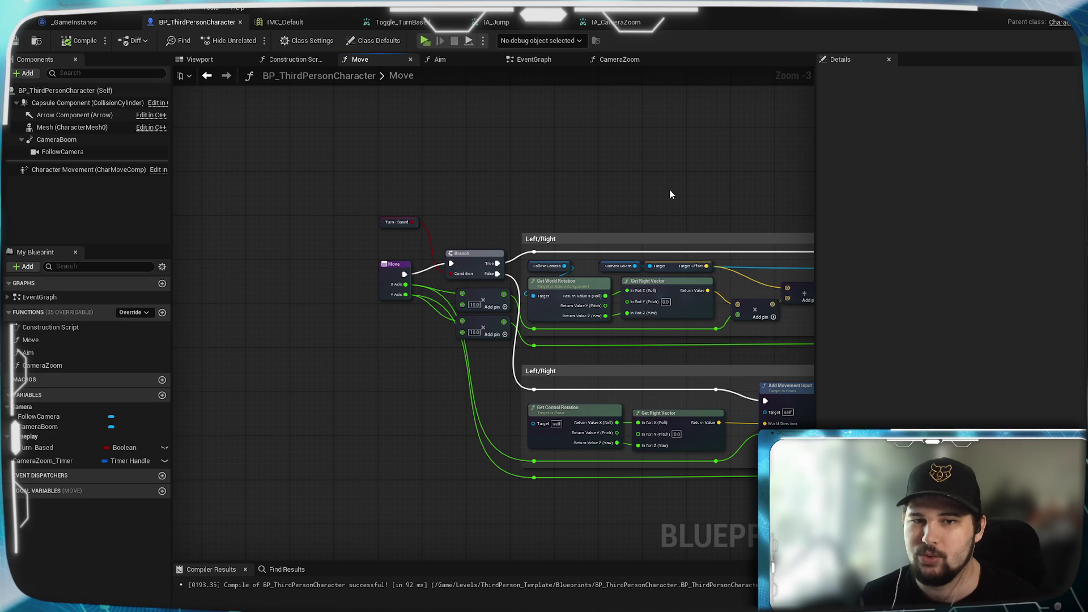
# Place a Camera Boom reference in the Move graph with a Get Target Arm Length node
pyautogui.scroll(3, 448, 227)
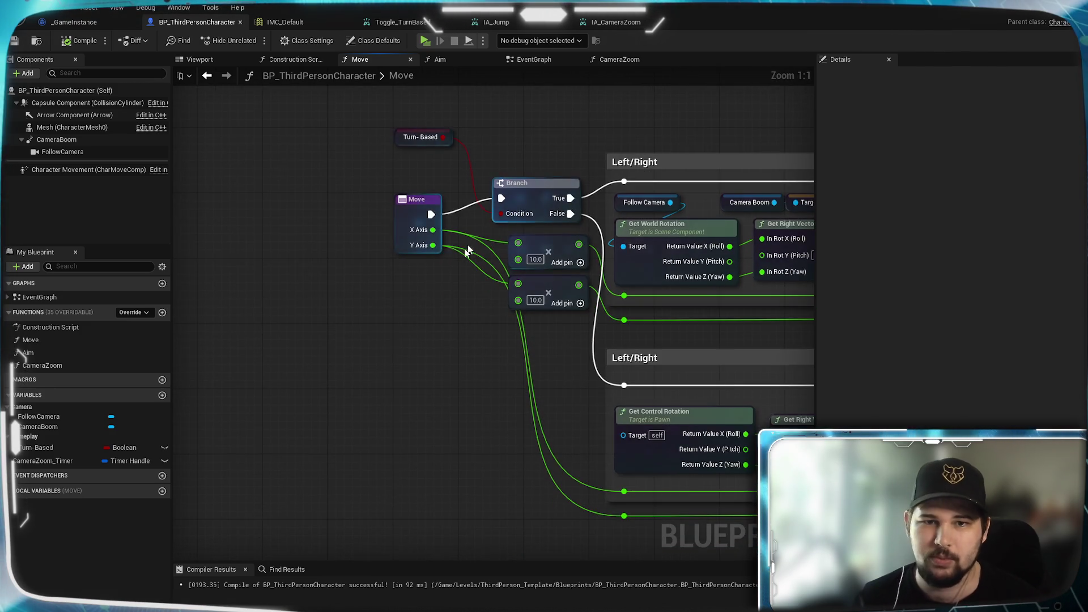
pyautogui.click(590, 271)
pyautogui.moveTo(421, 329); pyautogui.dragTo(732, 239)
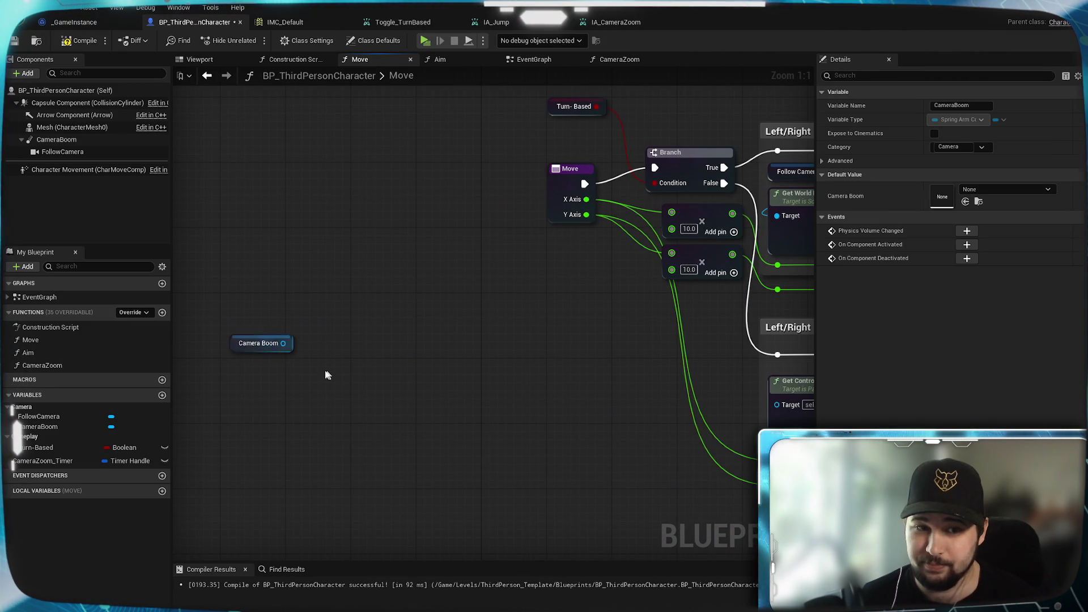
pyautogui.moveTo(283, 343); pyautogui.dragTo(420, 308)
pyautogui.write('get')
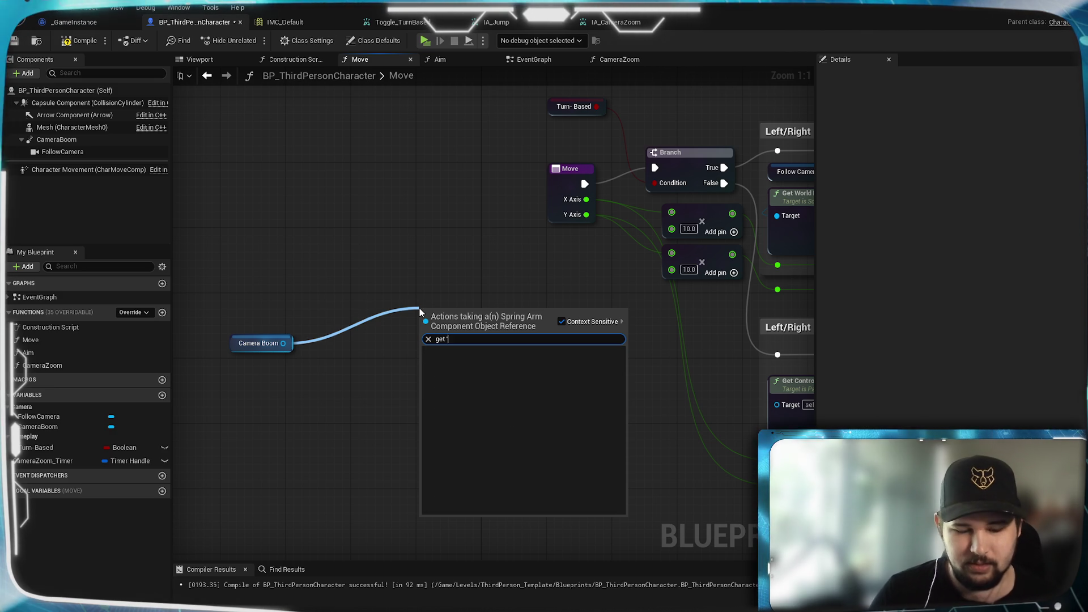
pyautogui.write(' arm')
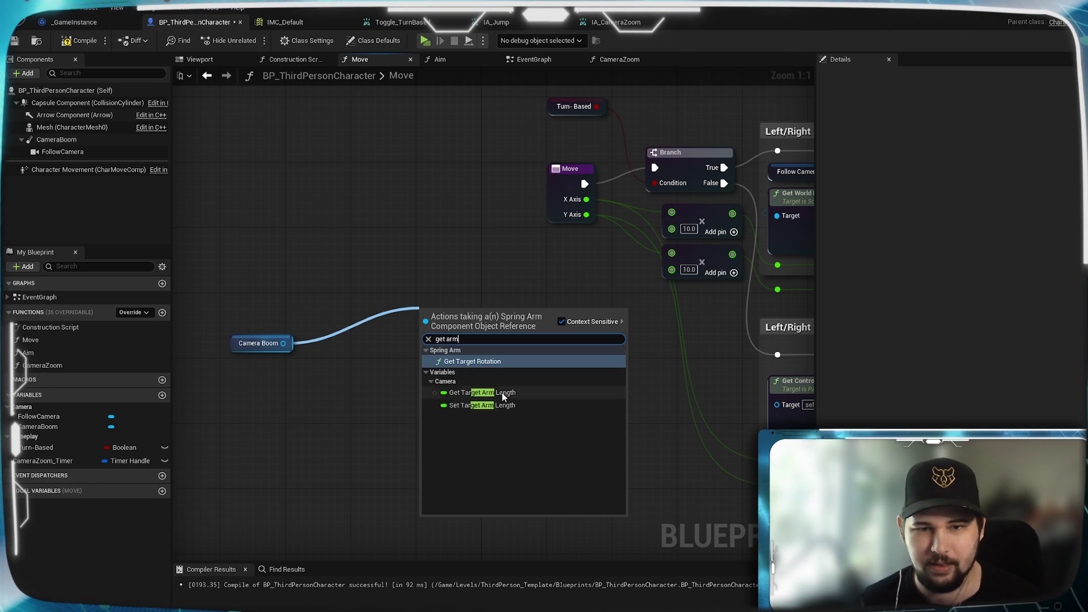
pyautogui.click(504, 394)
pyautogui.moveTo(452, 317); pyautogui.dragTo(375, 347)
pyautogui.click(410, 391)
pyautogui.moveTo(409, 391); pyautogui.dragTo(389, 359)
pyautogui.click(294, 333)
pyautogui.click(338, 361)
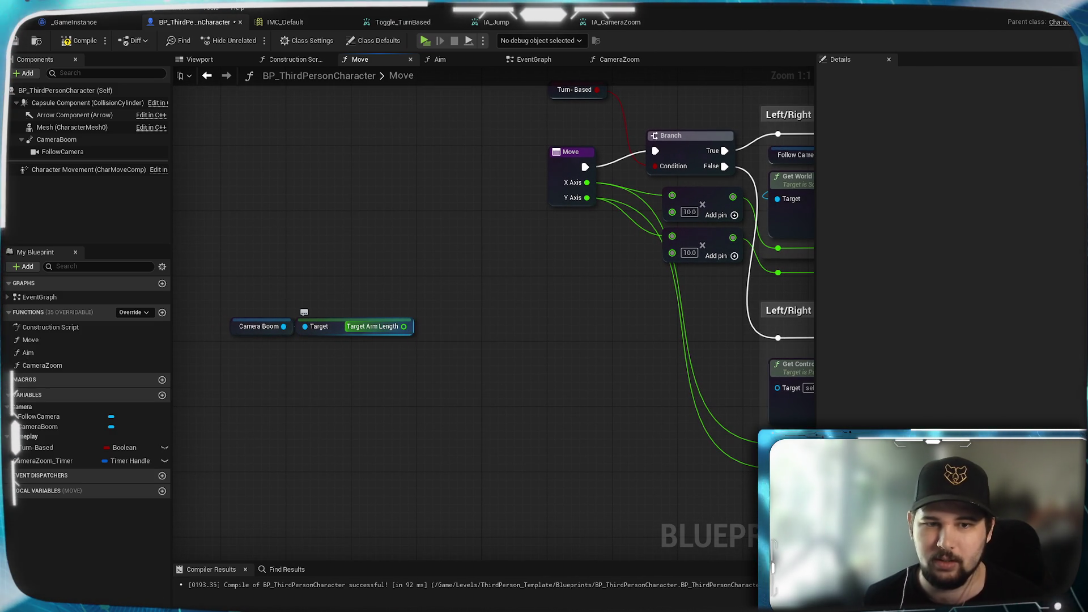
# Feed Target Arm Length into a Clamp (Float) node with Min 200 and Max 2000
pyautogui.moveTo(403, 332); pyautogui.dragTo(477, 346)
pyautogui.write('clamp')
pyautogui.scroll(-3, 544, 448)
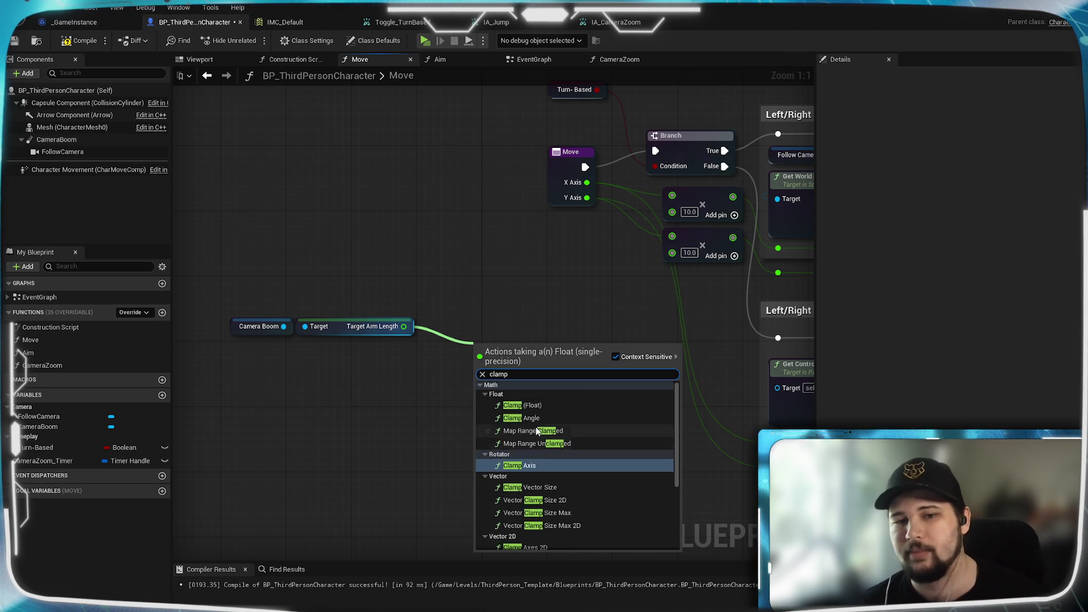
pyautogui.click(543, 419)
pyautogui.moveTo(559, 366)
pyautogui.mouseDown()
pyautogui.moveTo(561, 321)
pyautogui.moveTo(583, 333)
pyautogui.mouseUp()
pyautogui.click(533, 347)
pyautogui.write('250')
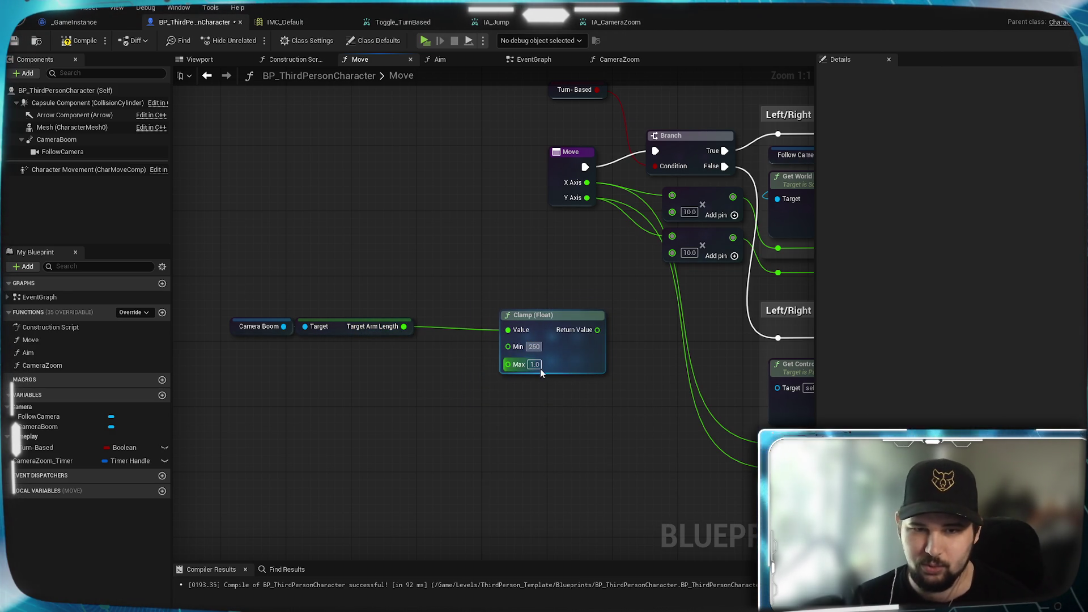
pyautogui.press('BackSpace')
pyautogui.press('BackSpace')
pyautogui.write('00')
pyautogui.click(542, 461)
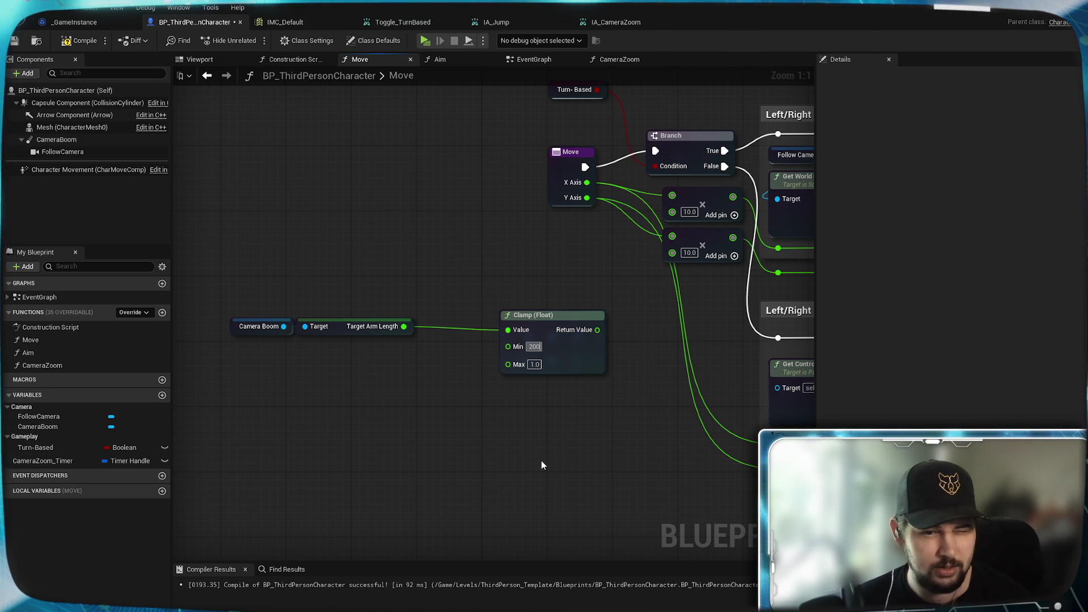
pyautogui.click(535, 365)
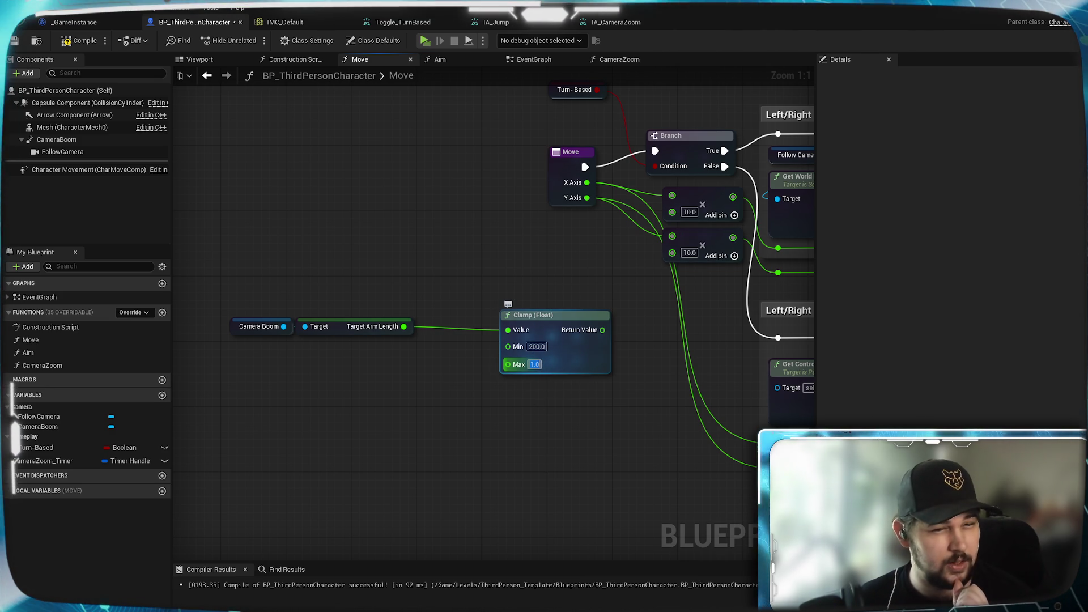
pyautogui.write('2000')
pyautogui.click(549, 489)
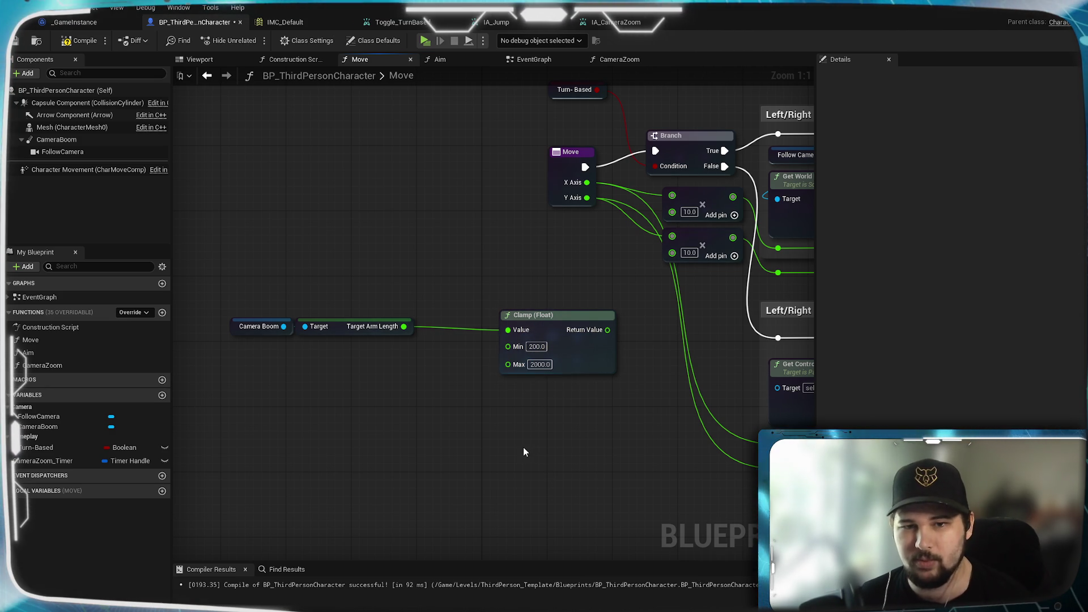
# Check the CameraZoom graph for reference, return to Move, and save the Blueprint
pyautogui.click(610, 59)
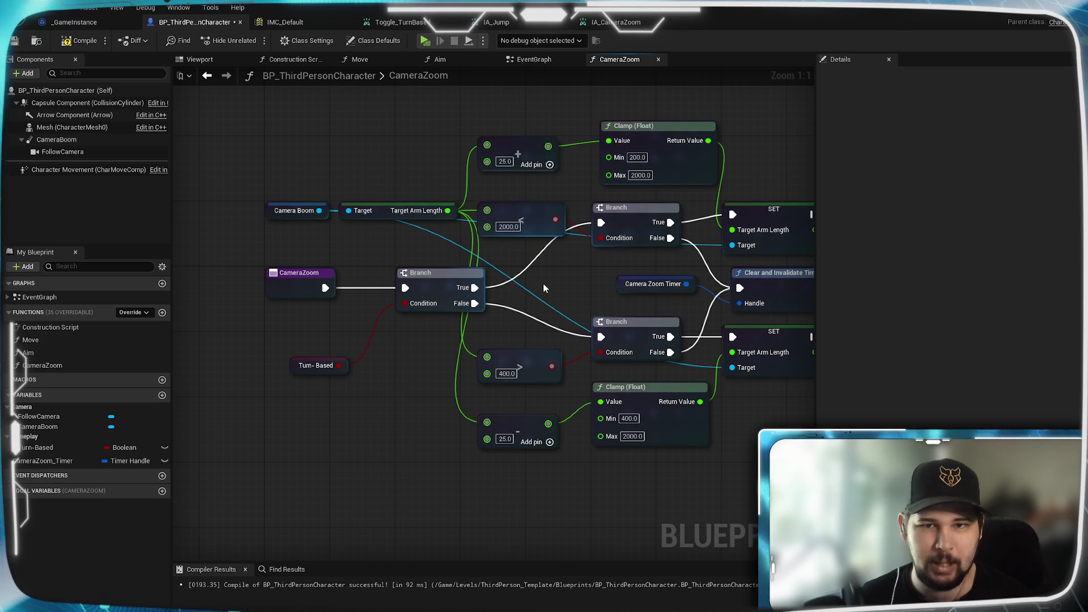
pyautogui.click(360, 59)
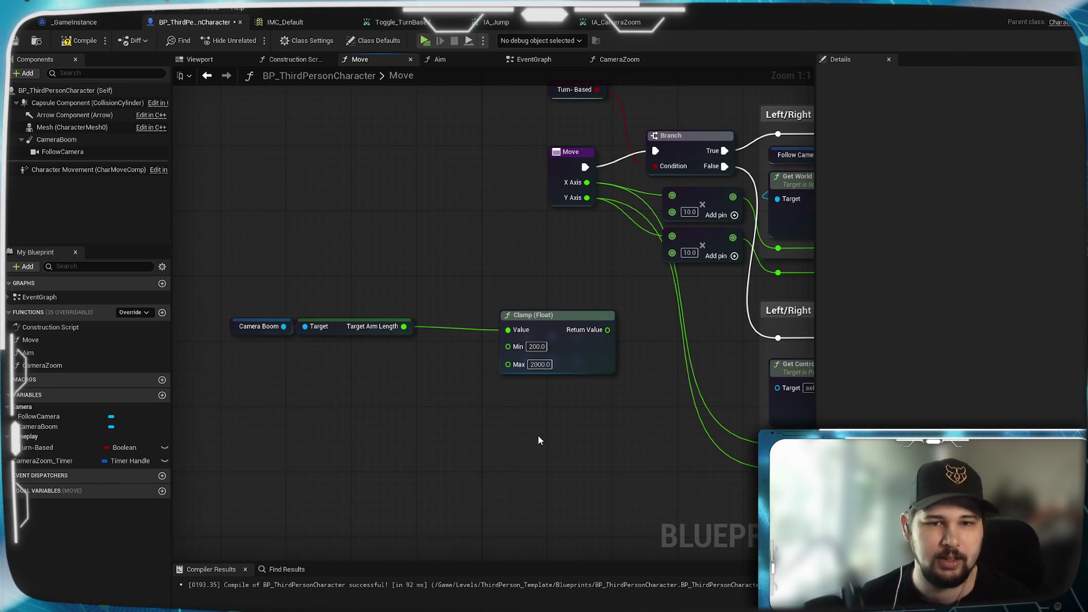
pyautogui.moveTo(539, 442); pyautogui.dragTo(498, 426)
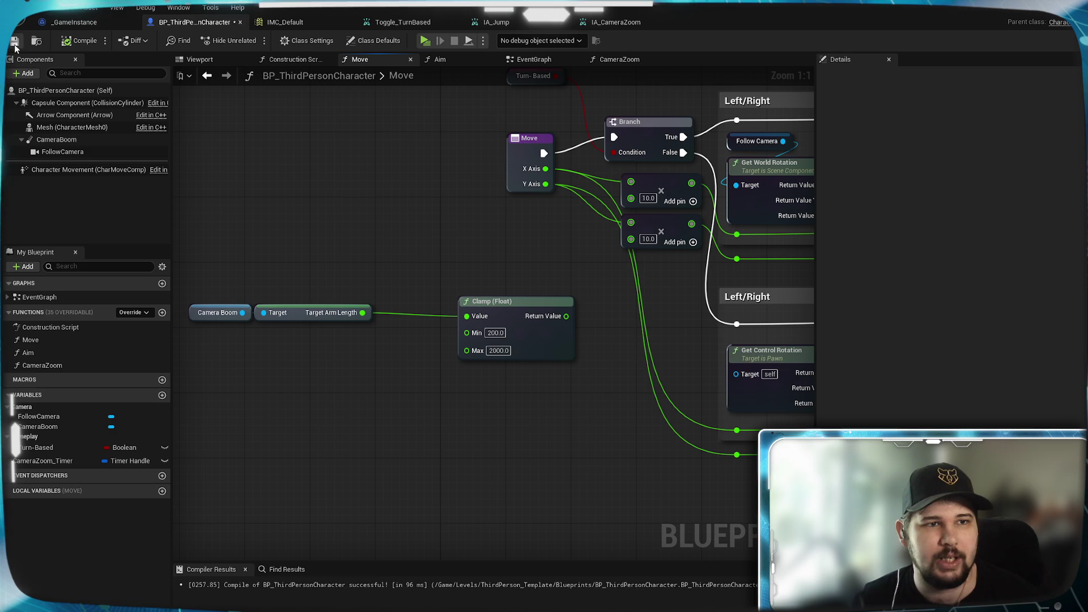
pyautogui.click(15, 44)
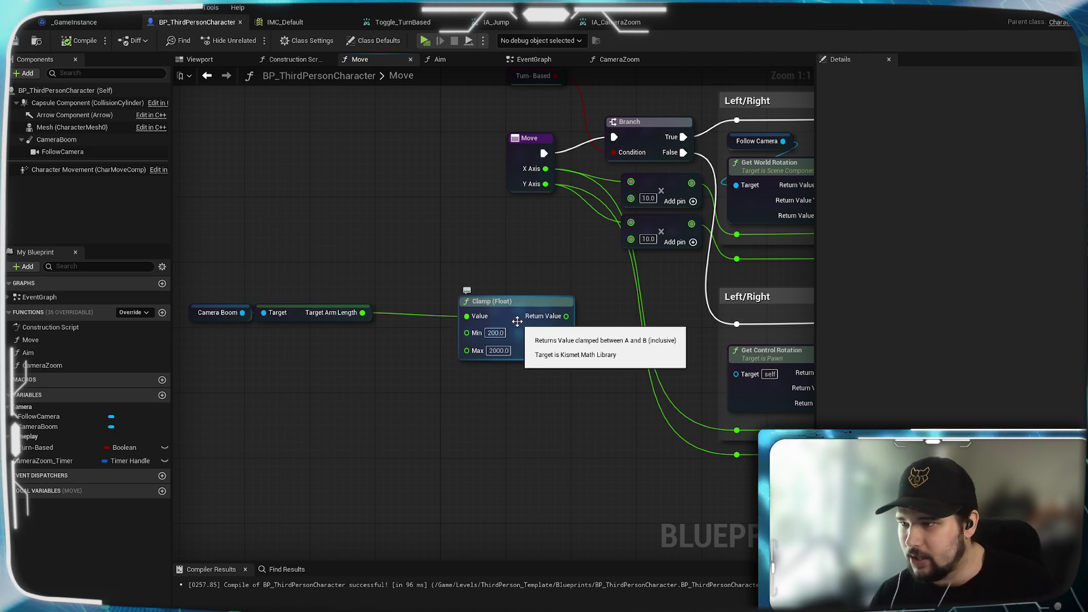